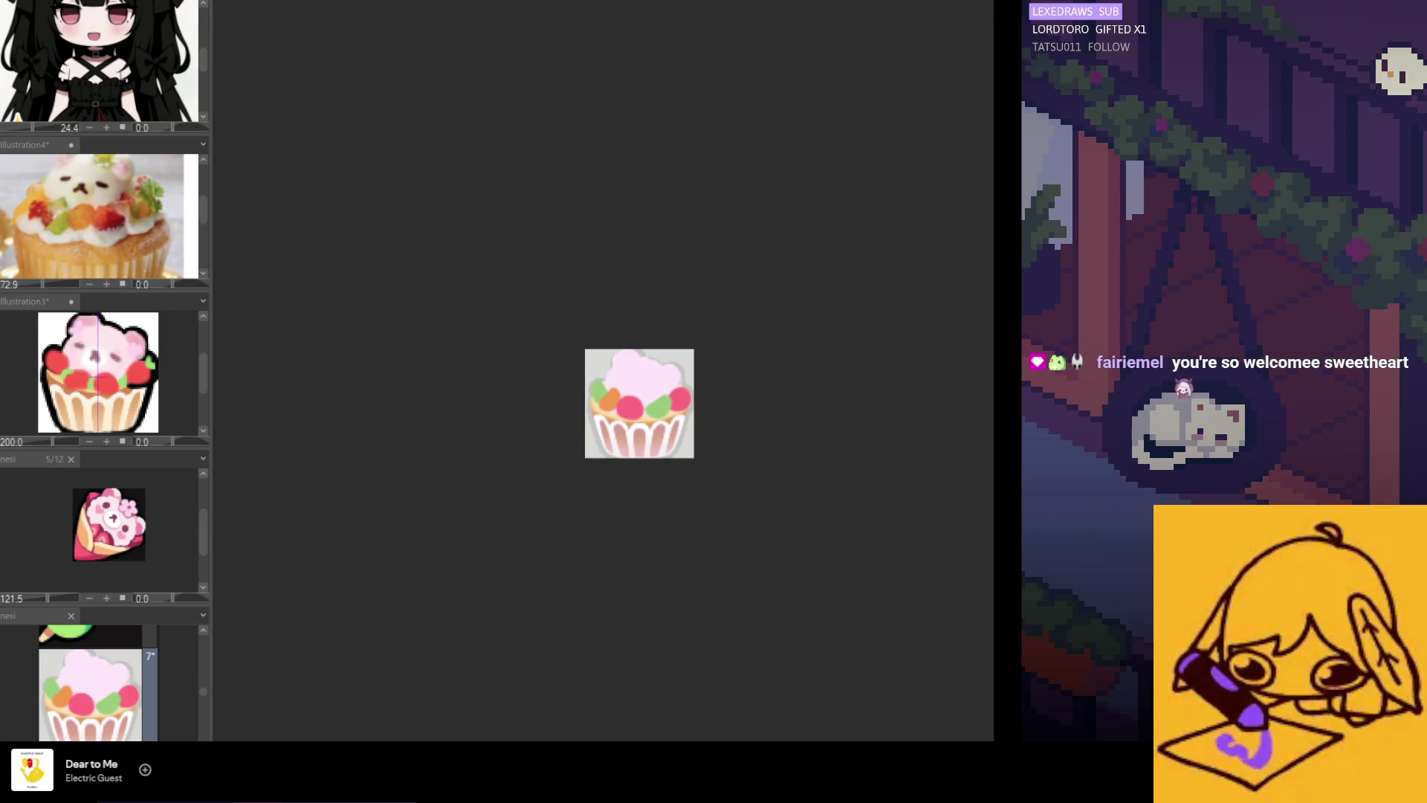
Save the playing song, zoom in, and trace the cupcake's left side mirrored onto the right
click(145, 770)
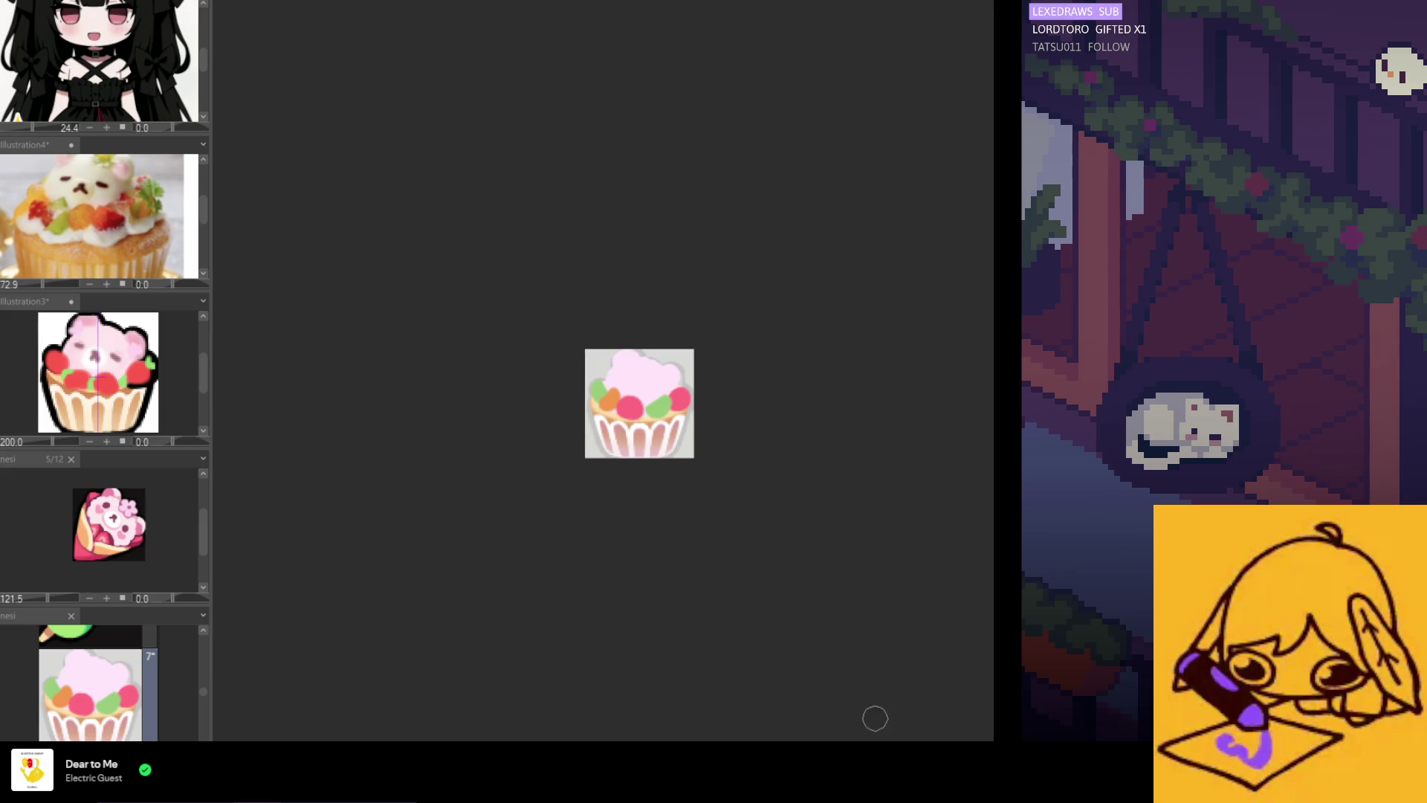
scroll(657, 415, up, 4)
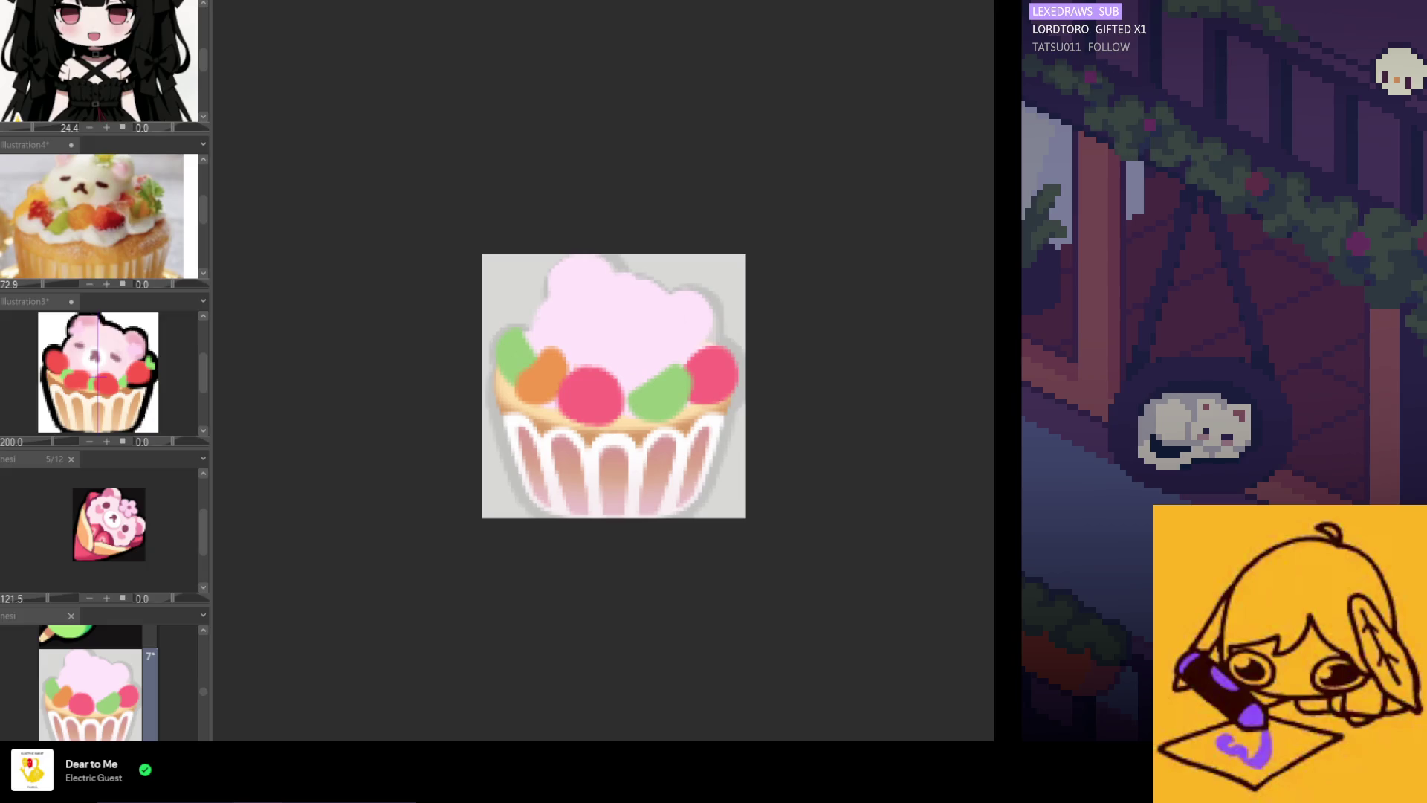
scroll(647, 373, up, 1)
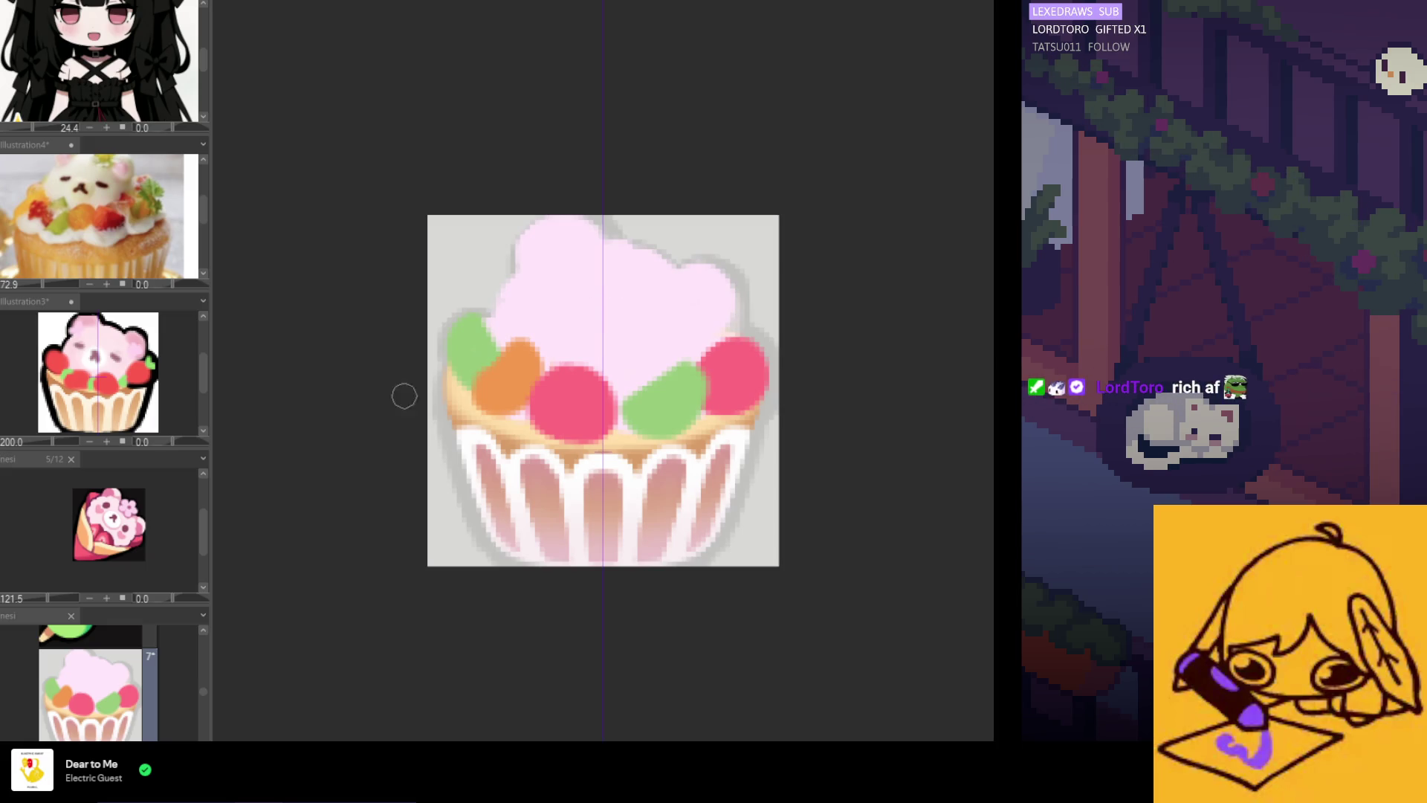
mouse_move(453, 361)
mouse_down()
mouse_move(456, 457)
mouse_move(498, 543)
mouse_move(550, 569)
mouse_up()
Redo the cupcake's symmetric upper-side outline strokes, undoing unsatisfying attempts
key(ctrl+z)
key(ctrl+z)
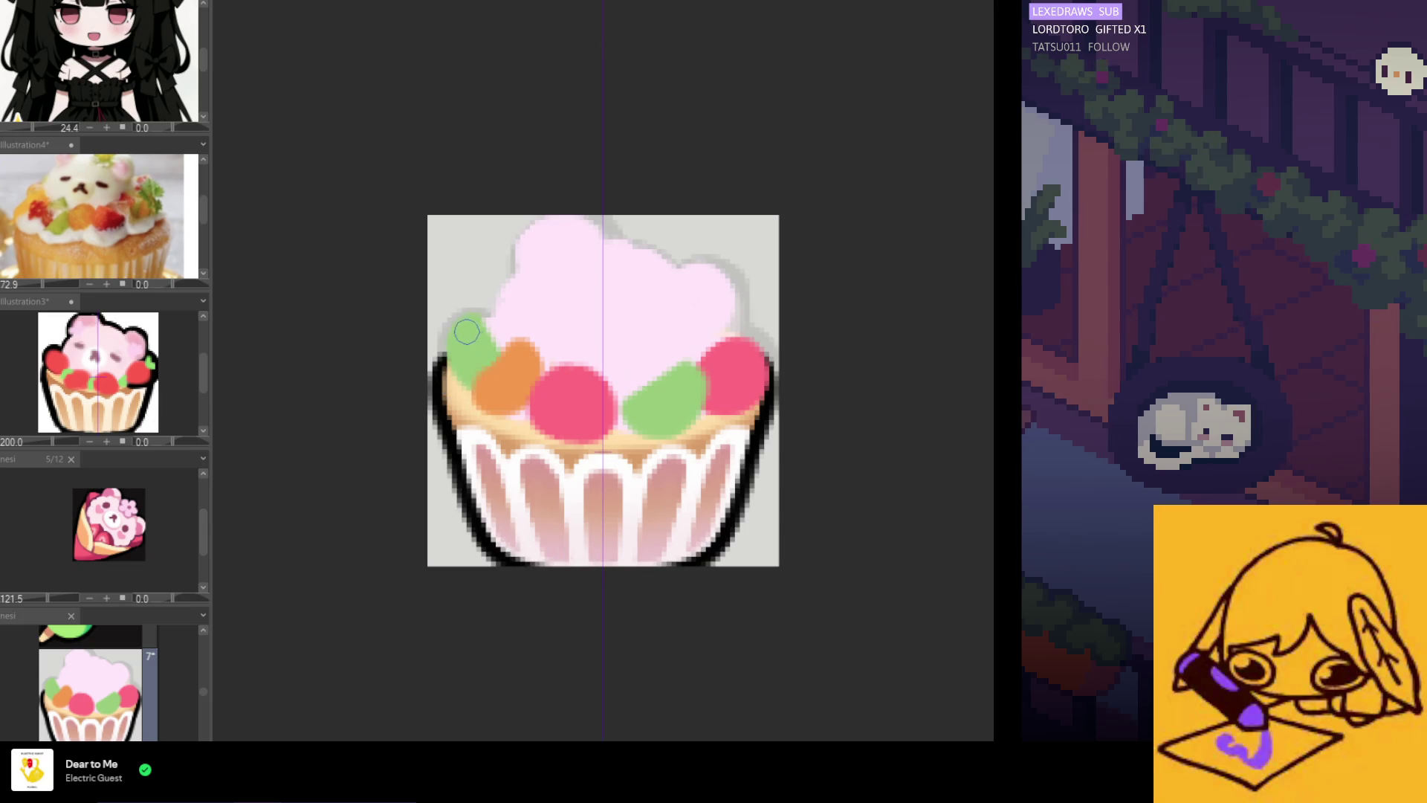
mouse_move(480, 310)
mouse_down()
mouse_move(439, 356)
mouse_move(450, 383)
mouse_up()
key(ctrl+z)
key(ctrl+z)
mouse_move(440, 335)
mouse_down()
mouse_move(455, 372)
mouse_move(439, 350)
mouse_move(437, 383)
mouse_move(452, 332)
mouse_move(494, 316)
mouse_up()
key(ctrl+z)
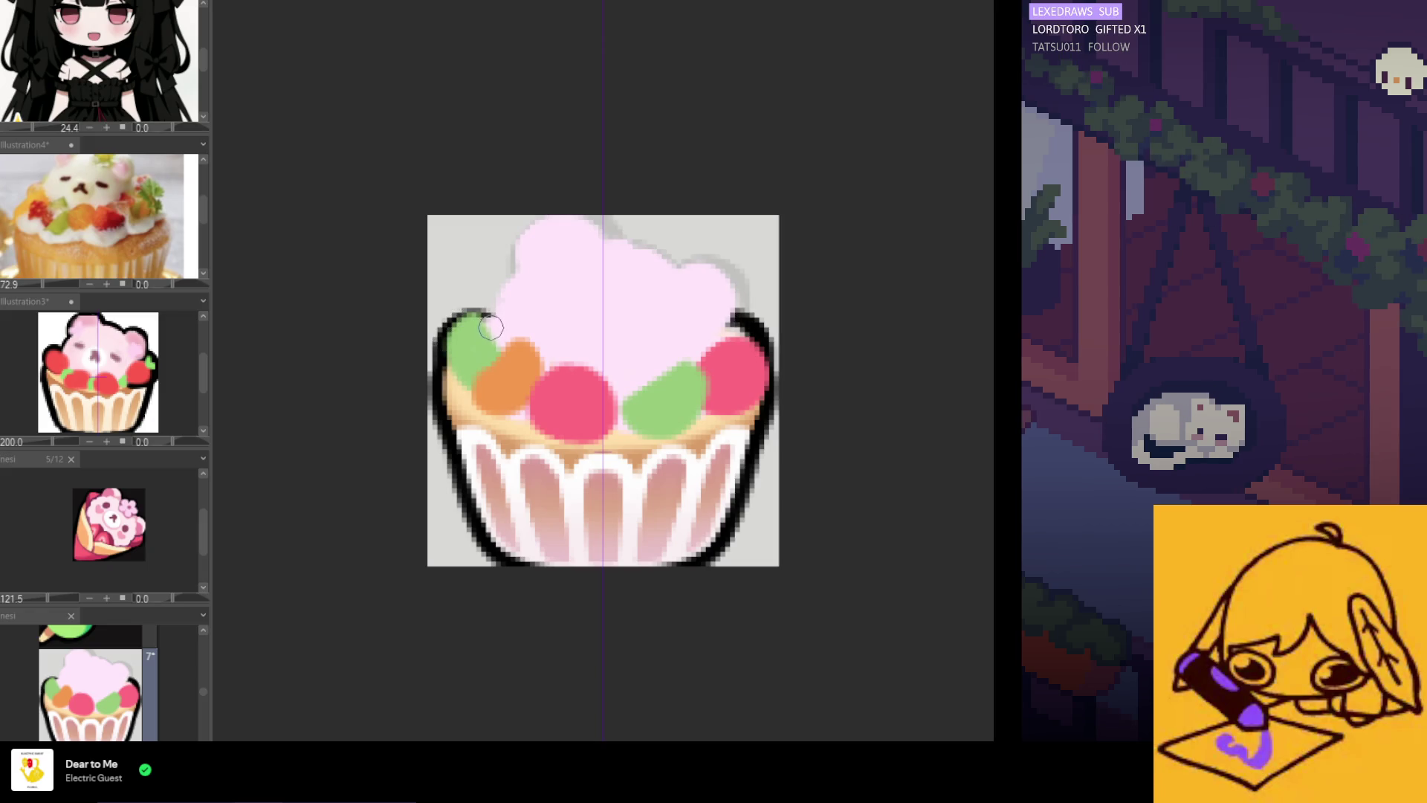
key(ctrl+z)
key(ctrl+z)
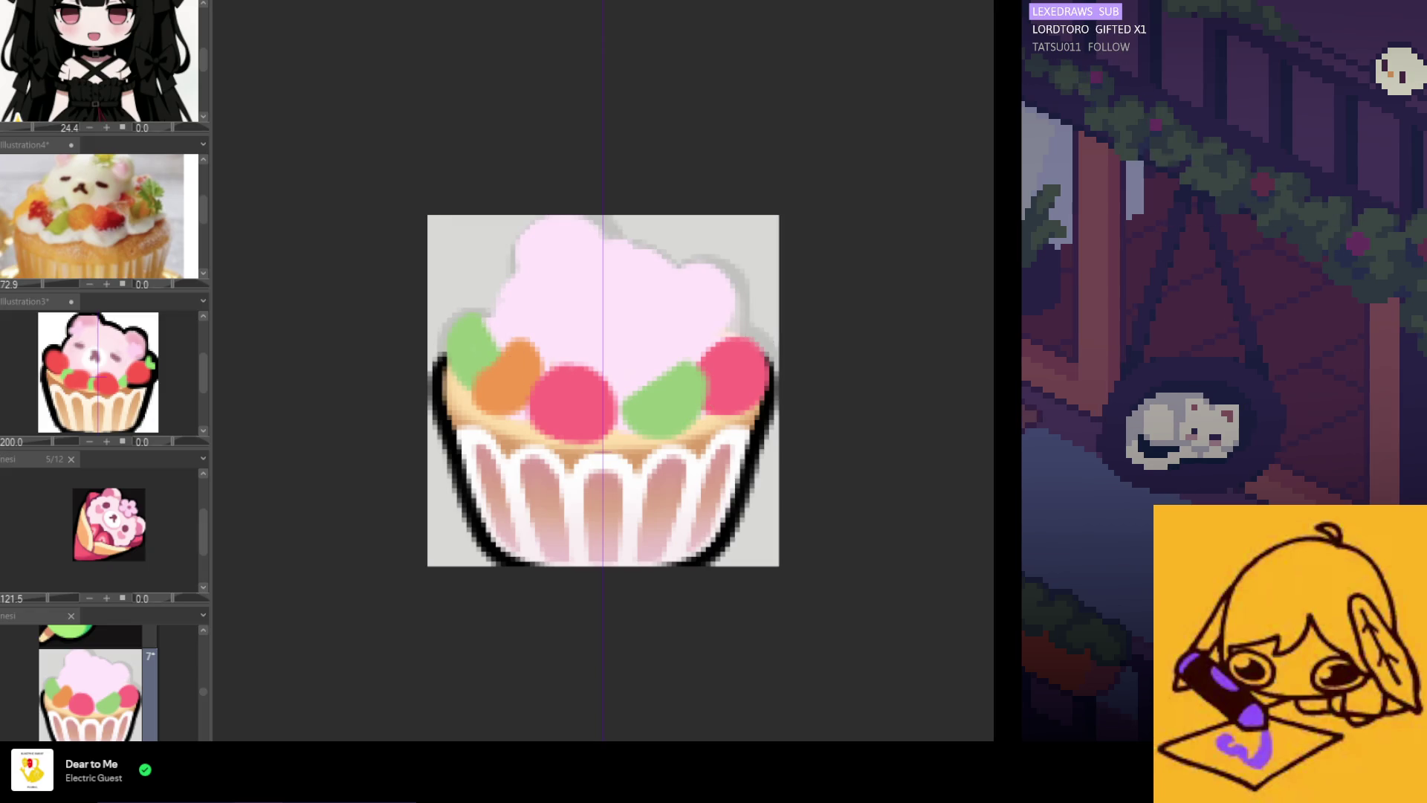
Remove the symmetry ruler and outline the upper-left edge by the green fruit up onto the frosting
key(ctrl+1)
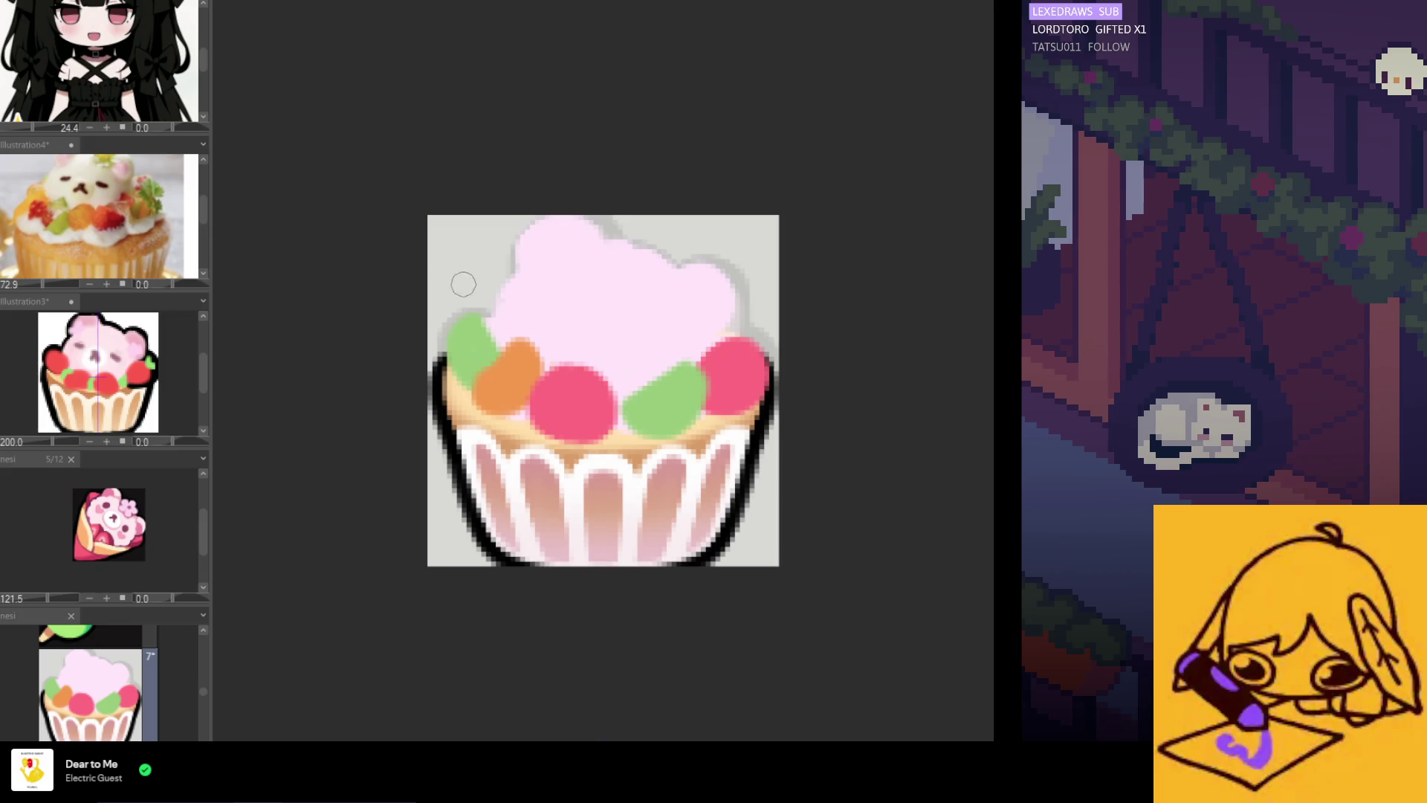
mouse_move(490, 311)
mouse_down()
mouse_move(454, 316)
mouse_move(444, 368)
mouse_up()
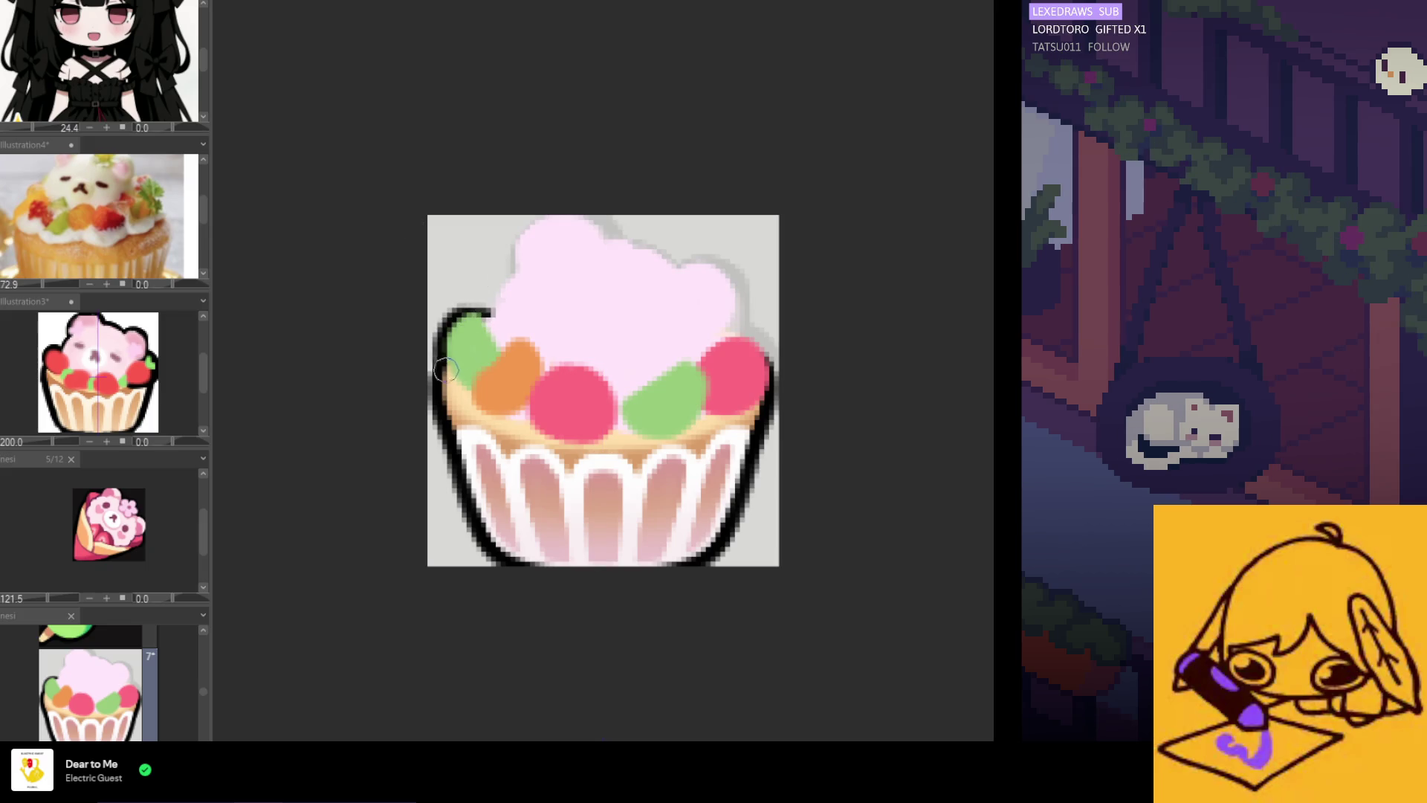
mouse_move(491, 311)
mouse_down()
mouse_move(446, 320)
mouse_move(461, 318)
mouse_move(438, 383)
mouse_up()
key(ctrl+z)
drag(446, 331, 442, 387)
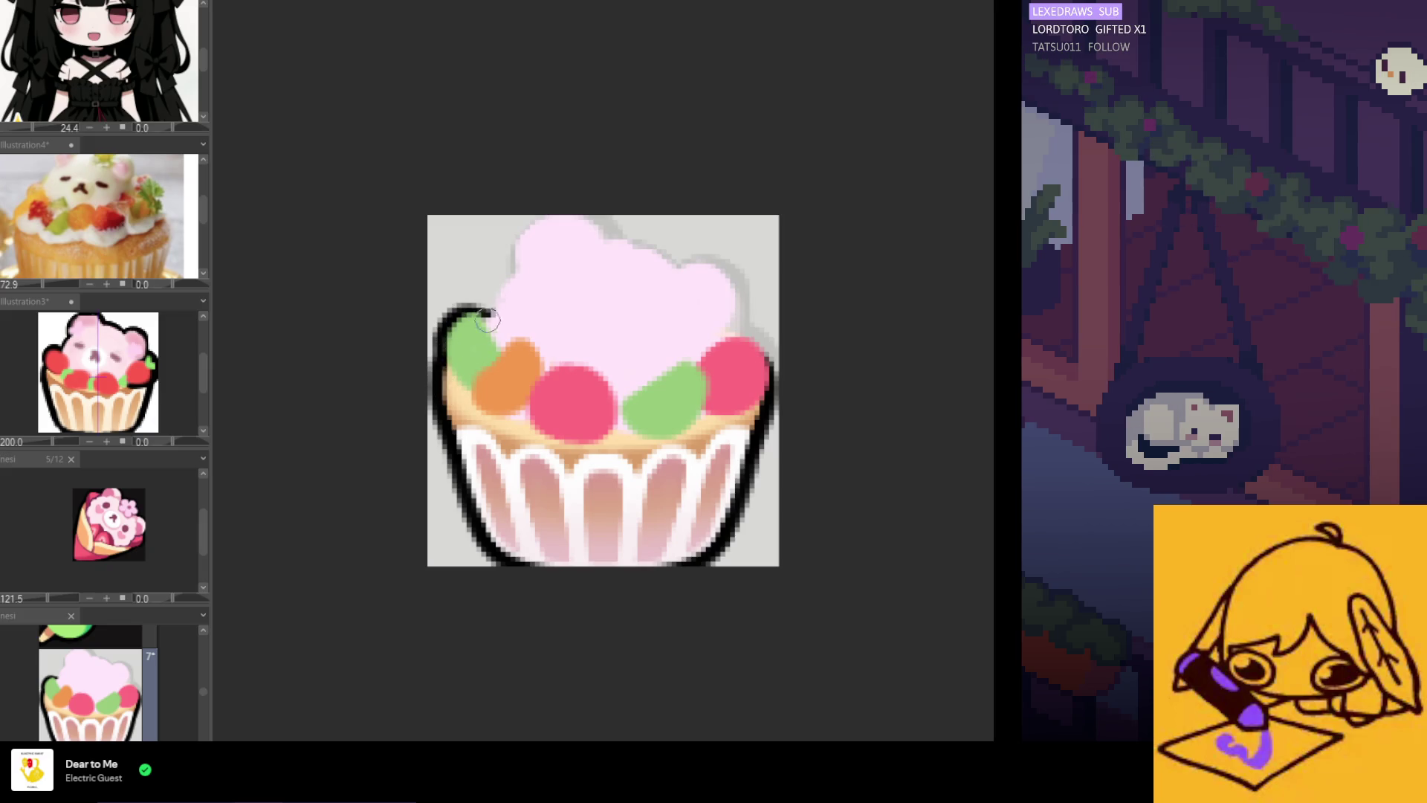
key(ctrl+z)
mouse_move(487, 310)
mouse_down()
mouse_move(450, 324)
mouse_move(497, 295)
mouse_move(539, 216)
mouse_up()
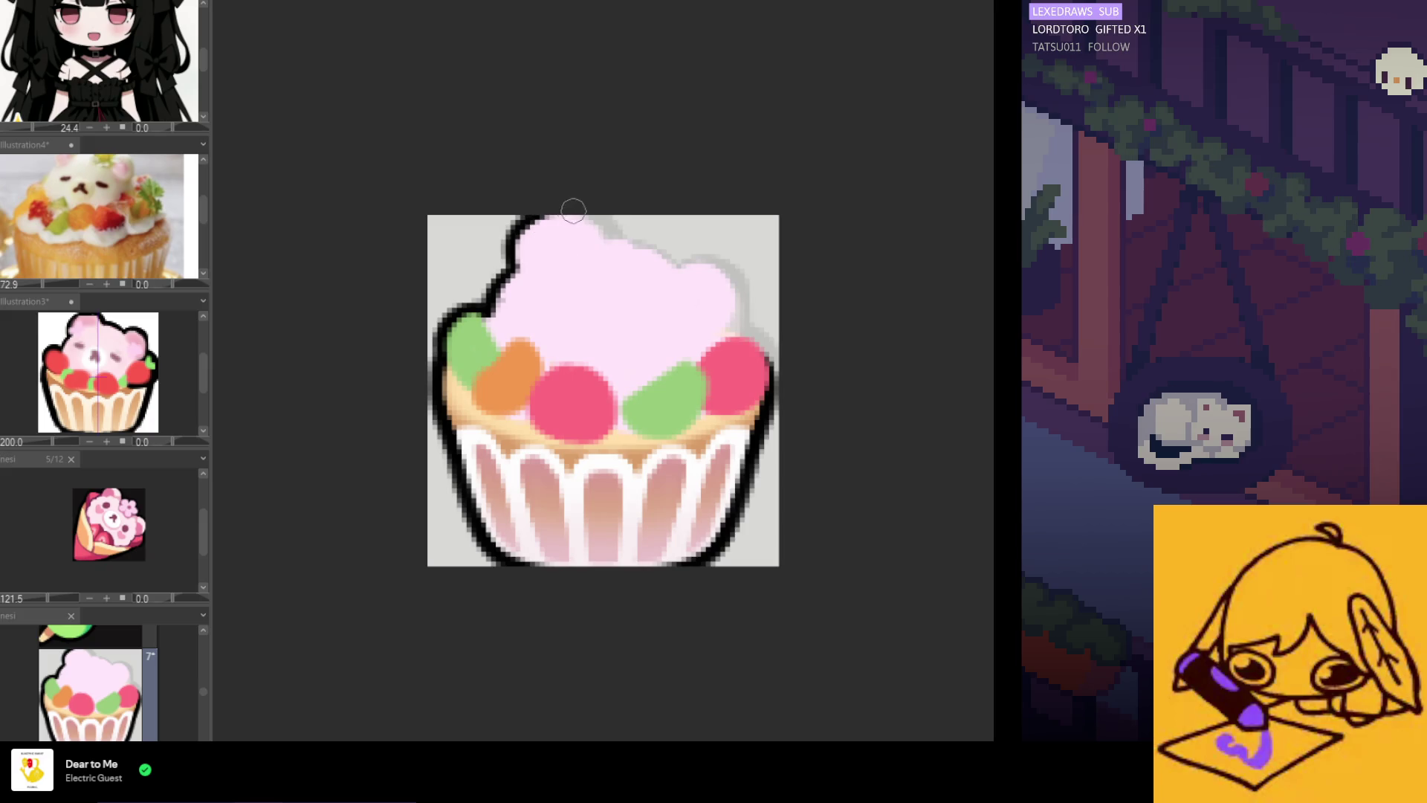
Outline the frosting's top edge, then its right edge on a horizontally flipped canvas
drag(568, 214, 634, 244)
drag(632, 239, 684, 266)
key(ctrl+z)
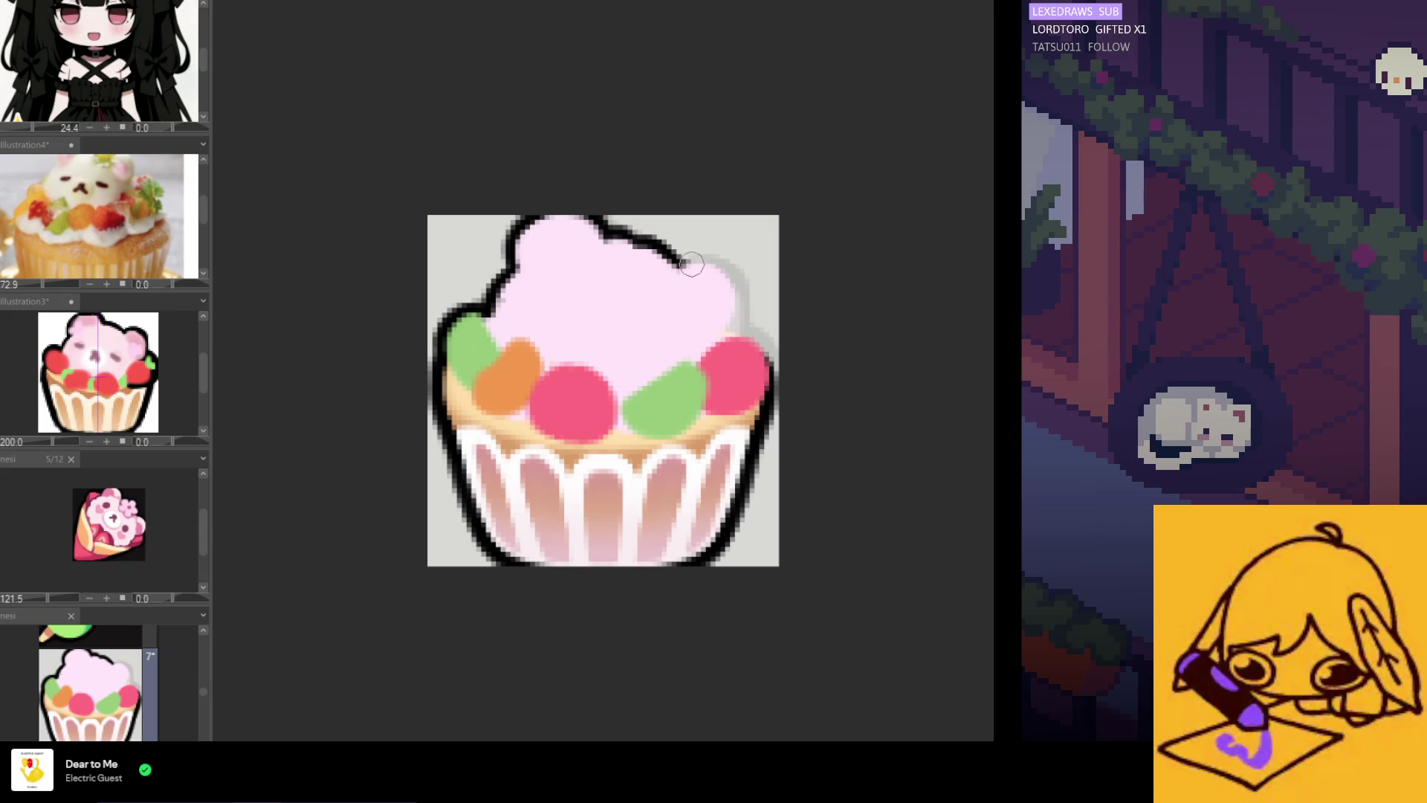
key(h)
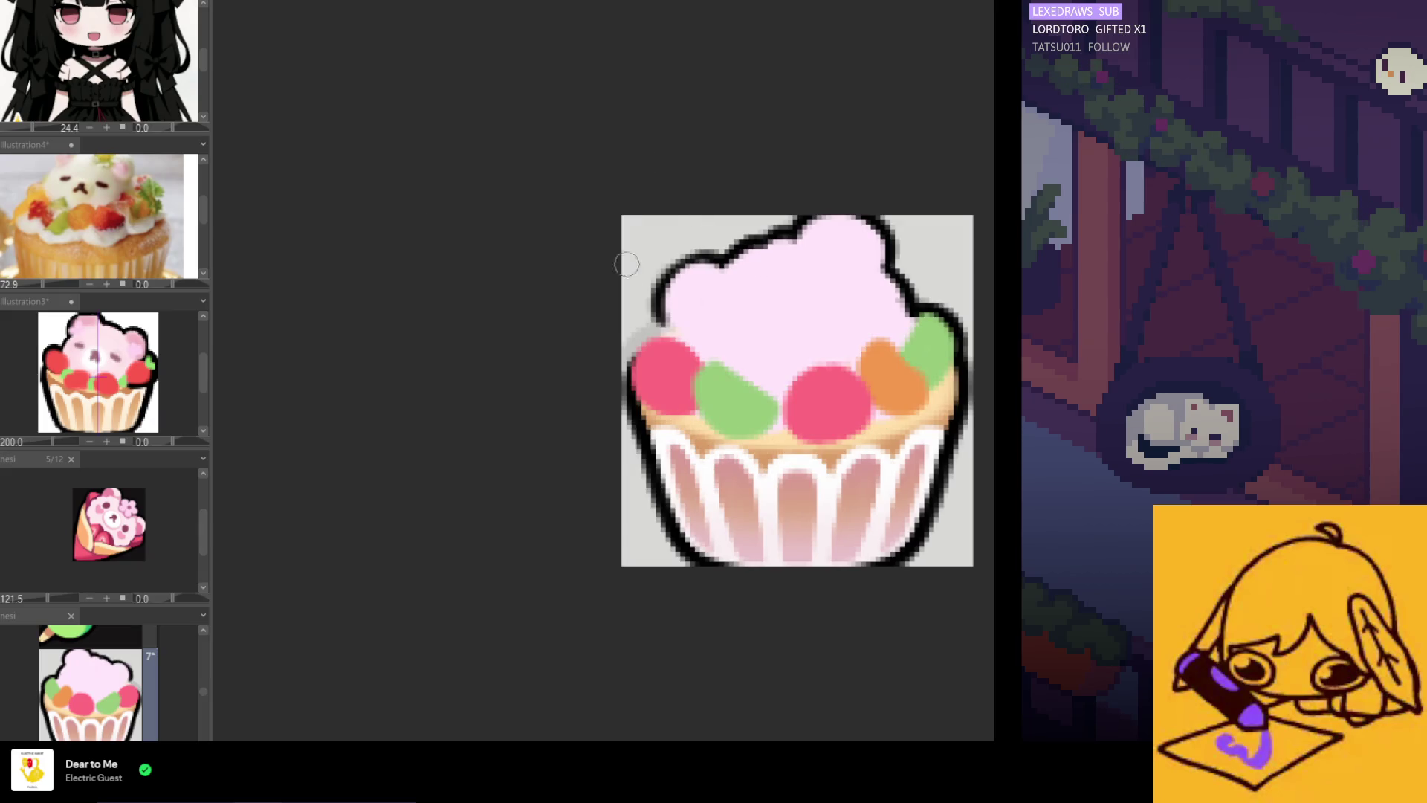
mouse_move(717, 260)
mouse_down()
mouse_move(671, 330)
mouse_move(651, 320)
mouse_move(629, 350)
mouse_up()
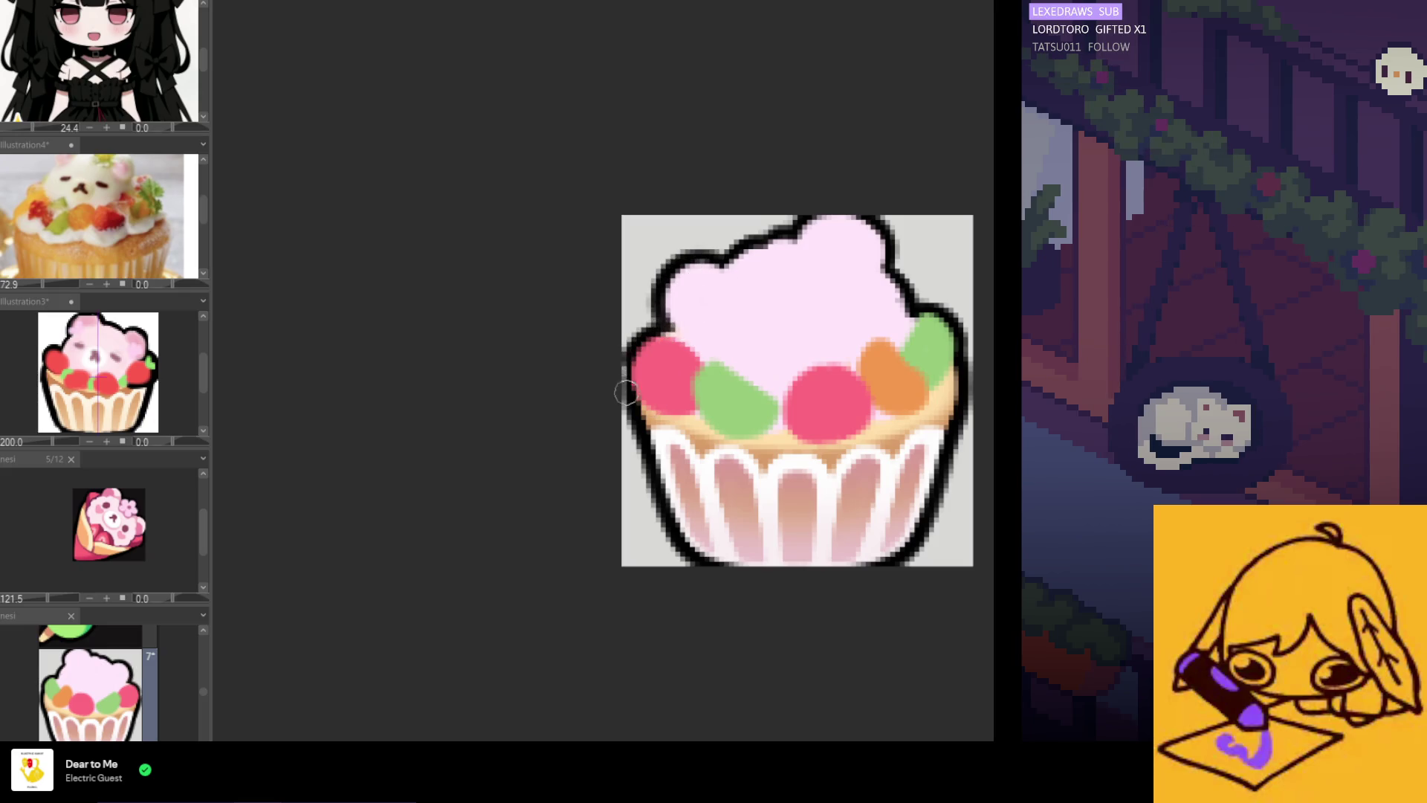
key(h)
scroll(711, 299, down, 4)
scroll(706, 344, up, 3)
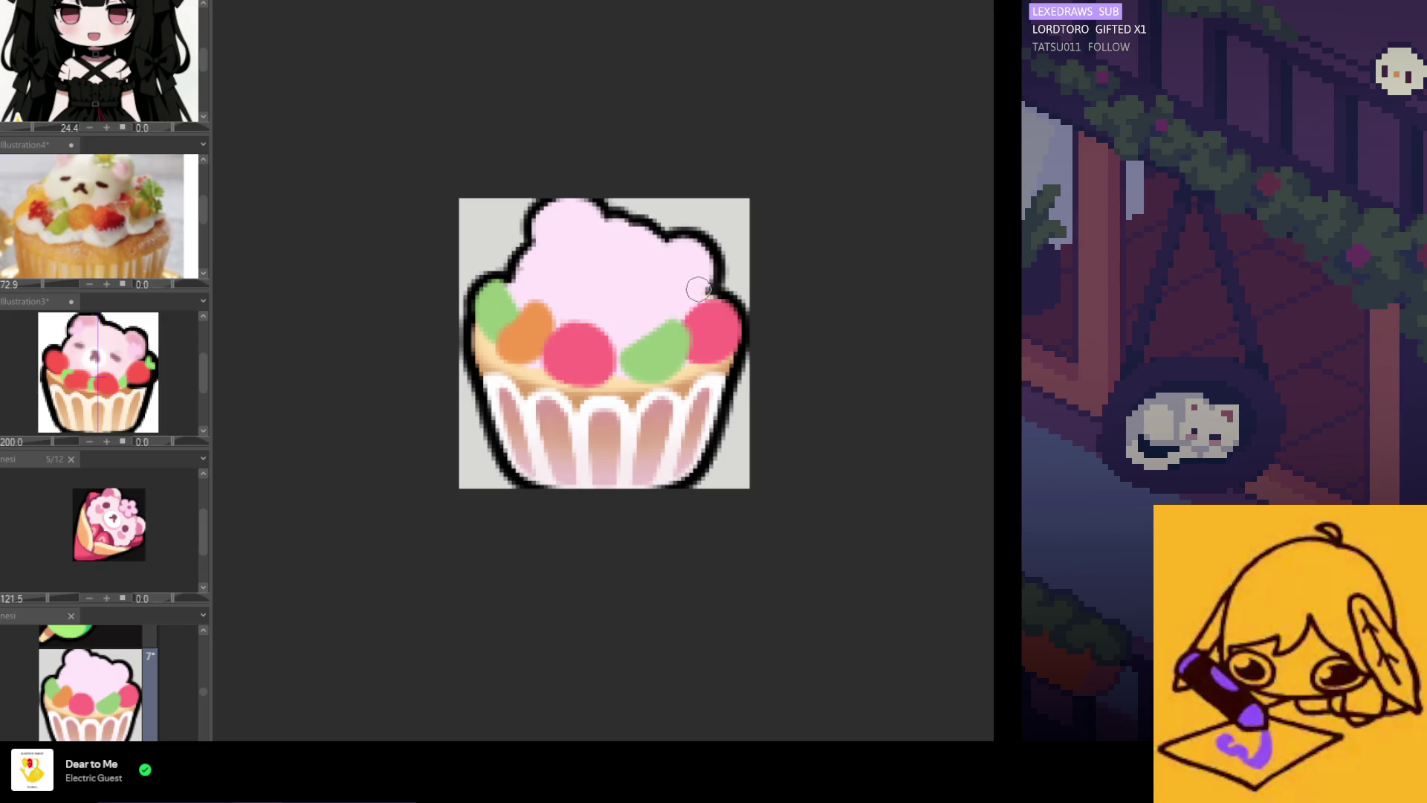
scroll(700, 286, down, 4)
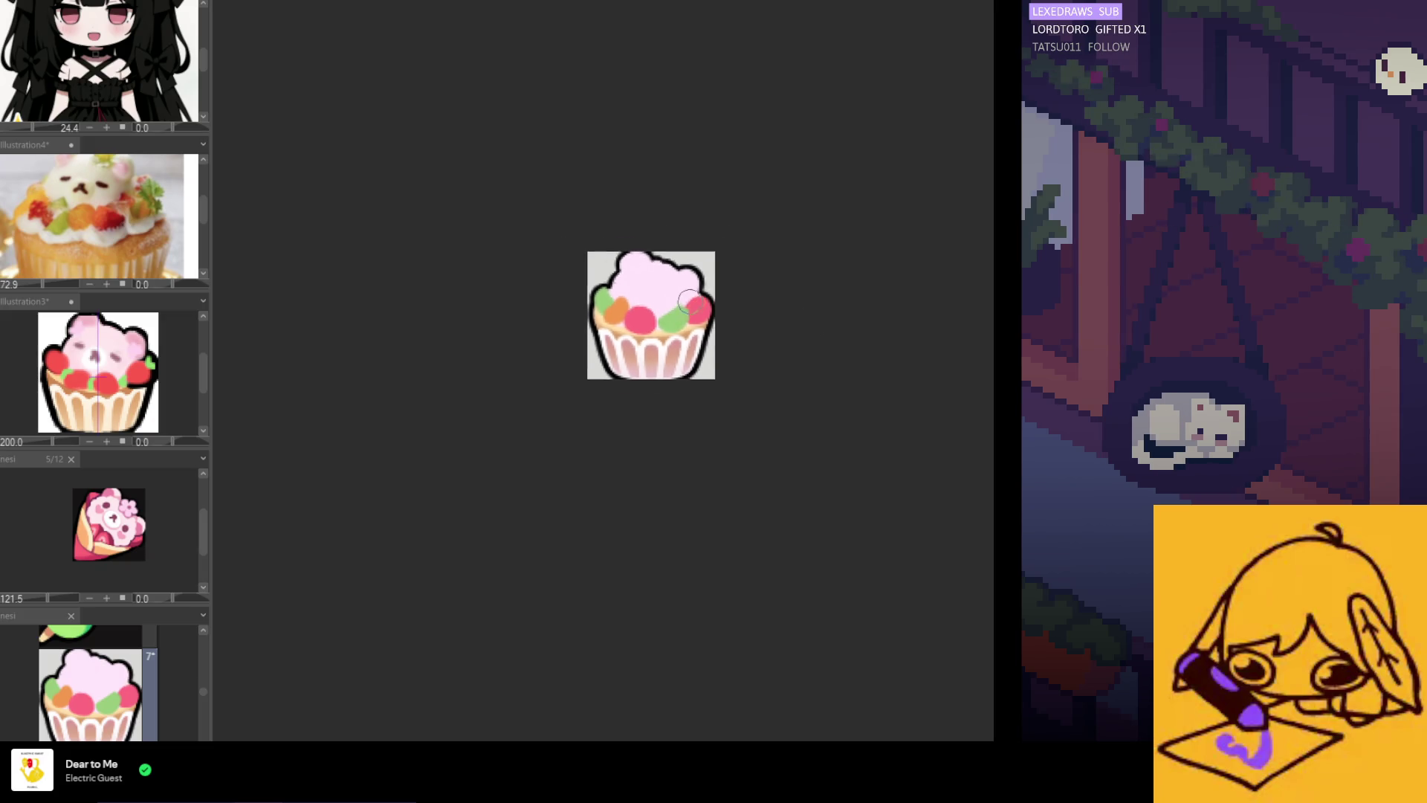
scroll(675, 291, up, 5)
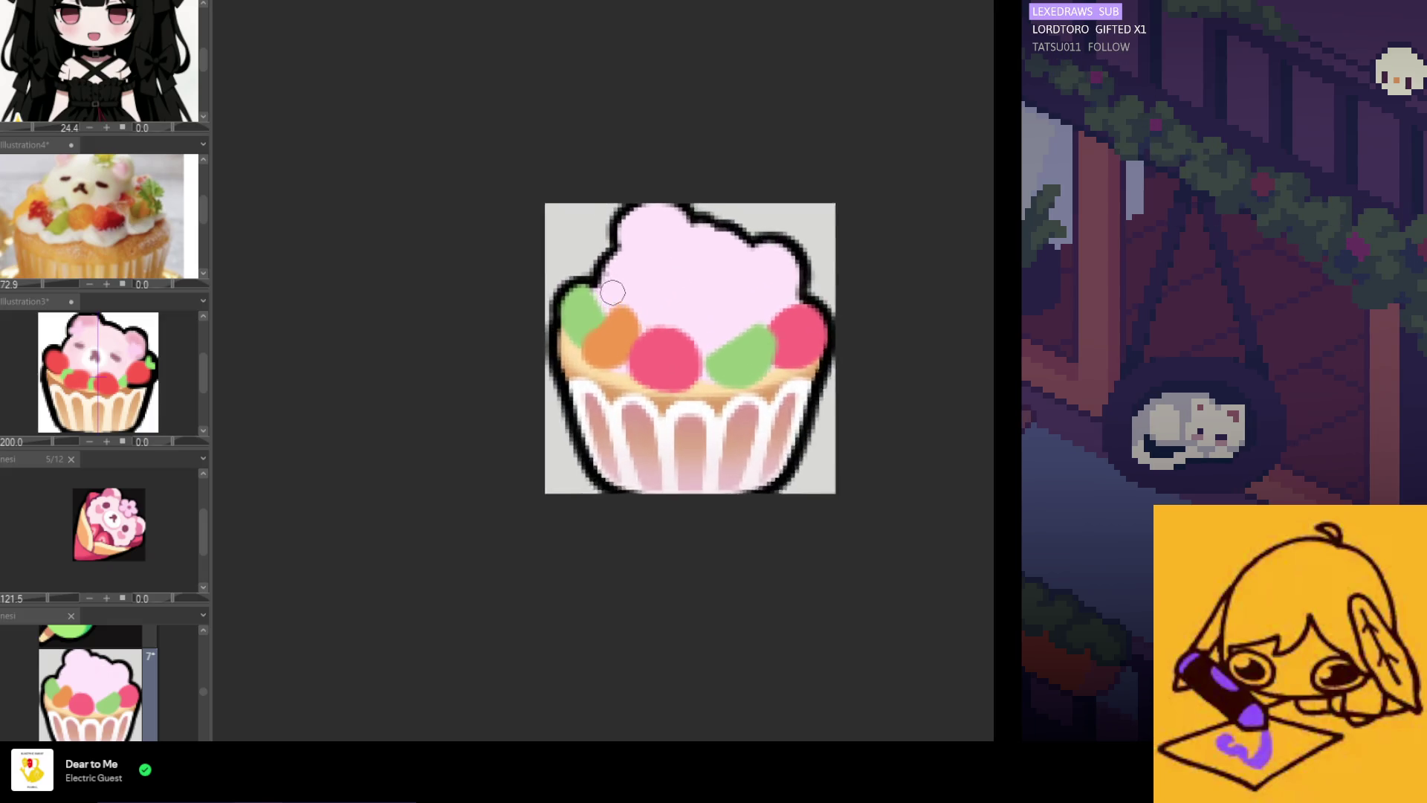
scroll(609, 281, down, 3)
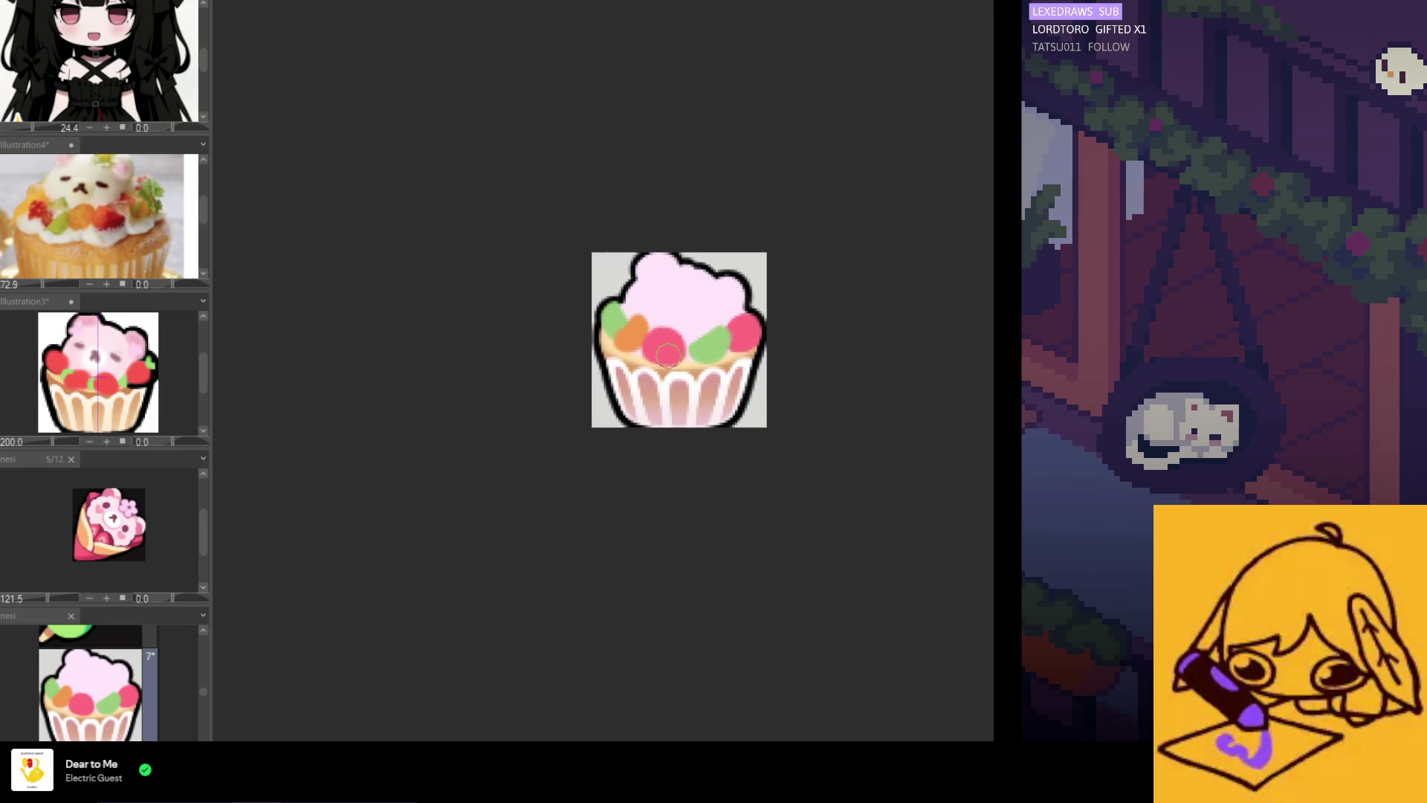
scroll(635, 310, up, 2)
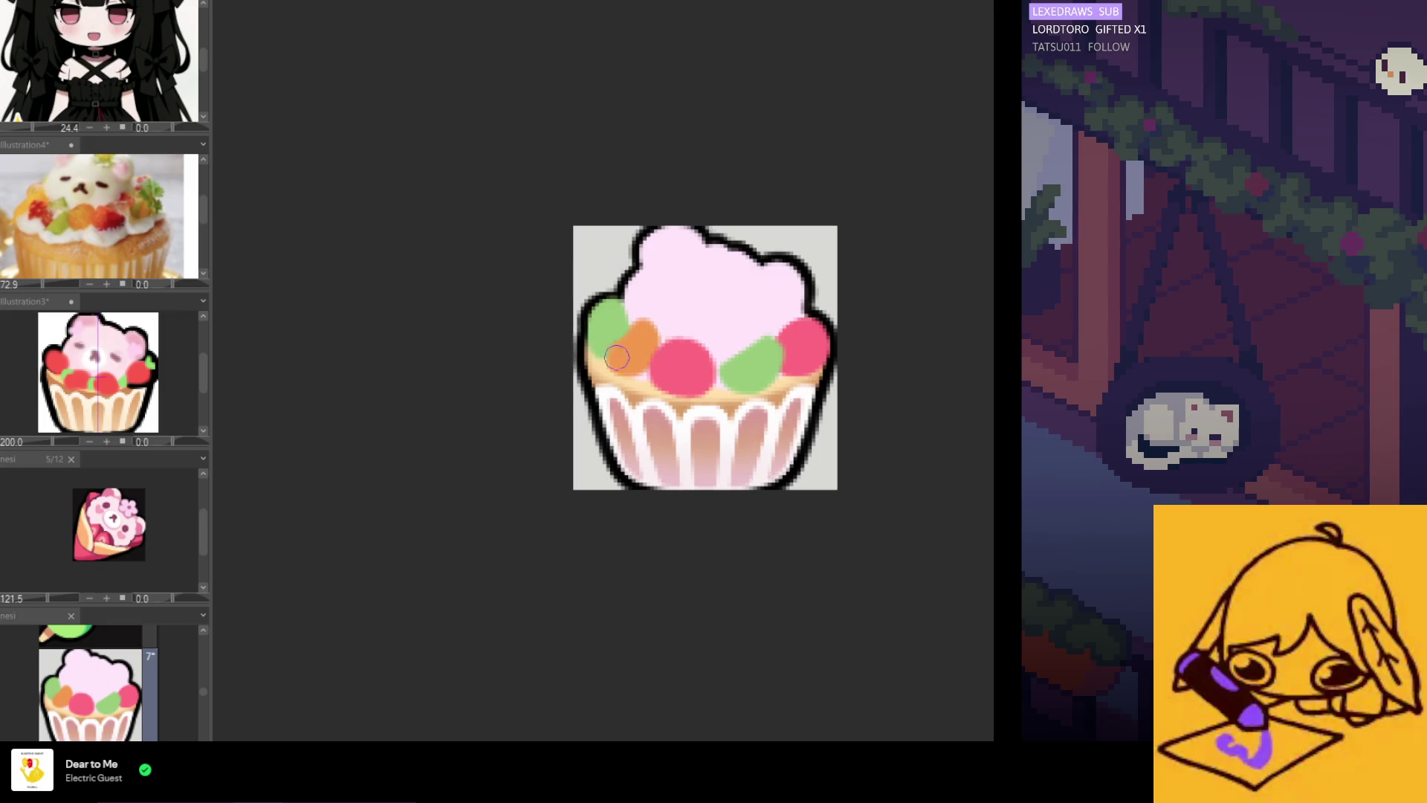
drag(597, 342, 606, 313)
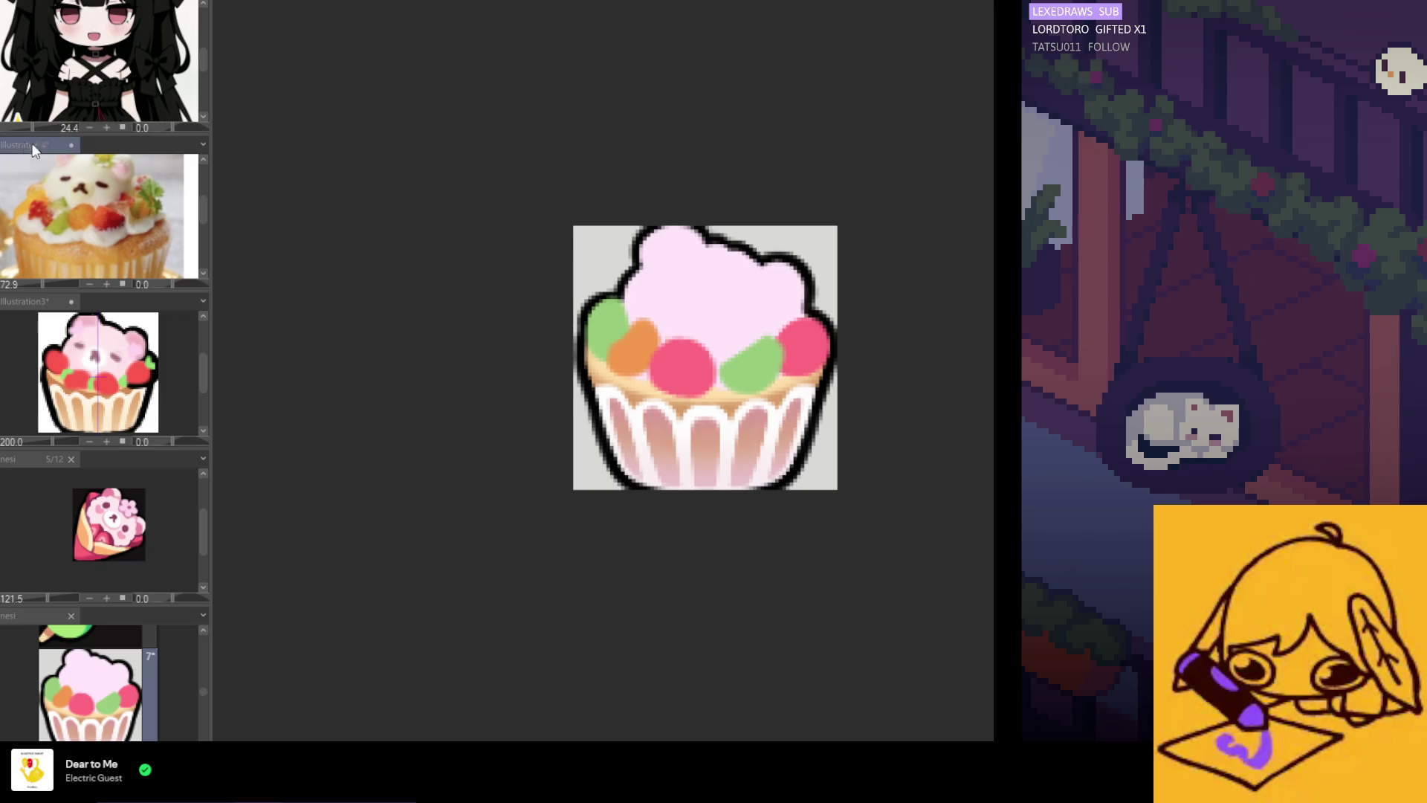
drag(679, 302, 693, 423)
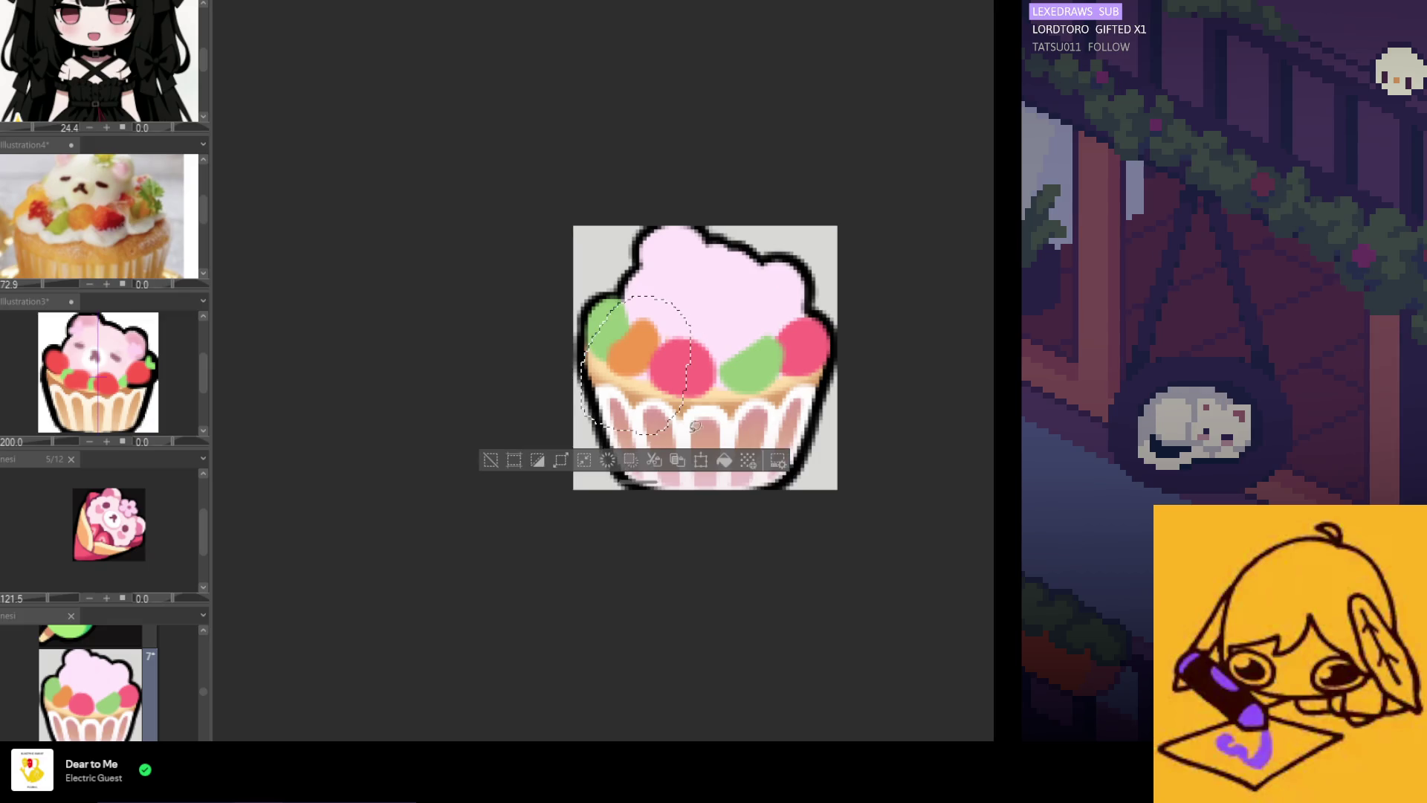
click(701, 463)
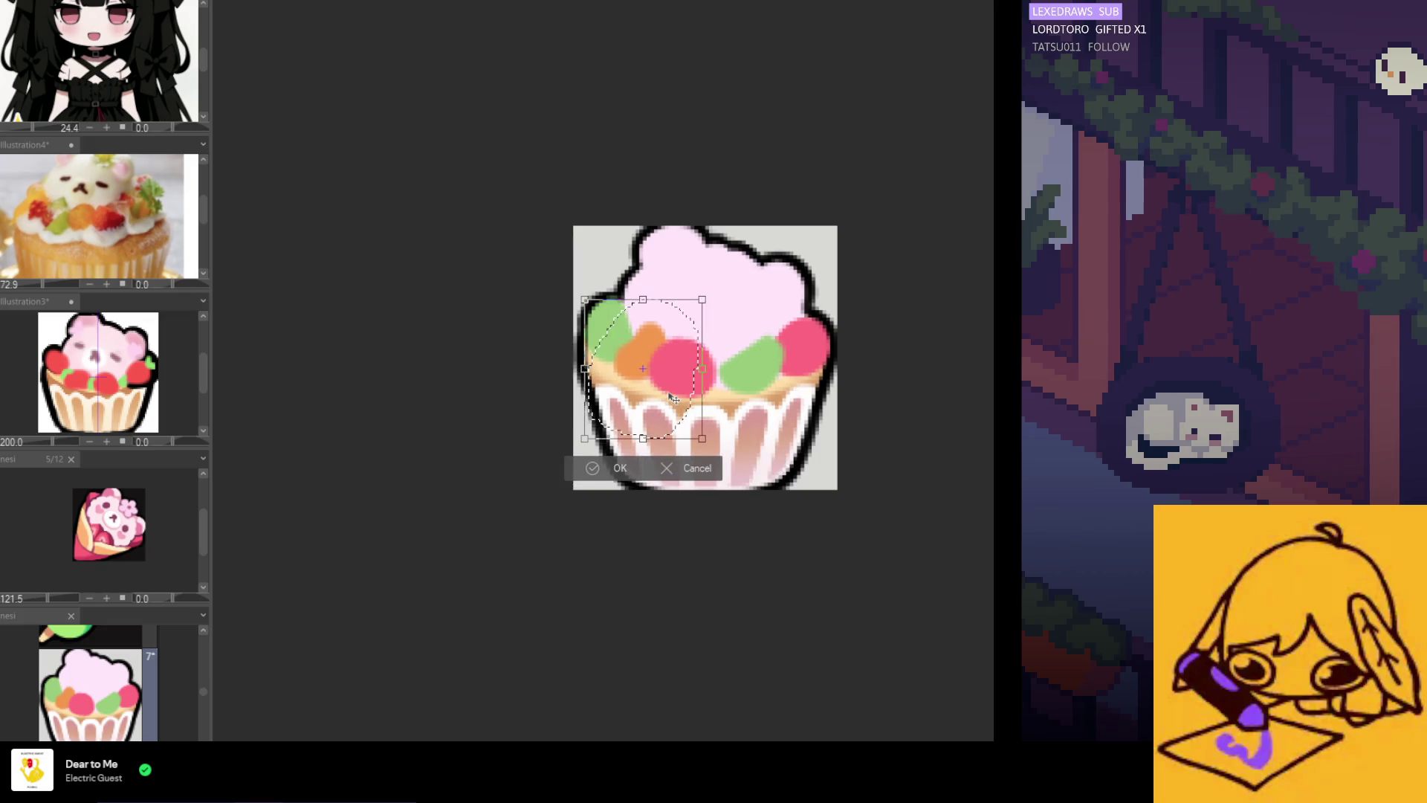
click(684, 468)
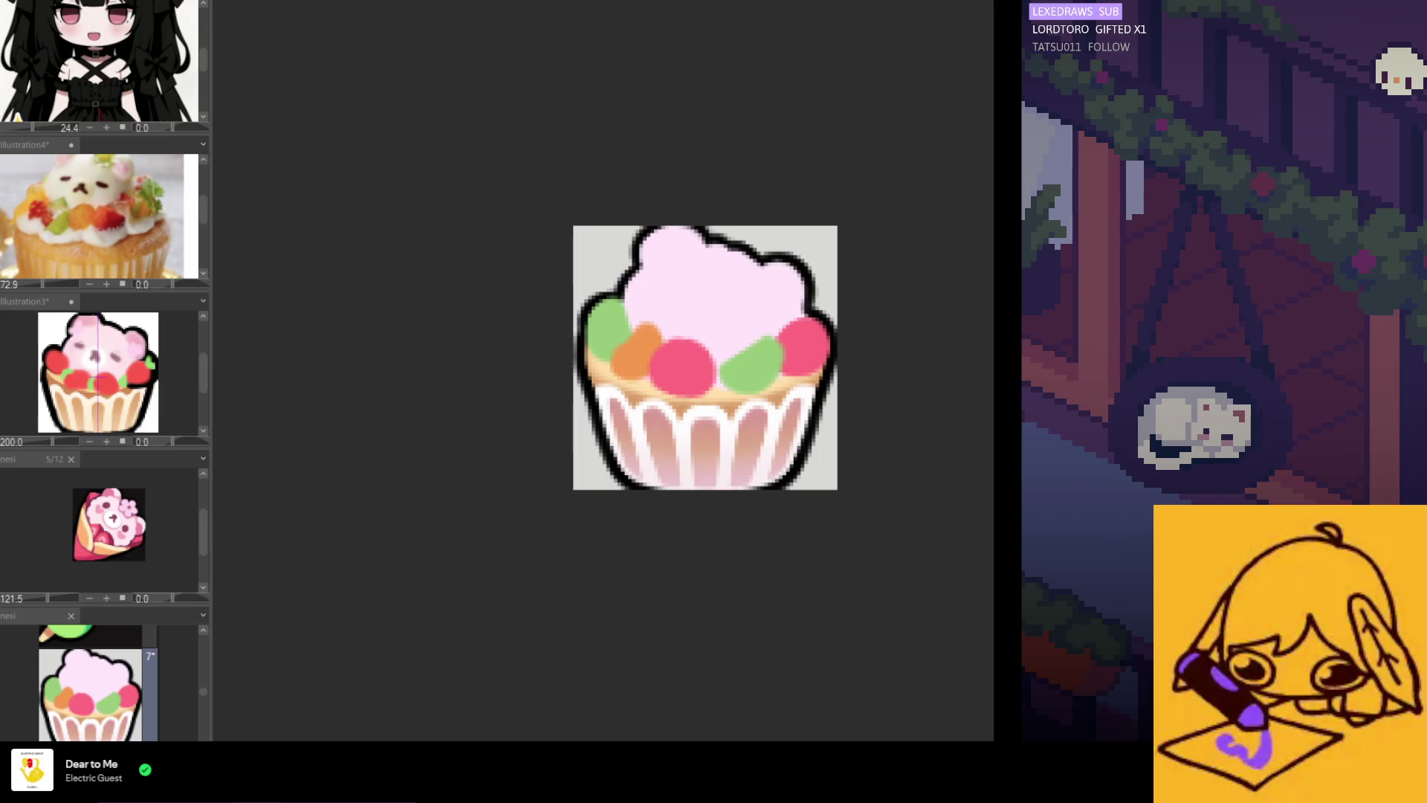
mouse_move(706, 402)
mouse_down()
mouse_move(610, 416)
mouse_move(695, 450)
mouse_up()
click(701, 492)
click(681, 494)
key(ctrl+d)
scroll(651, 398, down, 2)
scroll(650, 397, down, 1)
scroll(650, 398, up, 4)
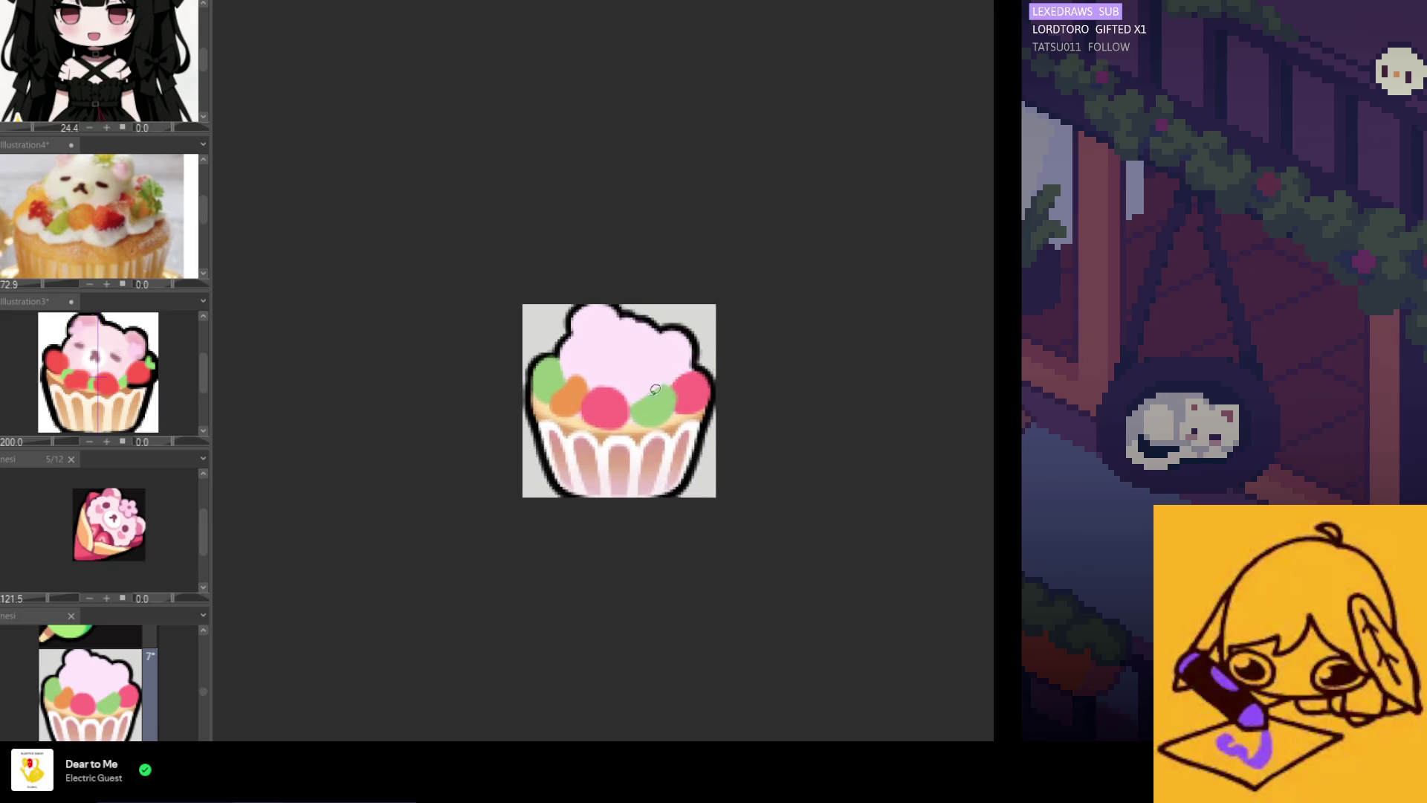
scroll(767, 392, up, 1)
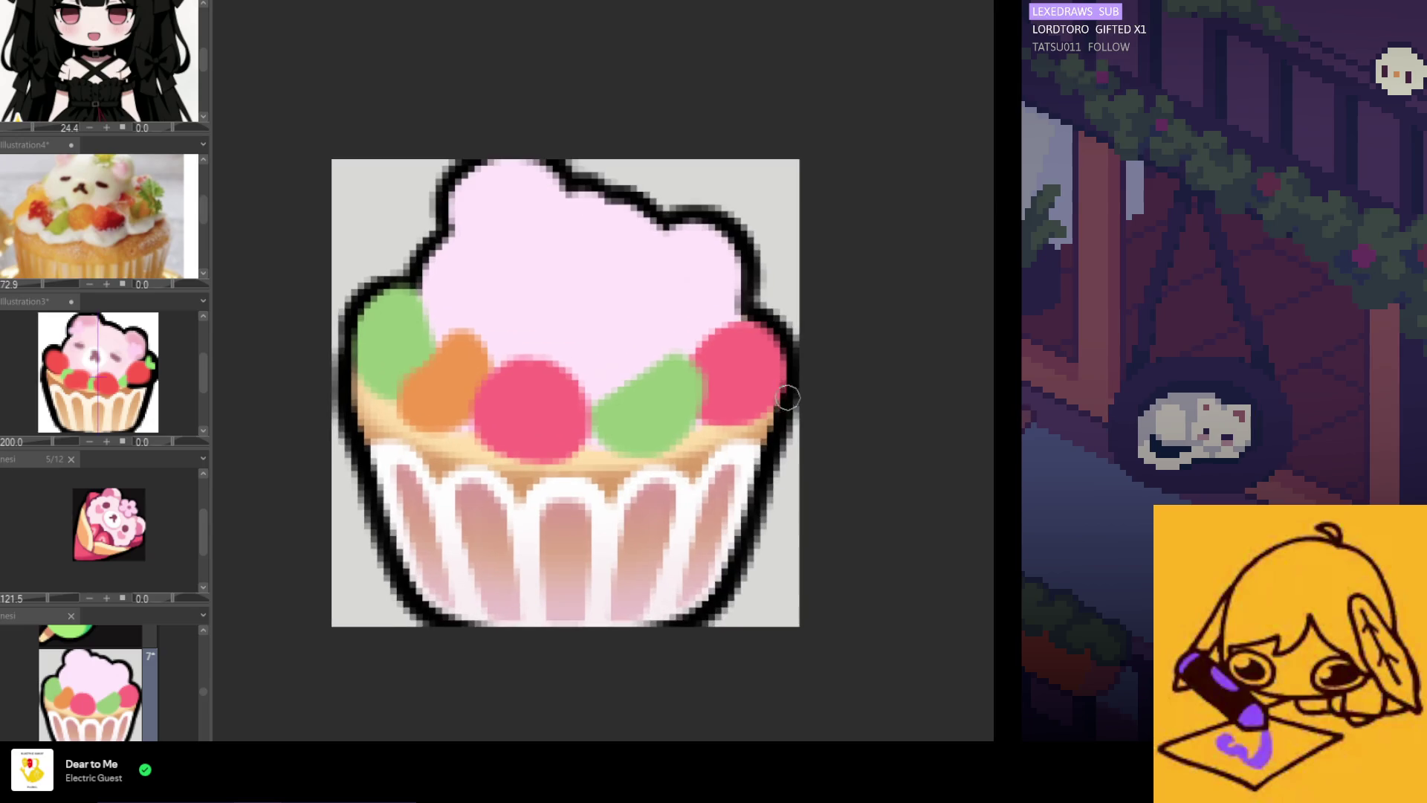
scroll(446, 400, down, 2)
scroll(459, 398, up, 1)
scroll(456, 415, down, 3)
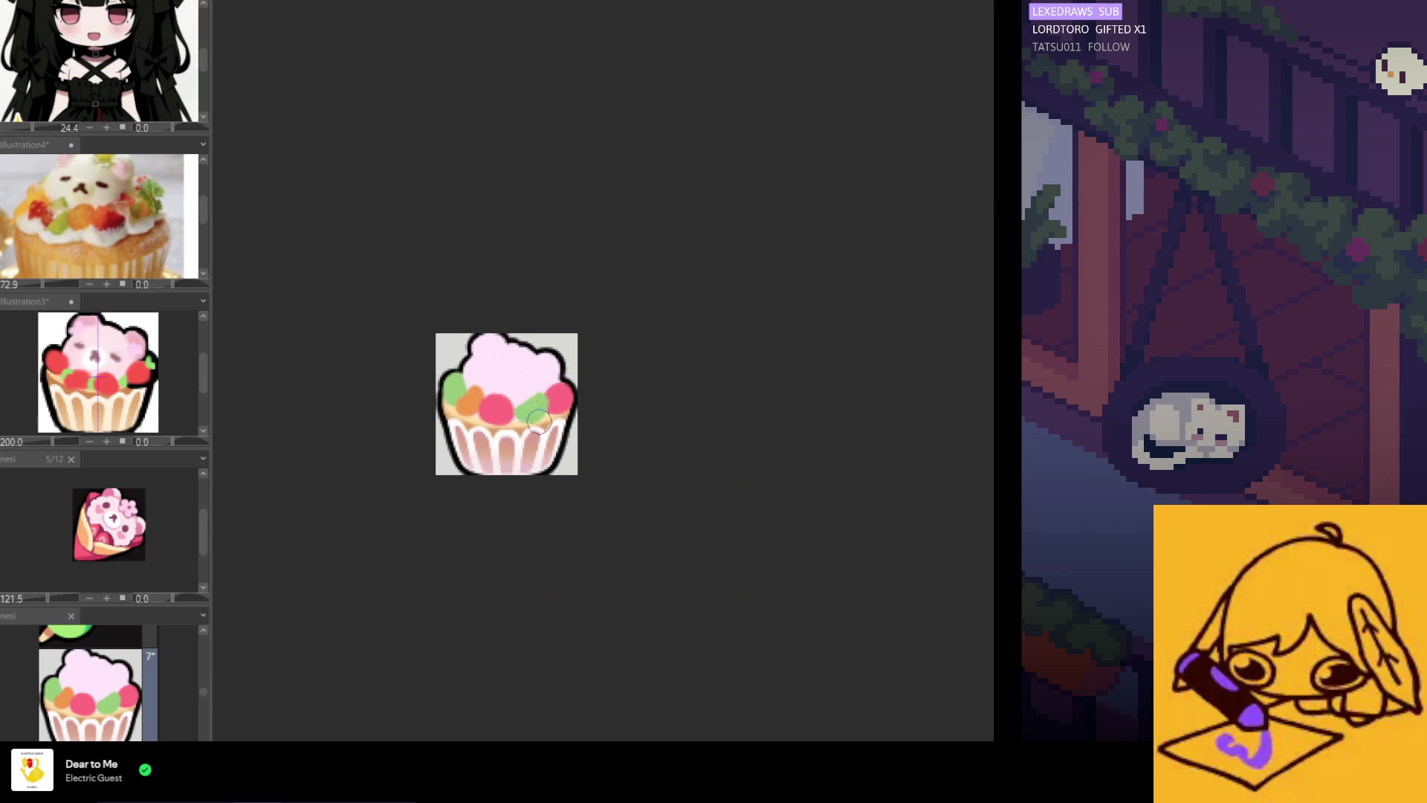
scroll(505, 419, up, 2)
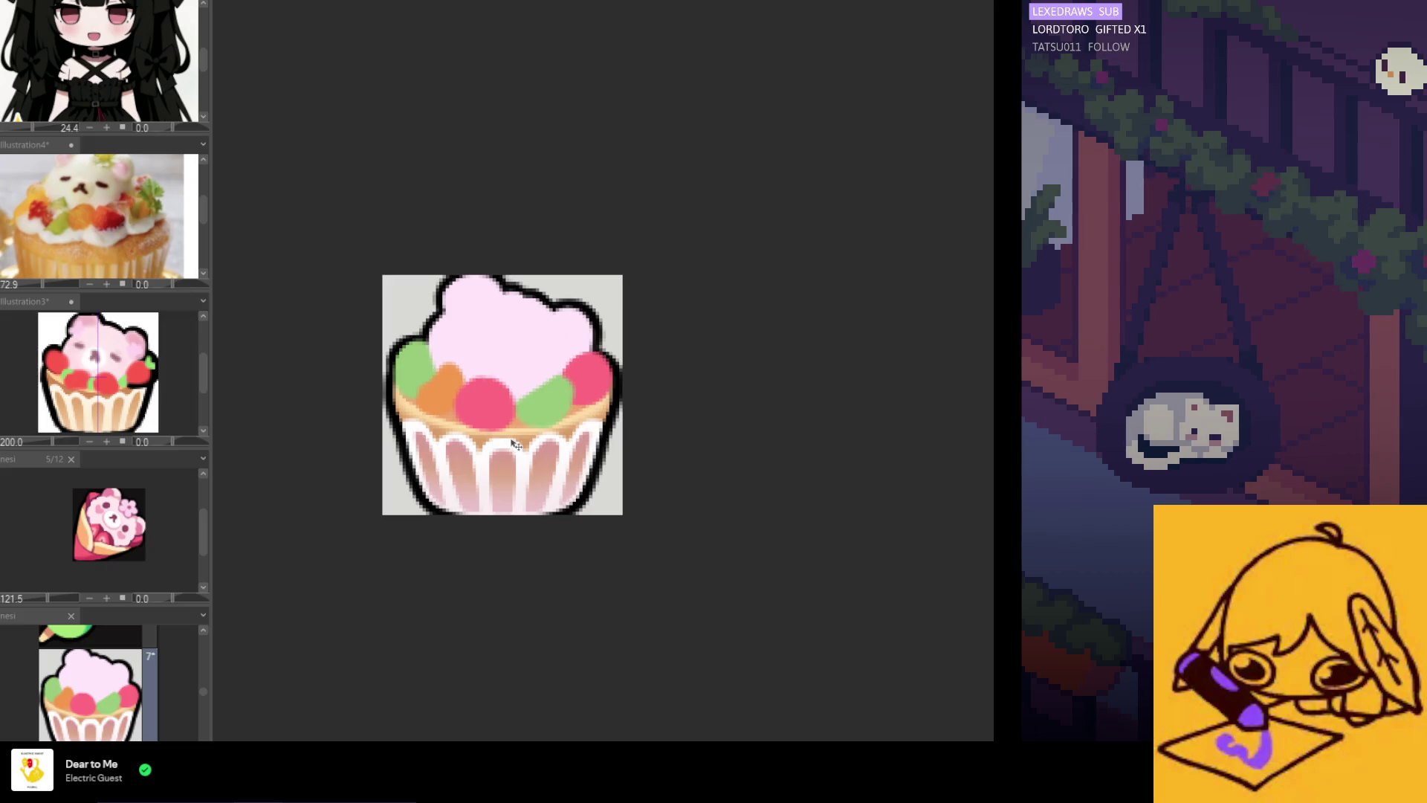
scroll(513, 444, down, 3)
Sample a mauve from the bear cupcake reference, test it on the frosting, then undo it
scroll(505, 416, up, 2)
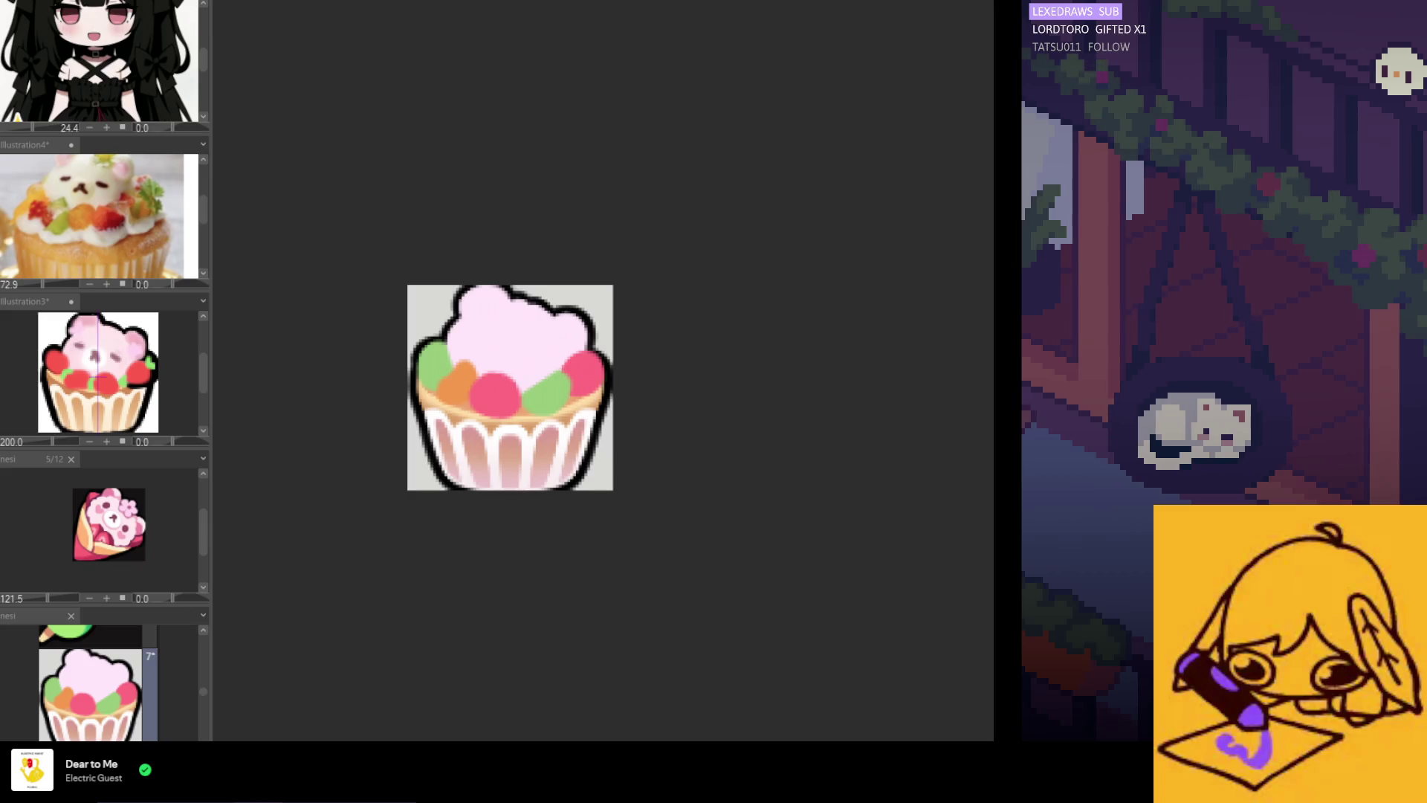
scroll(640, 394, down, 4)
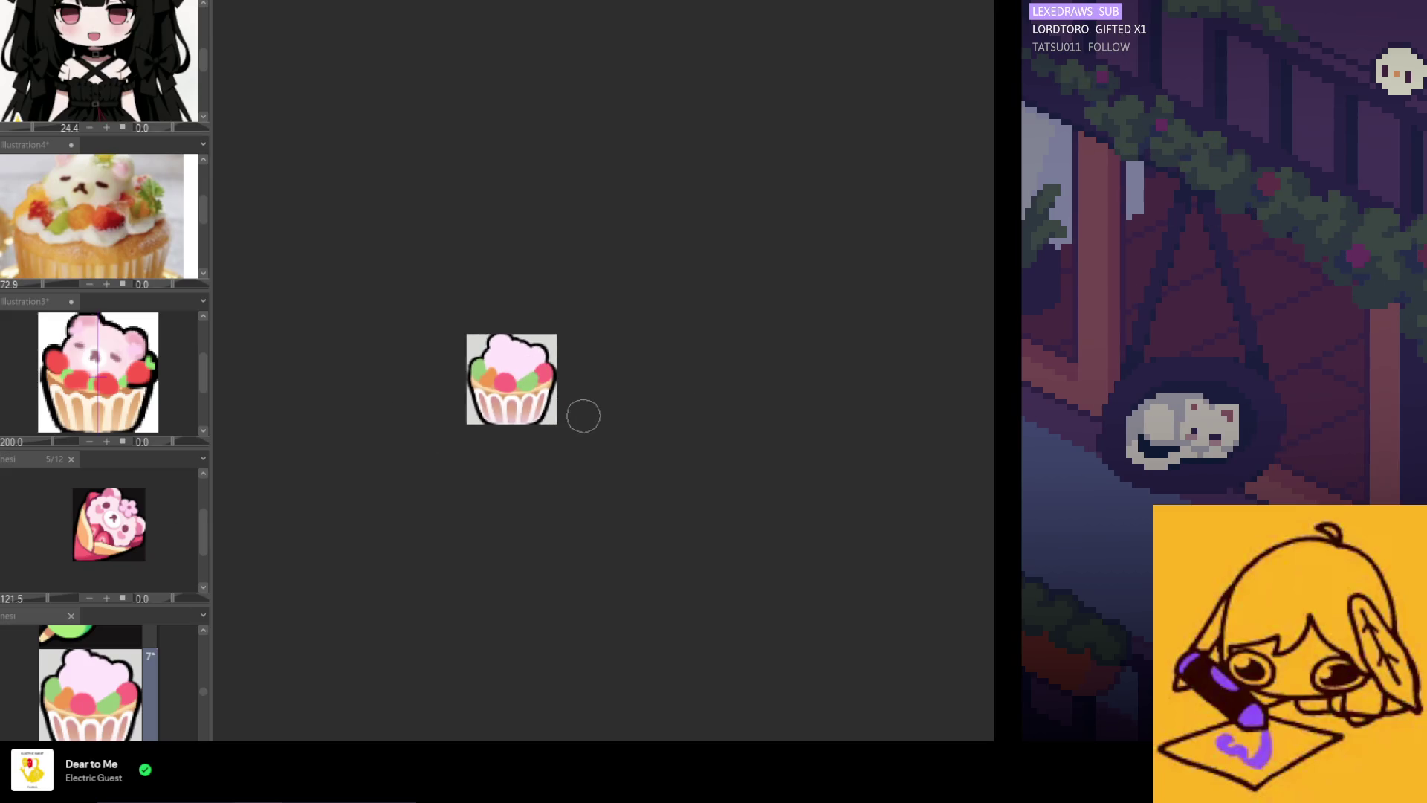
scroll(522, 401, up, 5)
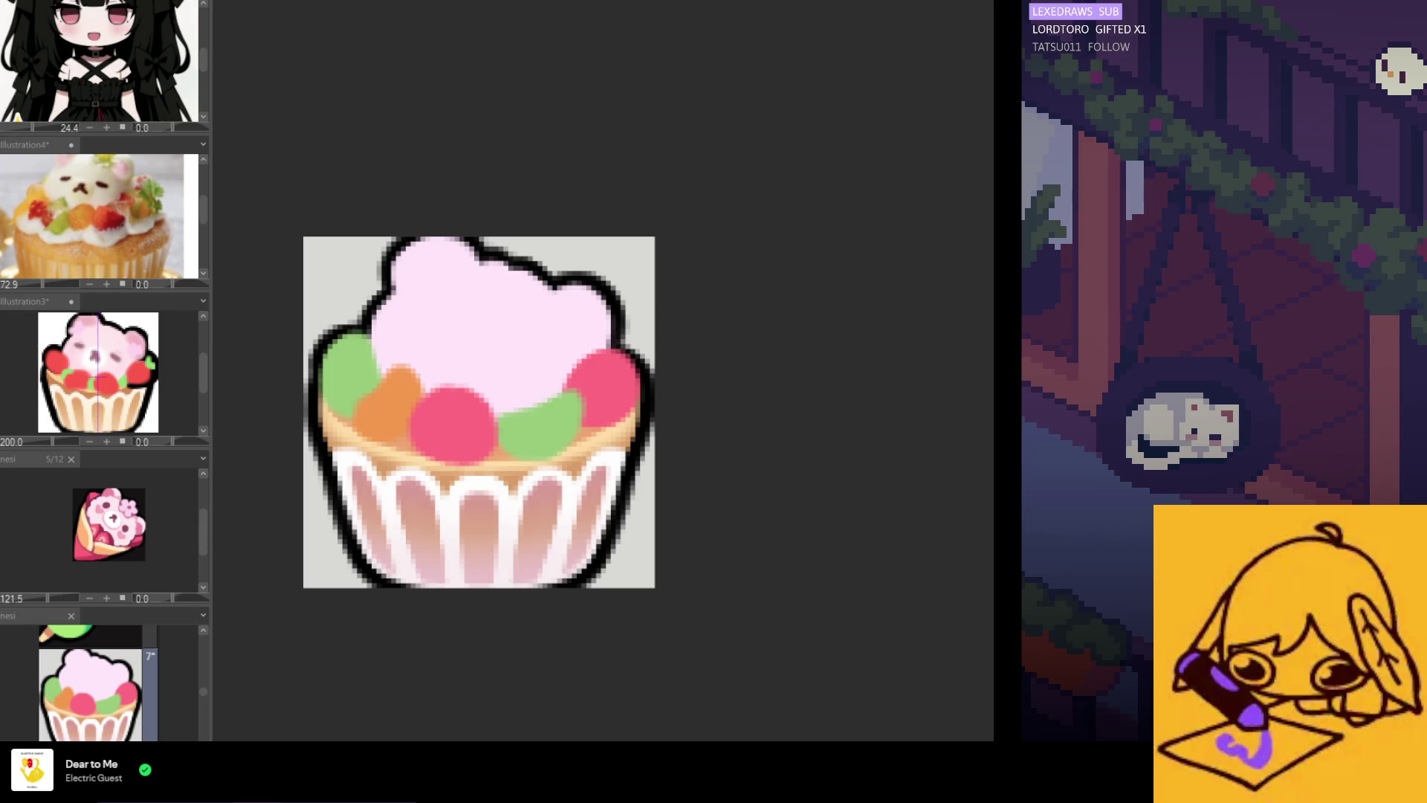
drag(97, 357, 103, 350)
drag(413, 311, 428, 314)
key(ctrl+z)
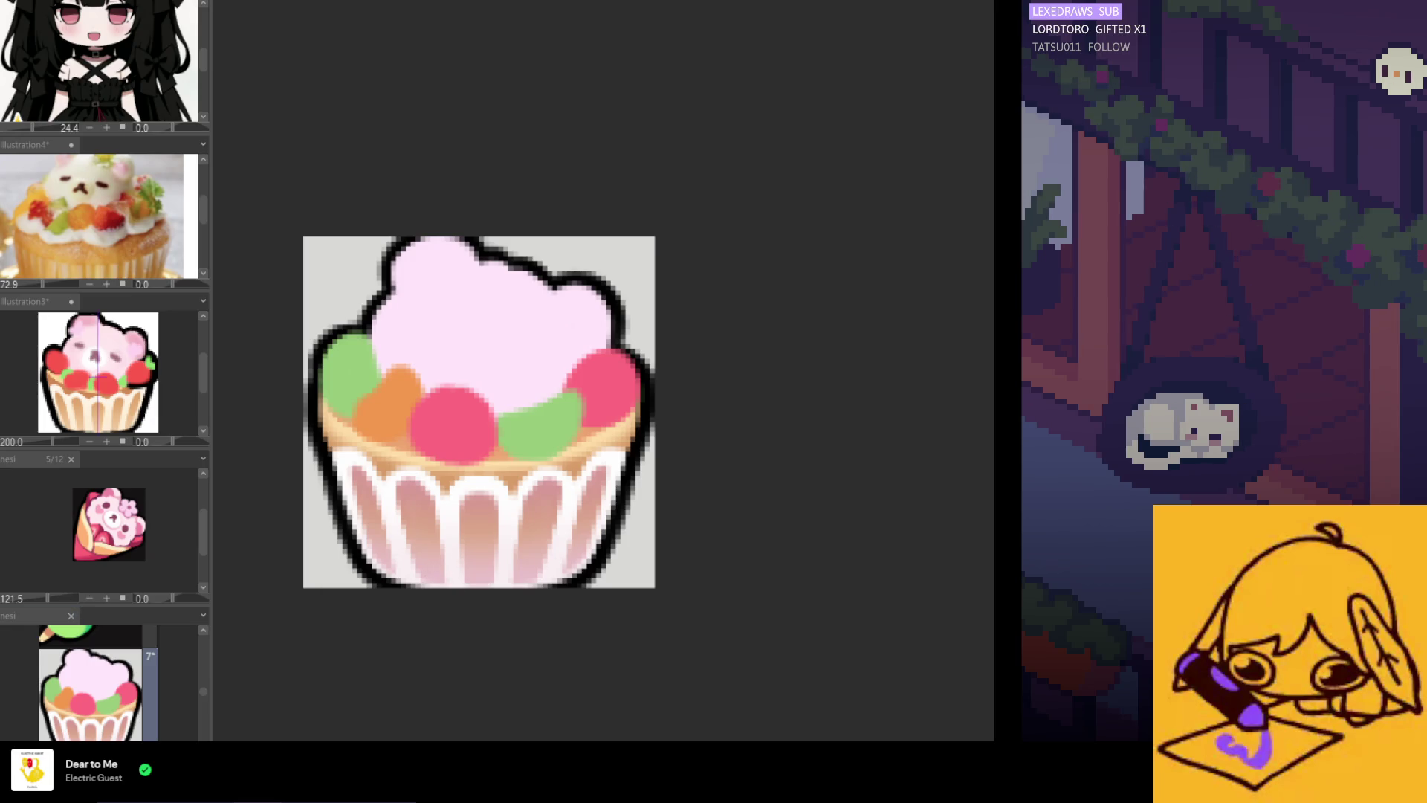
scroll(507, 333, down, 2)
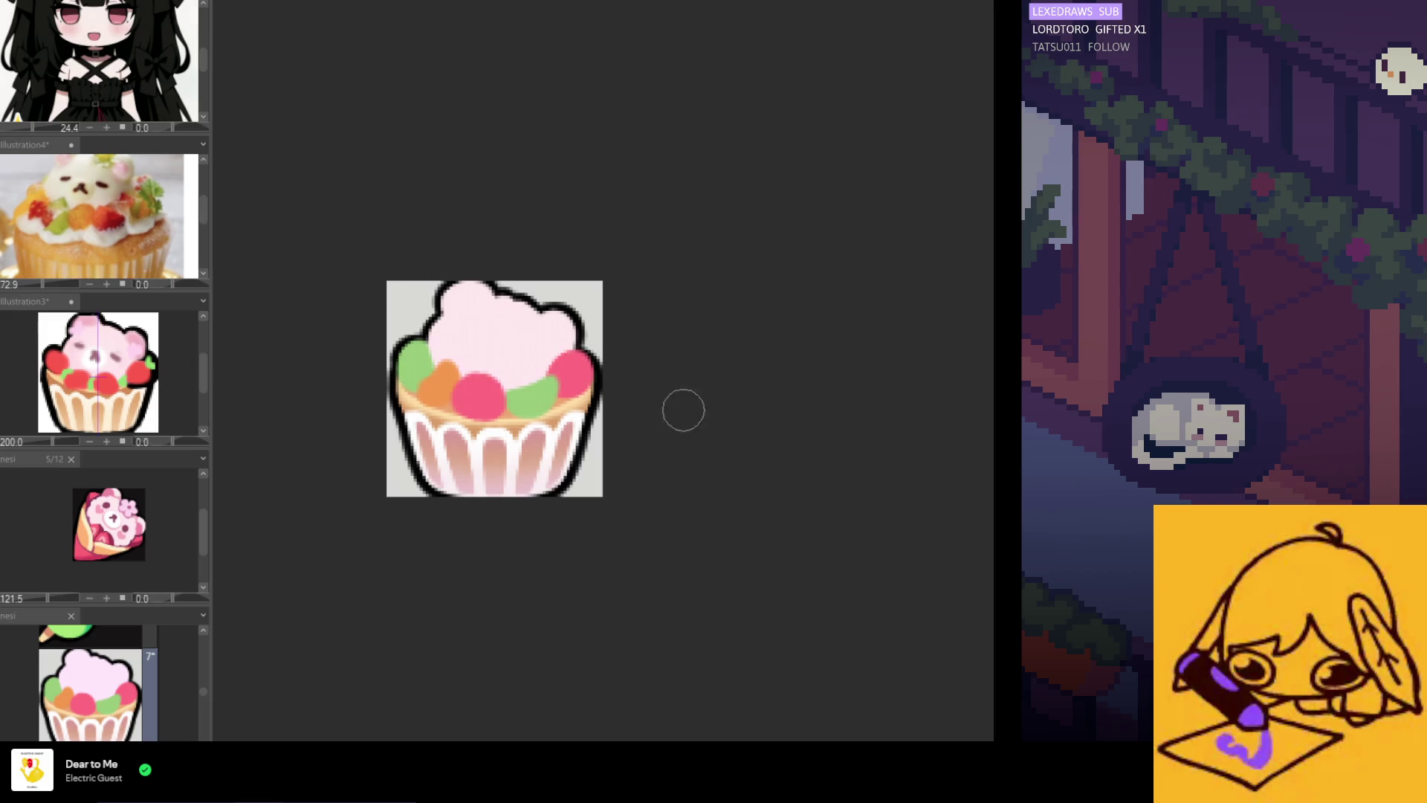
Paint and darken the pink inner patch of the bear's left ear, undoing a stray patch
scroll(428, 355, up, 1)
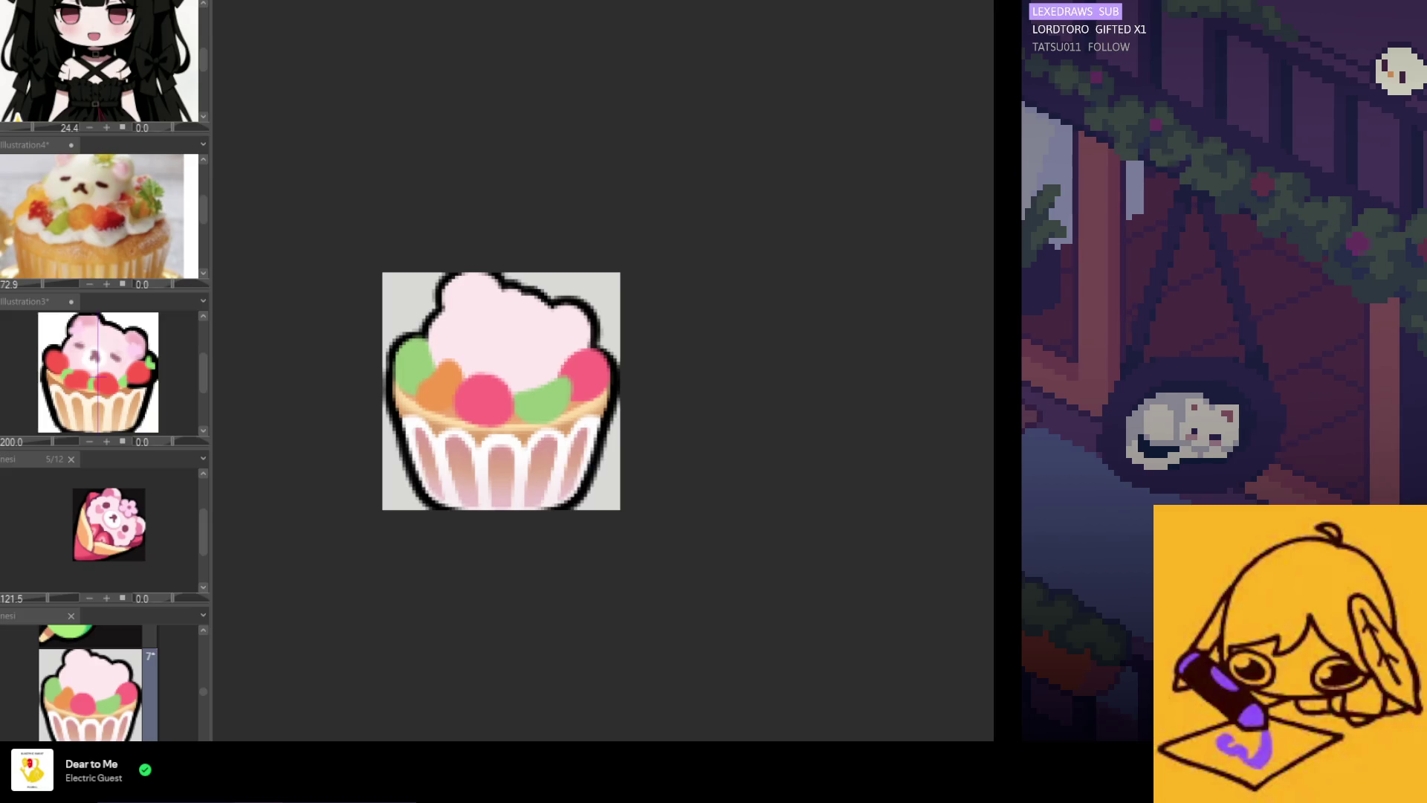
scroll(596, 369, up, 2)
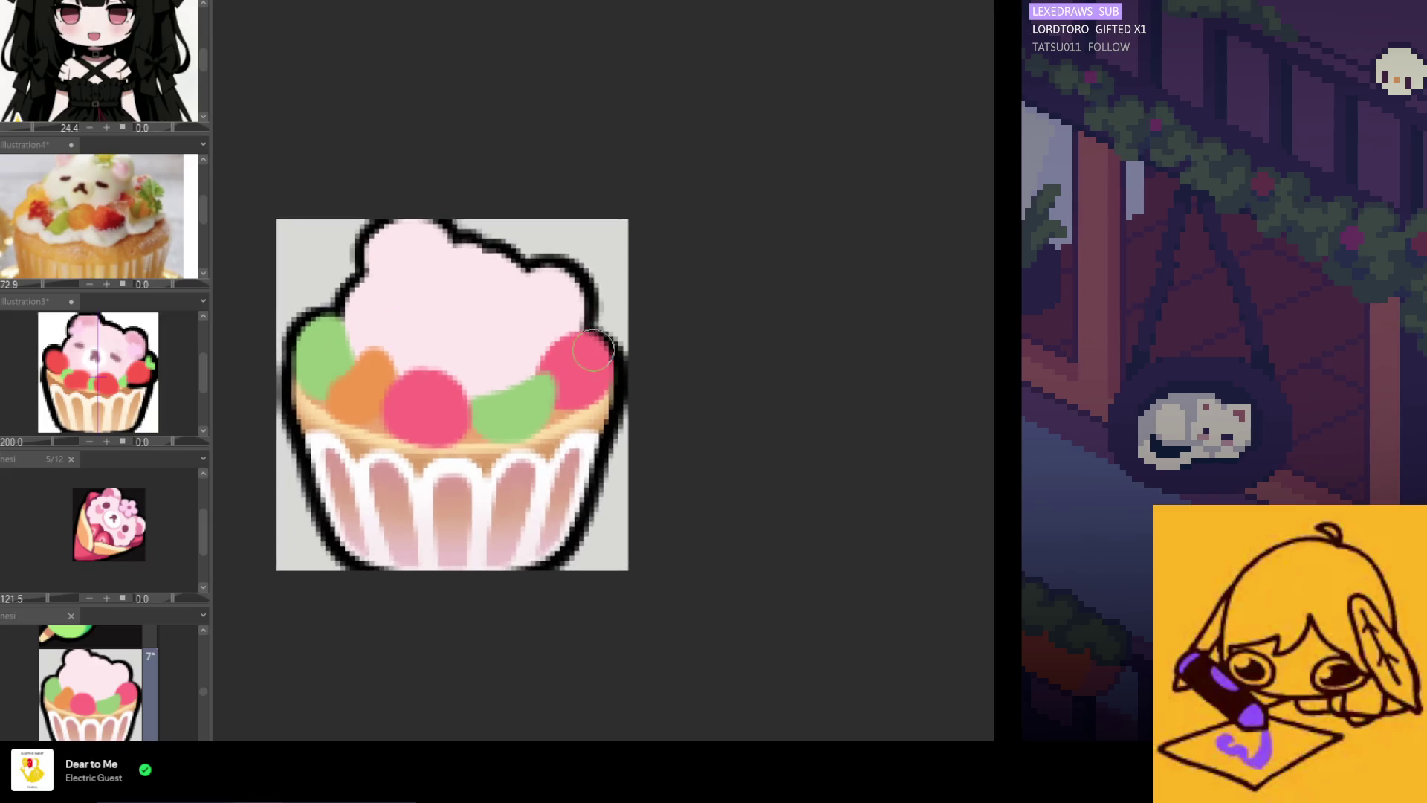
drag(594, 327, 610, 293)
key(ctrl+z)
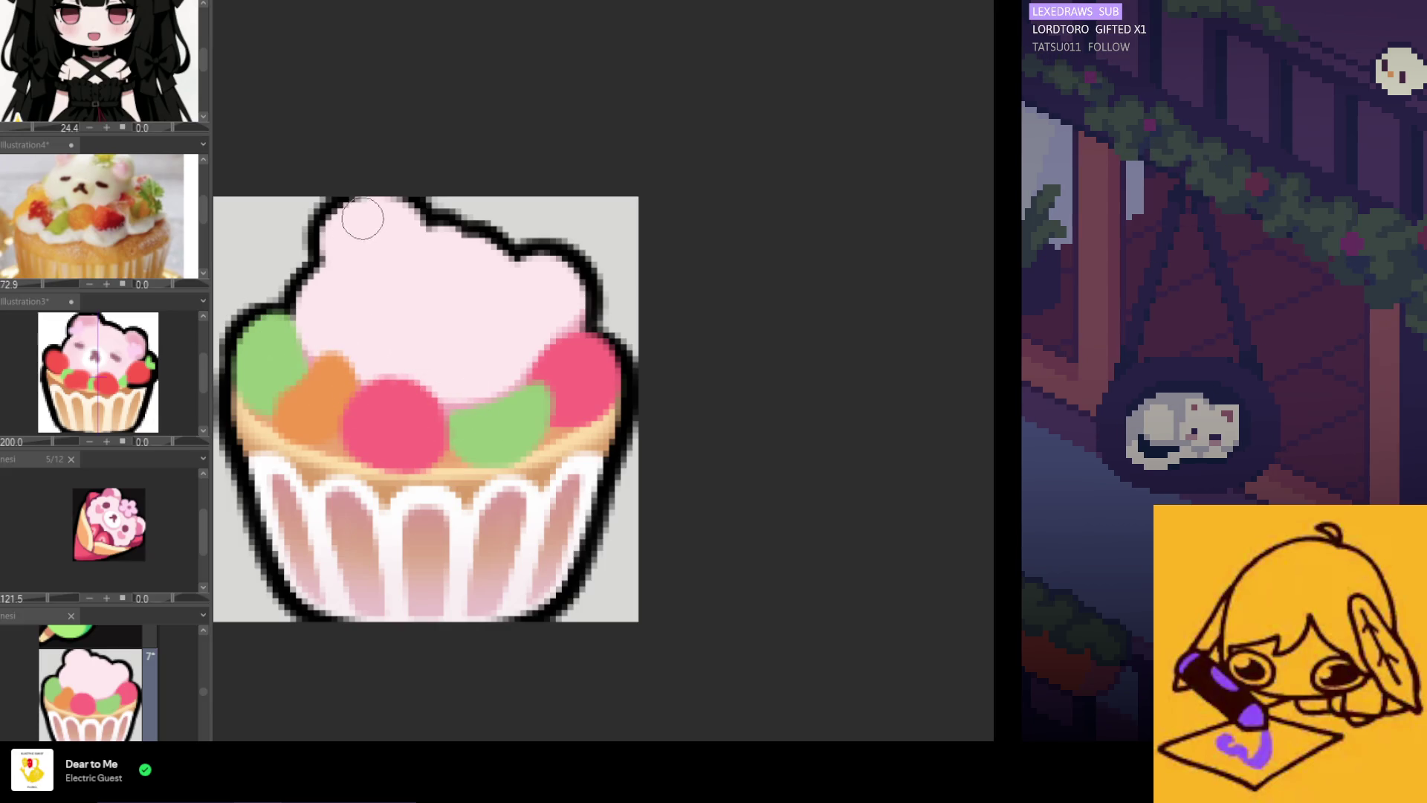
mouse_move(355, 225)
mouse_down()
mouse_move(312, 245)
mouse_move(351, 229)
mouse_move(338, 238)
mouse_move(358, 200)
mouse_up()
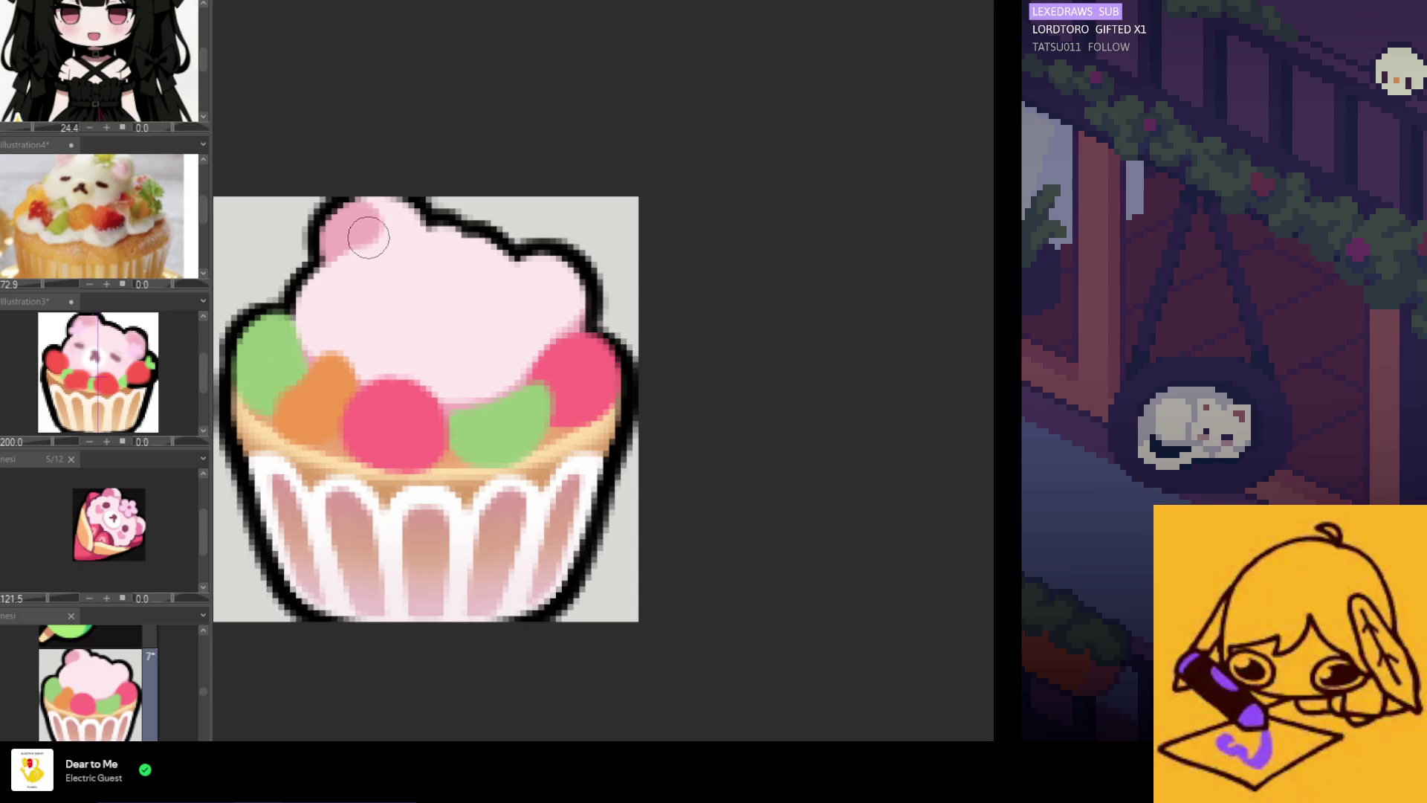
scroll(378, 199, up, 1)
scroll(378, 199, up, 1)
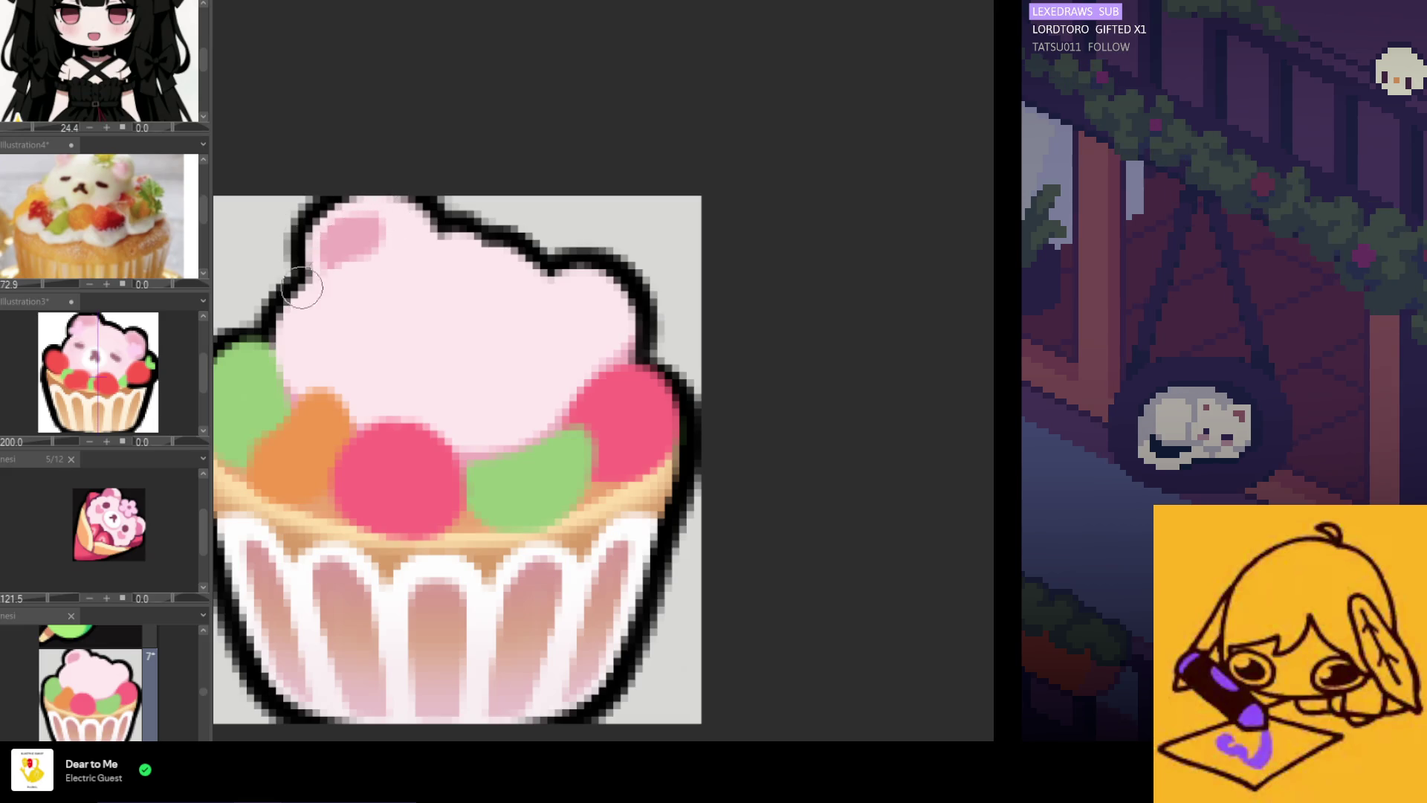
mouse_move(349, 233)
mouse_down()
mouse_move(313, 249)
mouse_move(358, 225)
mouse_up()
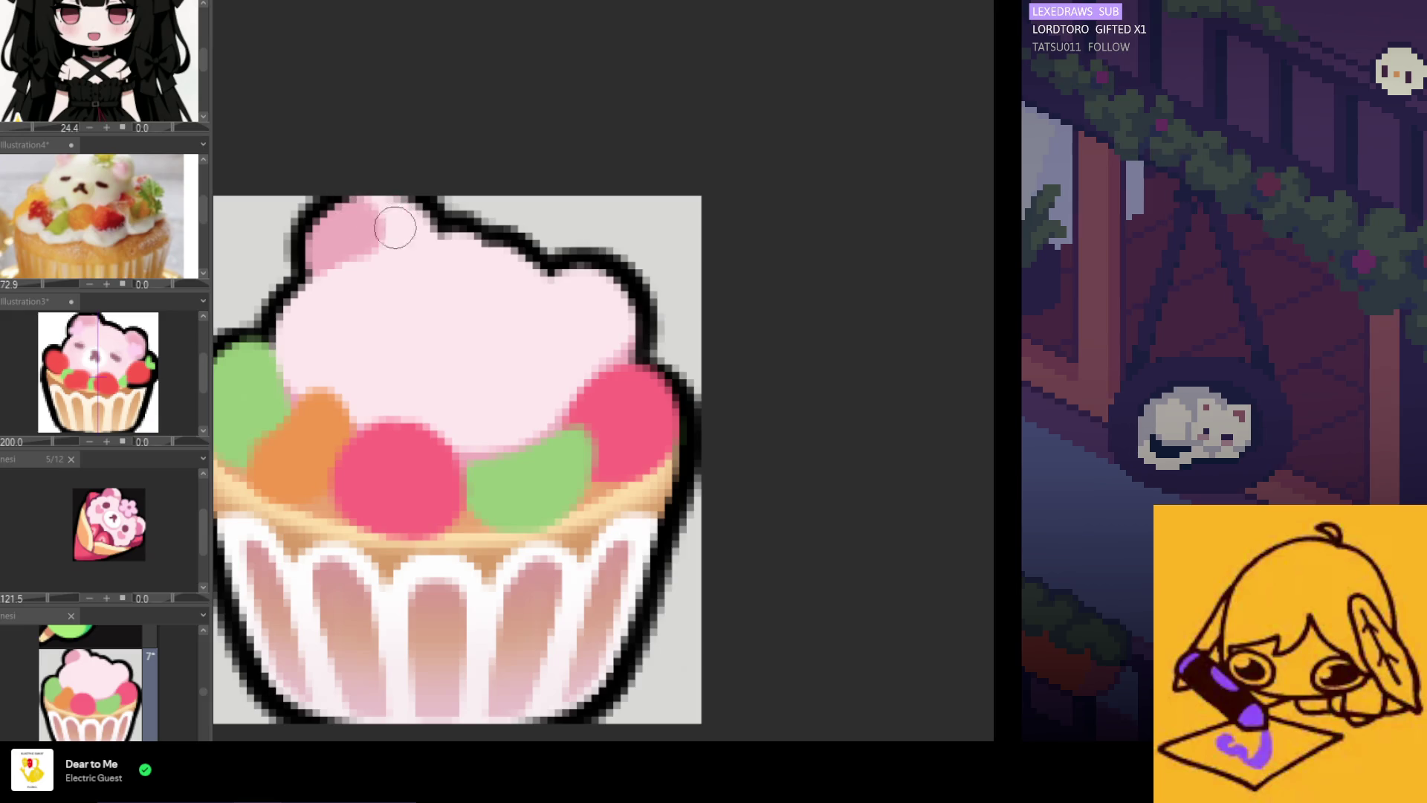
click(340, 201)
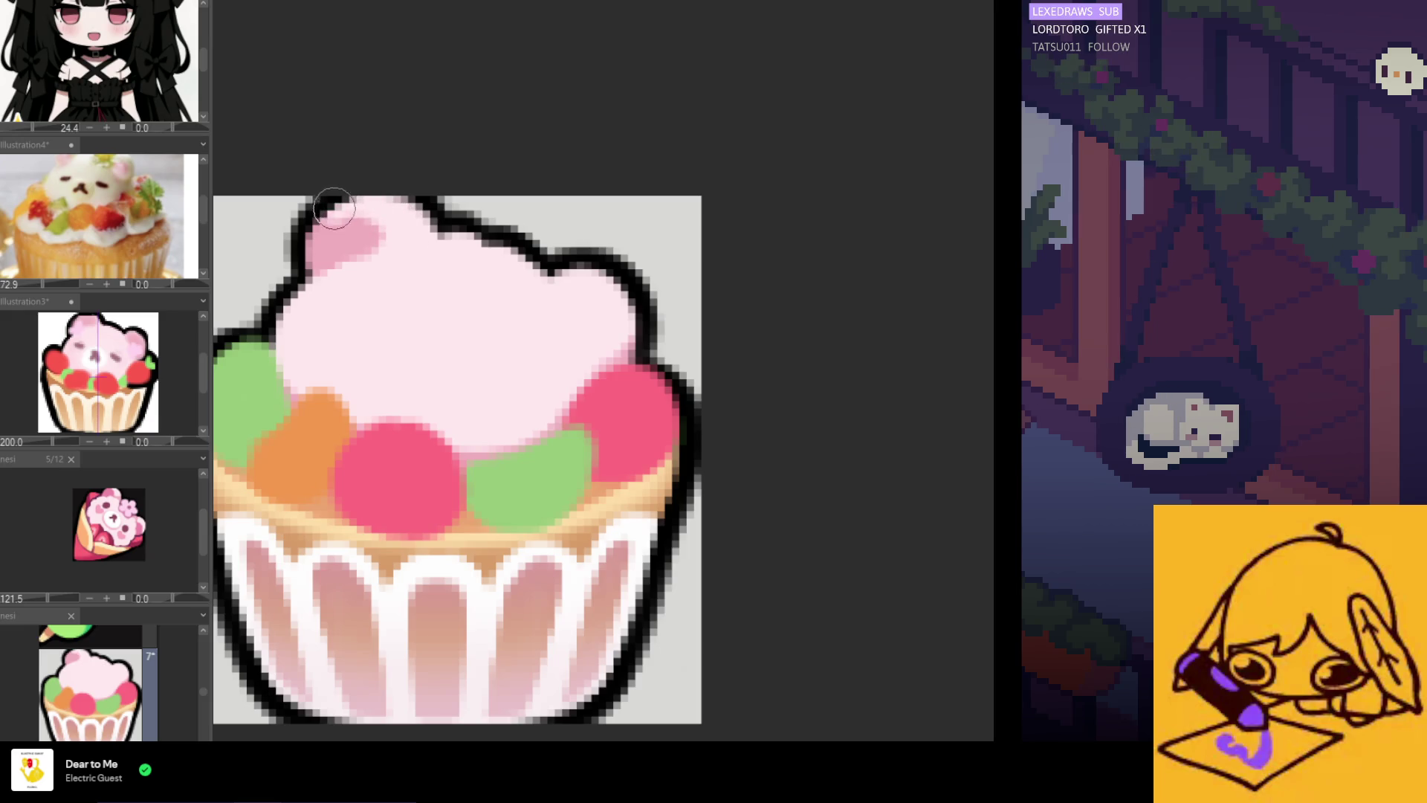
scroll(349, 238, up, 1)
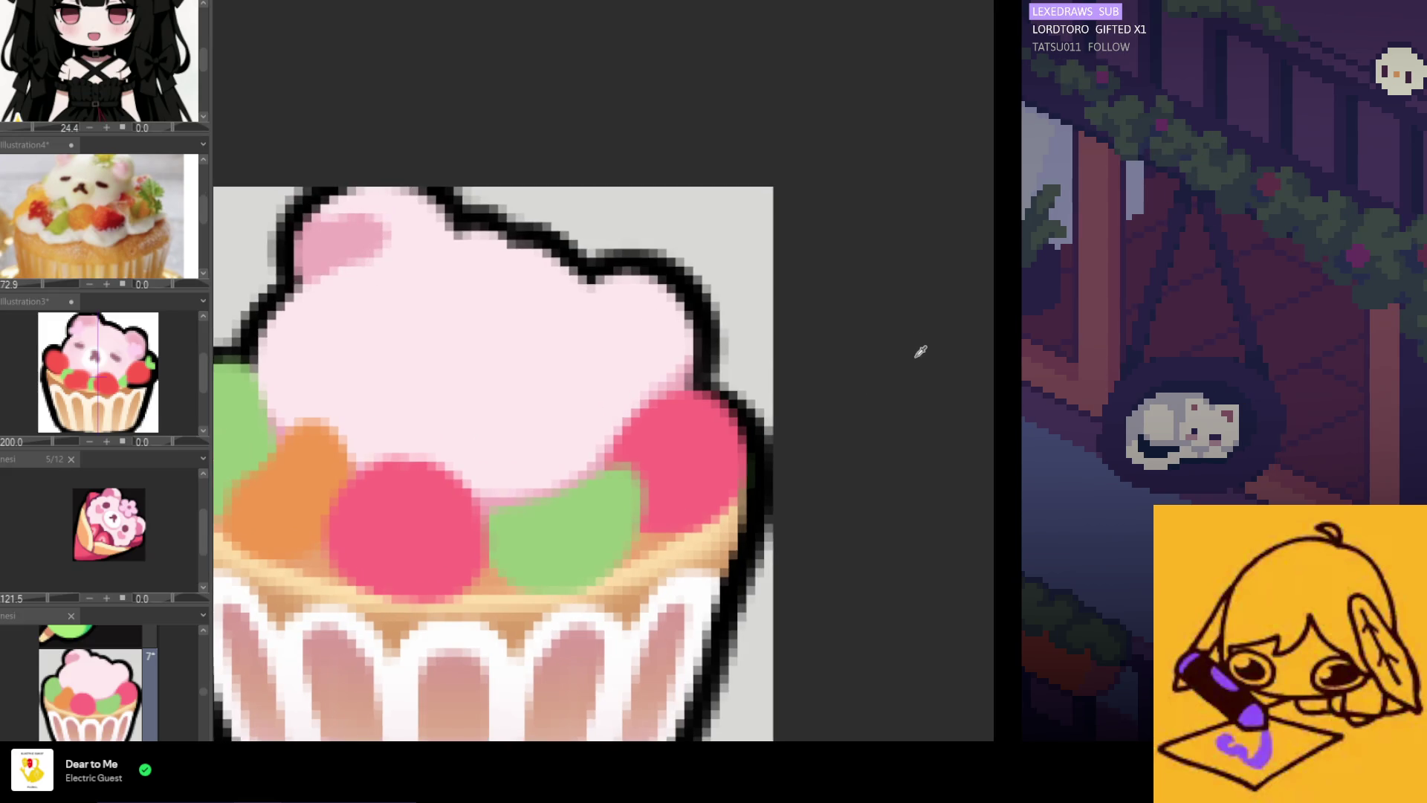
mouse_move(381, 232)
mouse_down()
mouse_move(349, 246)
mouse_move(376, 256)
mouse_up()
scroll(385, 289, down, 2)
scroll(384, 293, down, 2)
scroll(389, 312, up, 1)
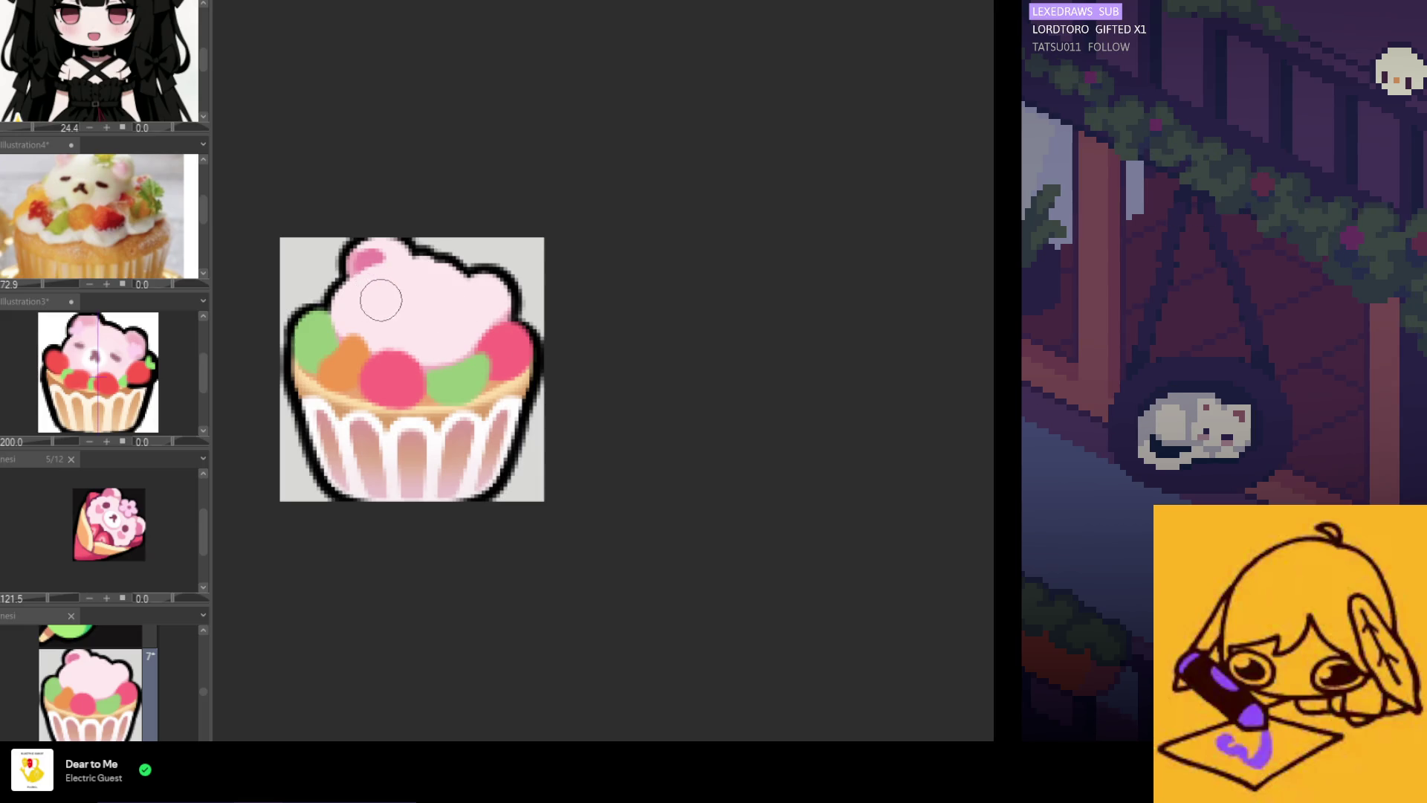
Pick the ear pink from the canvas and paint the bear's right ear, darkening its inner part
alt+click(344, 258)
drag(501, 297, 495, 302)
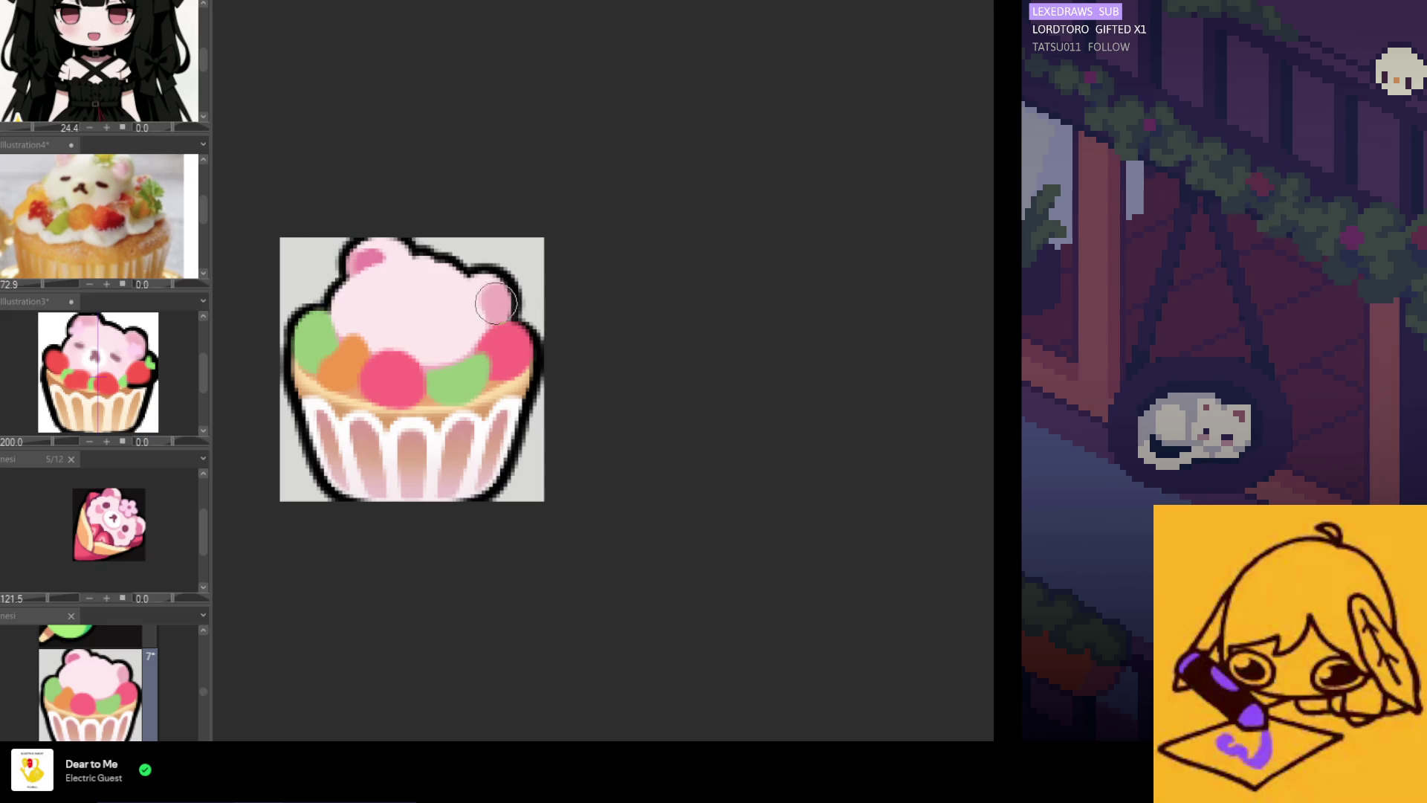
scroll(496, 303, up, 3)
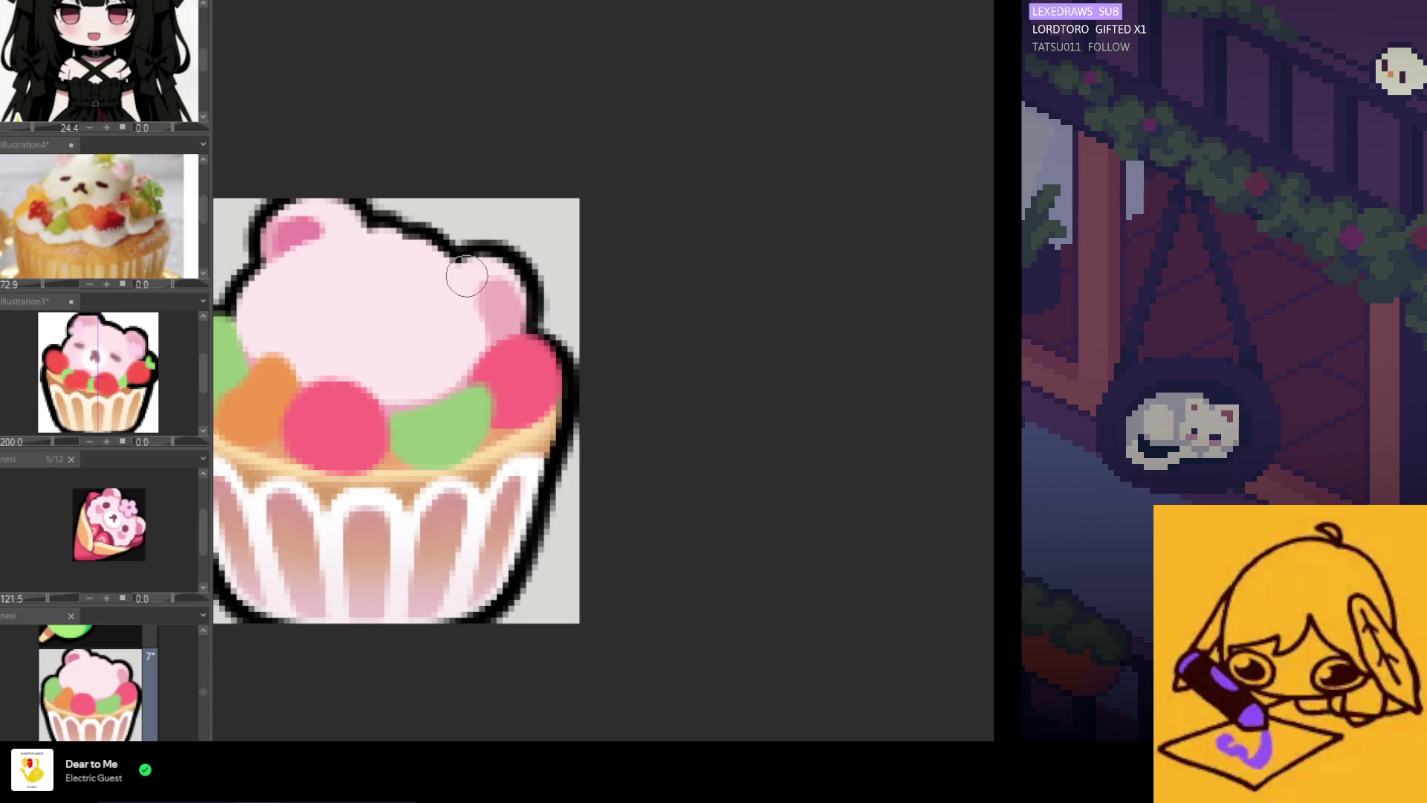
scroll(469, 287, up, 1)
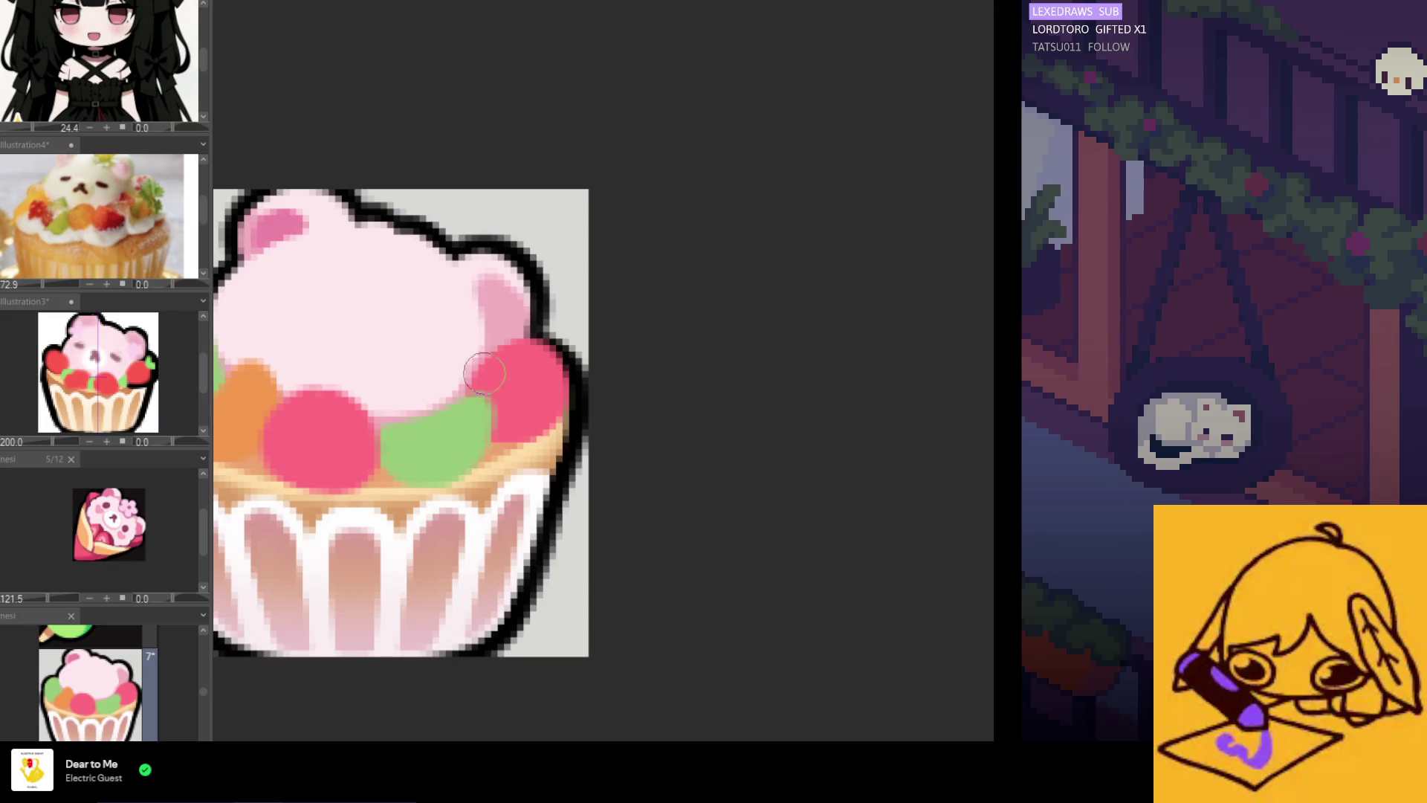
scroll(427, 373, down, 1)
scroll(427, 373, up, 2)
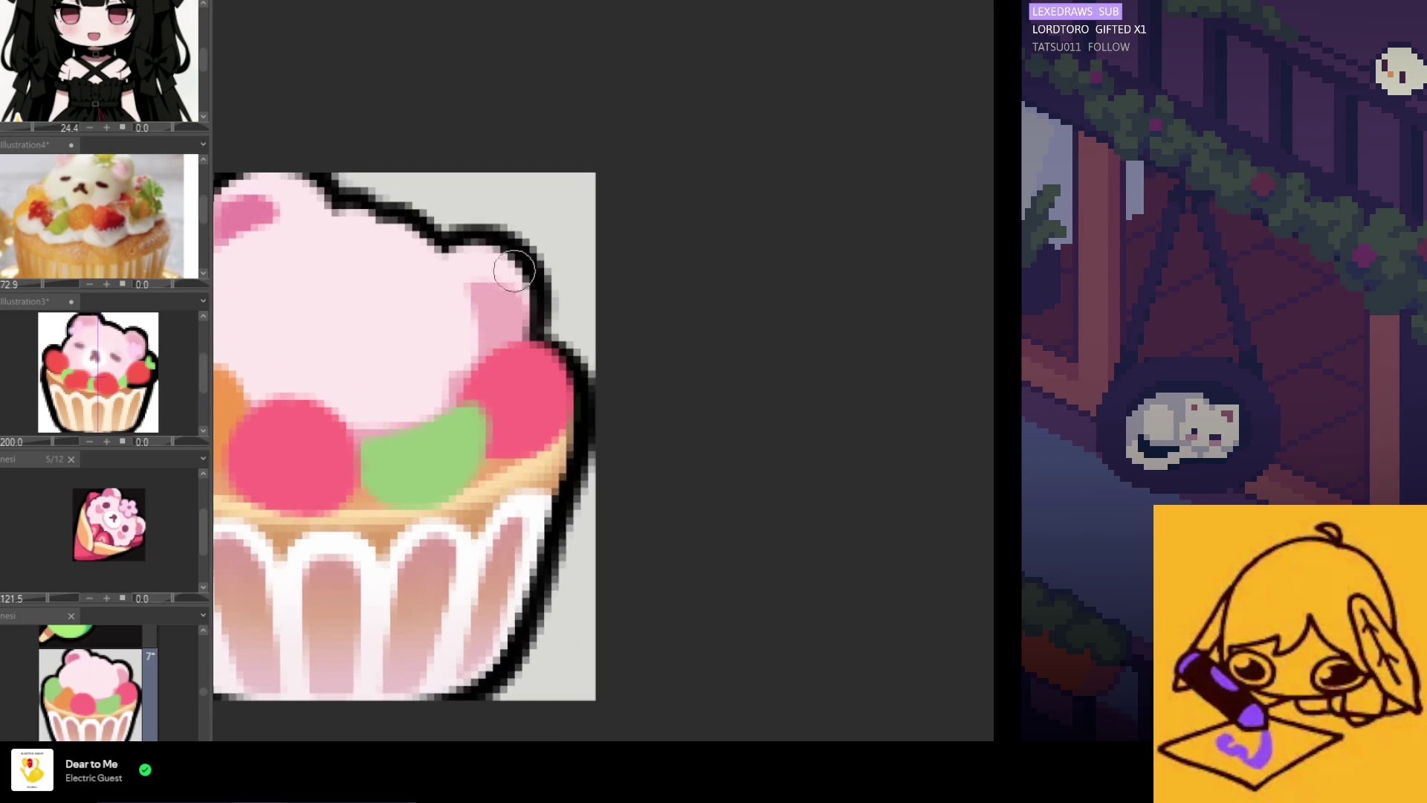
drag(504, 305, 528, 313)
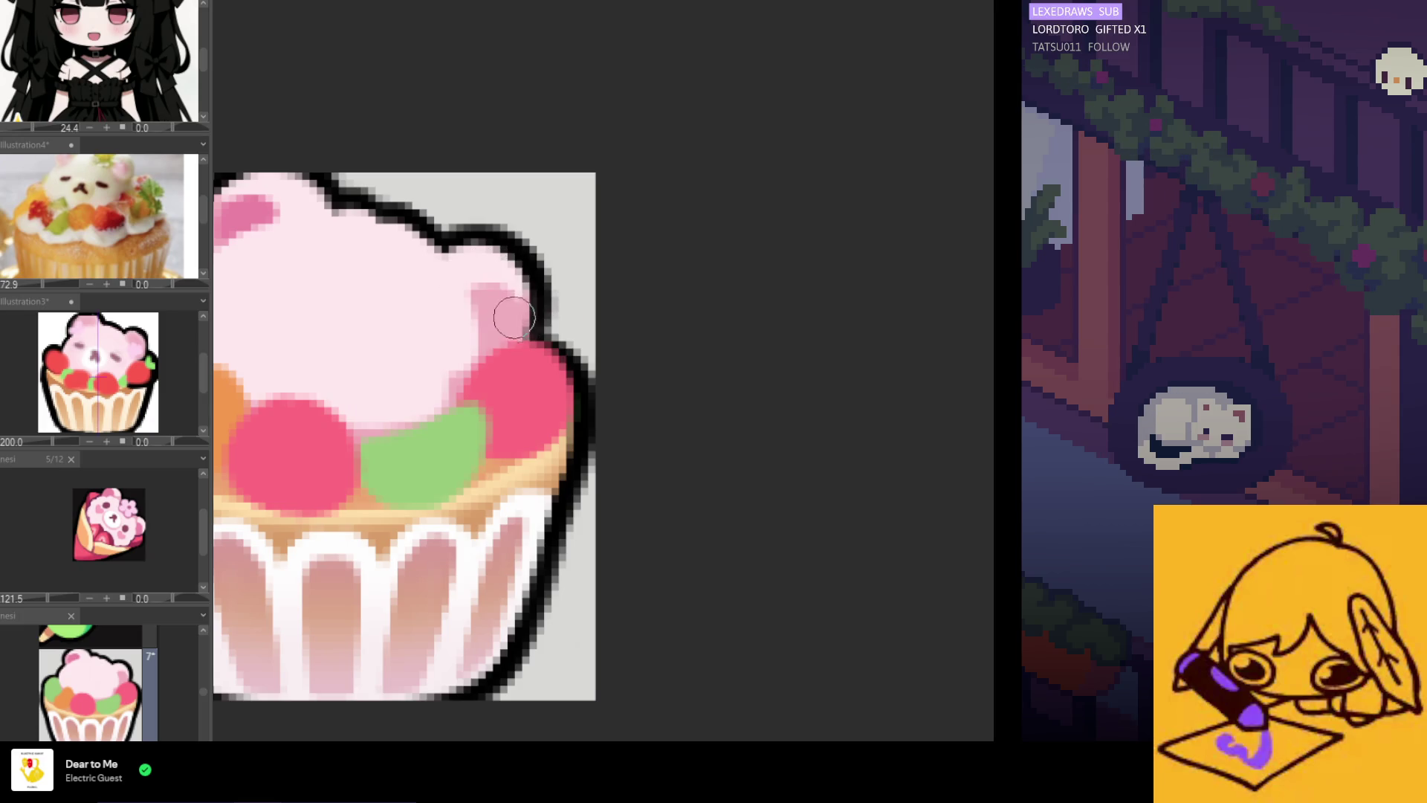
scroll(500, 364, down, 3)
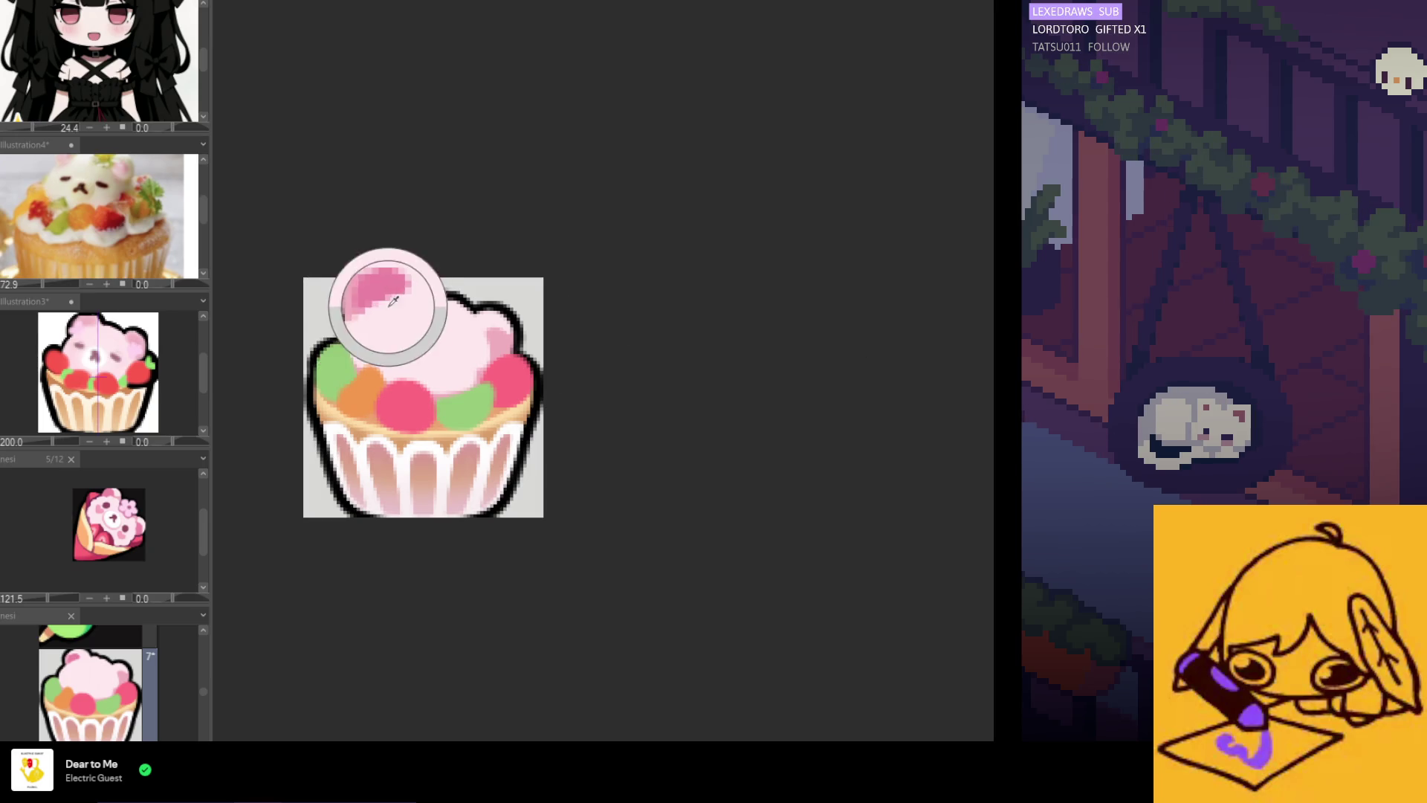
scroll(471, 328, up, 2)
drag(470, 327, 481, 338)
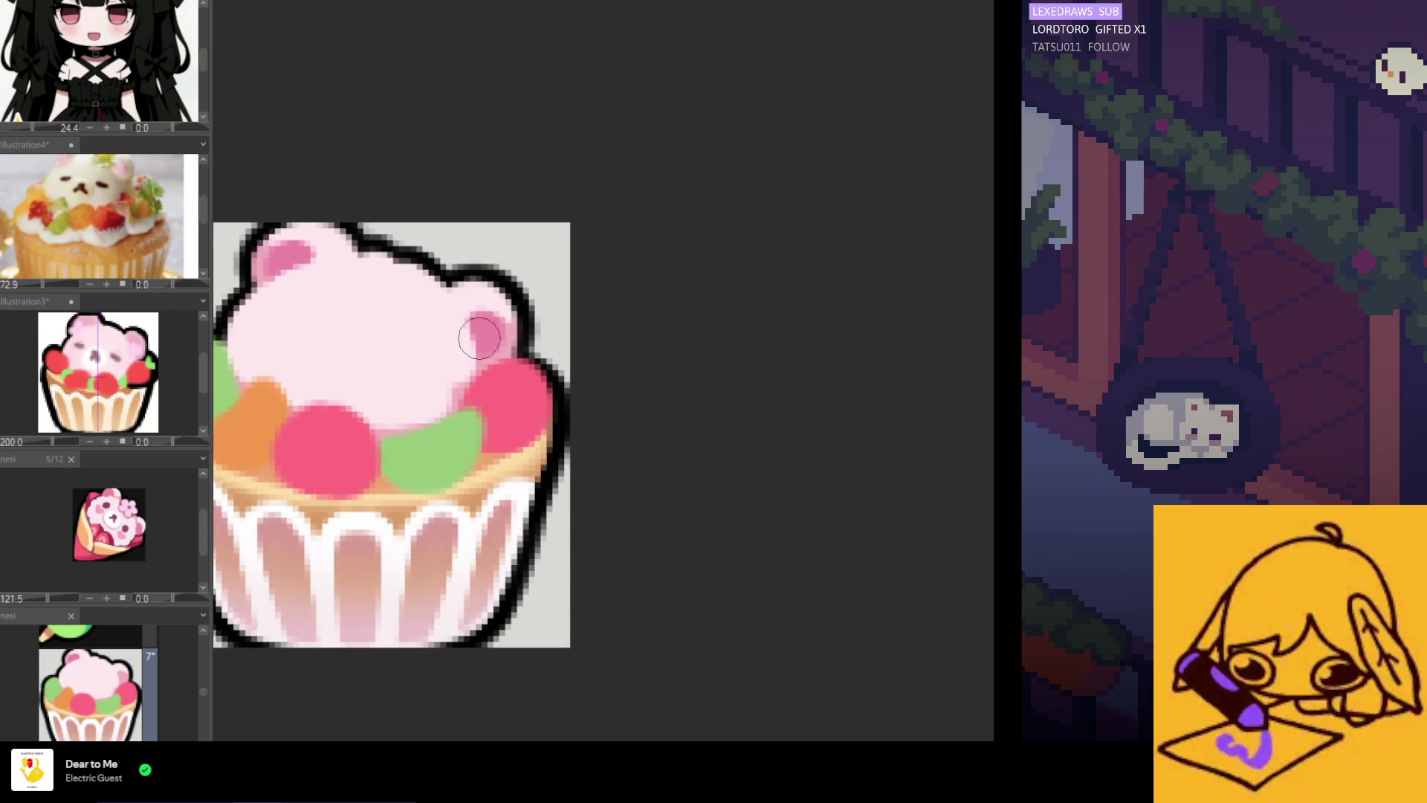
Reshape the pink shading on the bear's right ear
scroll(488, 319, down, 4)
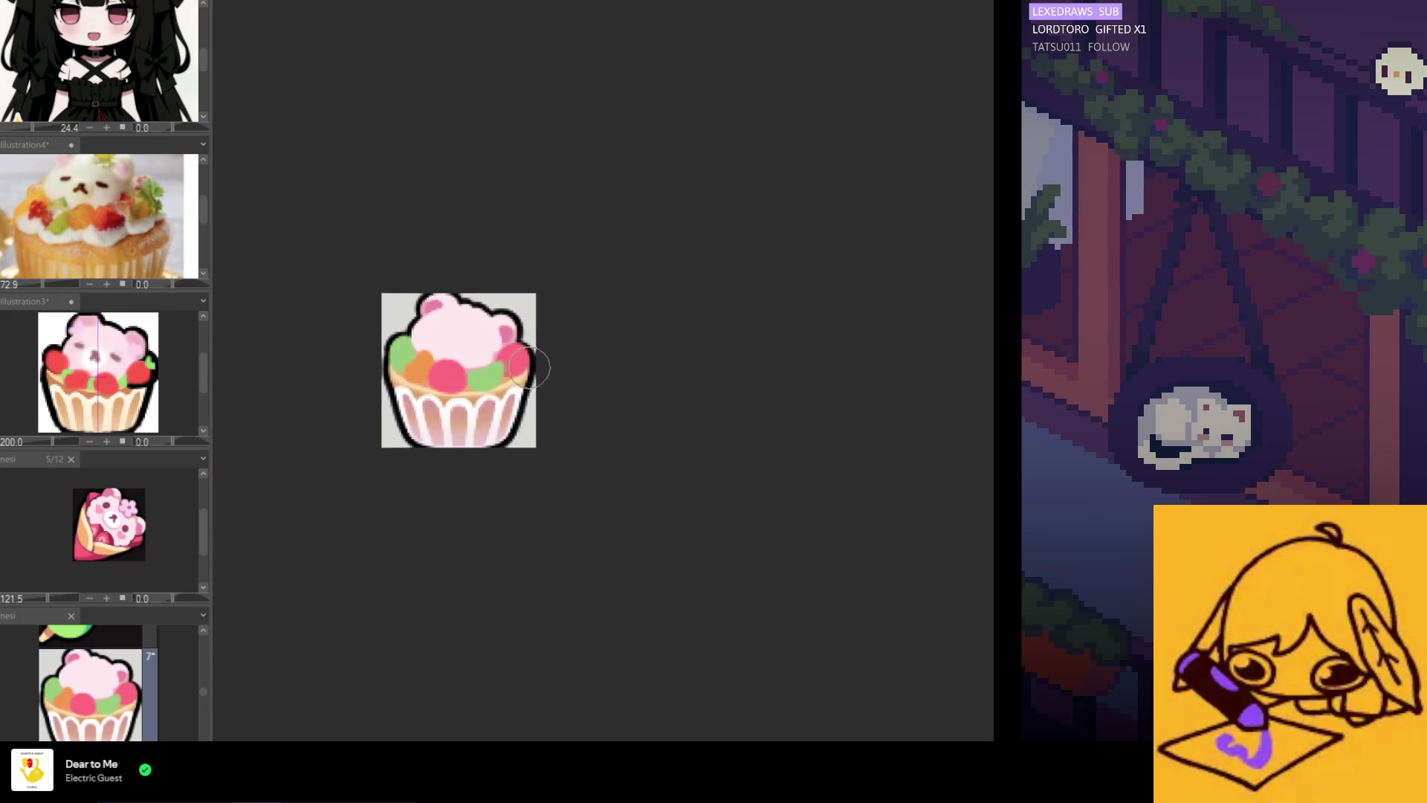
scroll(509, 328, up, 2)
scroll(509, 328, up, 1)
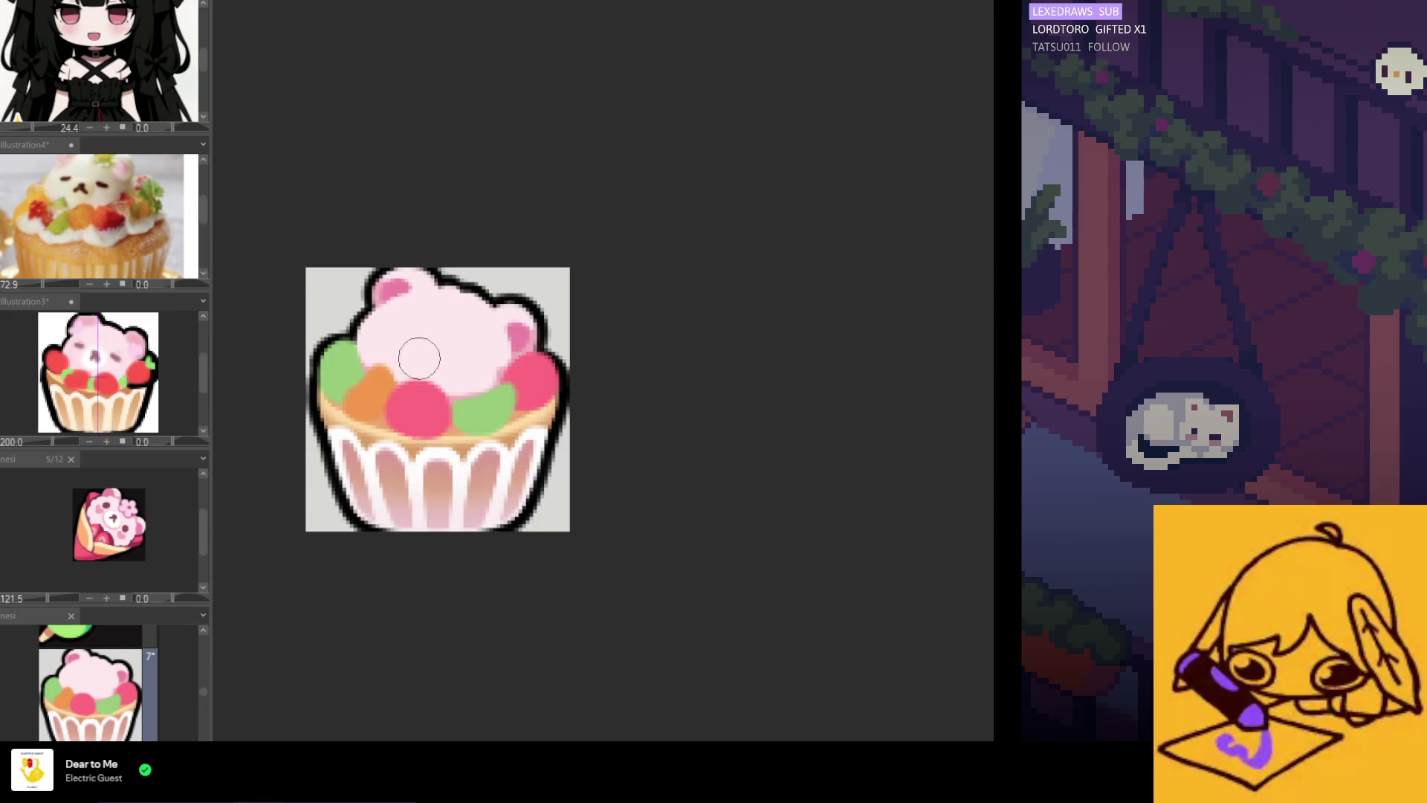
scroll(455, 367, up, 2)
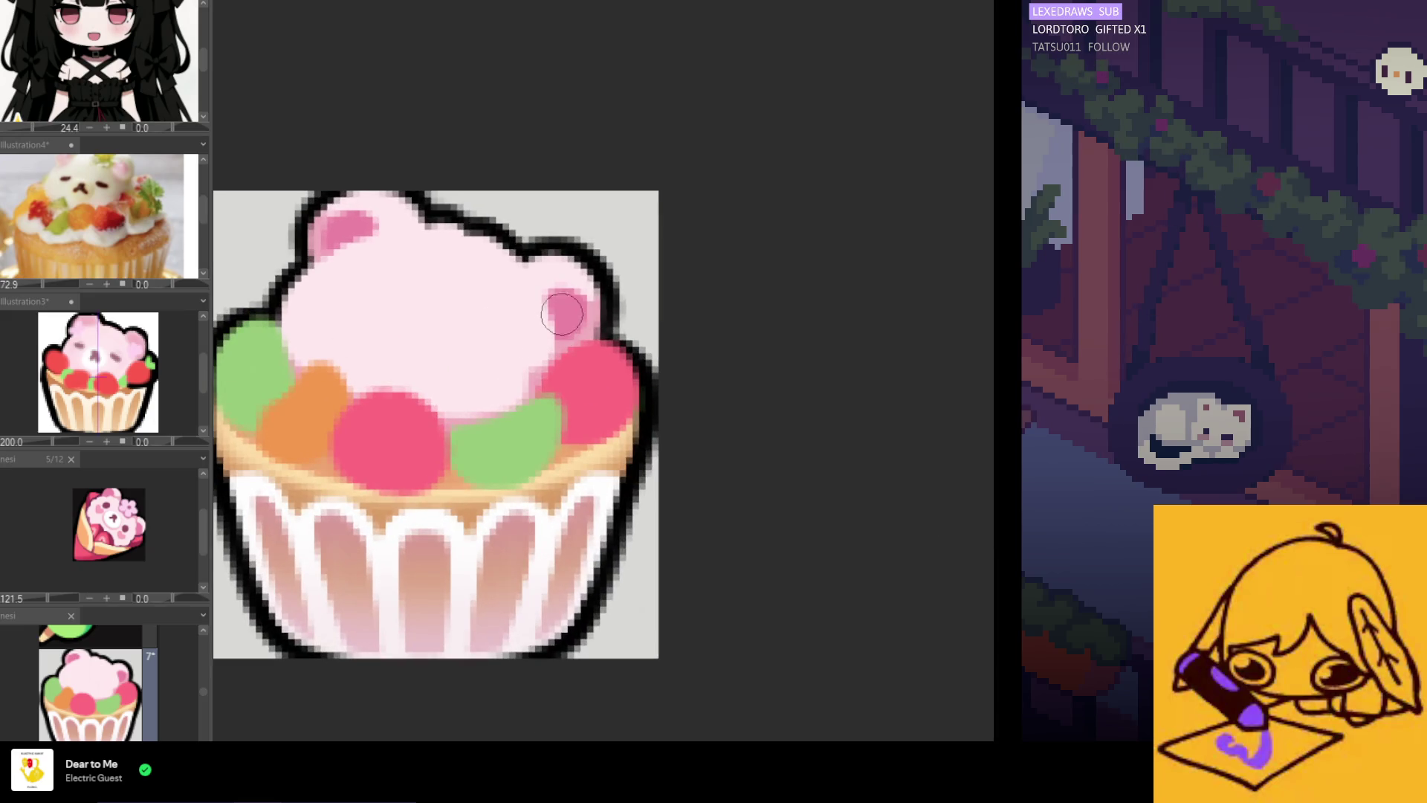
drag(571, 324, 559, 291)
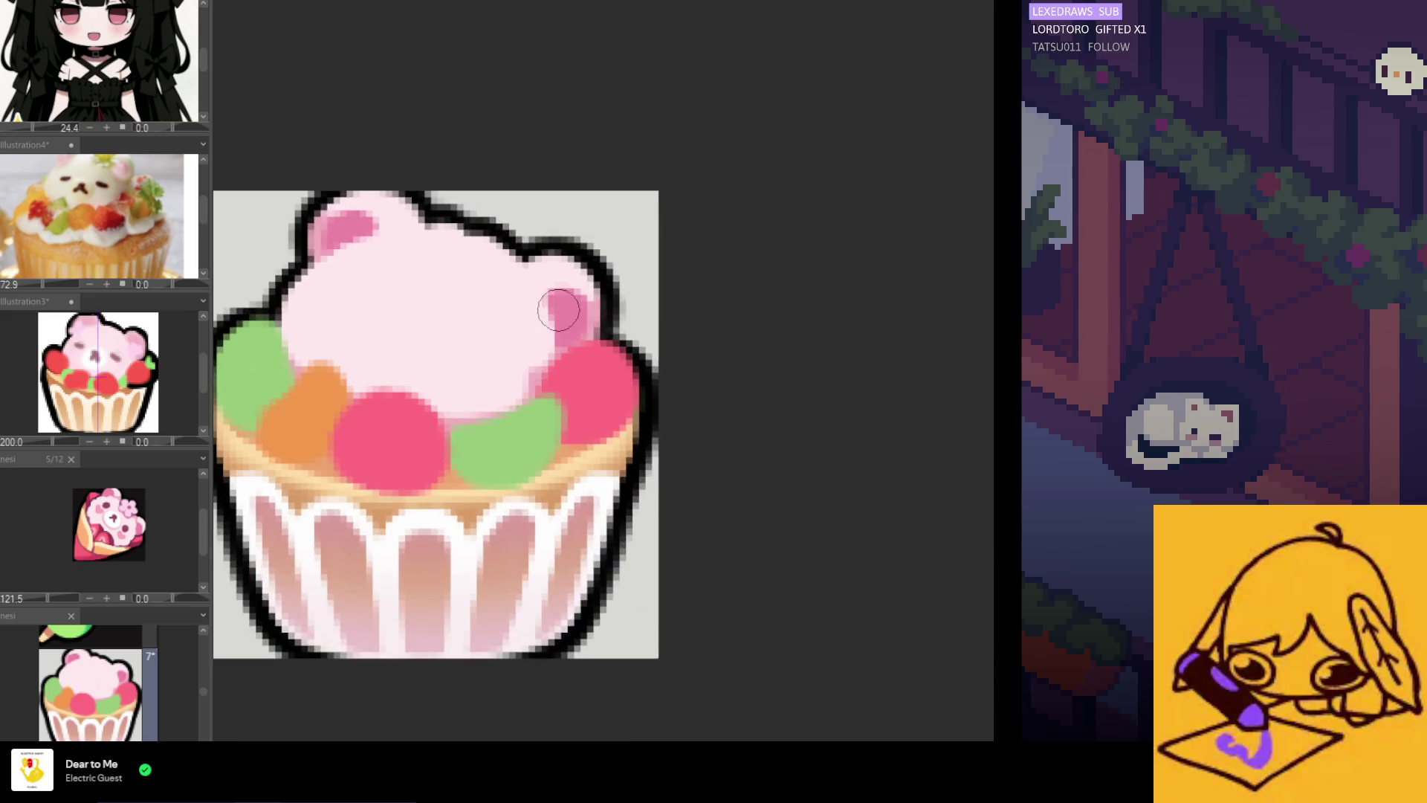
scroll(524, 315, down, 4)
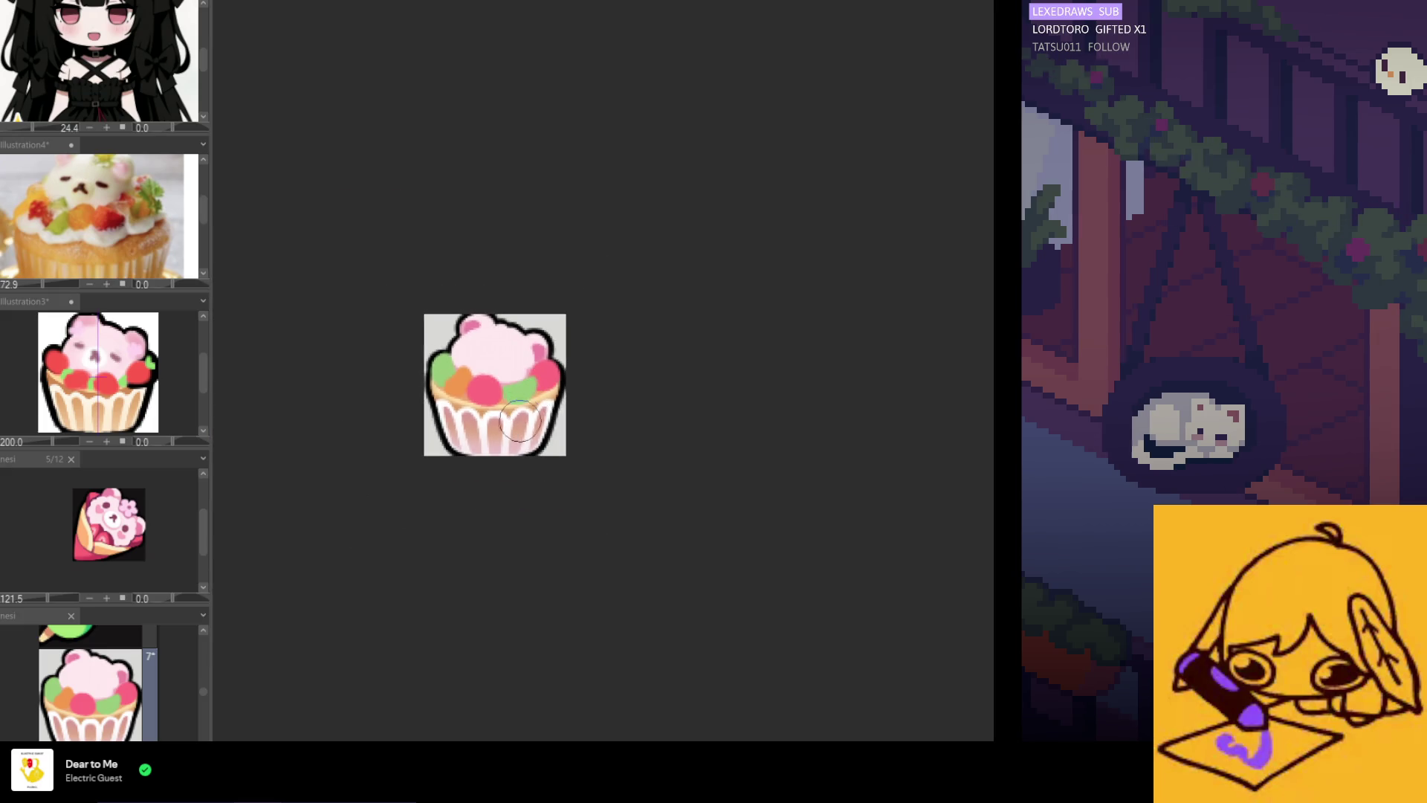
scroll(527, 391, up, 4)
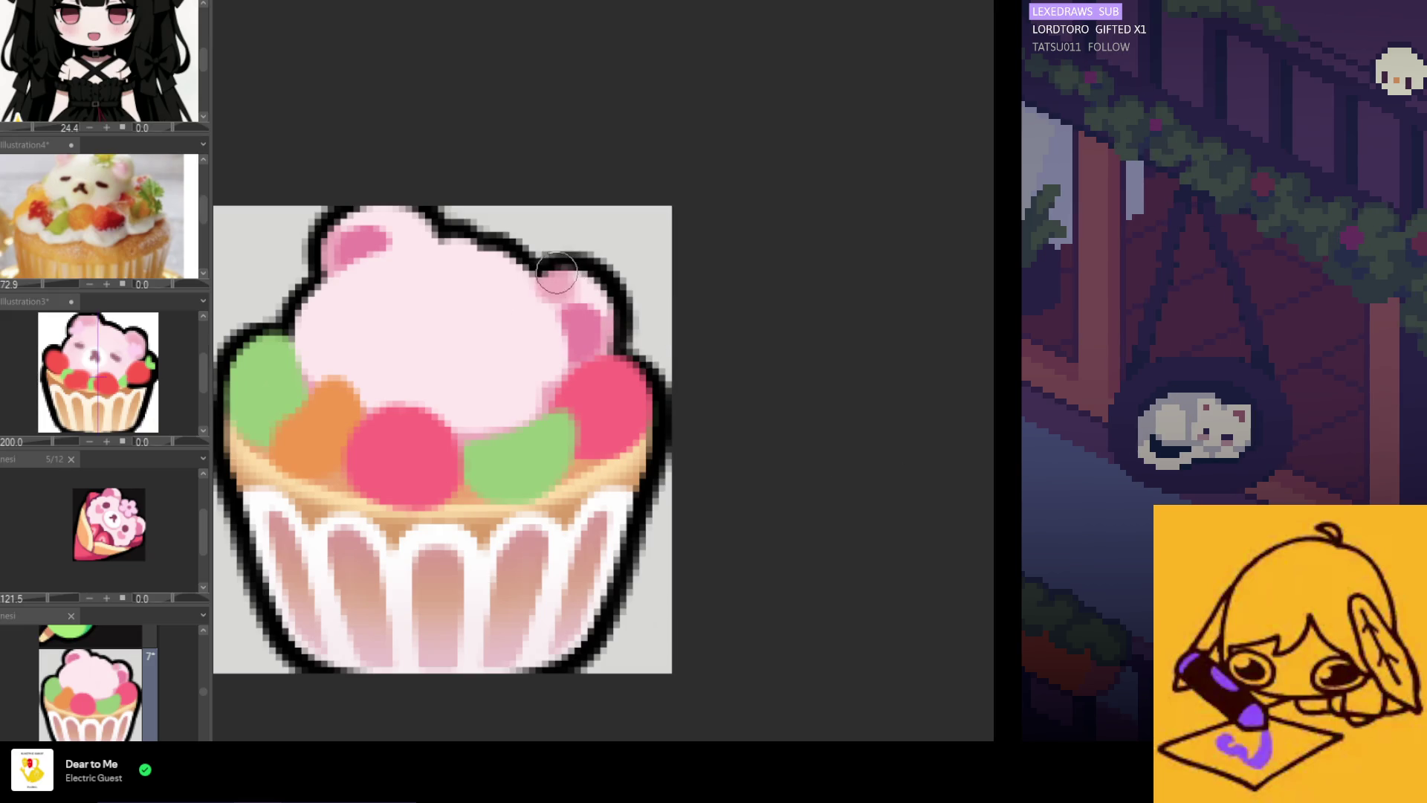
scroll(558, 273, up, 2)
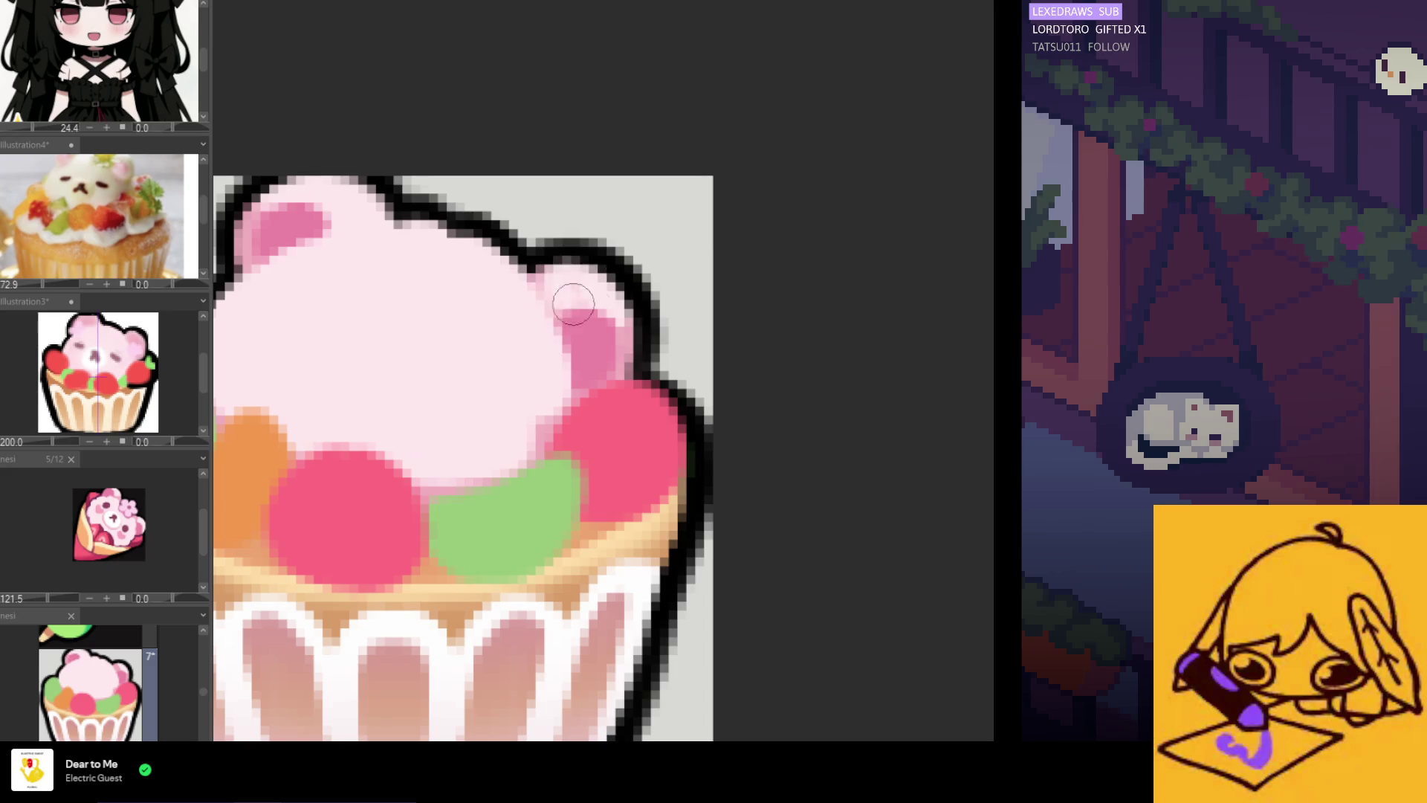
scroll(555, 371, down, 2)
Zoom in on the bear's head and blend light pink where the left ear meets it
scroll(468, 293, up, 2)
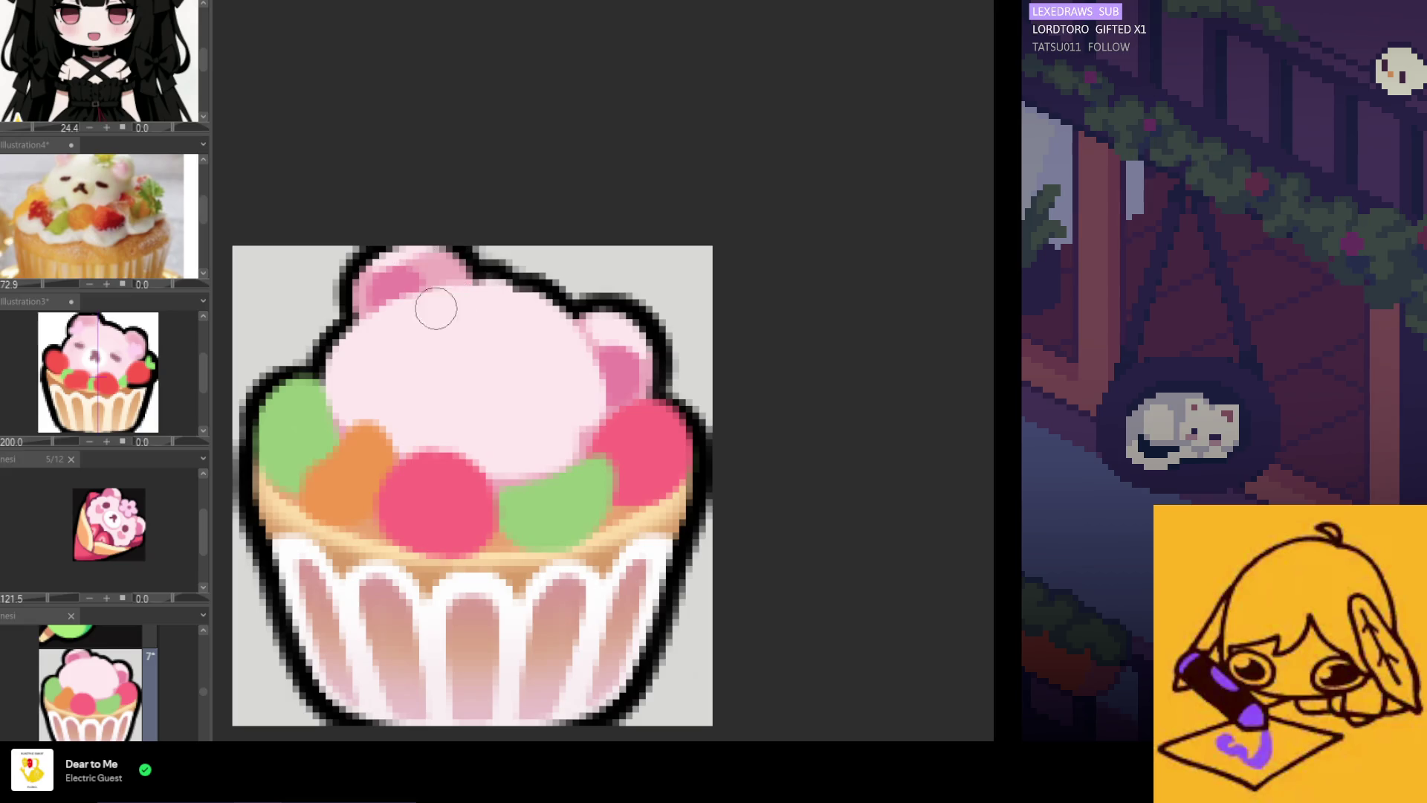
scroll(454, 268, down, 3)
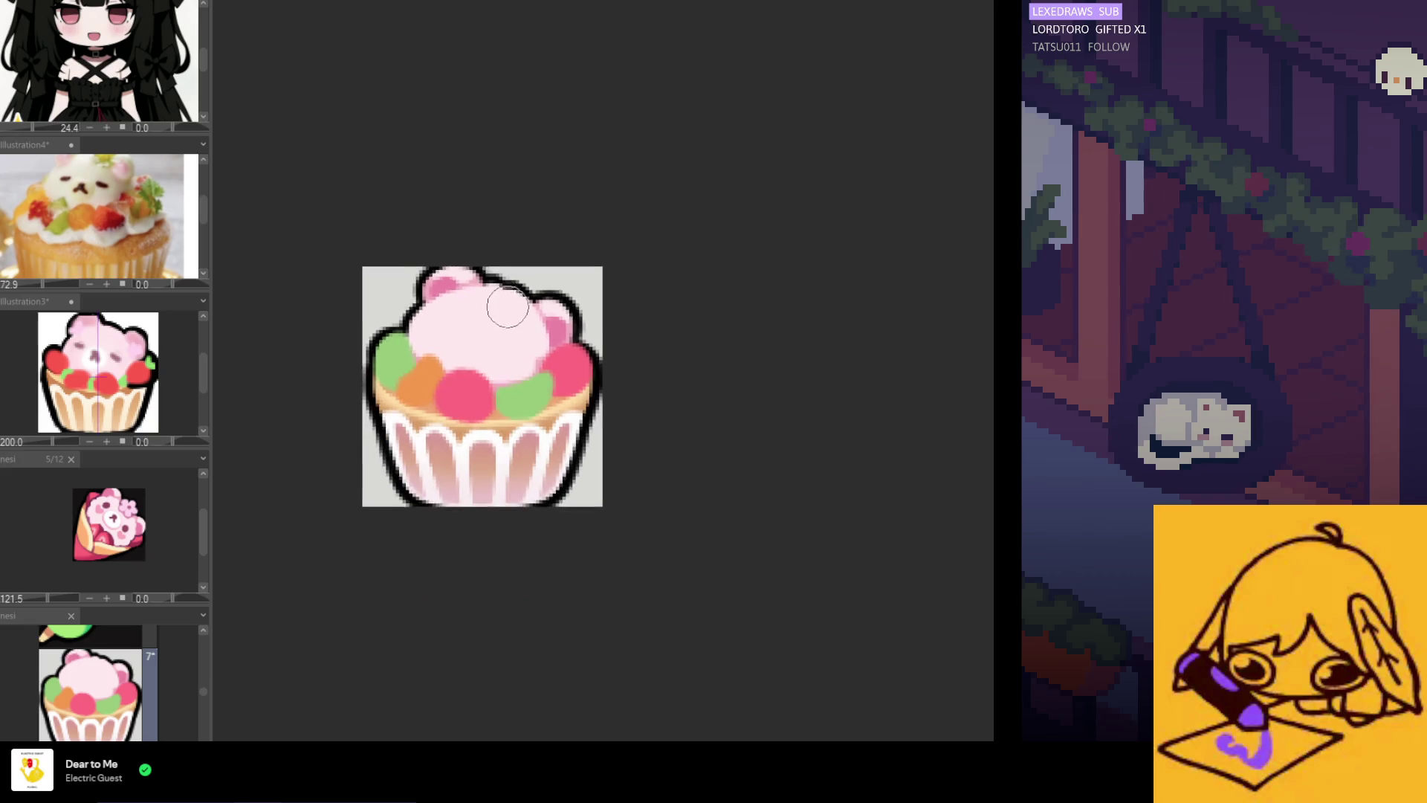
scroll(474, 275, up, 1)
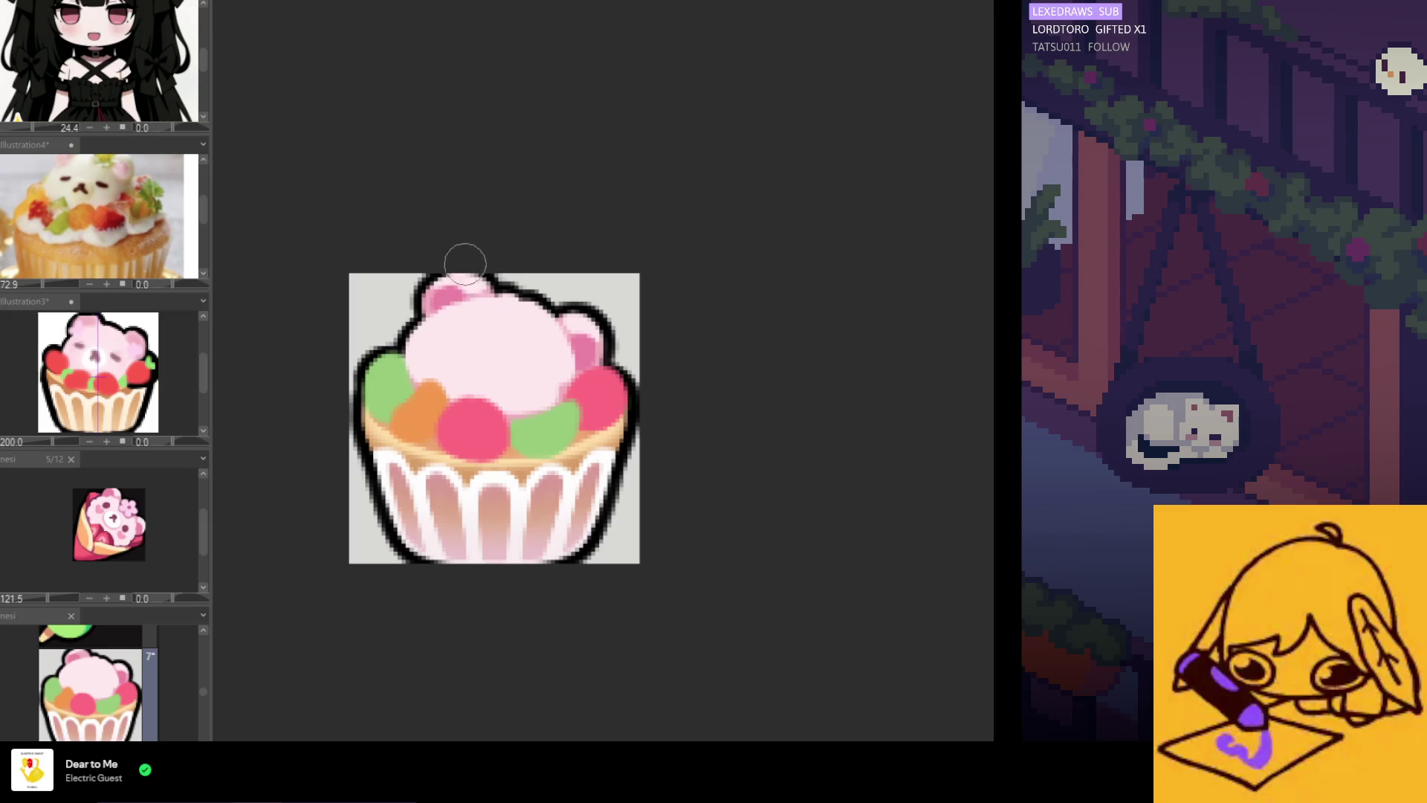
scroll(504, 287, down, 3)
scroll(501, 357, up, 2)
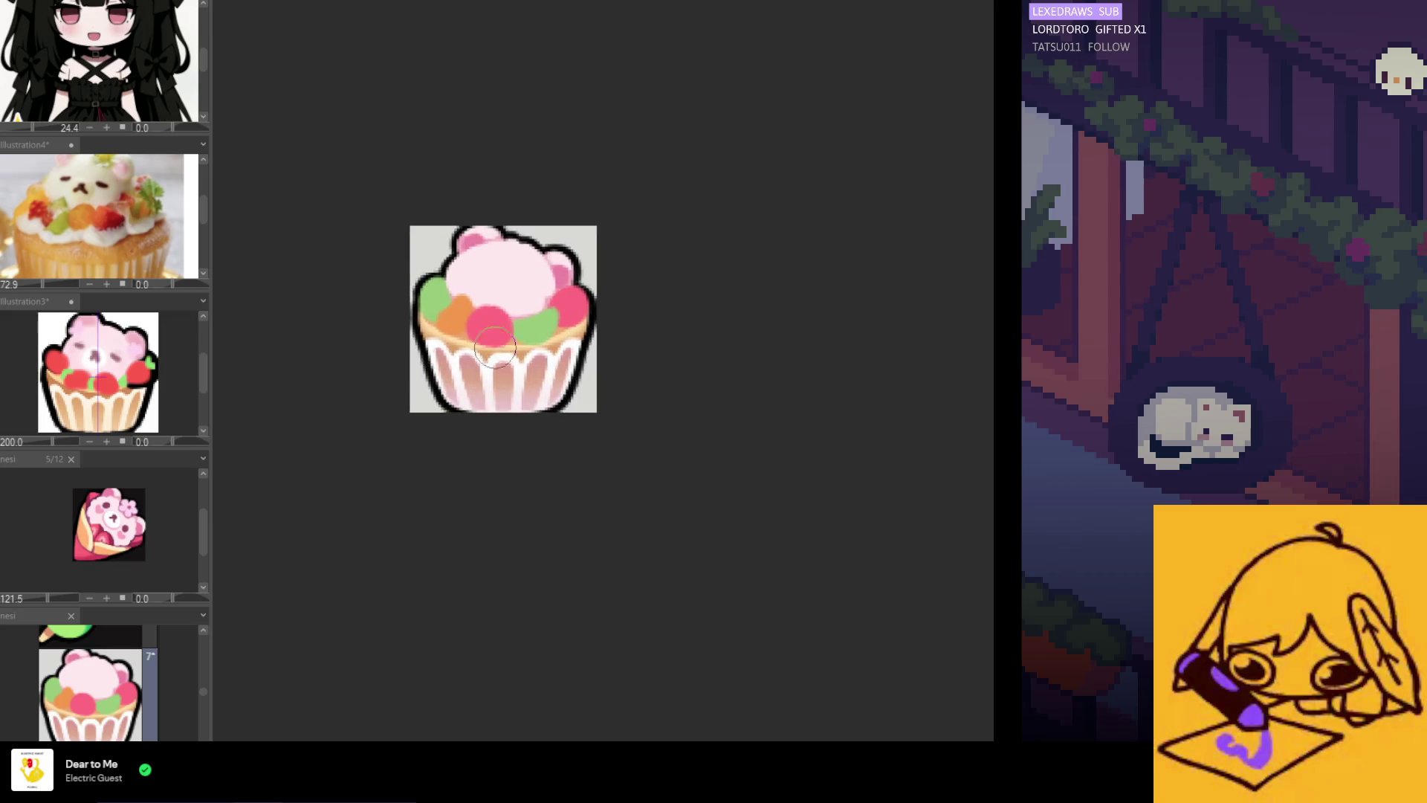
scroll(542, 246, up, 2)
scroll(548, 302, down, 1)
scroll(493, 279, up, 1)
scroll(482, 266, up, 1)
scroll(485, 230, up, 1)
drag(497, 213, 467, 236)
key(ctrl+z)
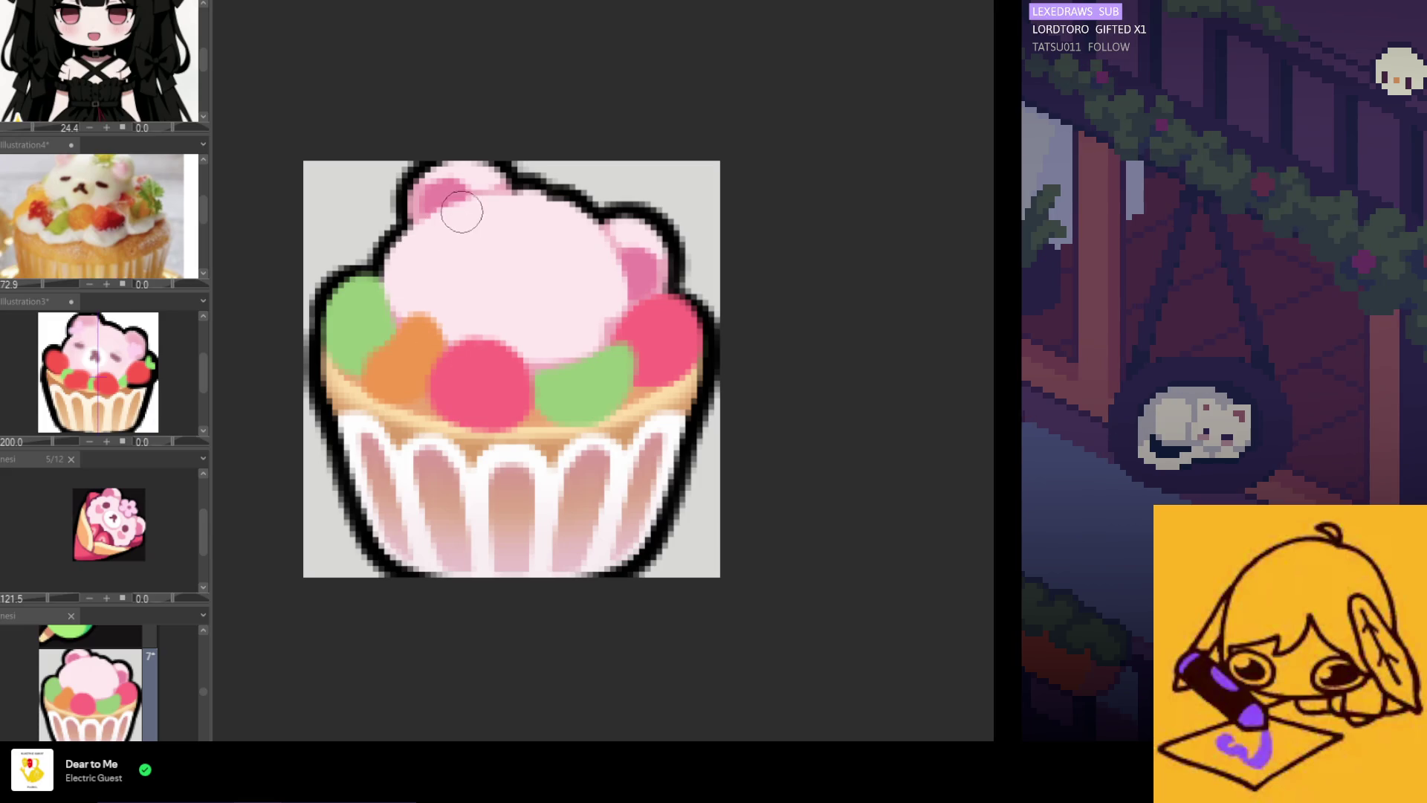
scroll(457, 202, up, 2)
mouse_move(454, 199)
mouse_down()
mouse_move(417, 211)
mouse_move(475, 198)
mouse_move(437, 204)
mouse_move(379, 253)
mouse_up()
Dab the first dark mauve eye onto the bear's face
scroll(408, 284, down, 3)
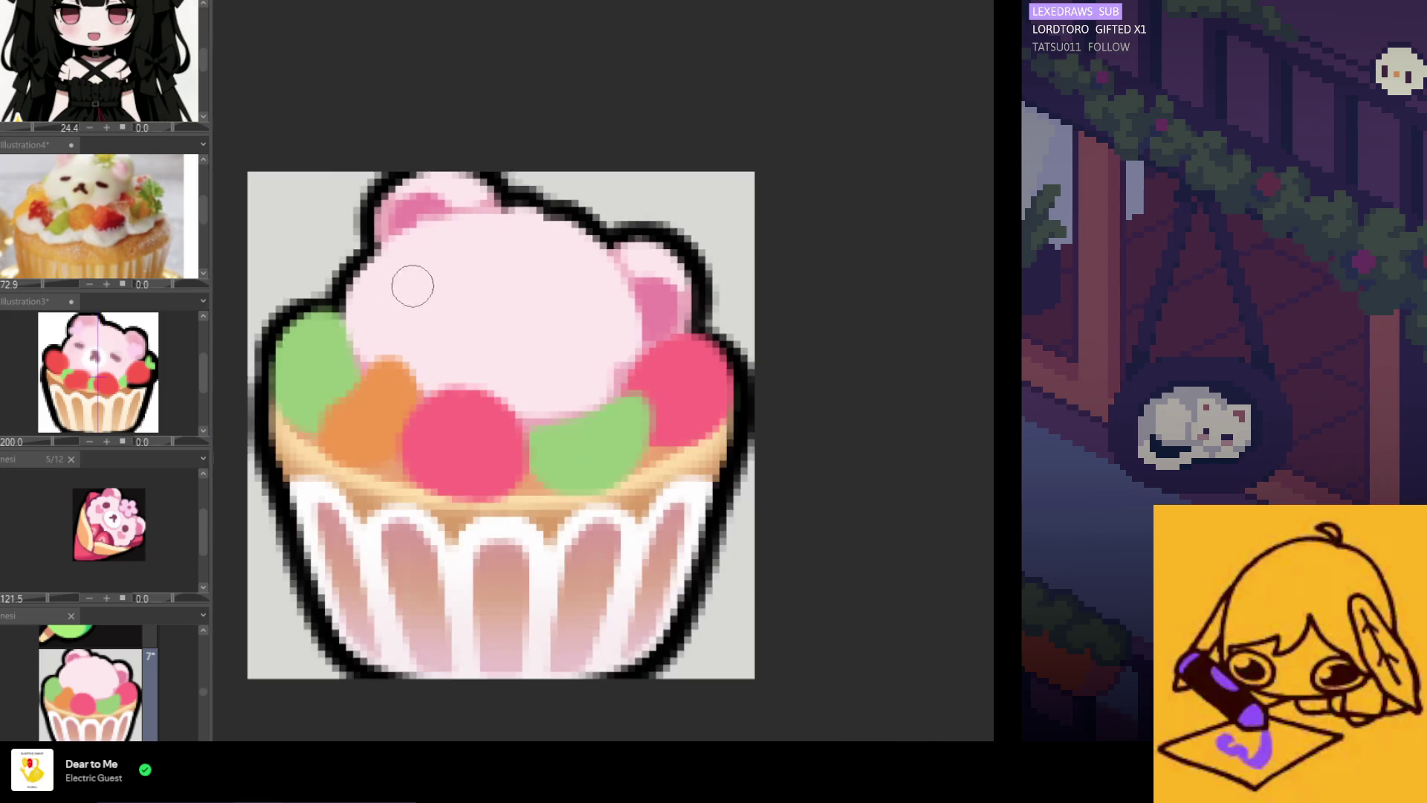
scroll(476, 223, down, 5)
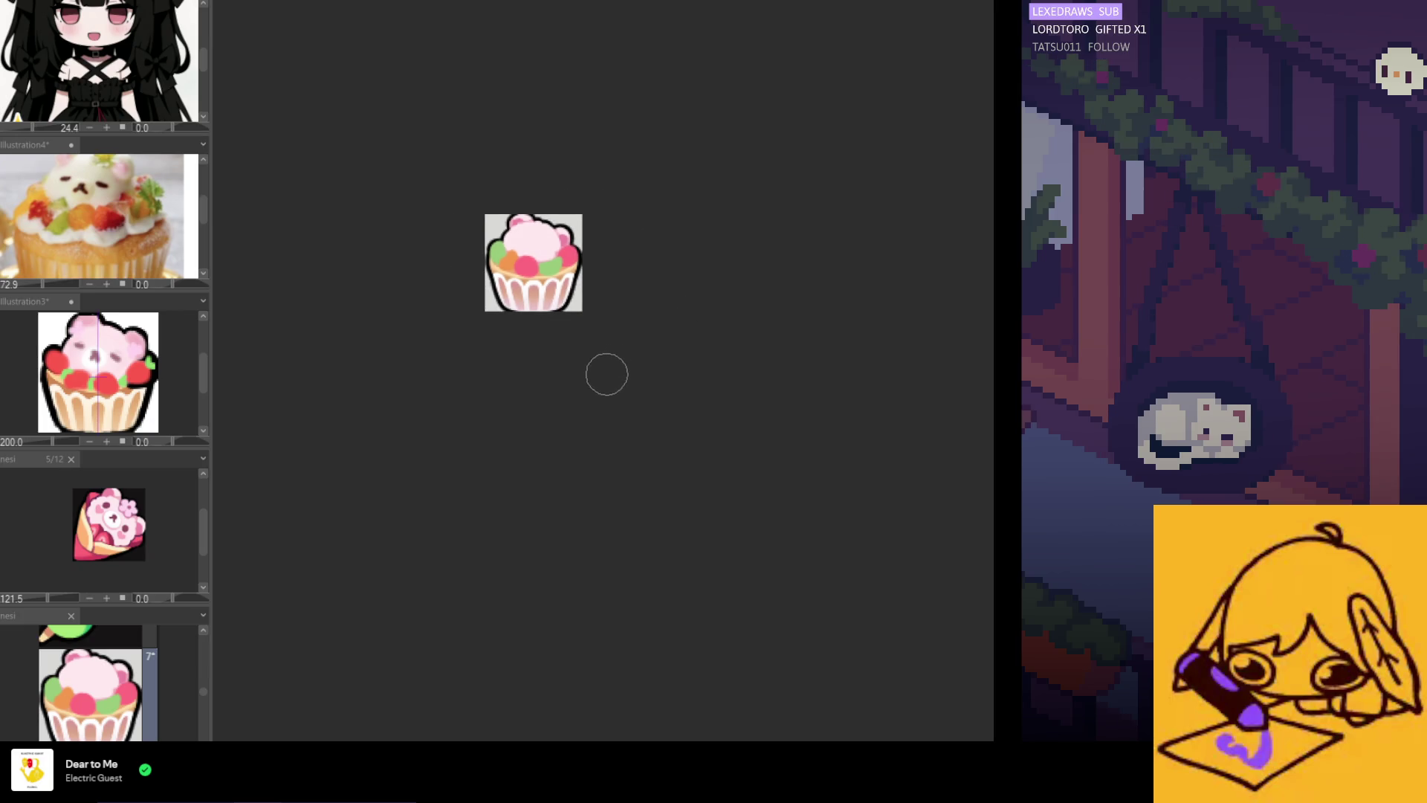
scroll(525, 179, up, 5)
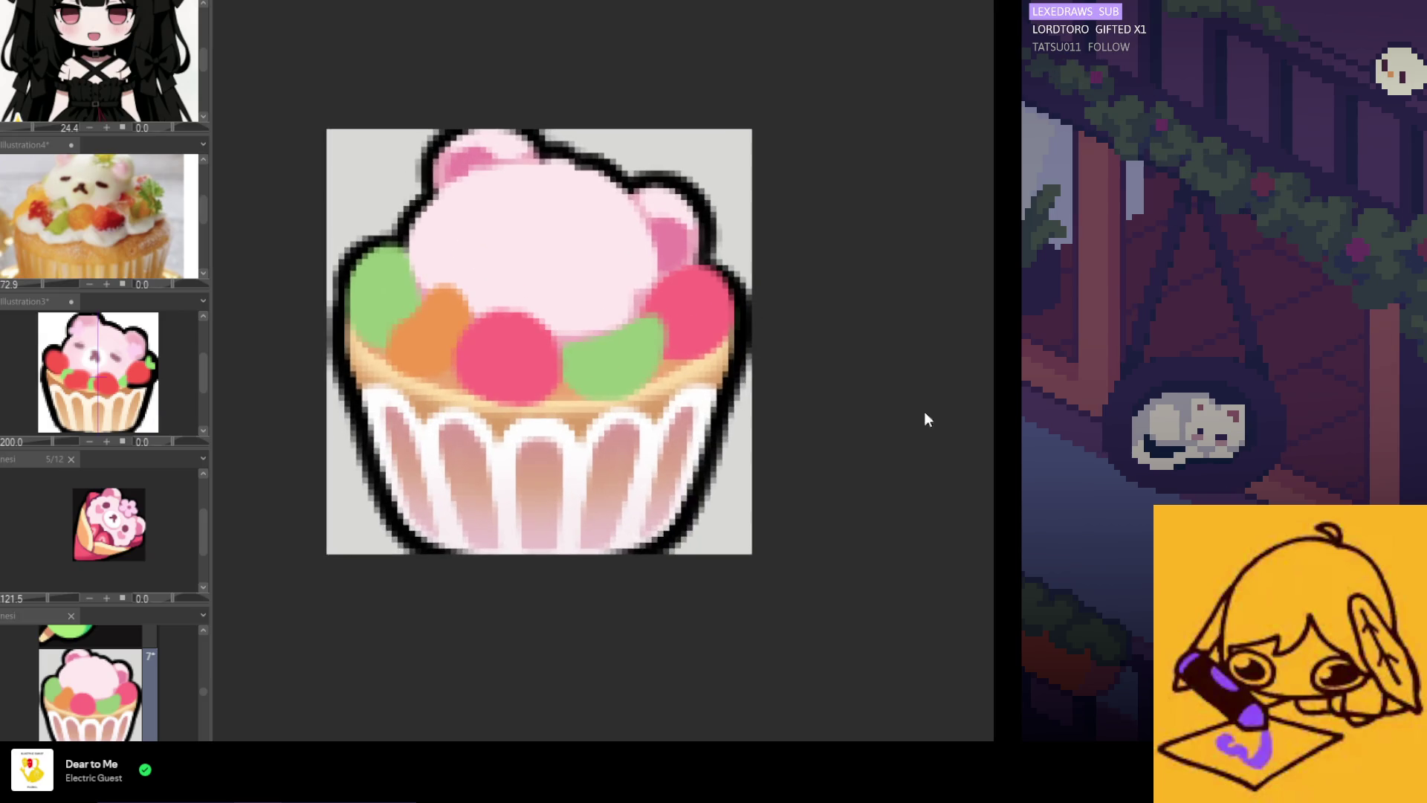
scroll(526, 155, down, 2)
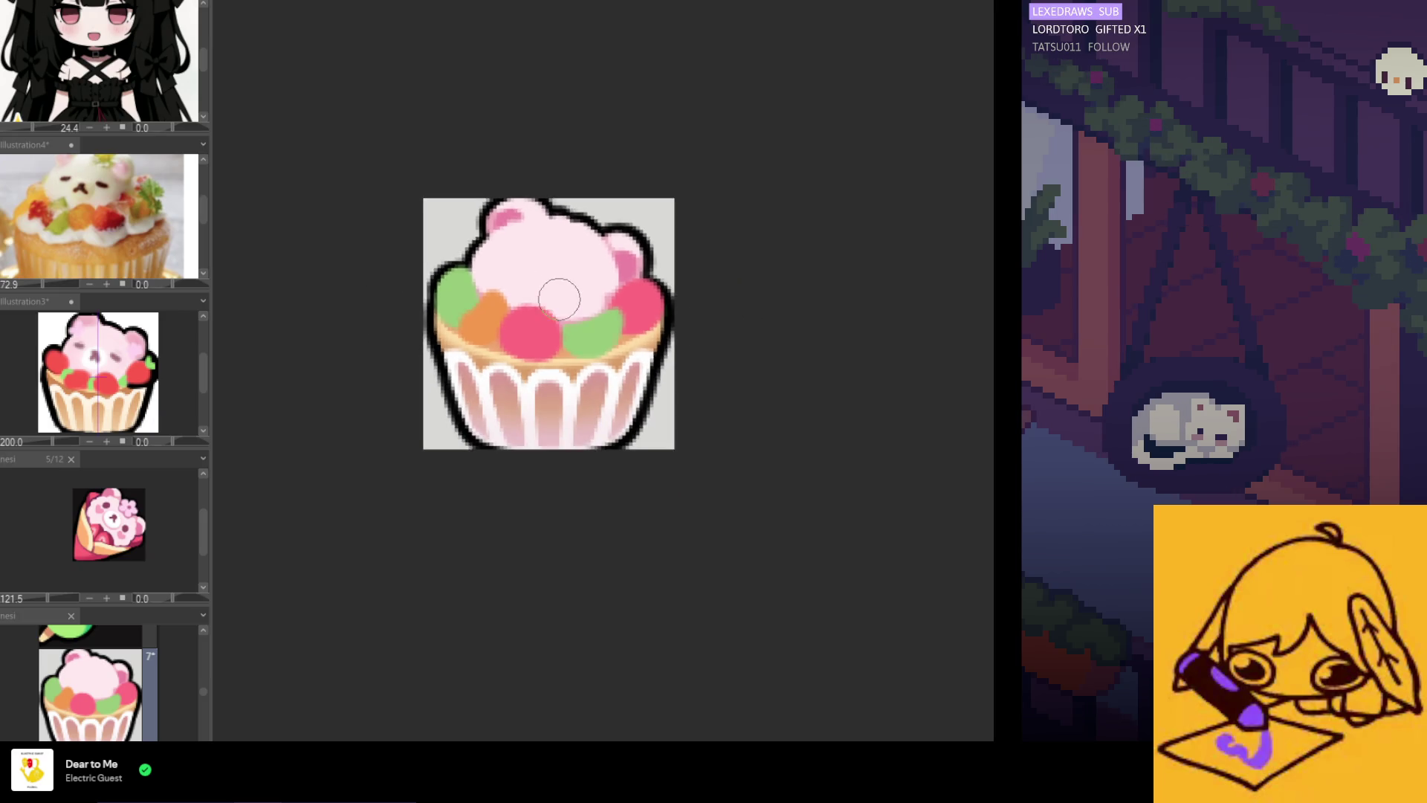
scroll(611, 228, down, 3)
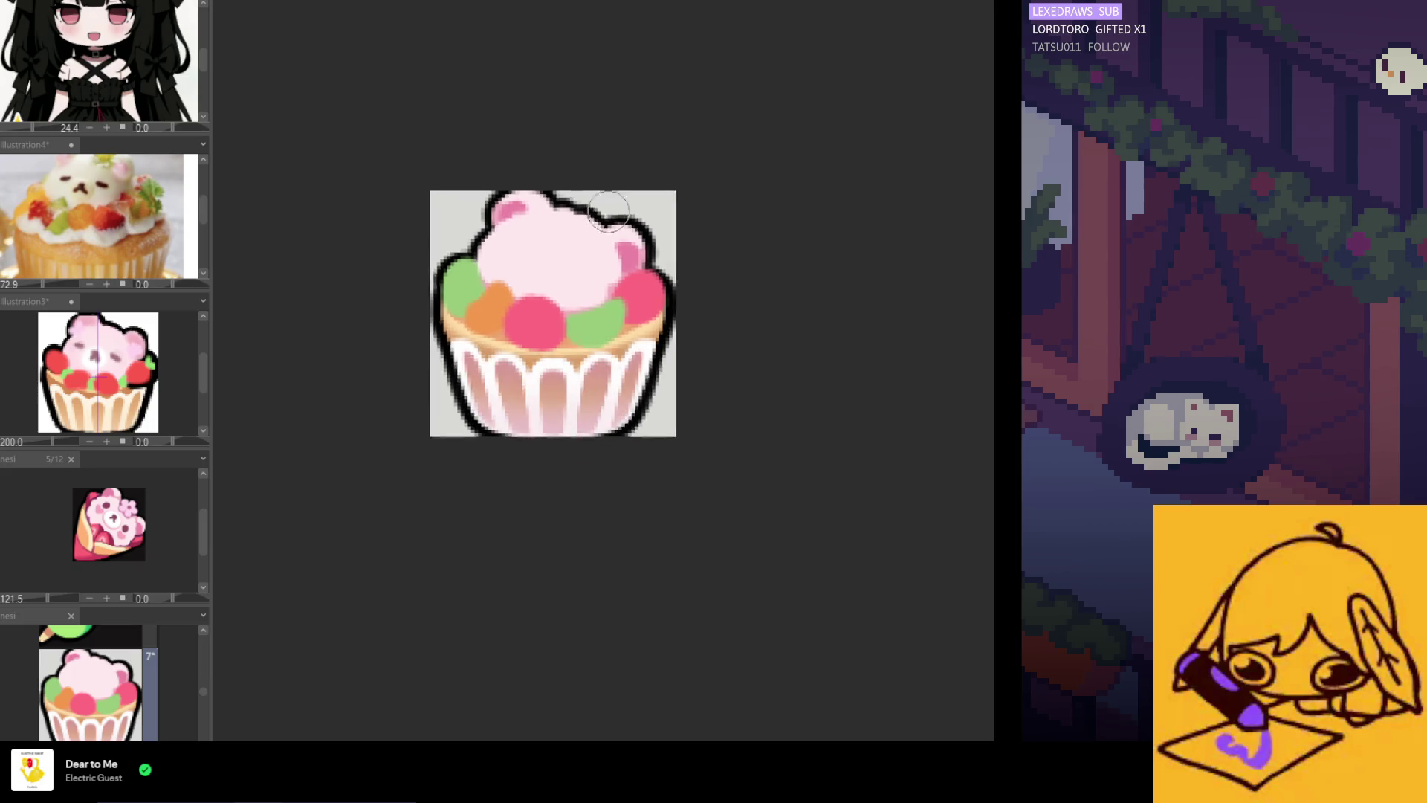
scroll(590, 213, up, 2)
scroll(590, 214, up, 2)
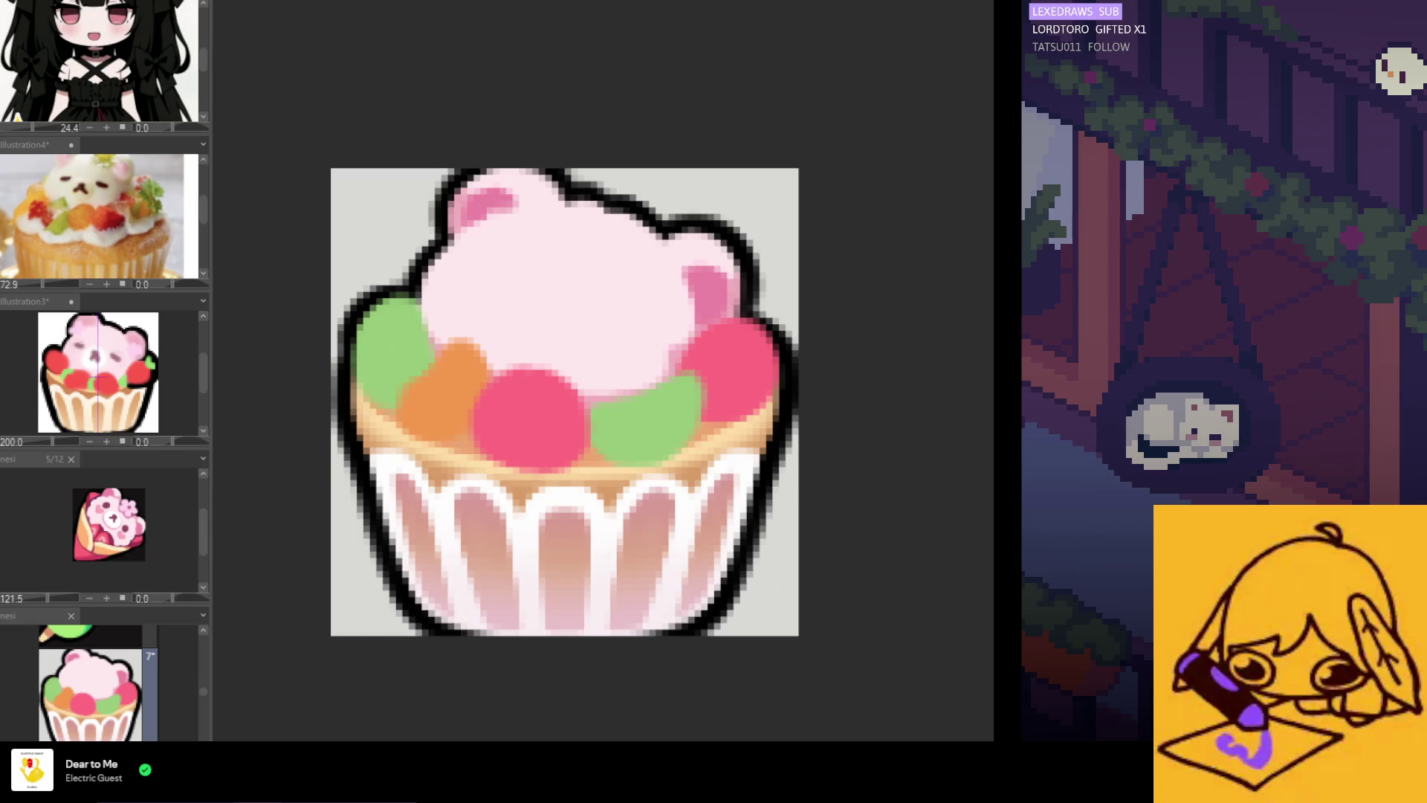
scroll(487, 251, up, 3)
click(493, 260)
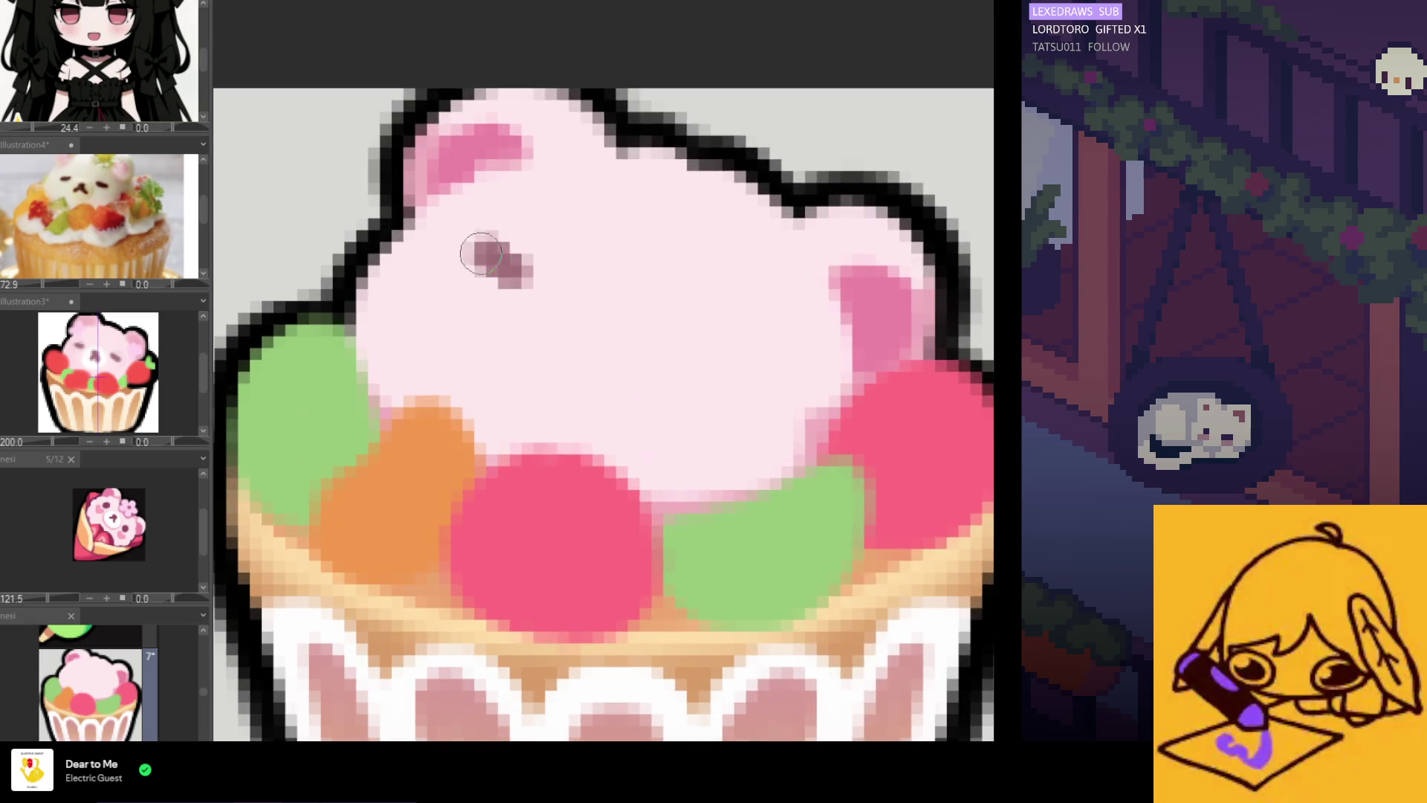
Repaint the bear's eyes as two short closed-eye dashes, left and right
key(ctrl+z)
drag(502, 281, 474, 273)
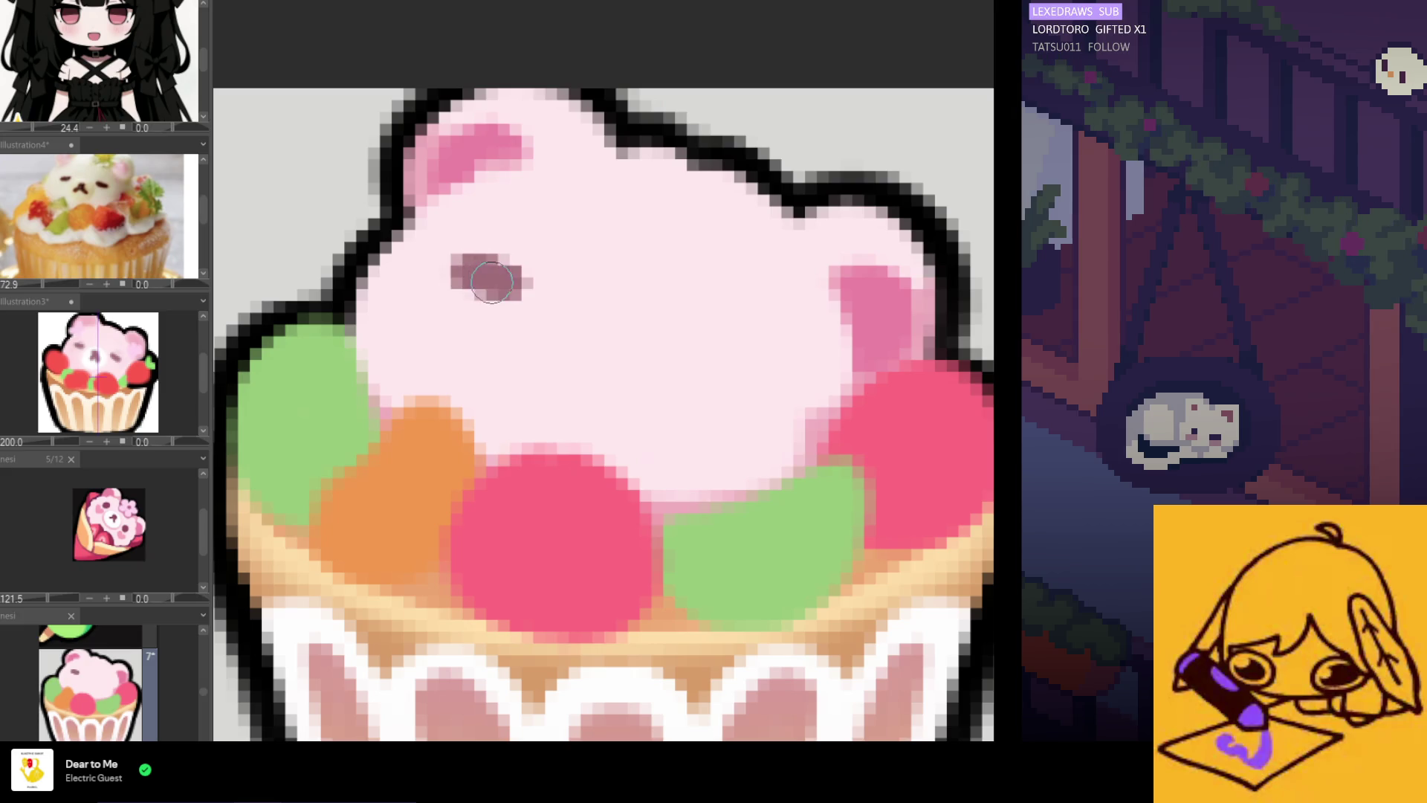
scroll(416, 265, down, 3)
scroll(602, 331, up, 3)
key(ctrl+z)
scroll(483, 276, up, 2)
mouse_move(476, 270)
mouse_down()
mouse_move(457, 270)
mouse_move(499, 269)
mouse_up()
scroll(499, 269, down, 6)
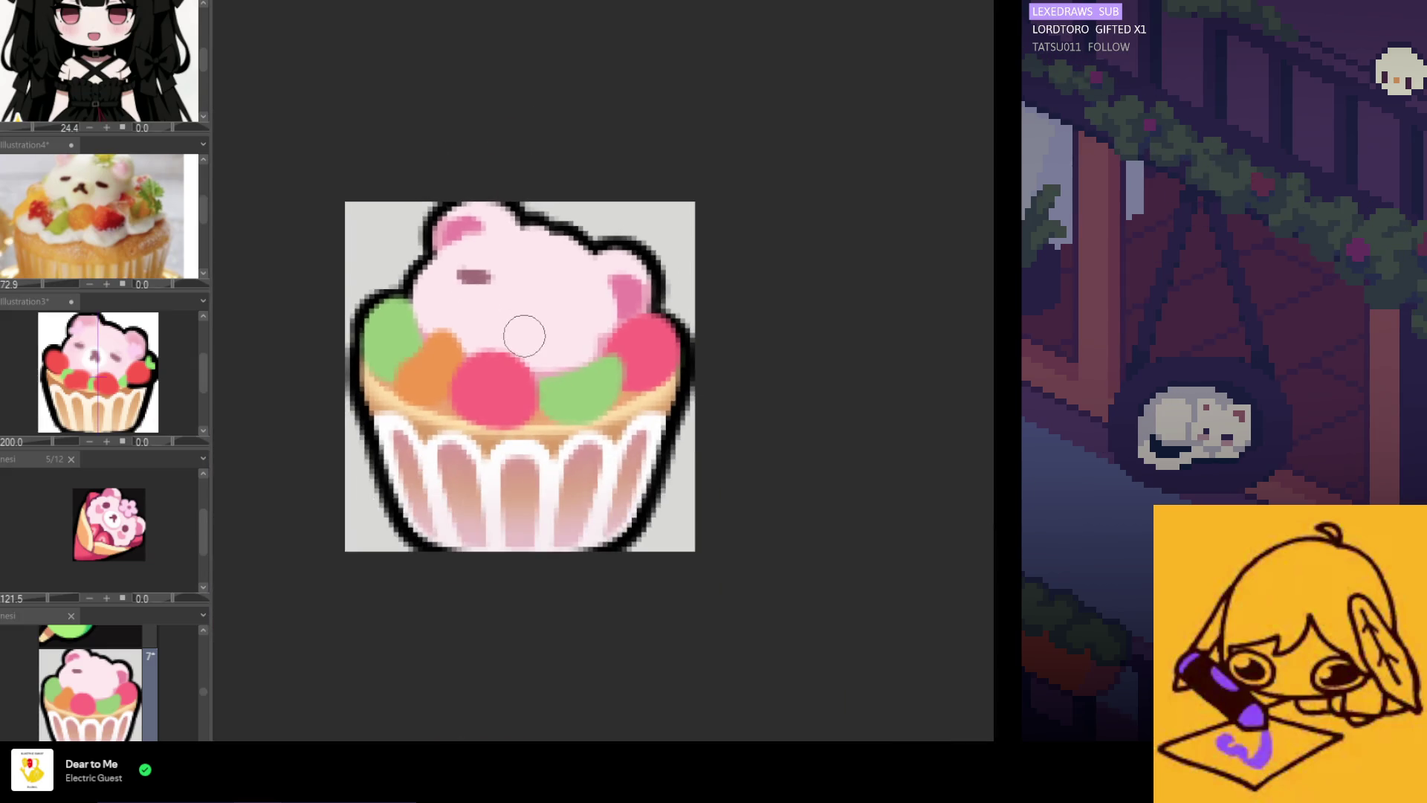
scroll(525, 313, up, 3)
drag(558, 316, 581, 328)
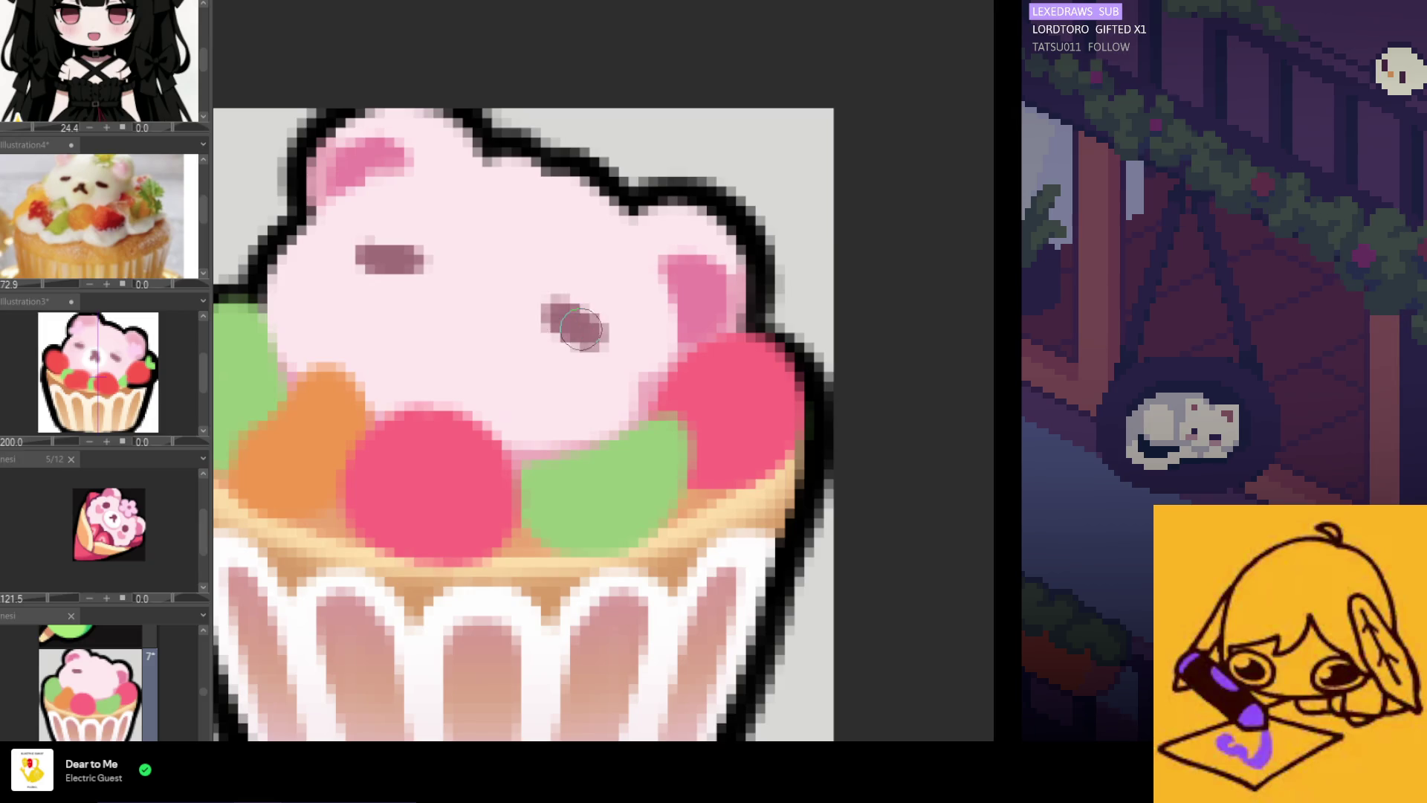
Dot a nose between the bear's eyes and widen it into a dash
click(467, 300)
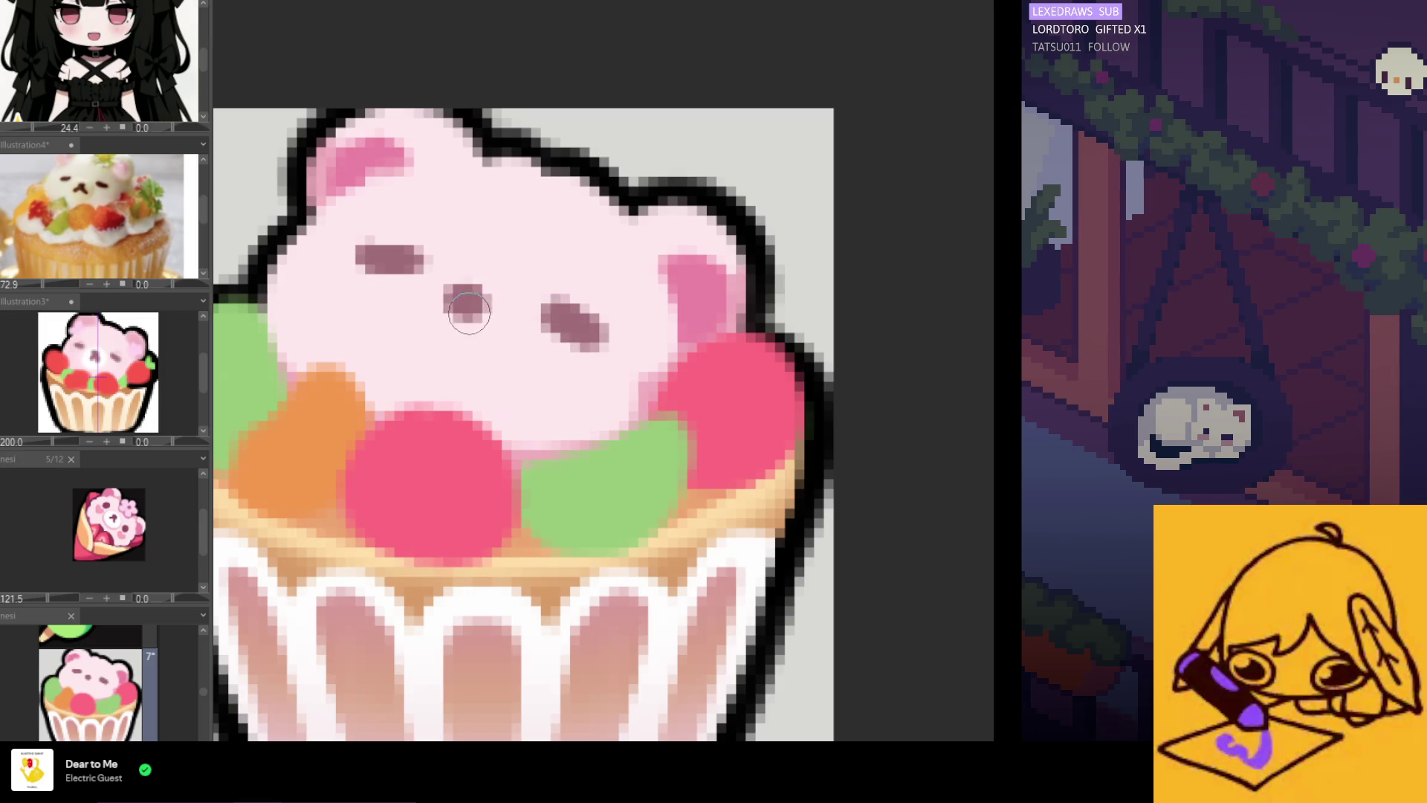
scroll(467, 303, down, 2)
drag(461, 296, 429, 326)
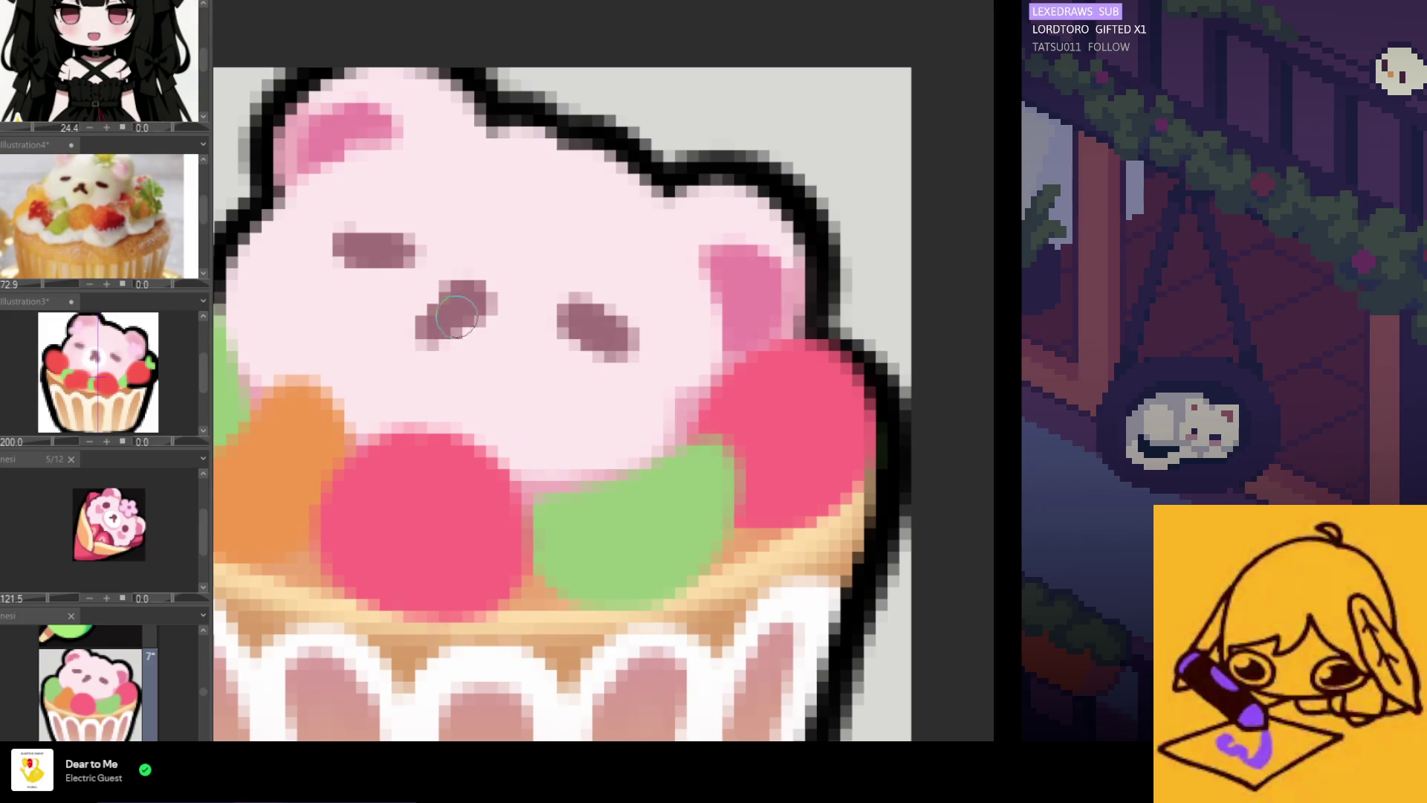
scroll(488, 312, down, 2)
scroll(489, 312, down, 3)
scroll(584, 386, down, 2)
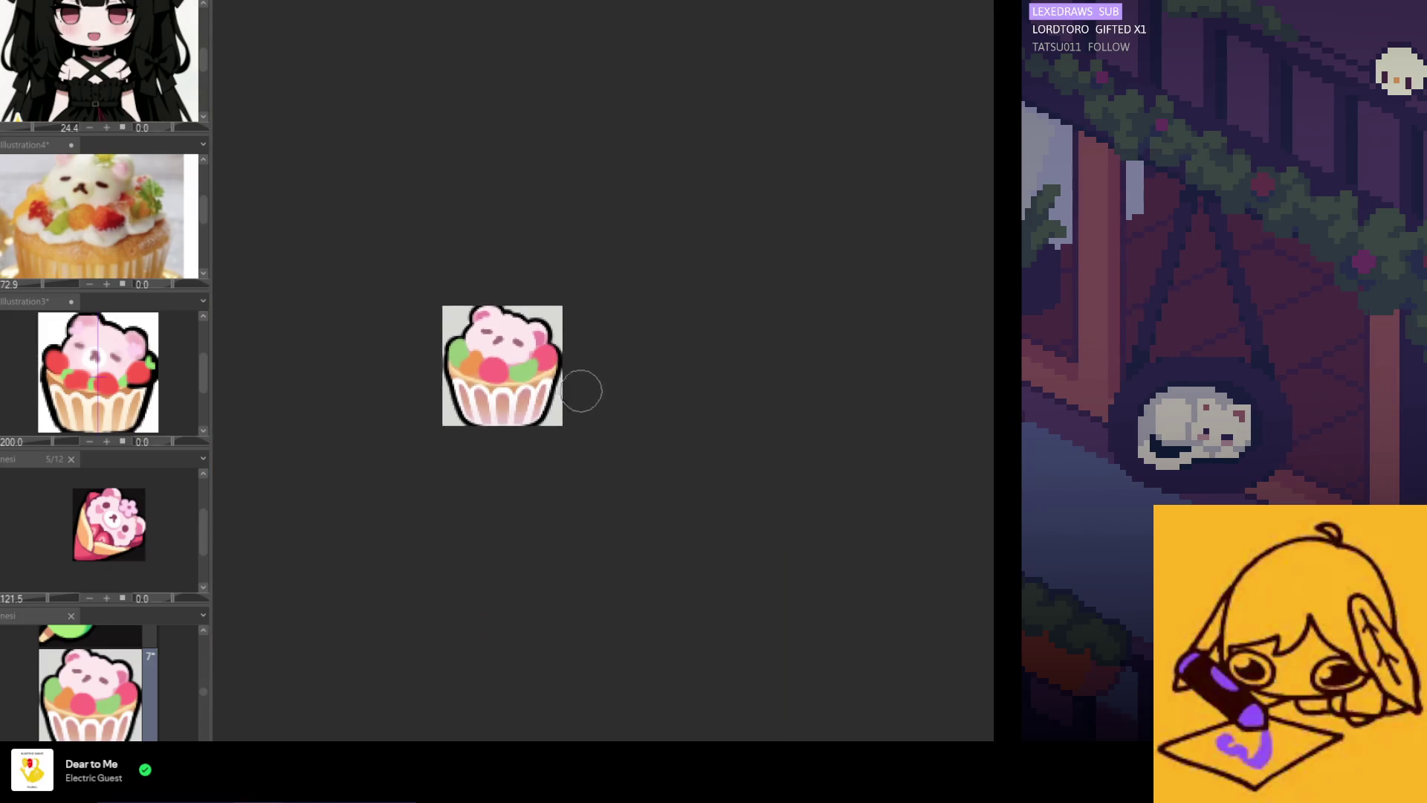
scroll(505, 388, up, 4)
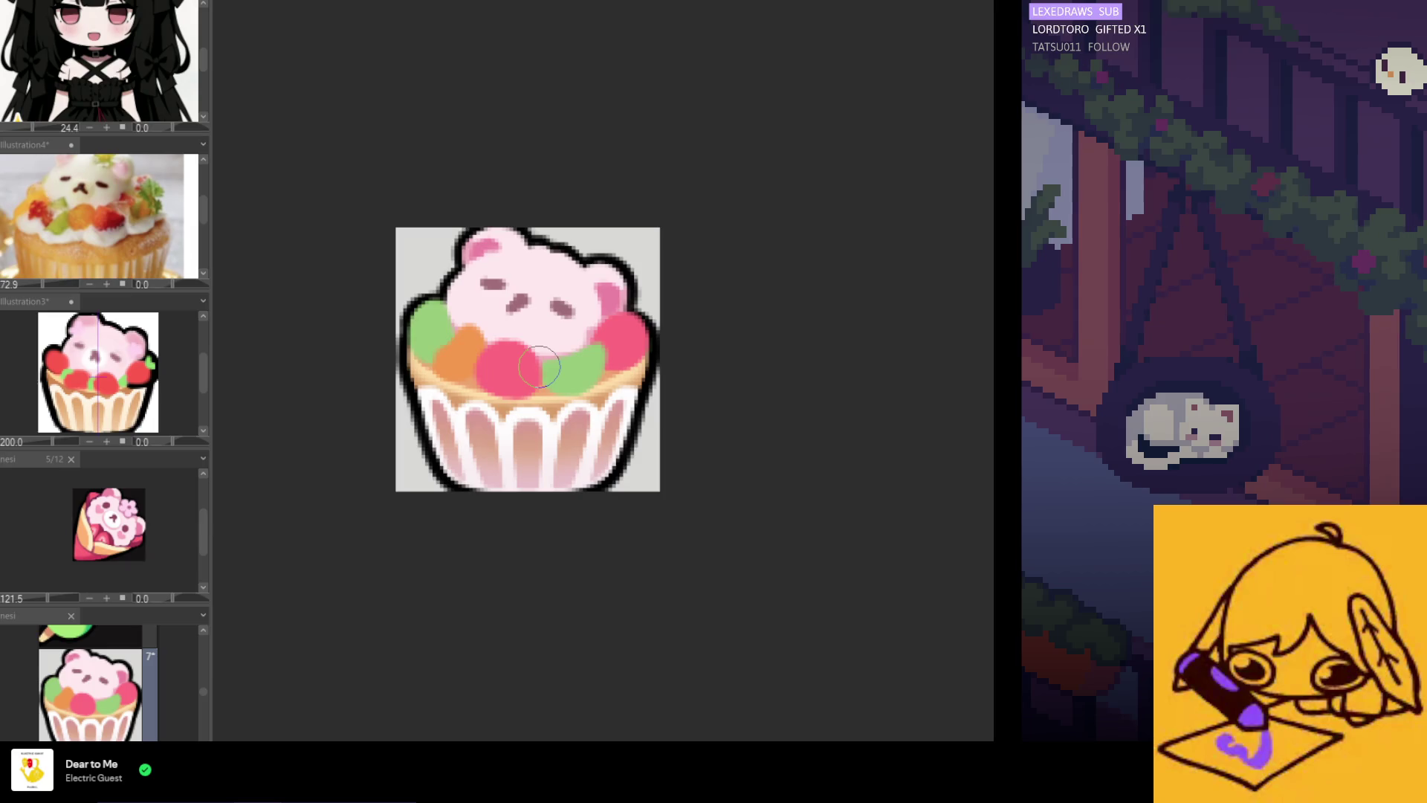
Undo the wide nose dash and paint a smaller, refined nose between the eyes
key(ctrl+z)
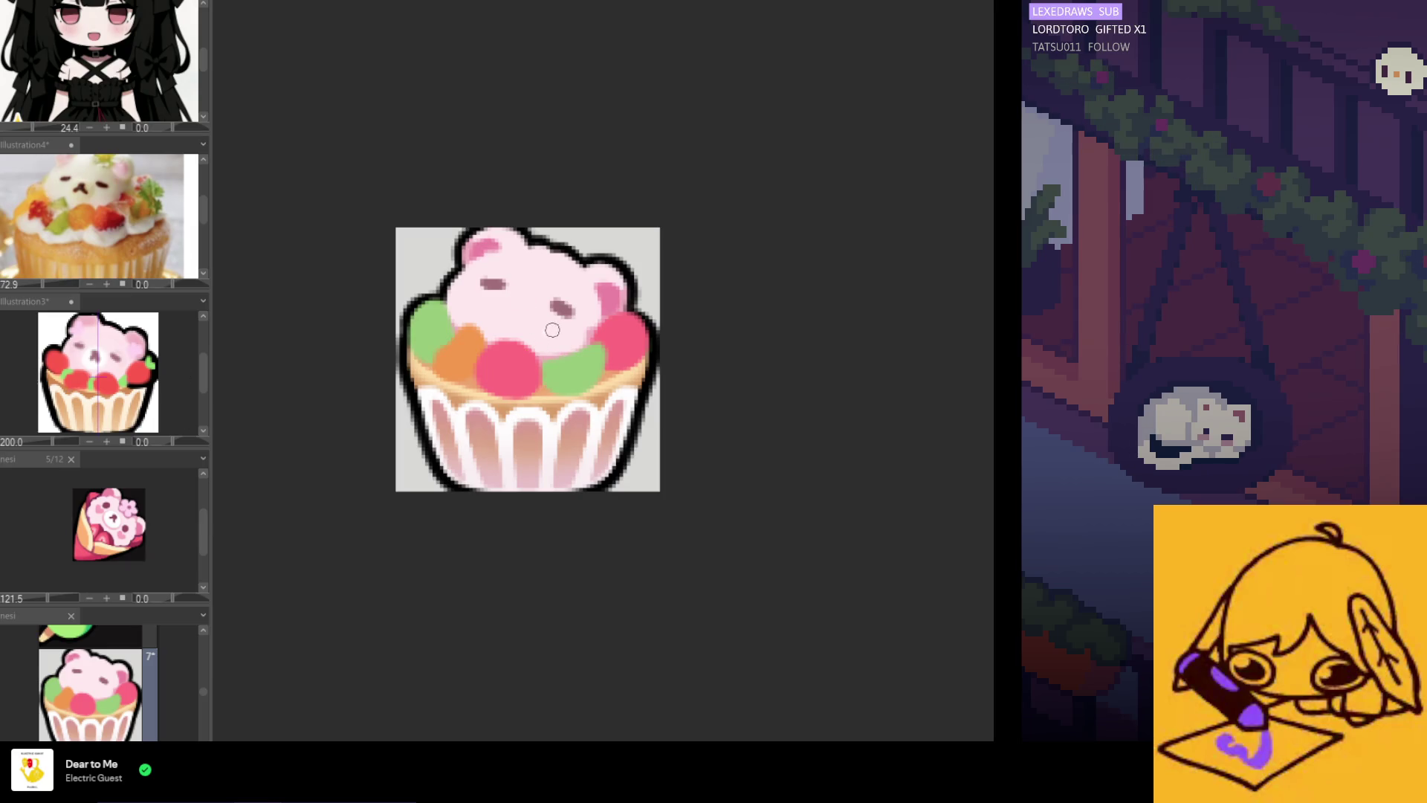
drag(555, 310, 570, 316)
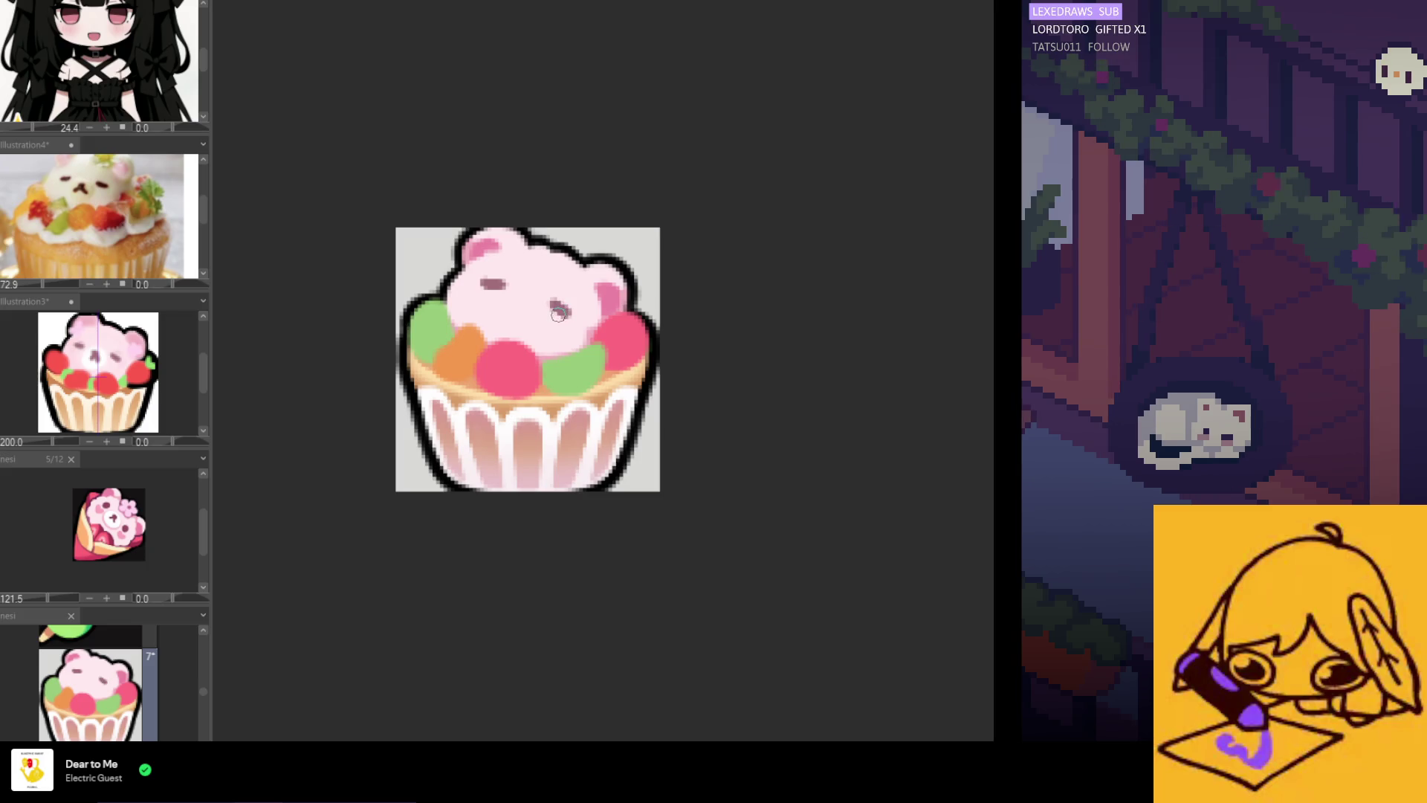
mouse_move(478, 283)
mouse_down()
mouse_move(492, 287)
mouse_move(474, 284)
mouse_up()
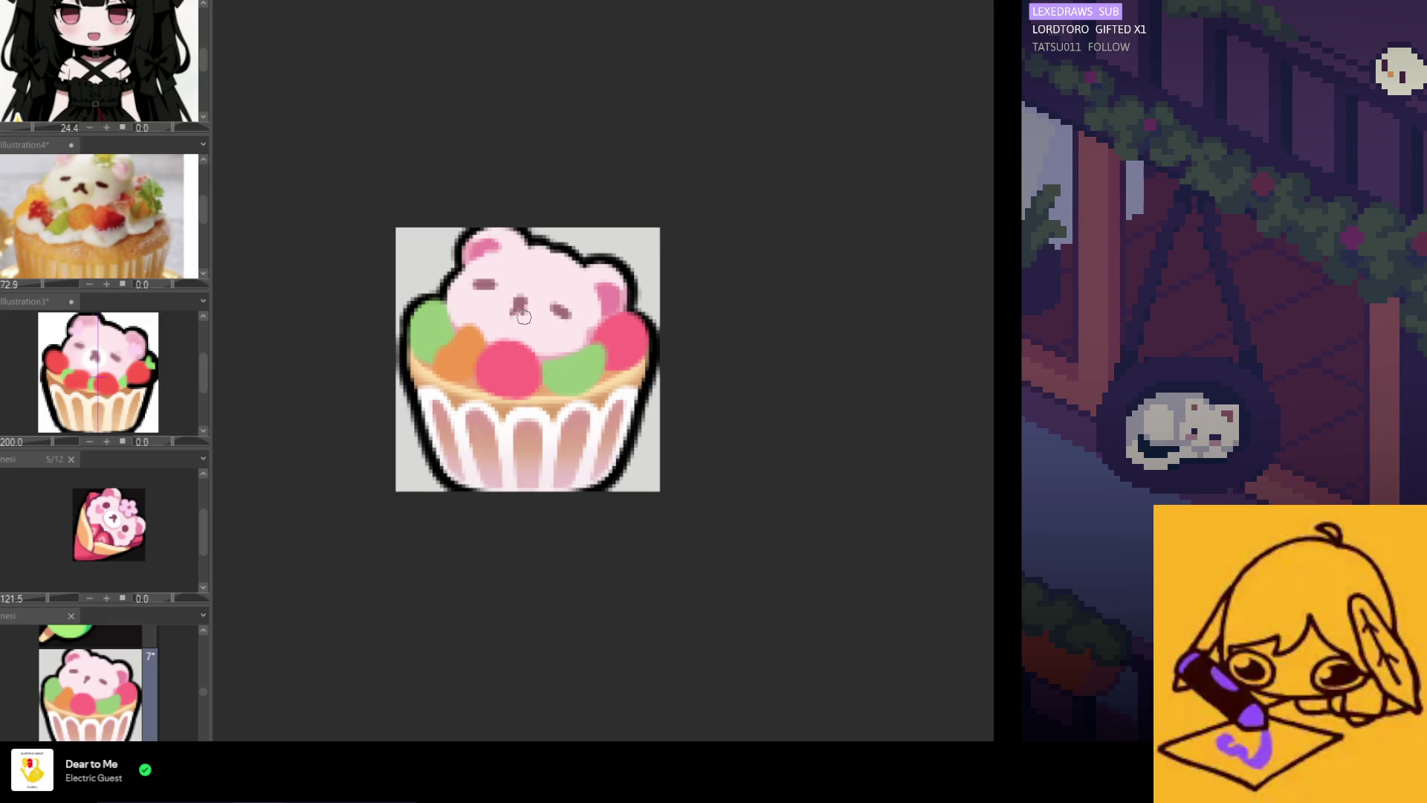
scroll(521, 219, down, 4)
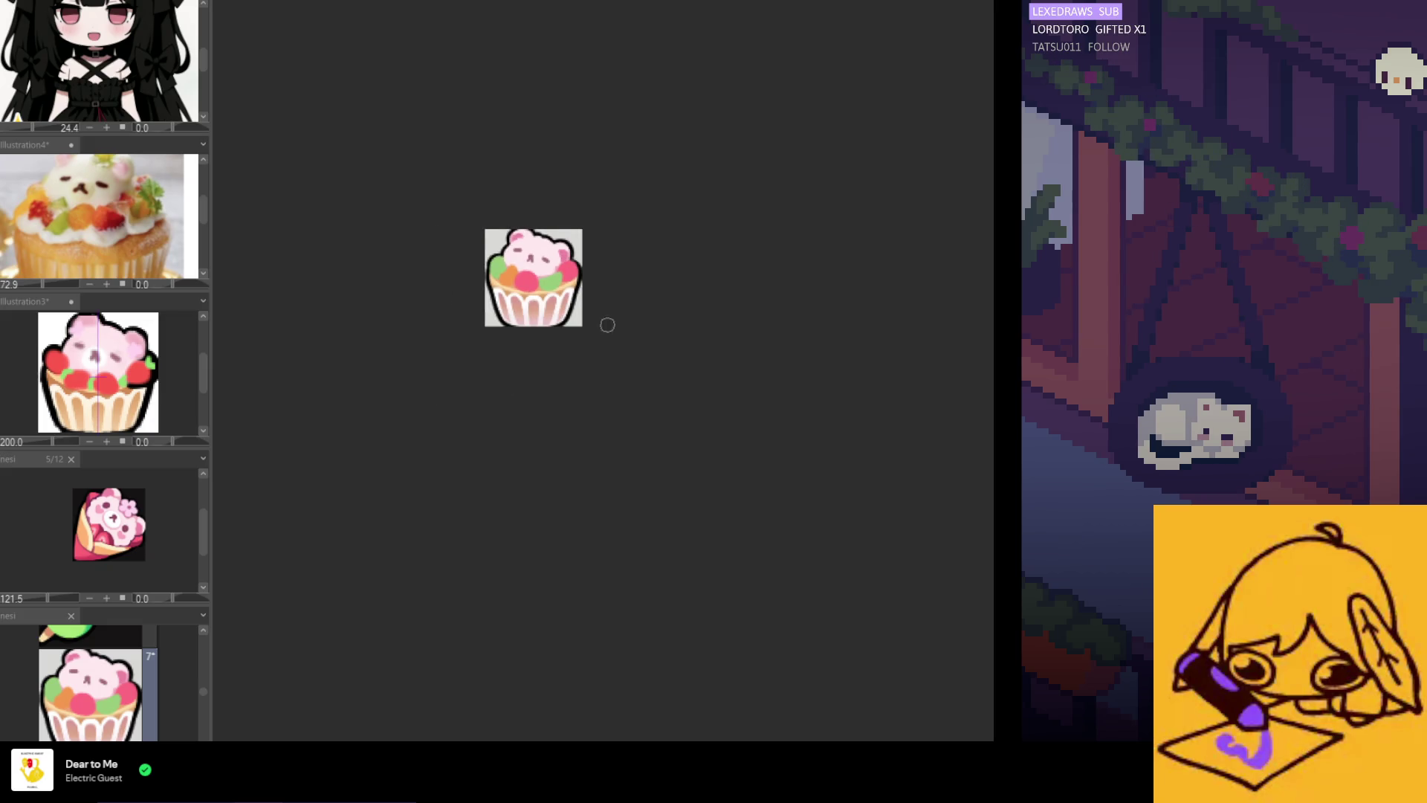
scroll(600, 360, up, 1)
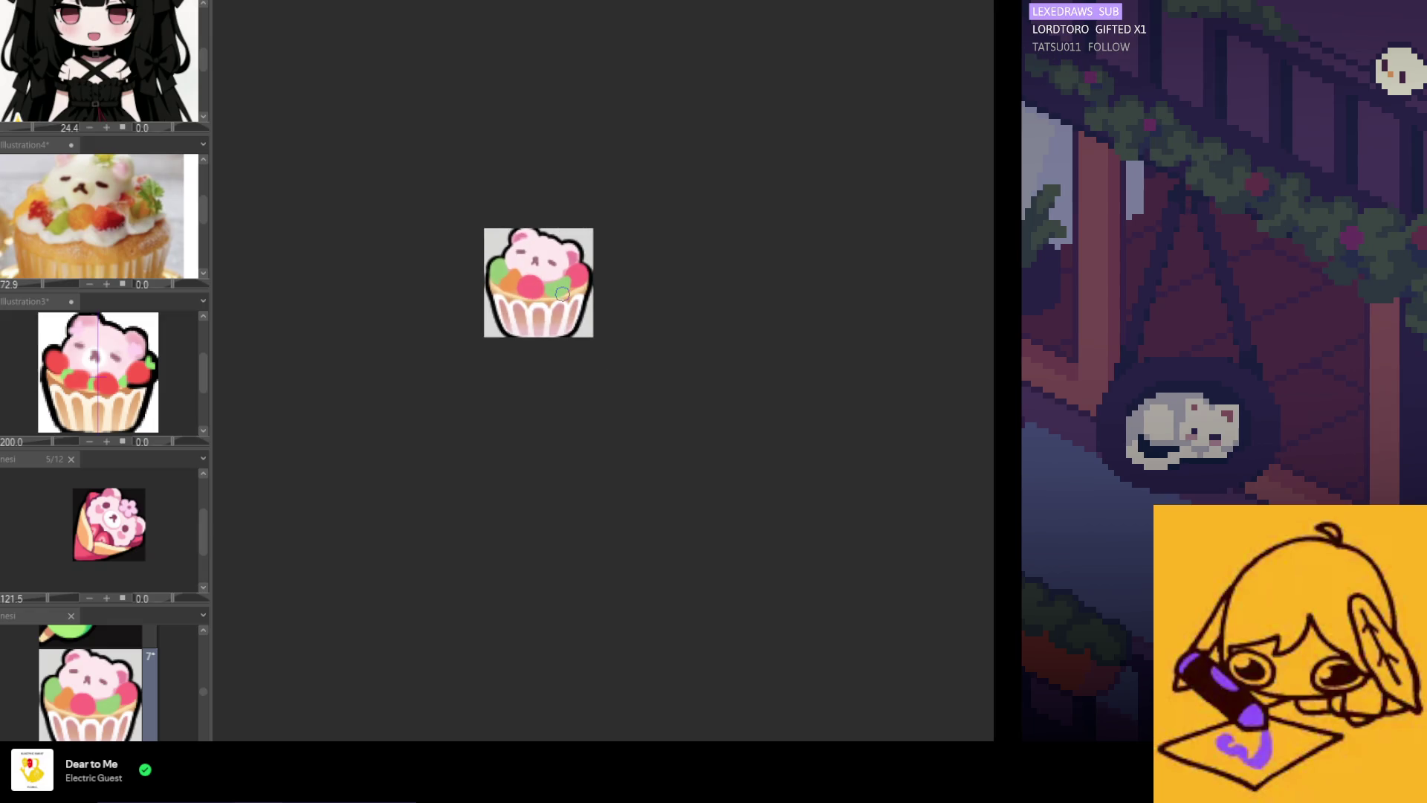
scroll(524, 271, up, 3)
scroll(490, 269, up, 1)
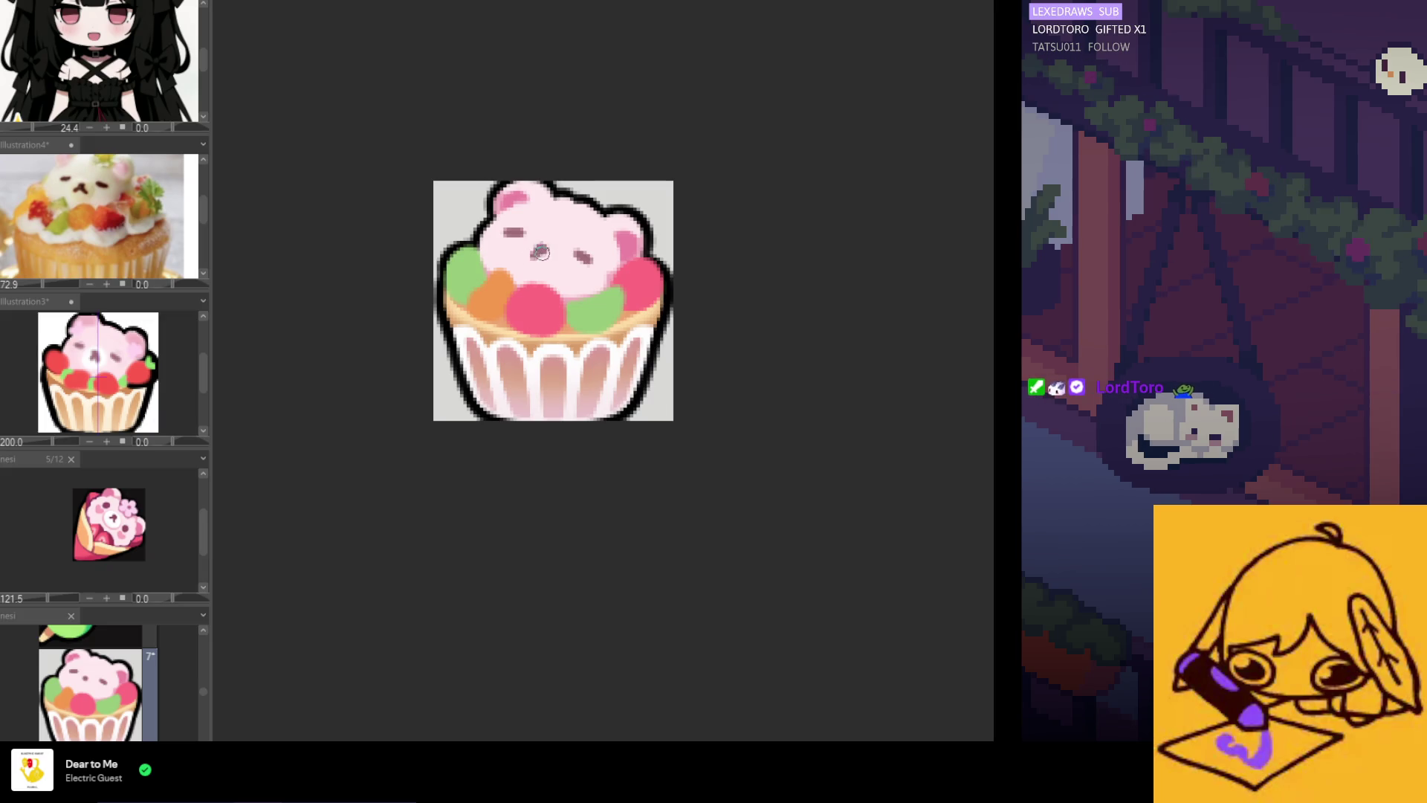
Draw the bear's mouth under its nose and reshape the darker pink inner-ear patch
drag(542, 249, 585, 273)
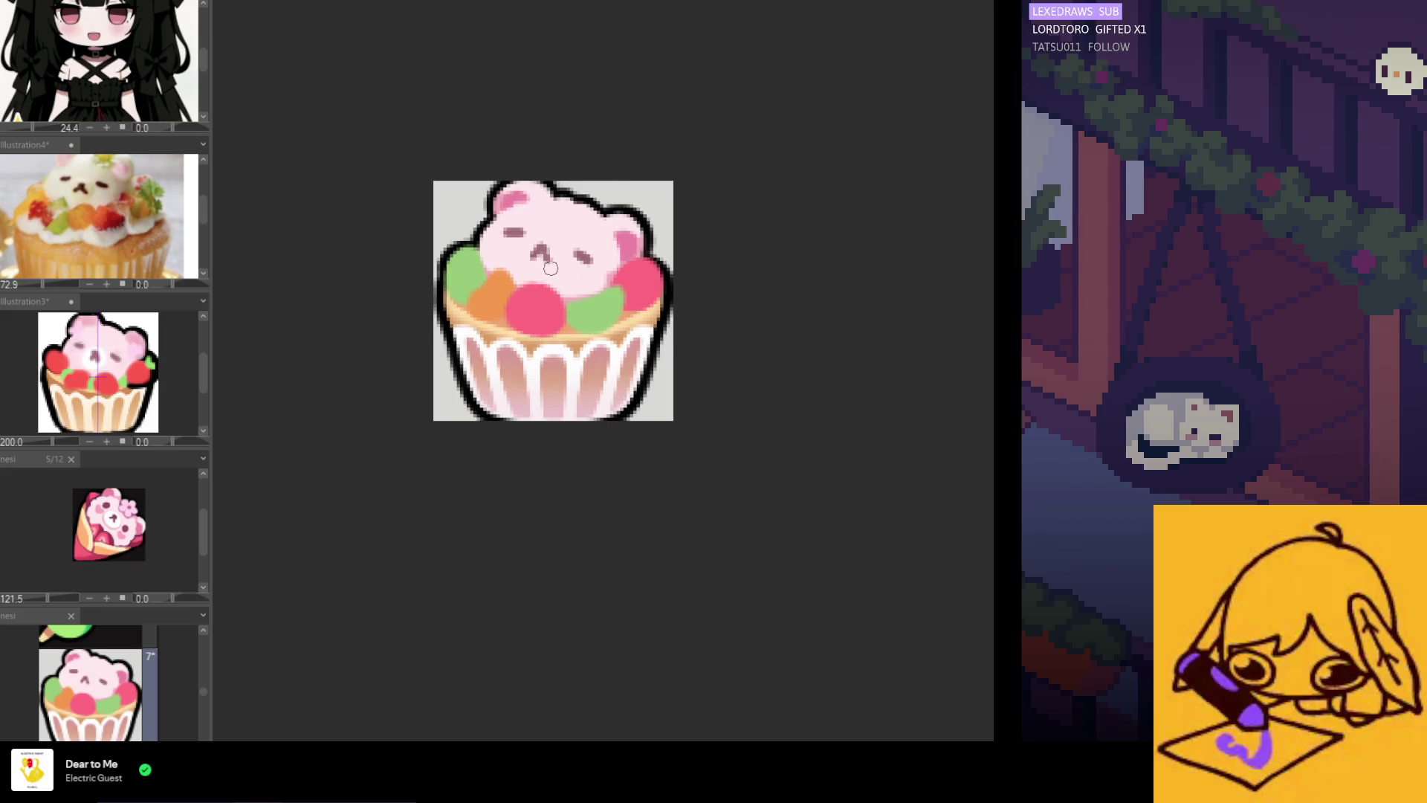
scroll(513, 303, up, 2)
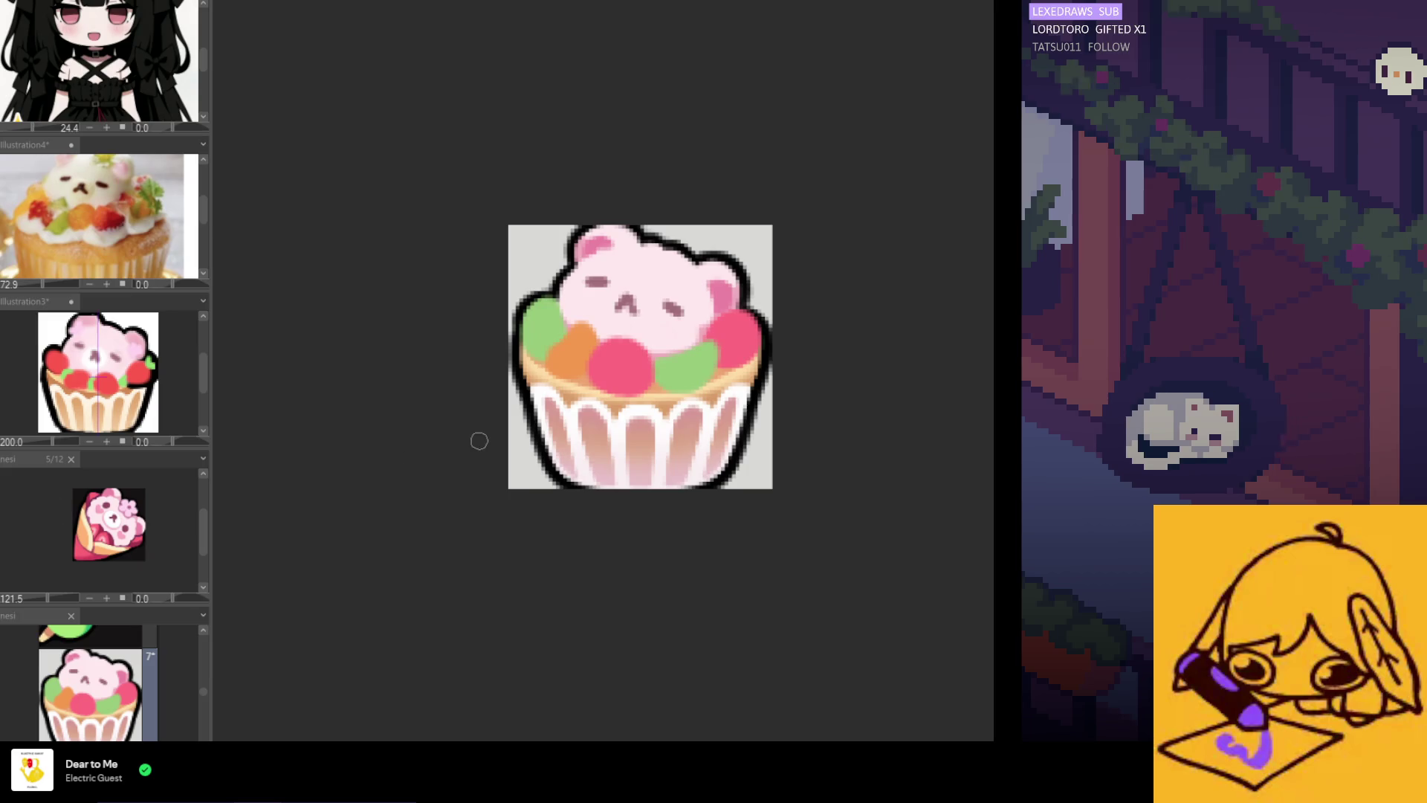
scroll(710, 275, up, 3)
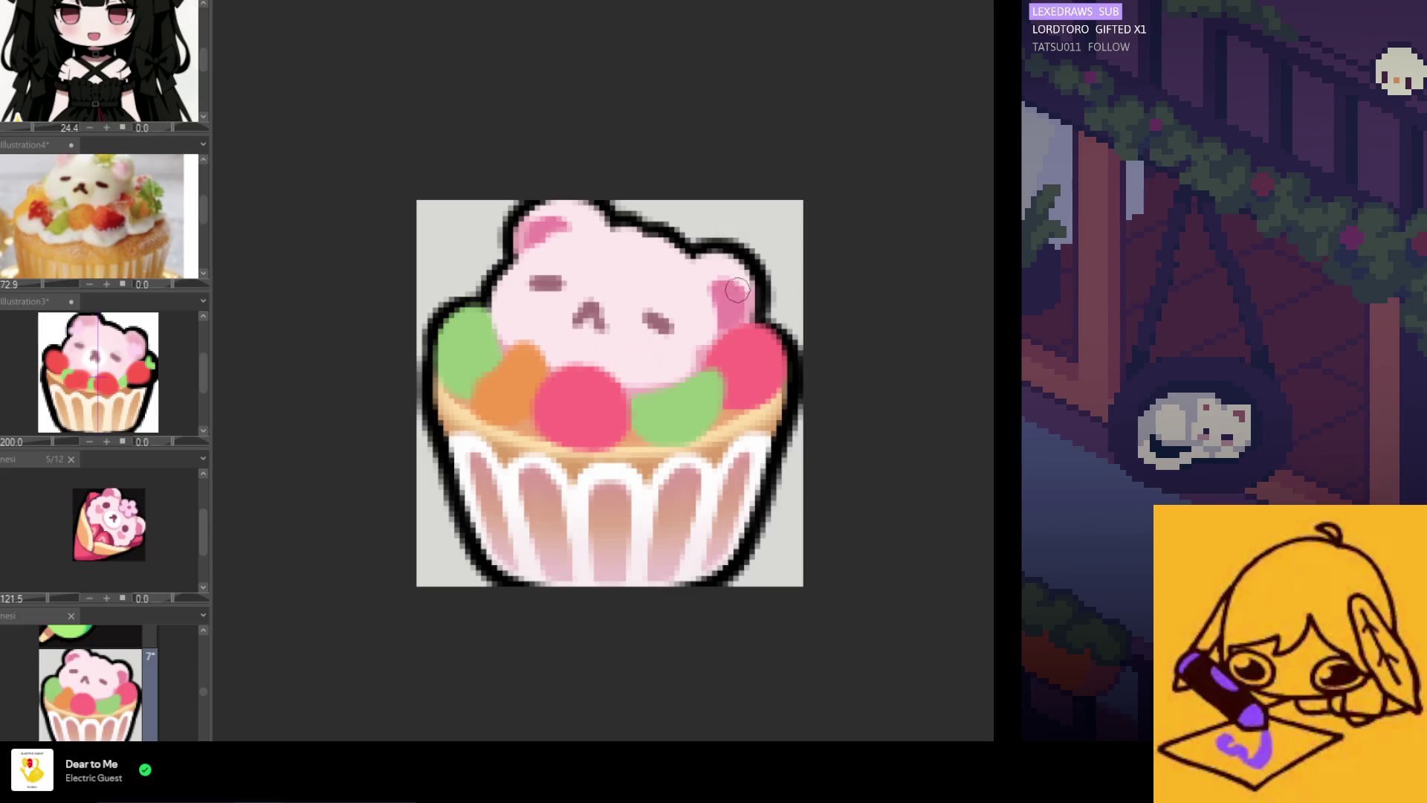
drag(722, 276, 736, 312)
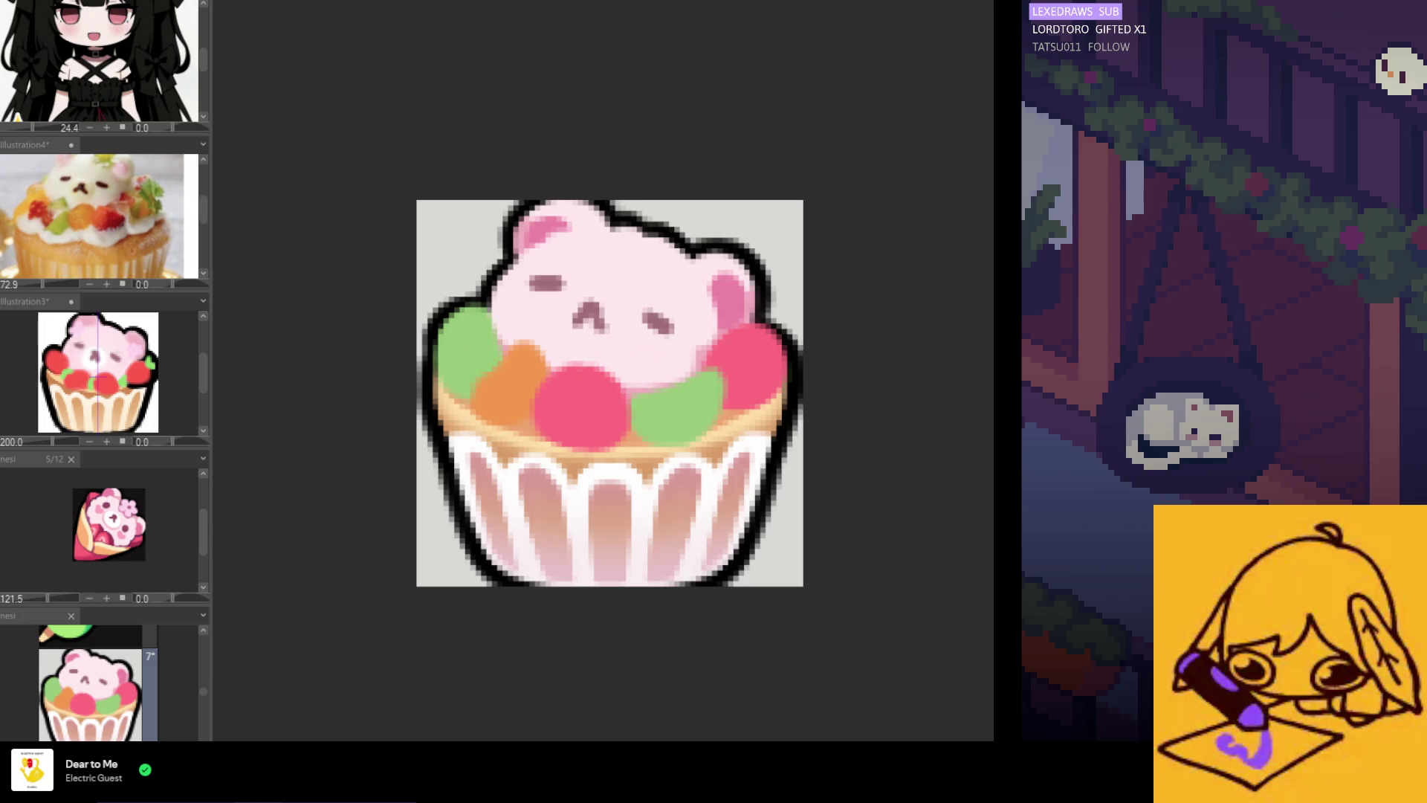
key(ctrl+z)
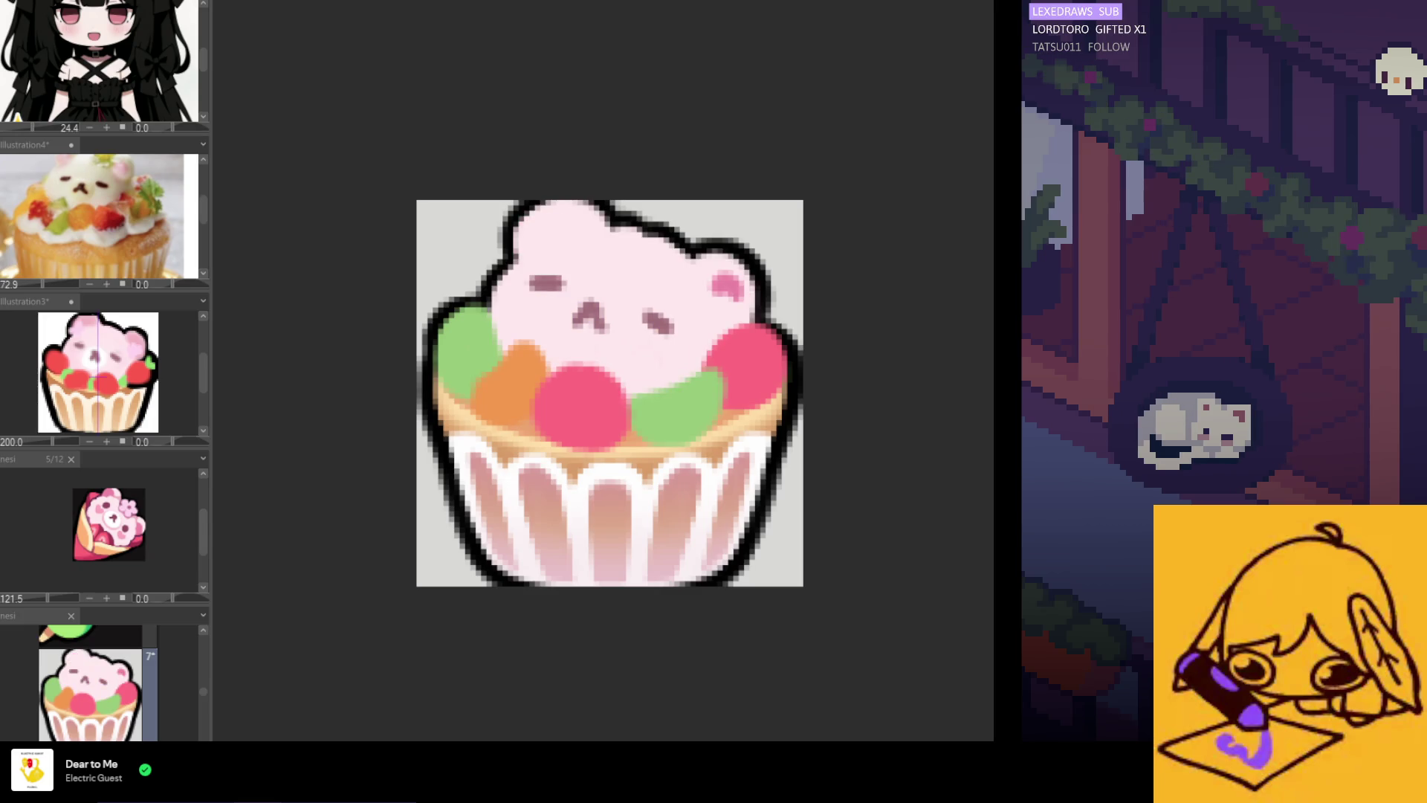
key(ctrl+y)
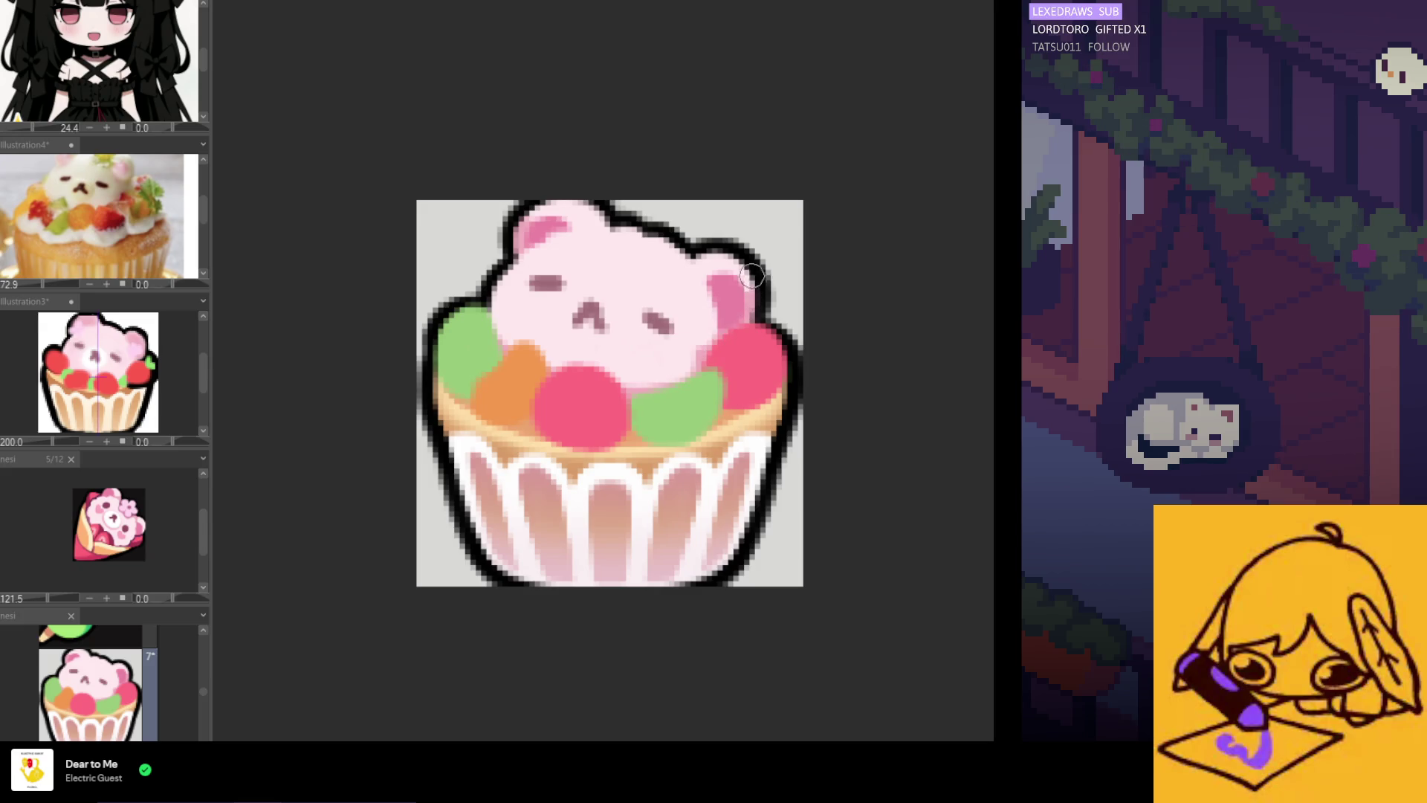
Paint over the right ear edge, then use sampled light pink to trim the left ear patch and nose area
drag(754, 293, 735, 326)
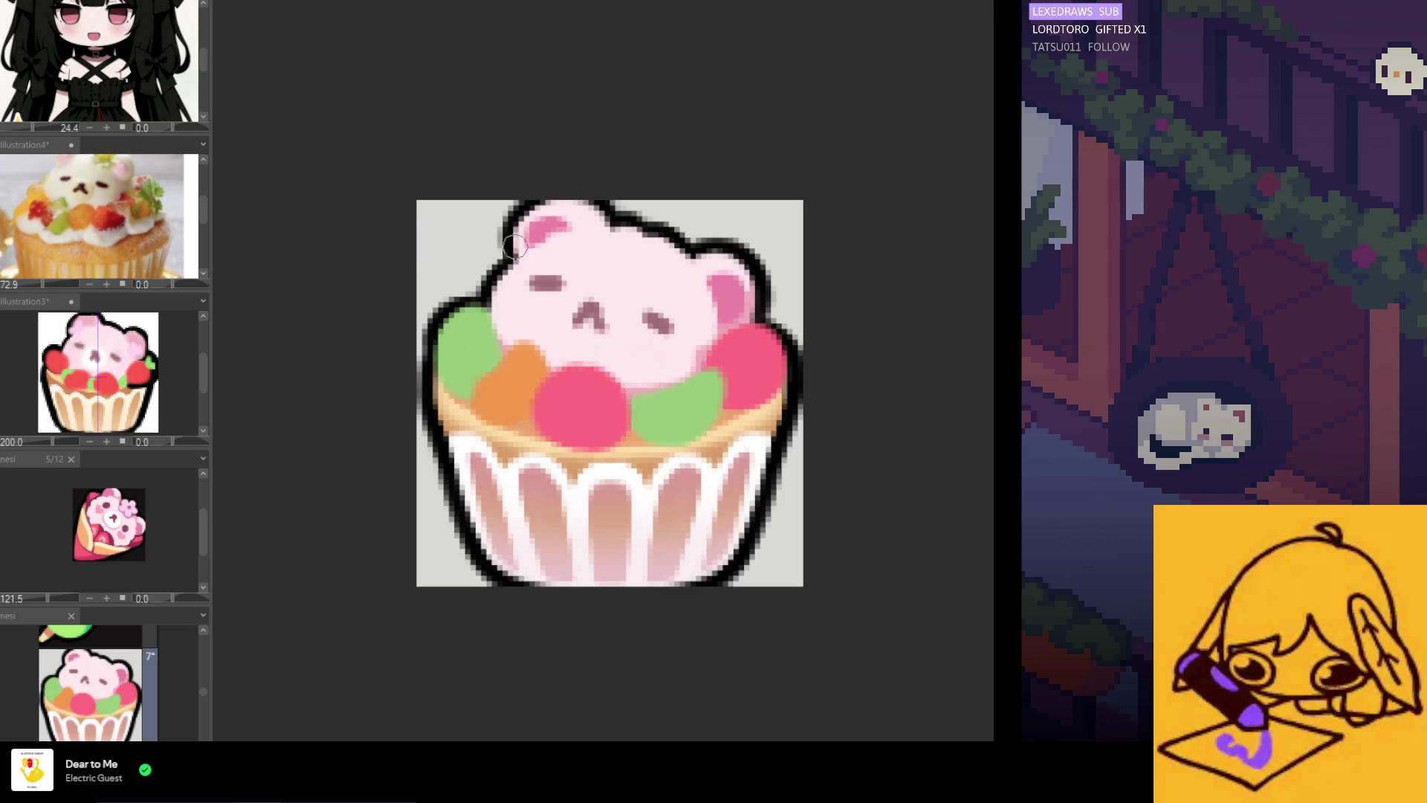
alt+click(539, 231)
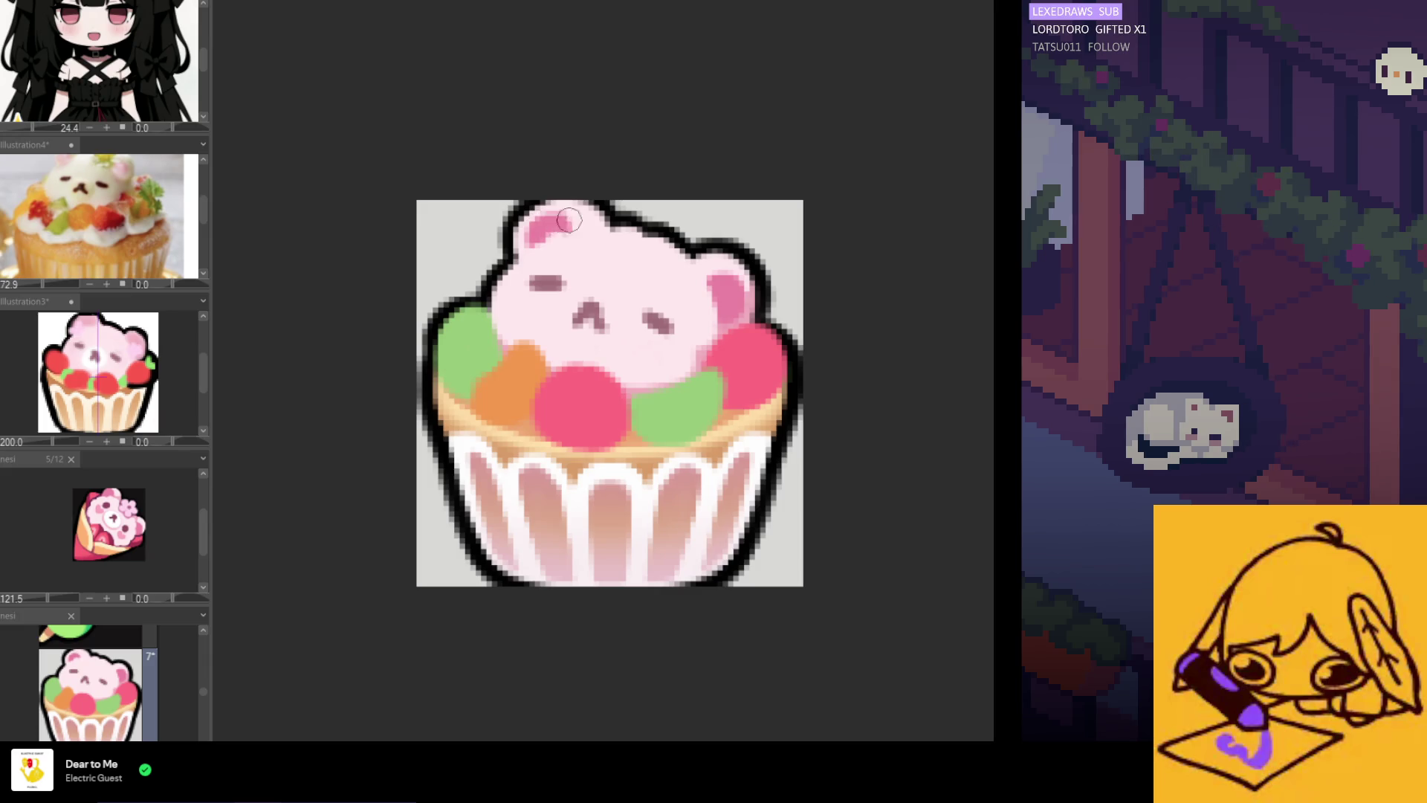
drag(553, 220, 532, 240)
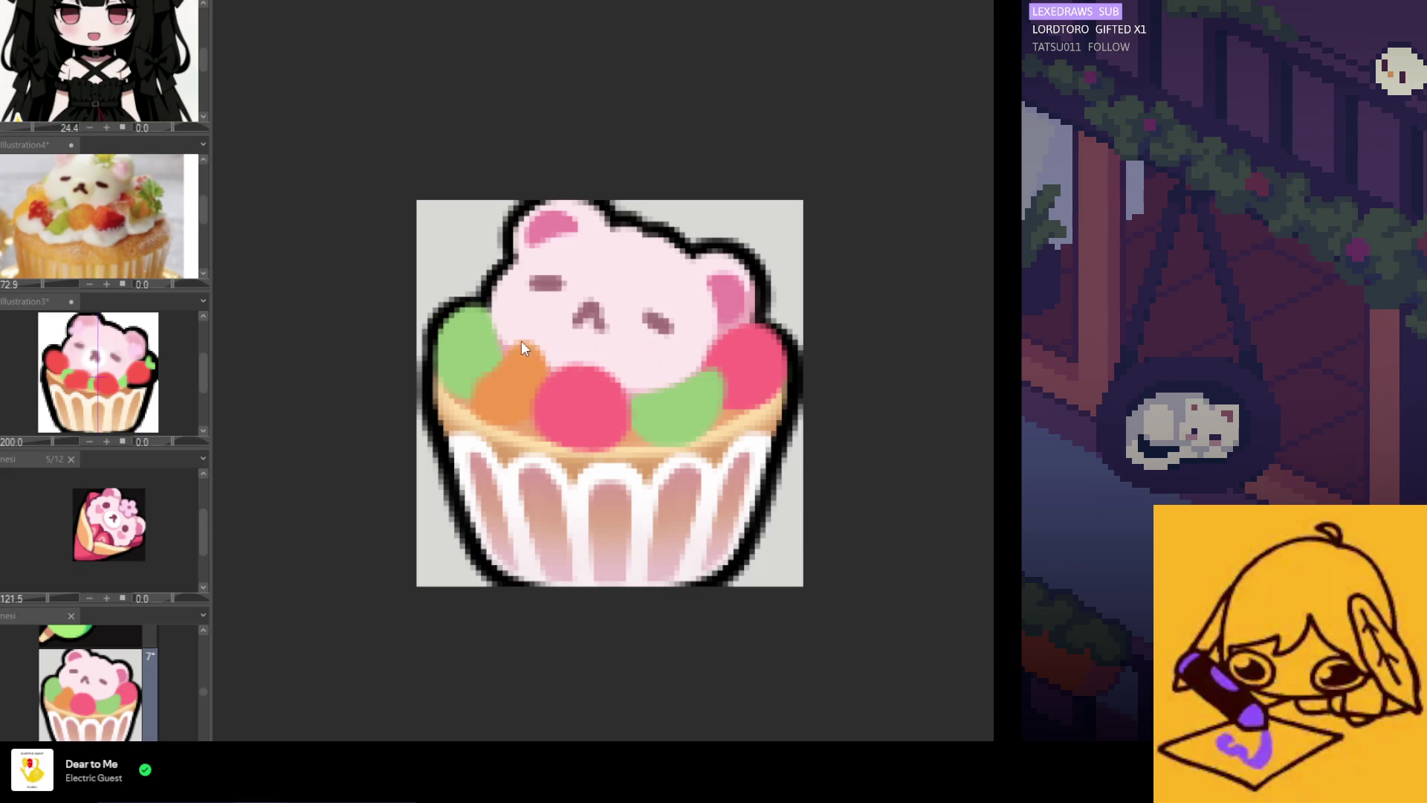
mouse_move(604, 315)
mouse_down()
mouse_move(588, 323)
mouse_move(599, 327)
mouse_move(591, 307)
mouse_up()
scroll(595, 320, down, 2)
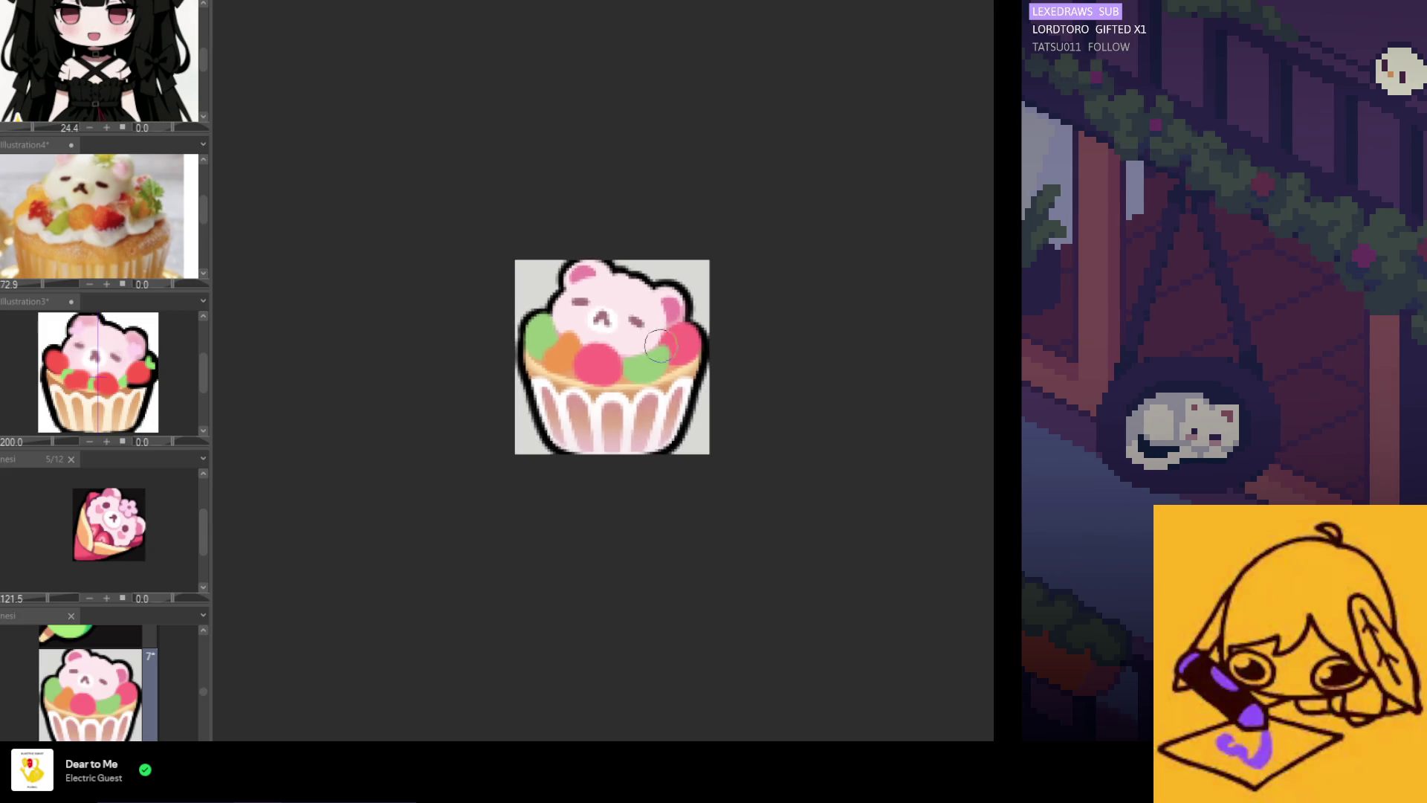
scroll(608, 339, down, 3)
scroll(632, 372, up, 1)
scroll(611, 329, up, 2)
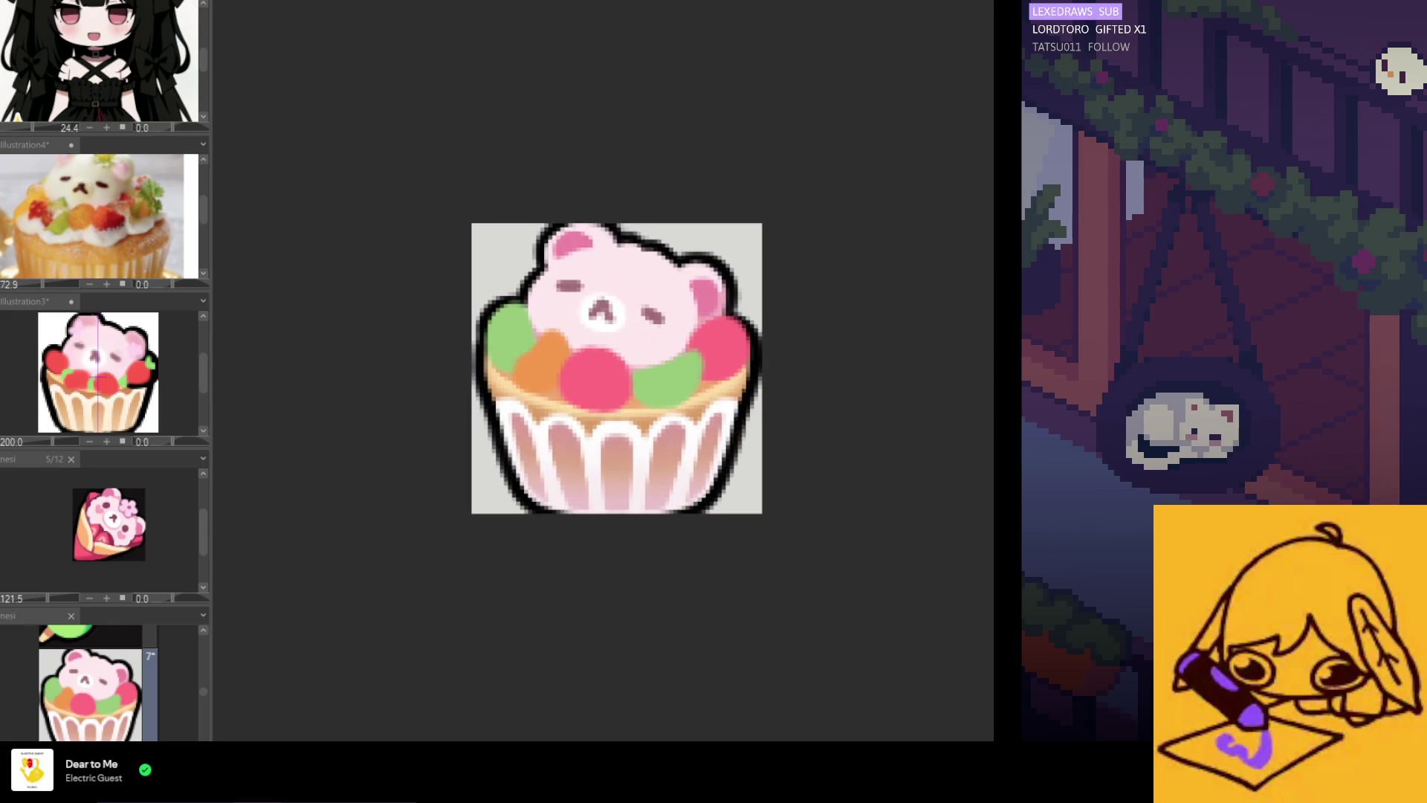
scroll(645, 326, down, 2)
scroll(645, 325, down, 5)
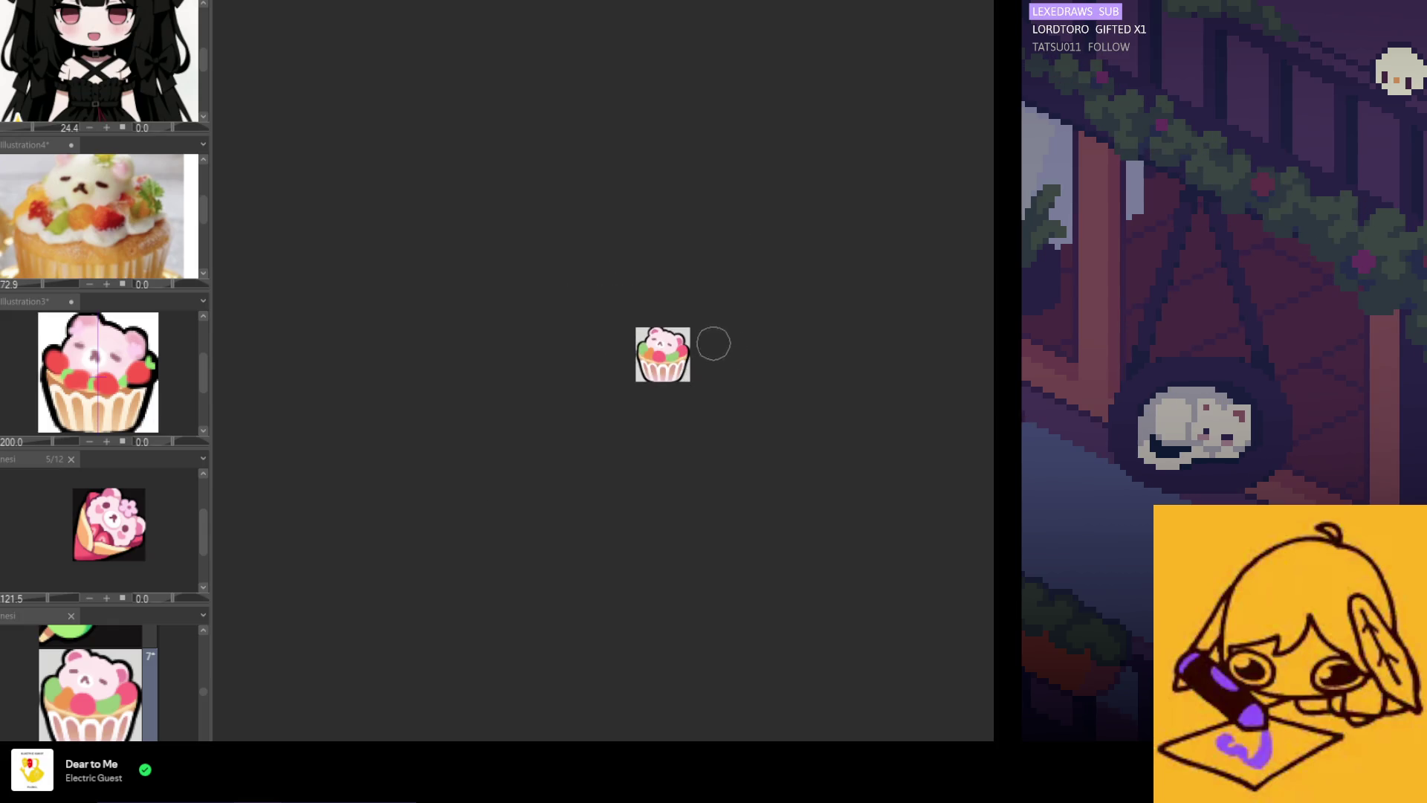
scroll(713, 338, up, 2)
scroll(652, 370, up, 1)
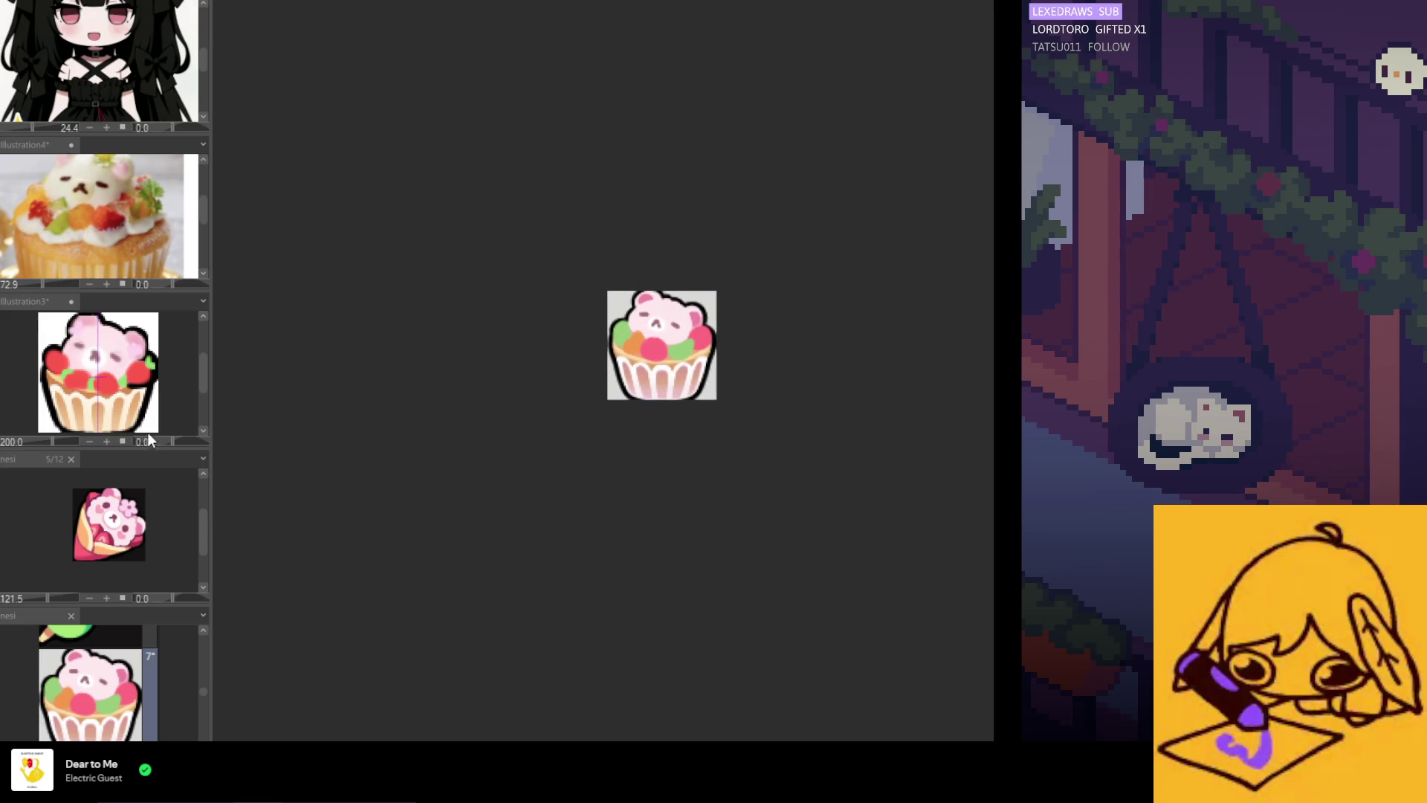
scroll(165, 395, down, 3)
scroll(446, 457, down, 2)
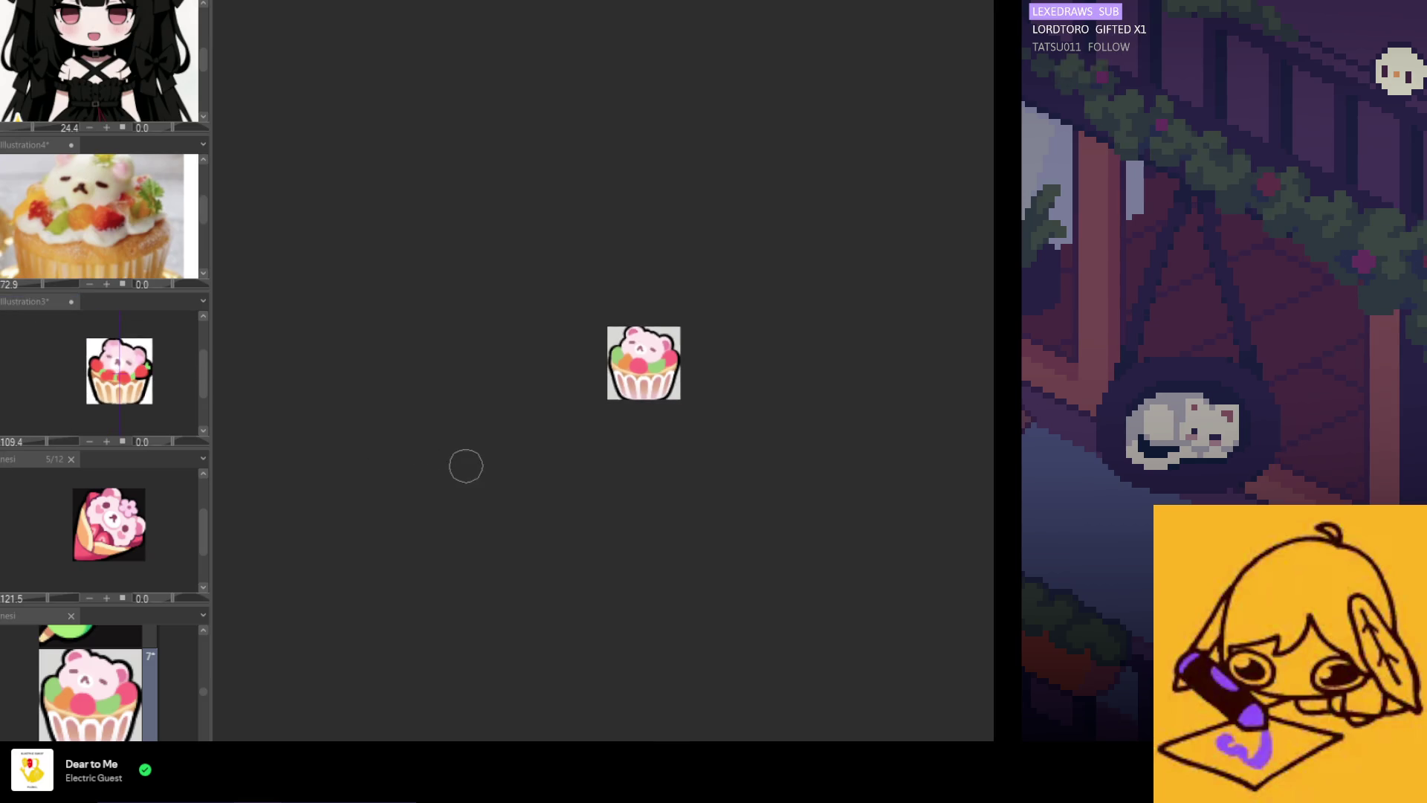
scroll(661, 350, up, 5)
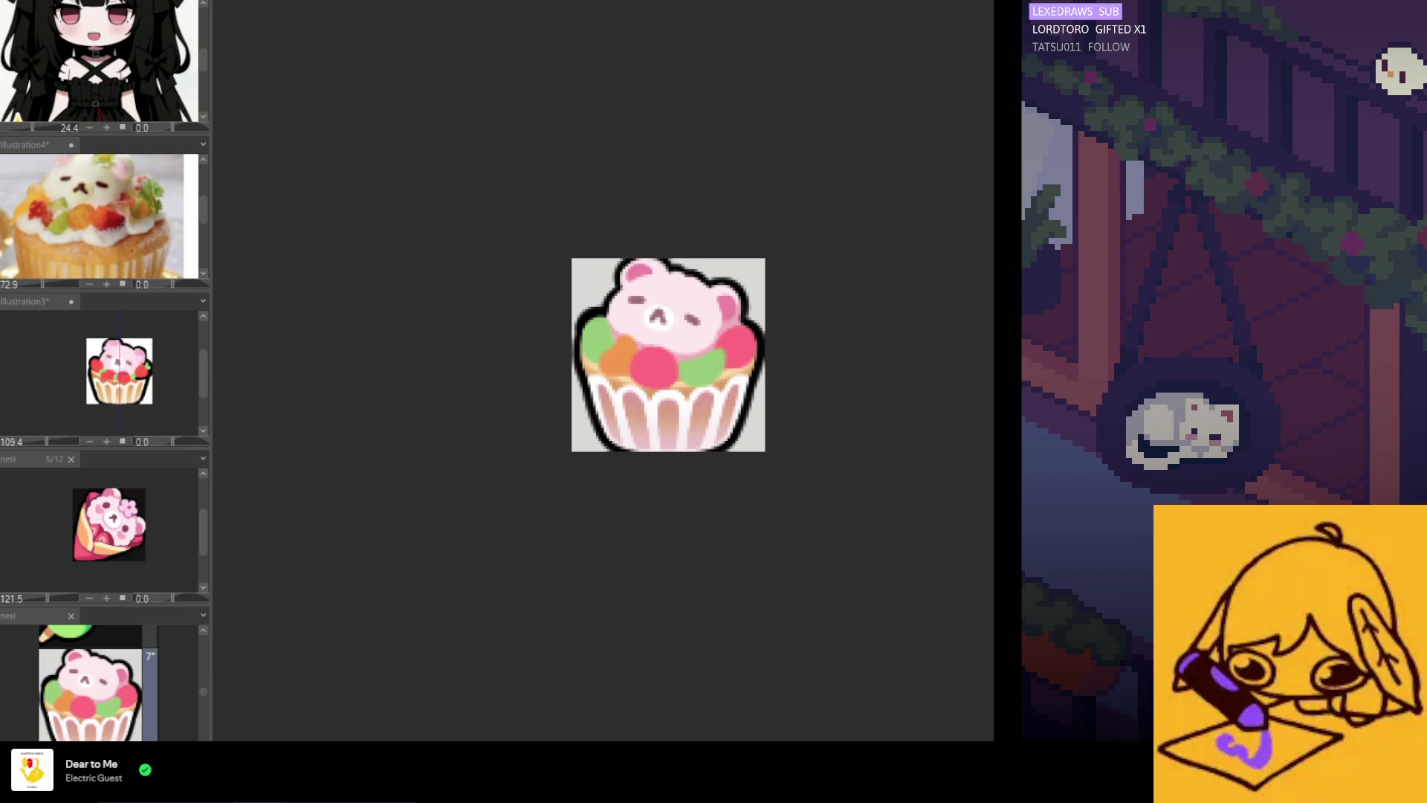
scroll(564, 321, up, 1)
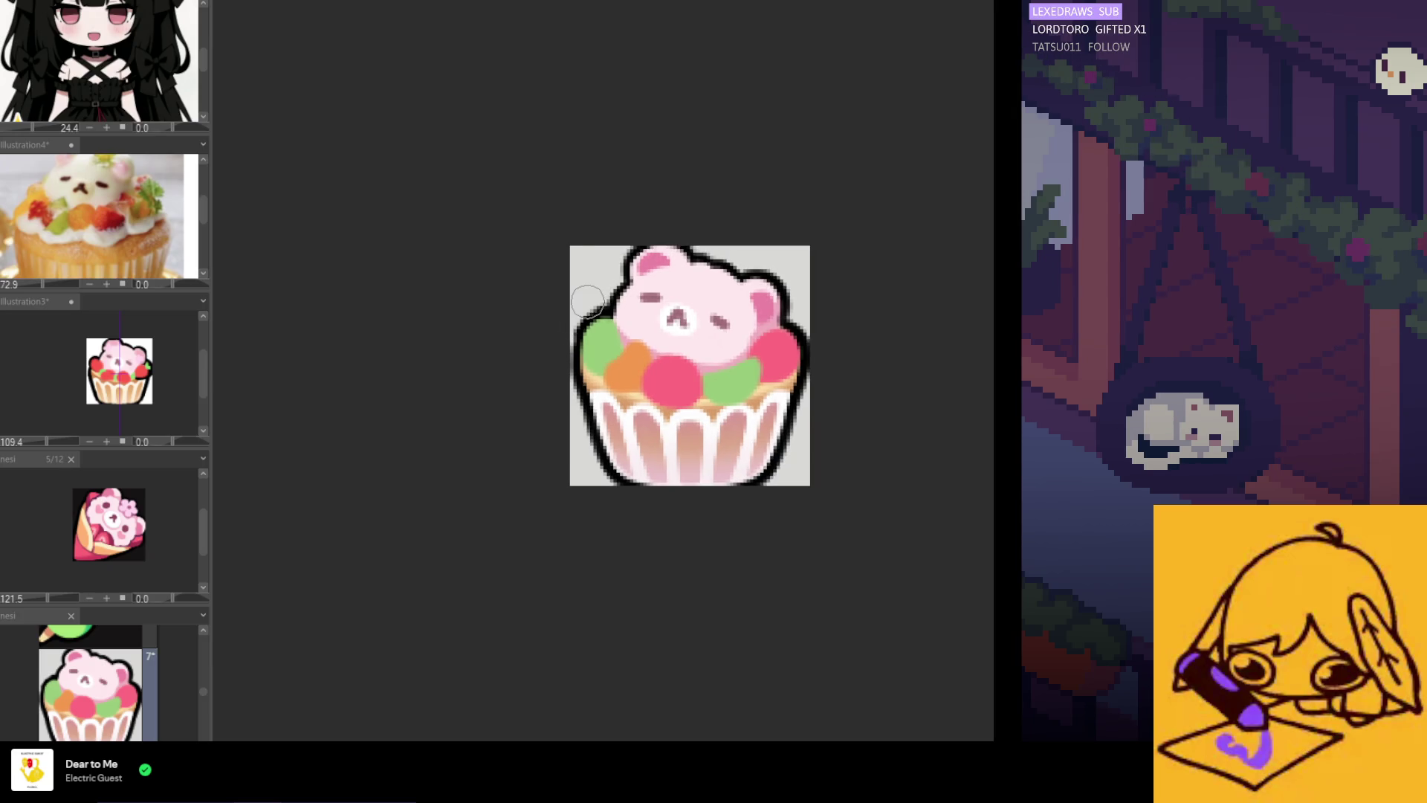
scroll(587, 301, down, 3)
scroll(710, 297, up, 4)
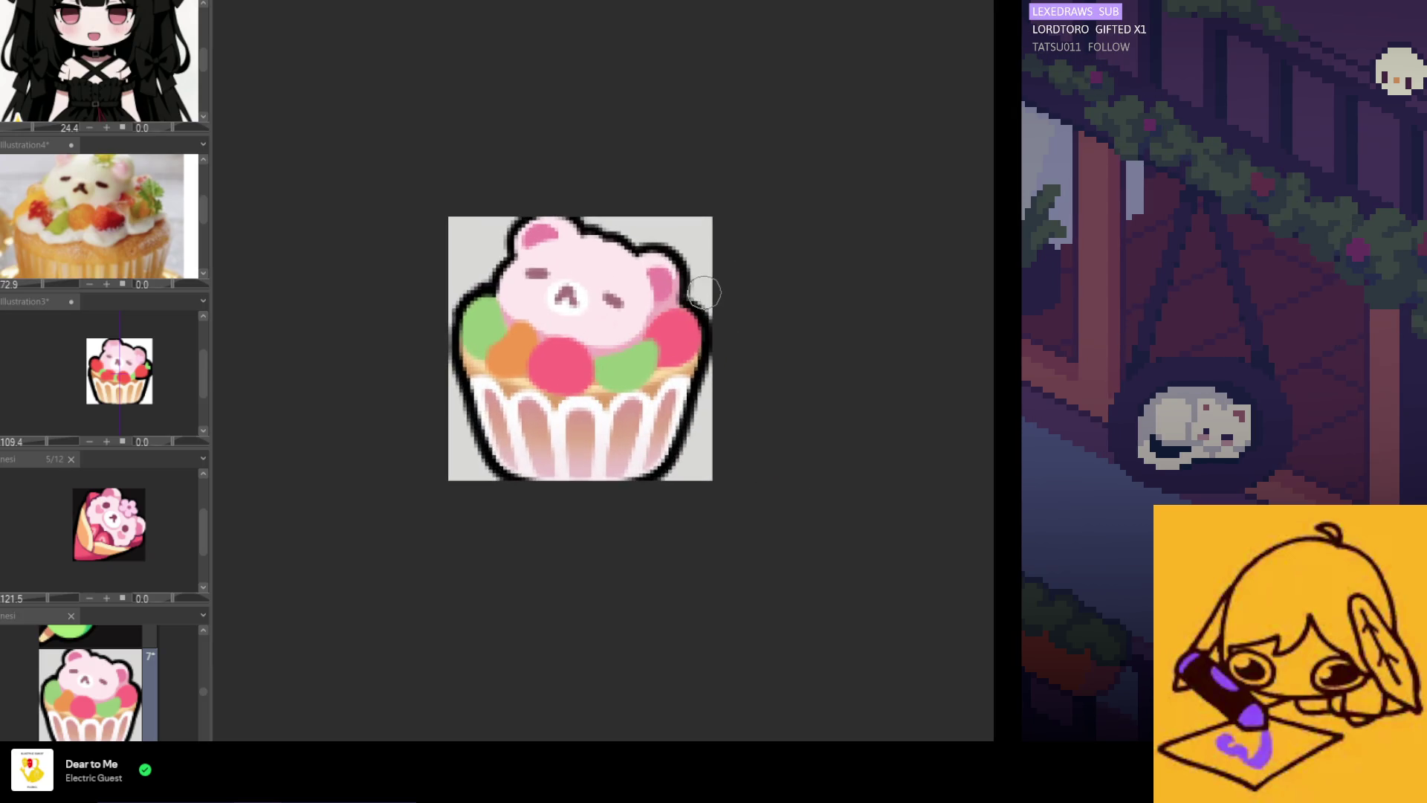
scroll(714, 340, down, 2)
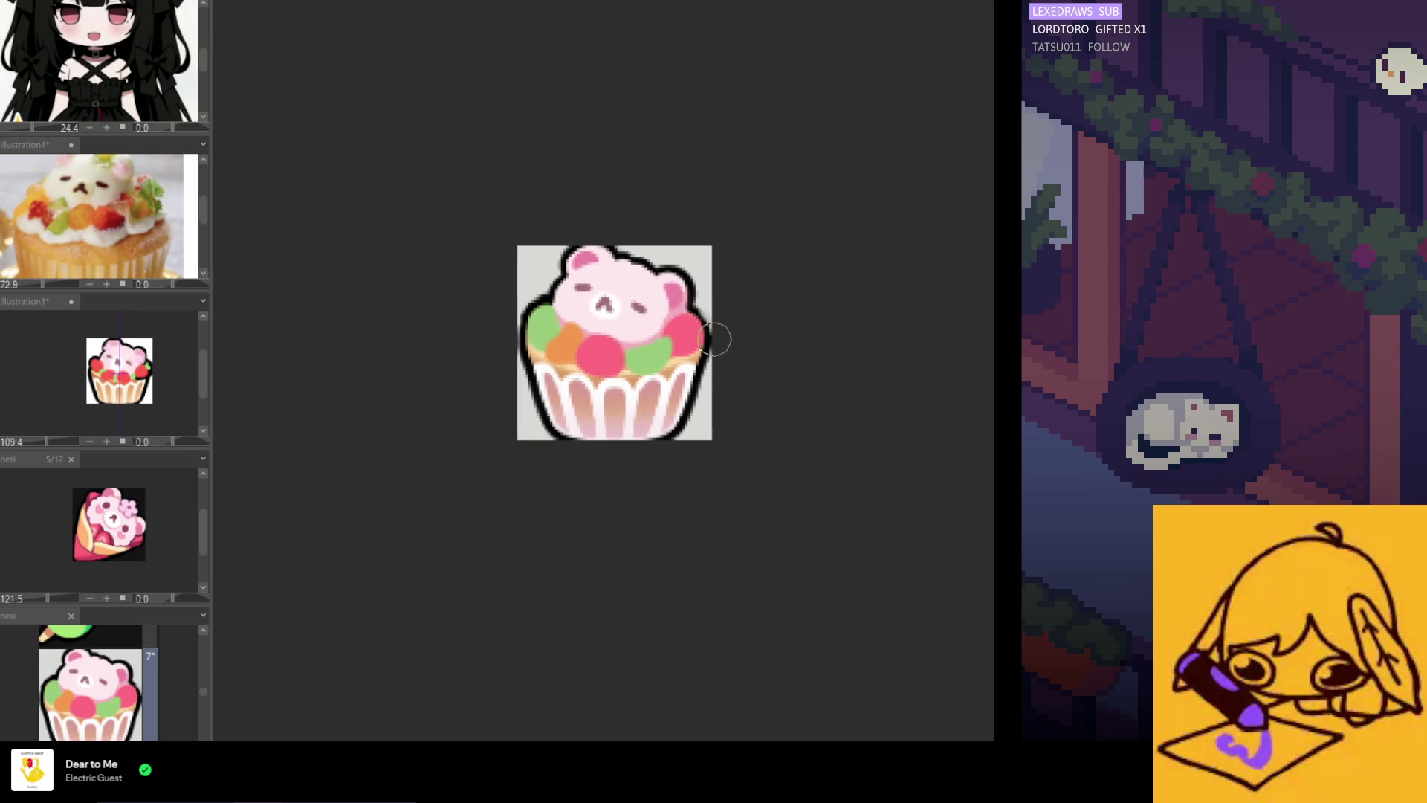
scroll(550, 292, up, 2)
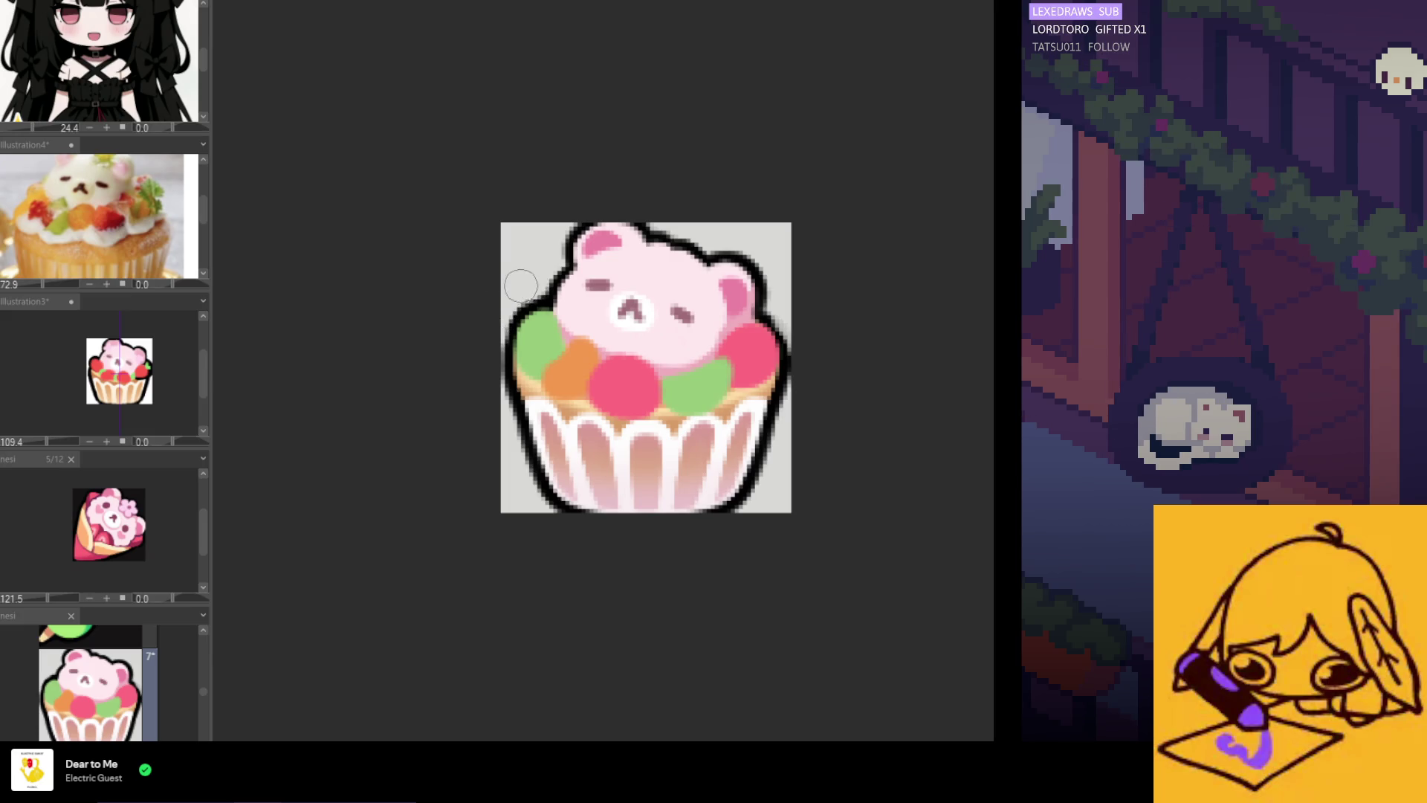
scroll(520, 281, down, 3)
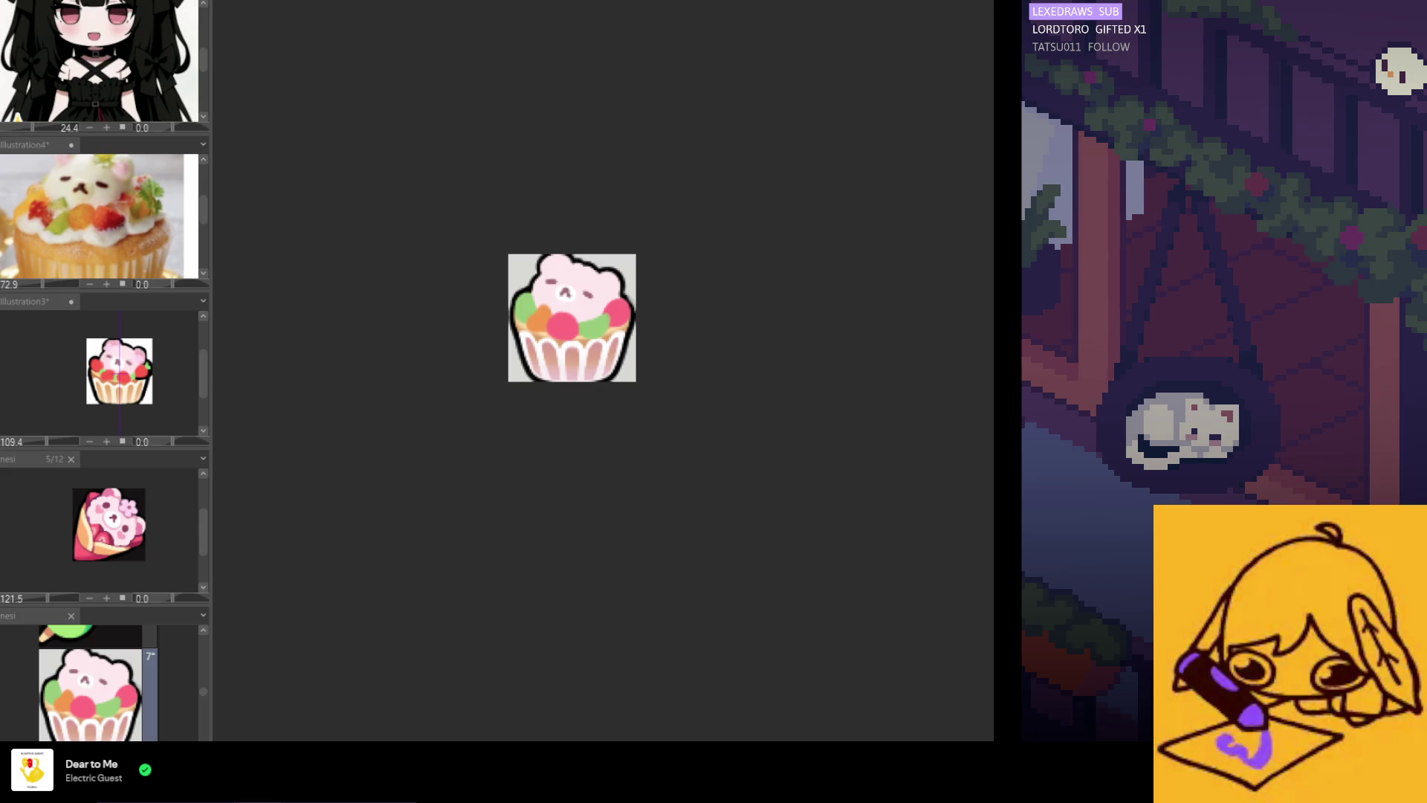
scroll(475, 382, up, 1)
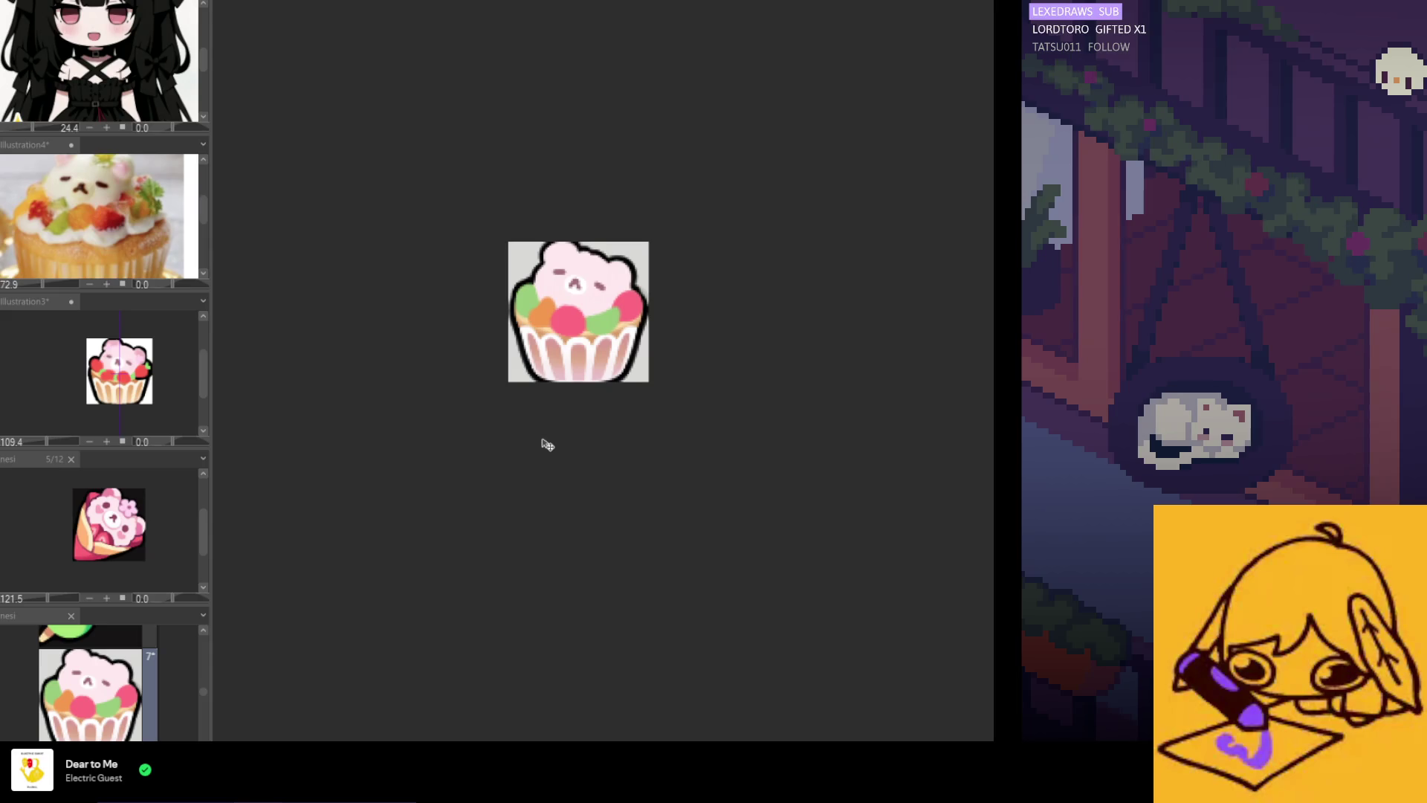
scroll(554, 445, down, 2)
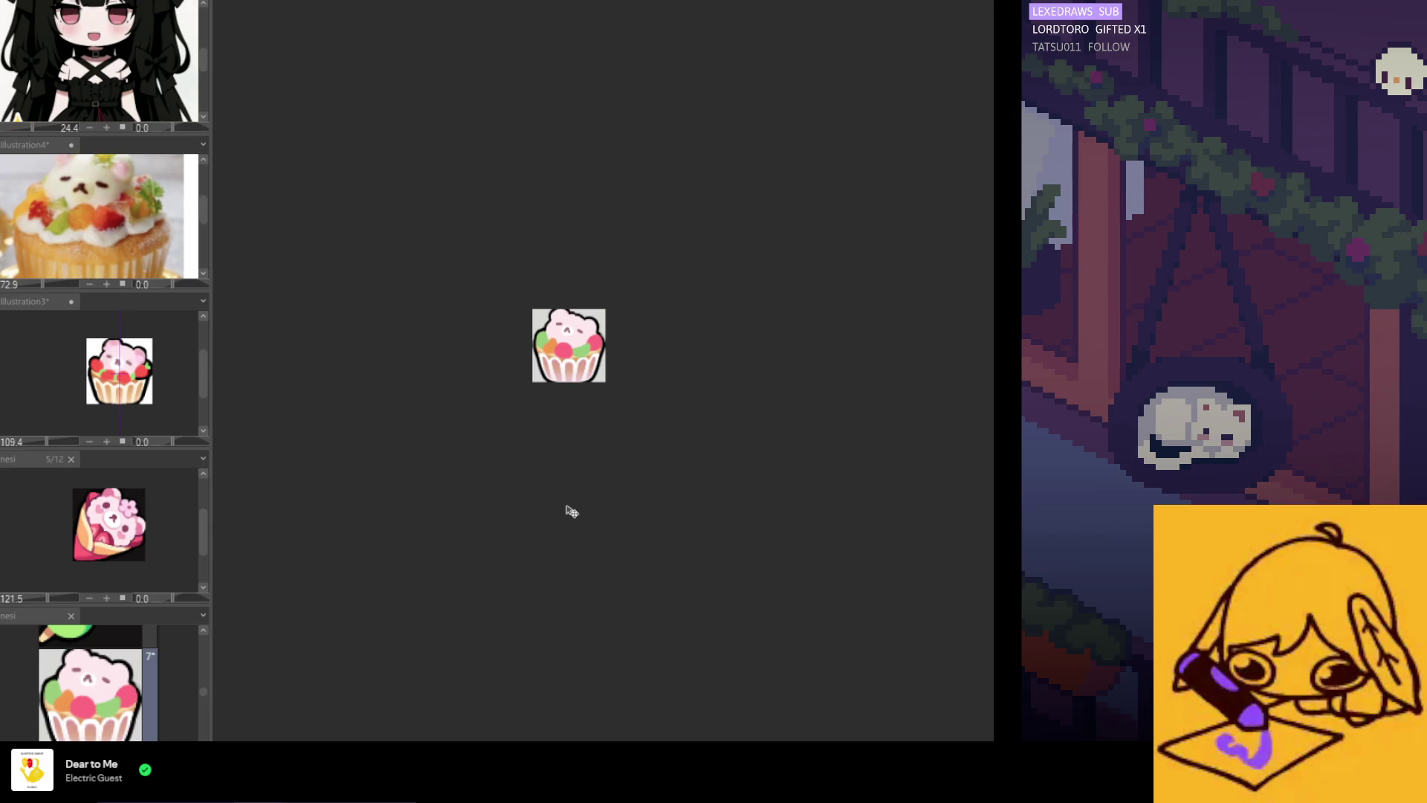
scroll(595, 410, up, 2)
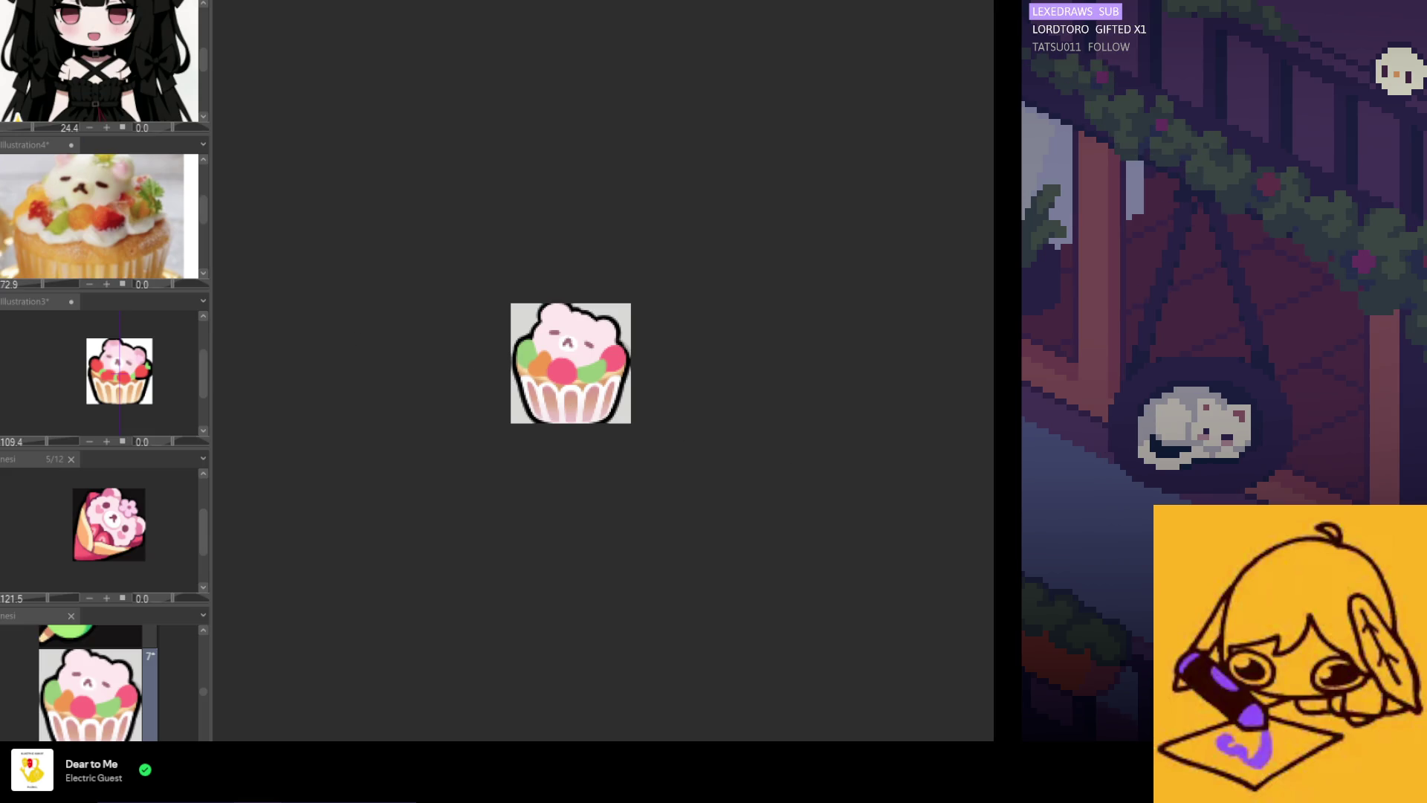
scroll(525, 465, up, 2)
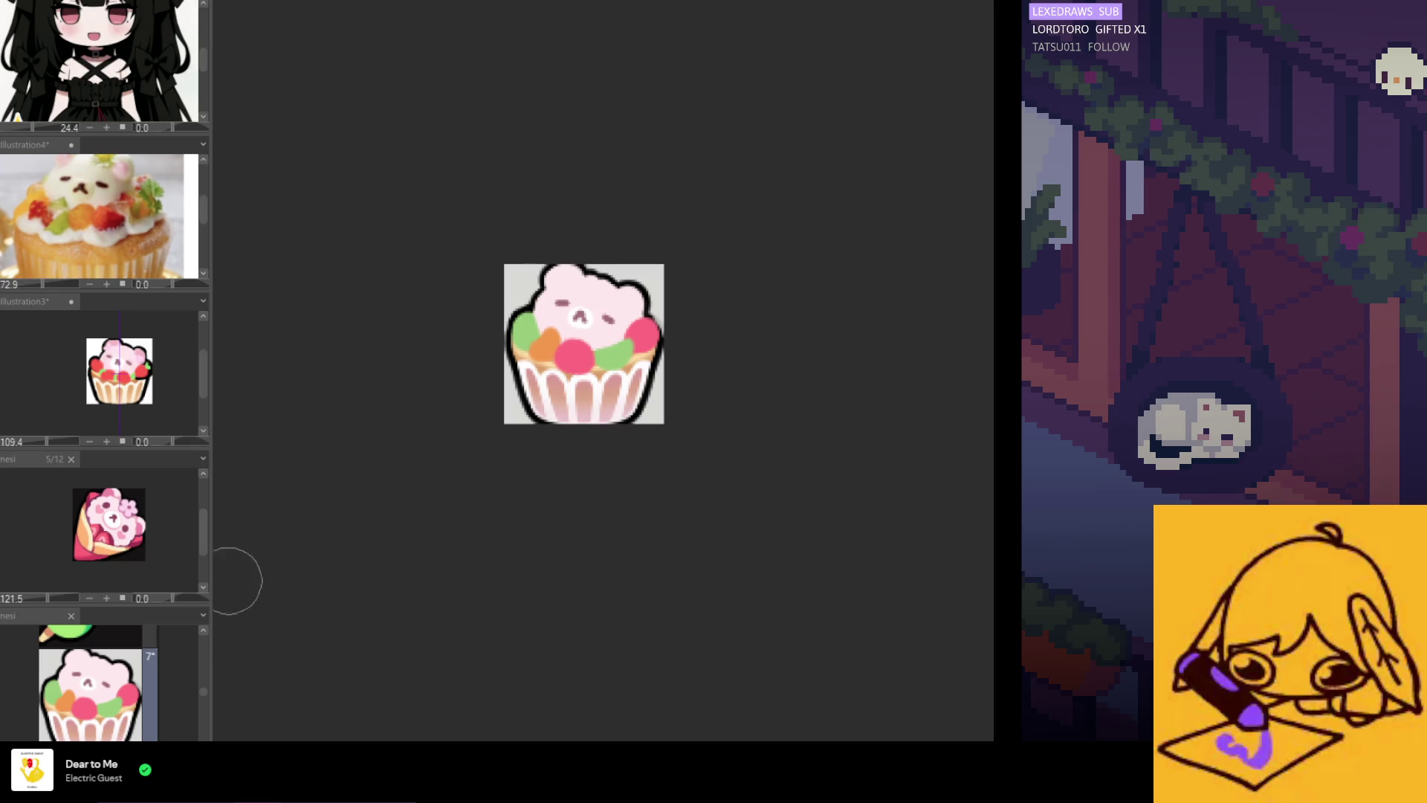
Zoom in and paint pink over the bear's eyes, nose and the frosting's top-left outline
key(ctrl+plus)
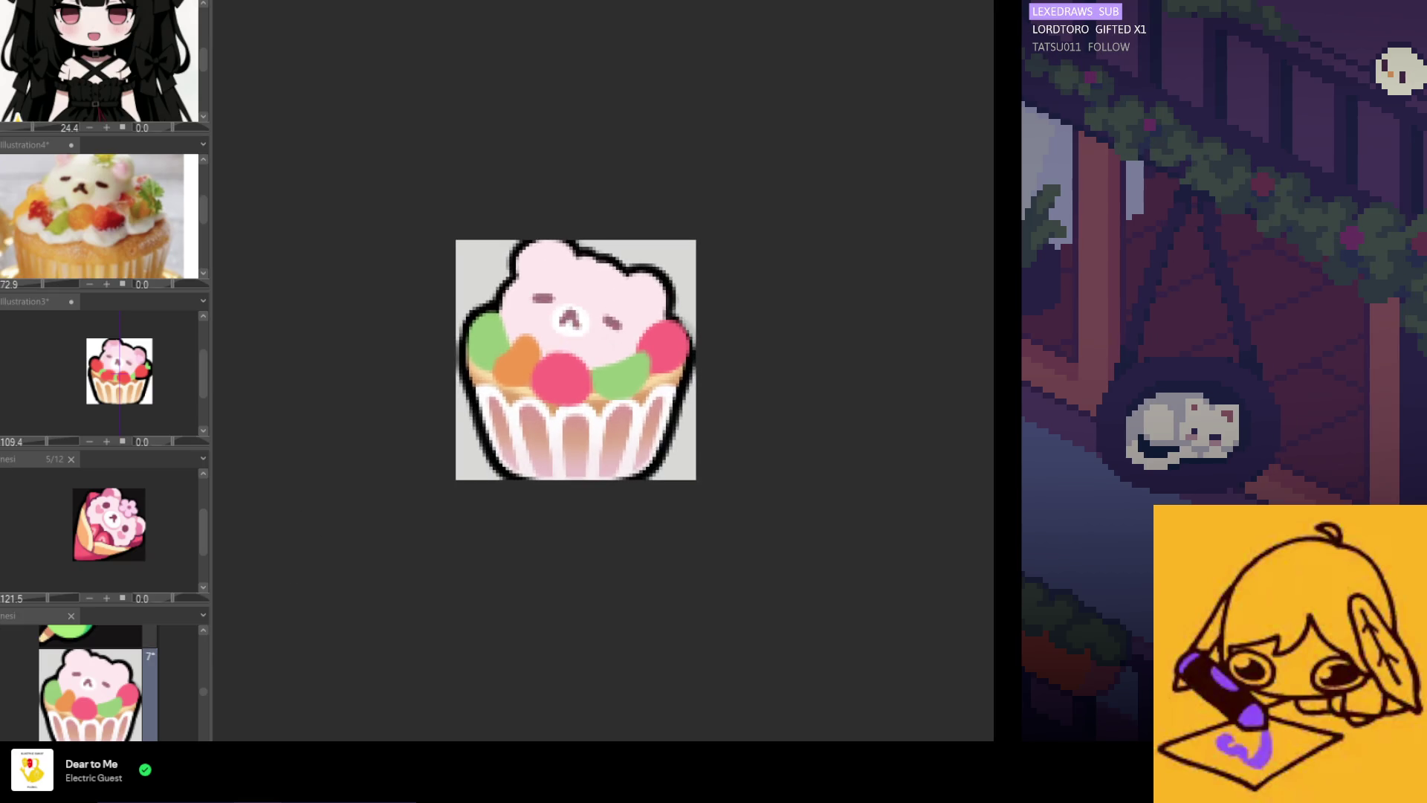
drag(541, 297, 613, 322)
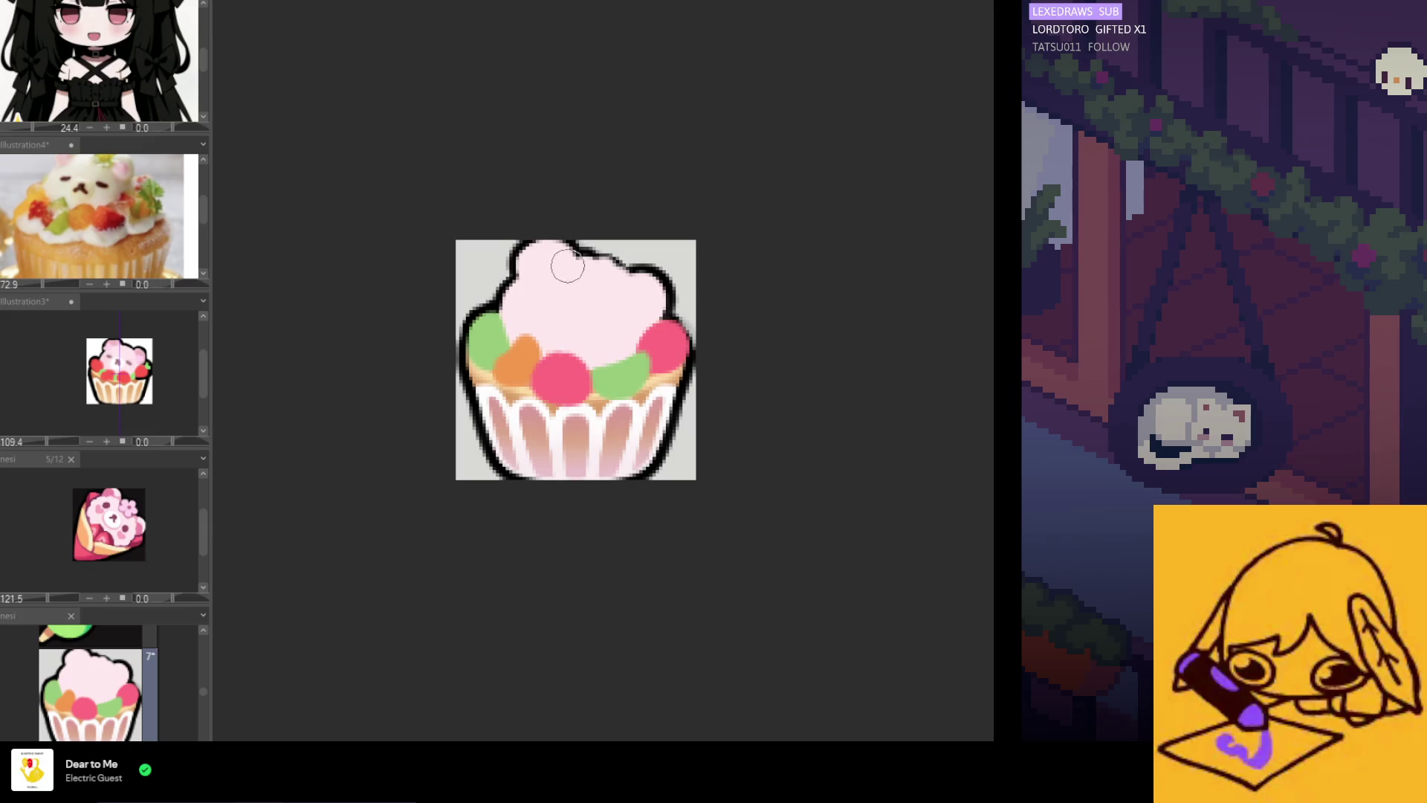
drag(550, 246, 528, 261)
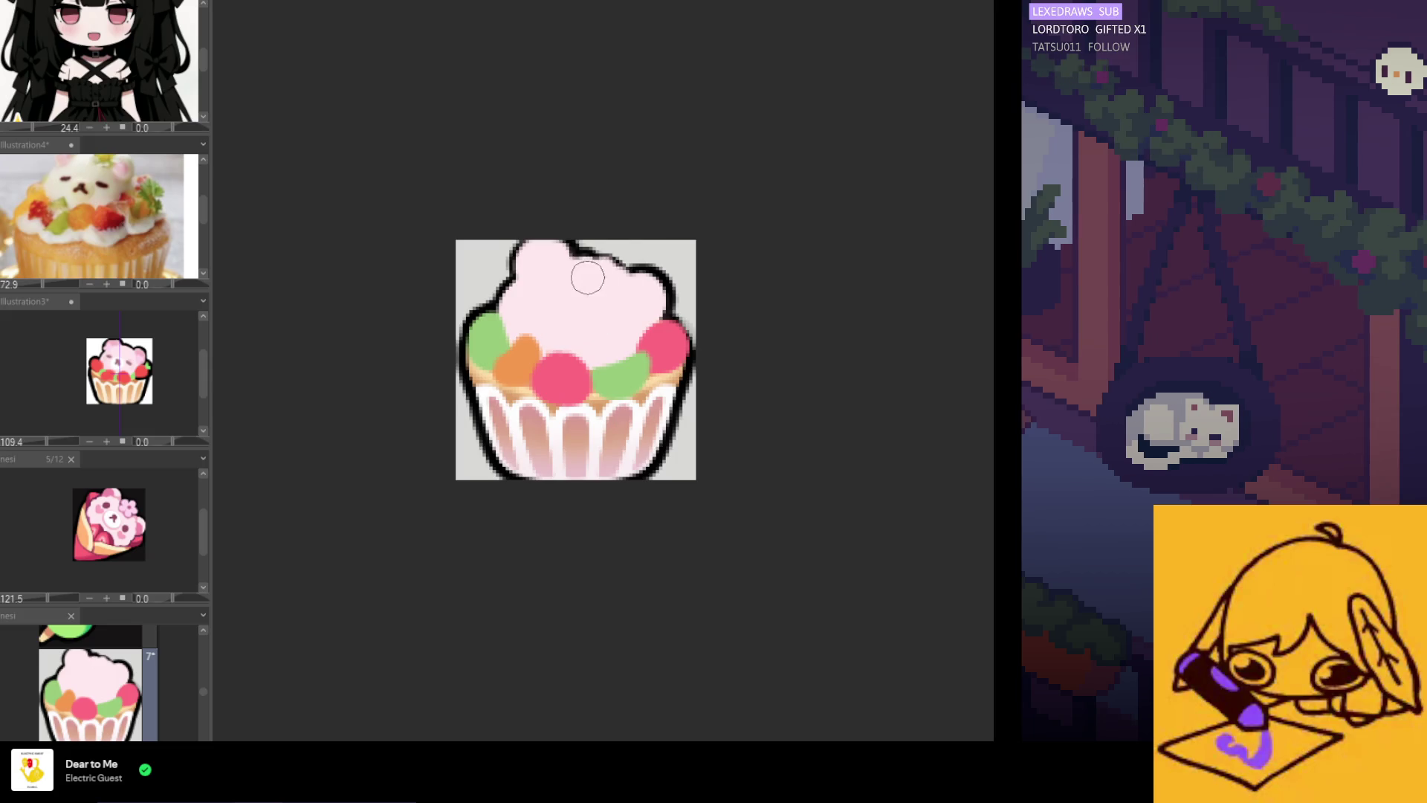
scroll(609, 206, down, 5)
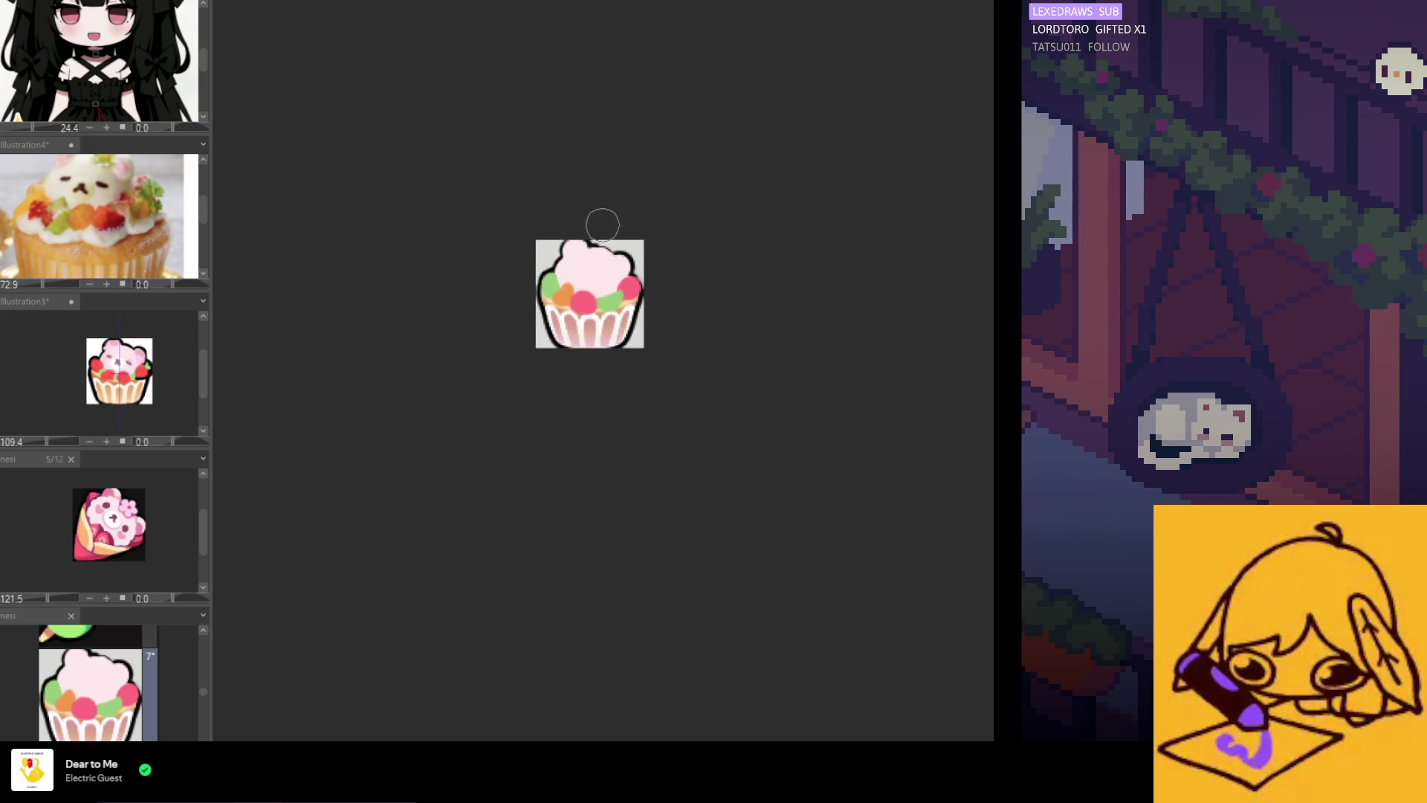
Brush a black stroke joining the broken outline along the frosting's top edge
scroll(632, 379, left, 3)
scroll(697, 391, right, 3)
scroll(697, 390, up, 5)
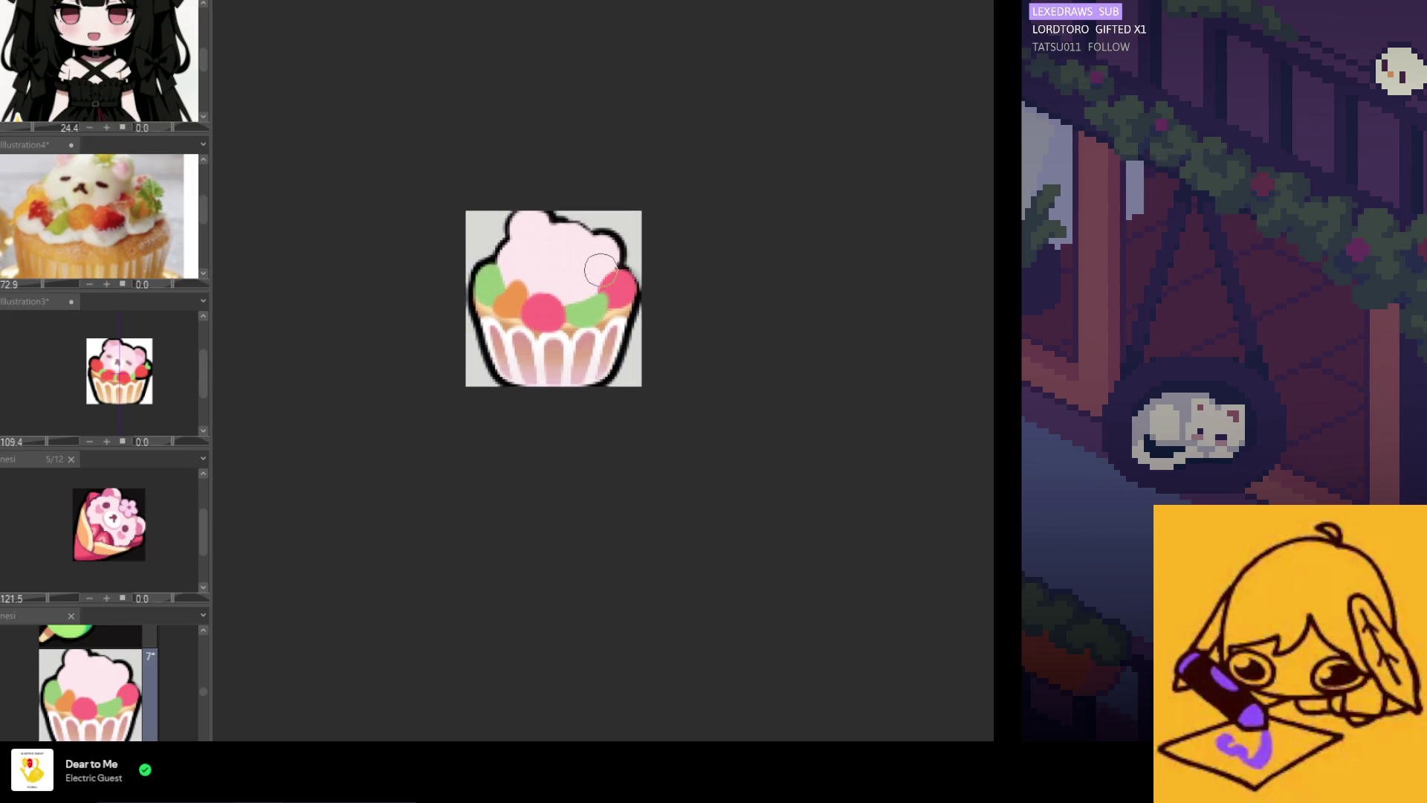
scroll(598, 260, up, 2)
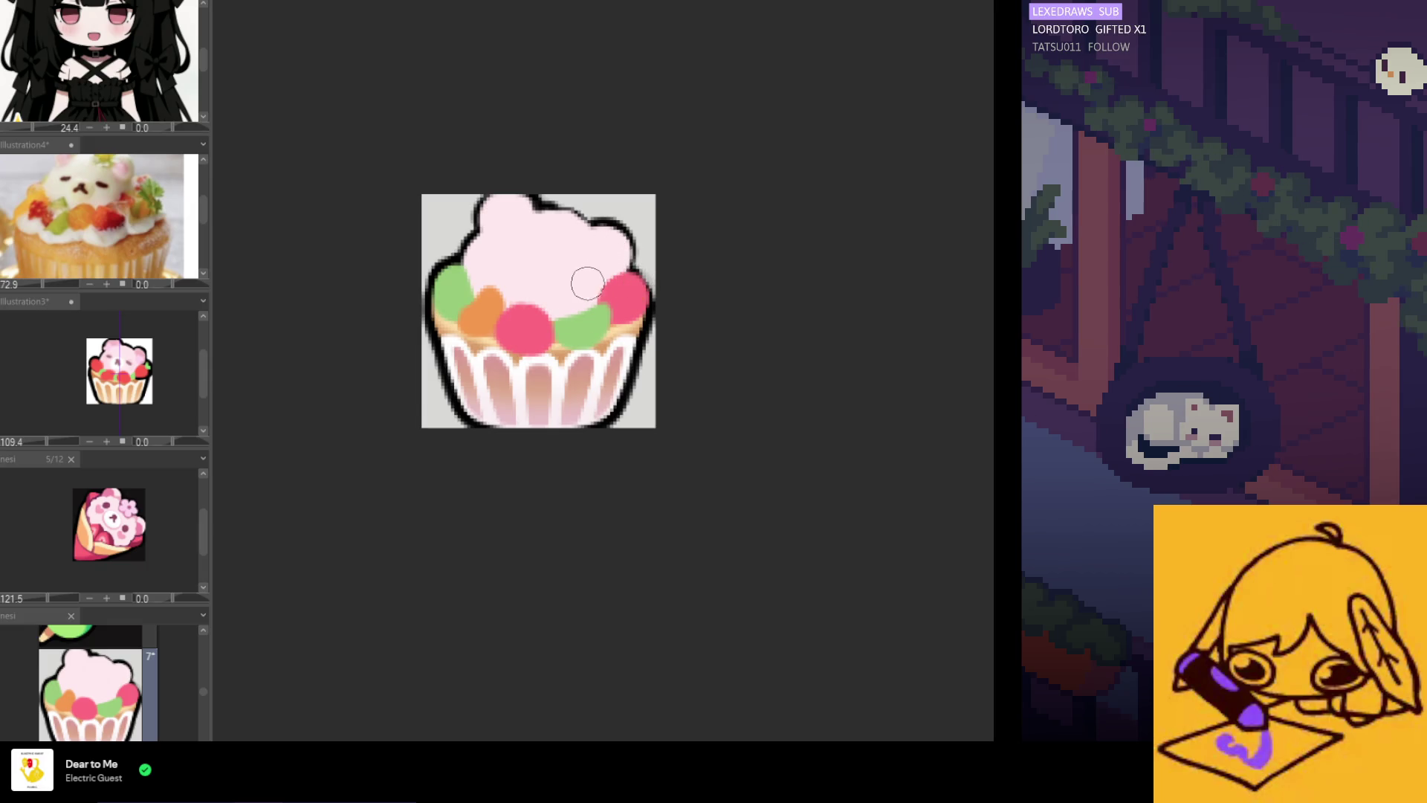
scroll(565, 245, up, 4)
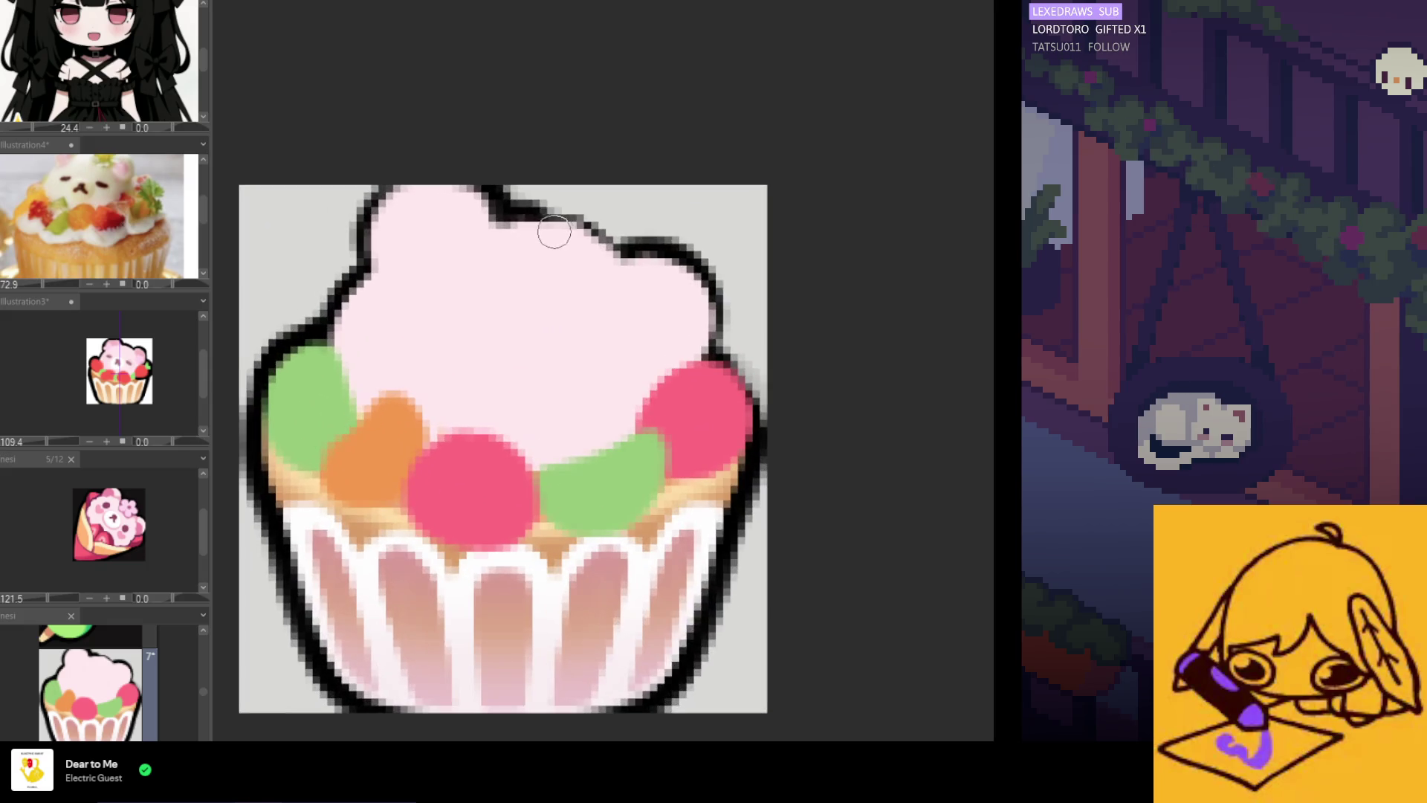
mouse_move(524, 217)
mouse_down()
mouse_move(594, 236)
mouse_move(561, 243)
mouse_move(601, 261)
mouse_up()
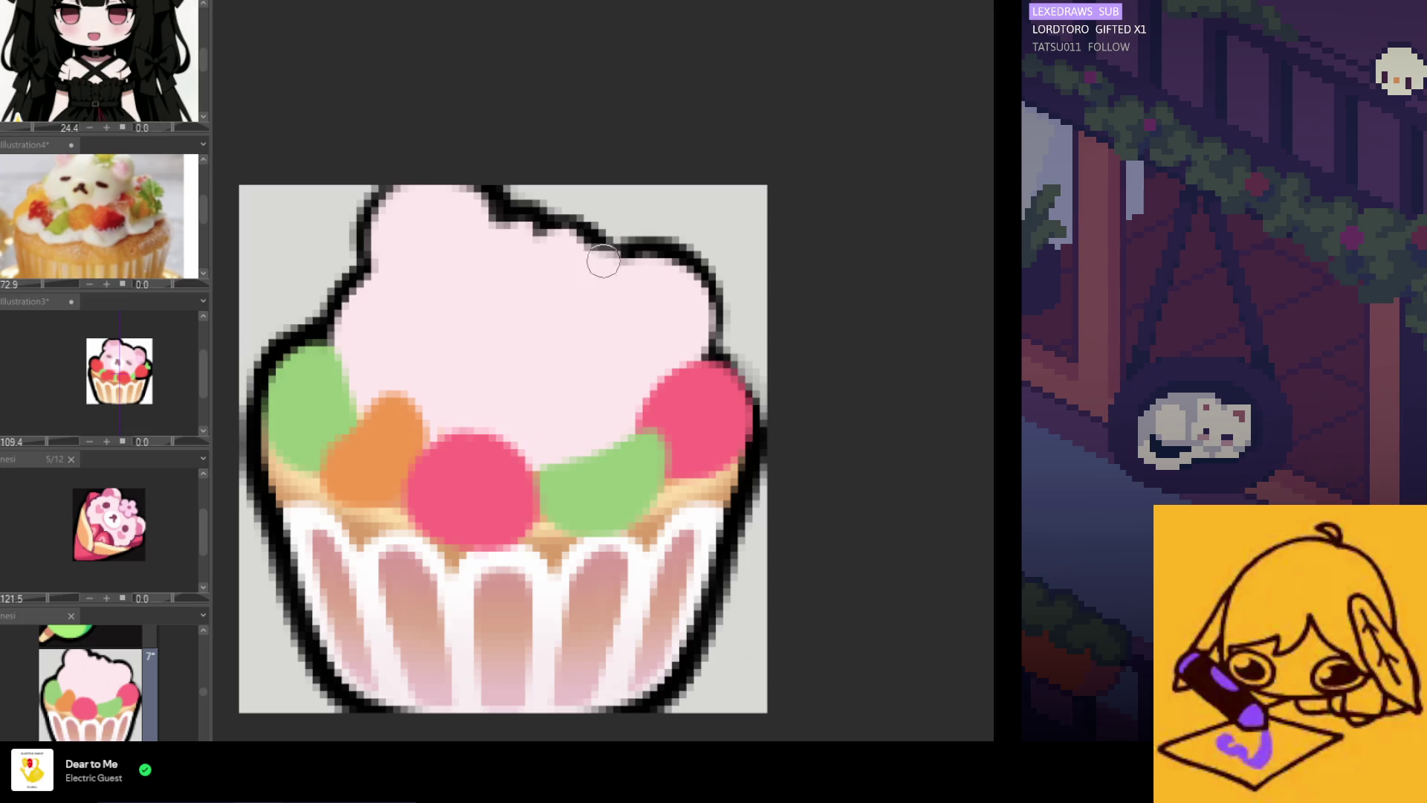
scroll(601, 260, down, 7)
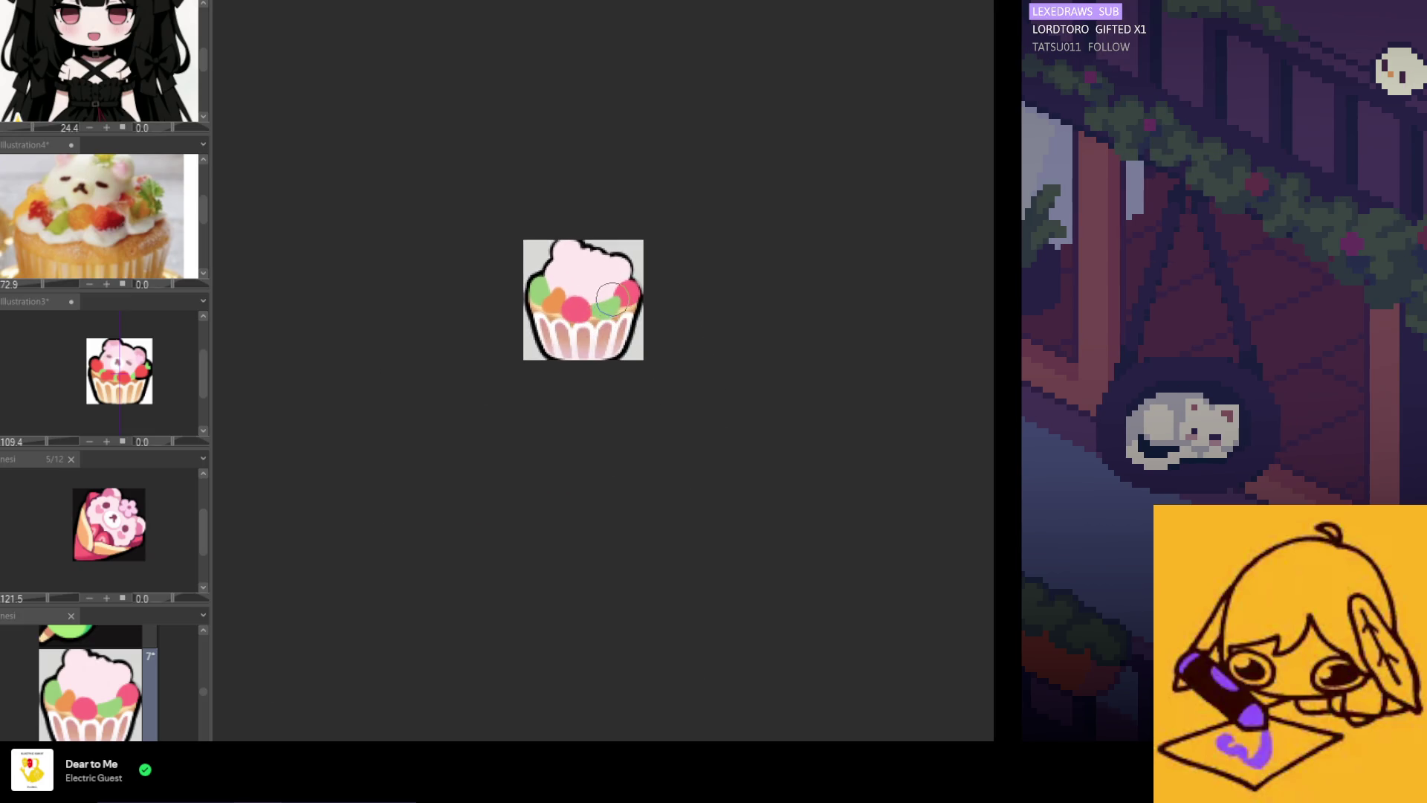
scroll(606, 280, up, 3)
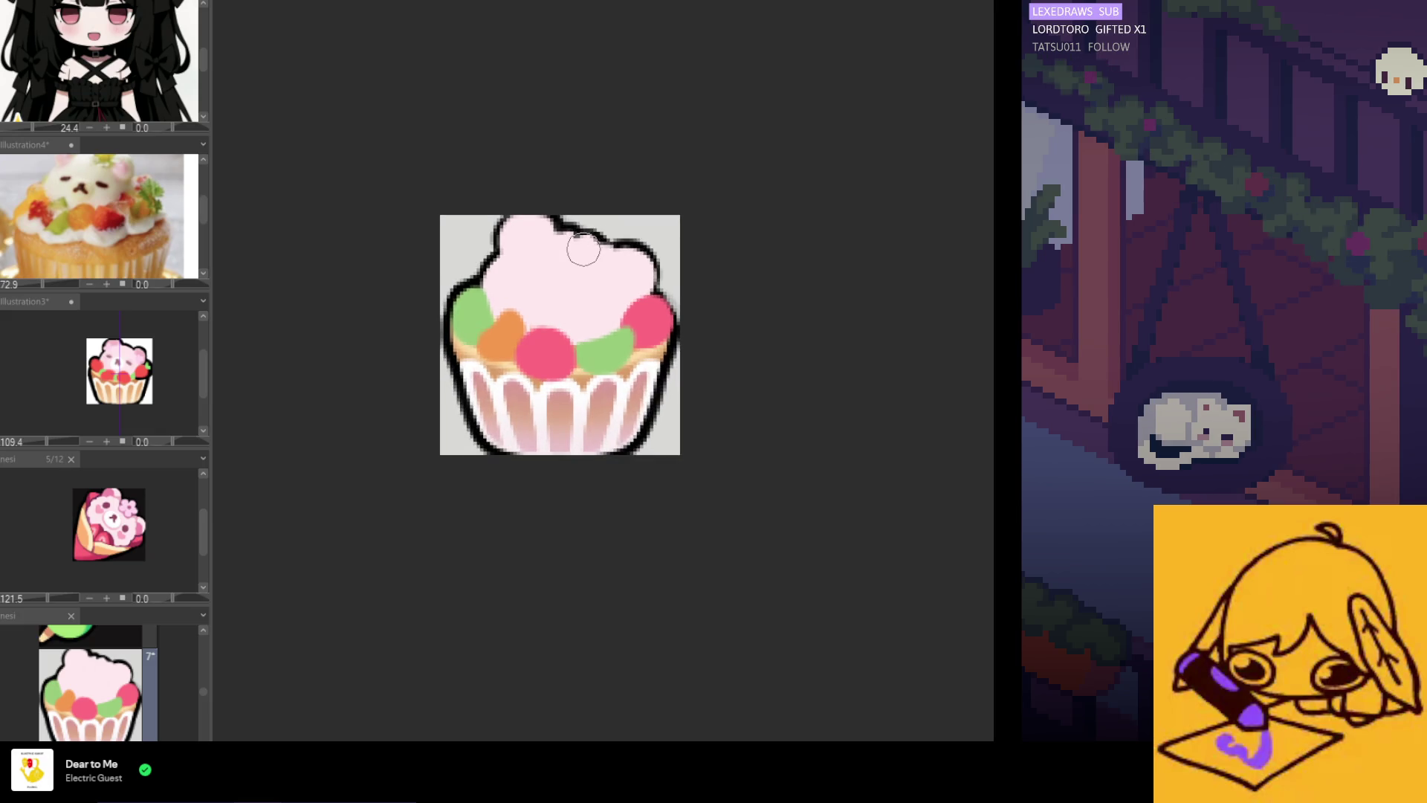
scroll(496, 267, up, 3)
scroll(497, 261, up, 1)
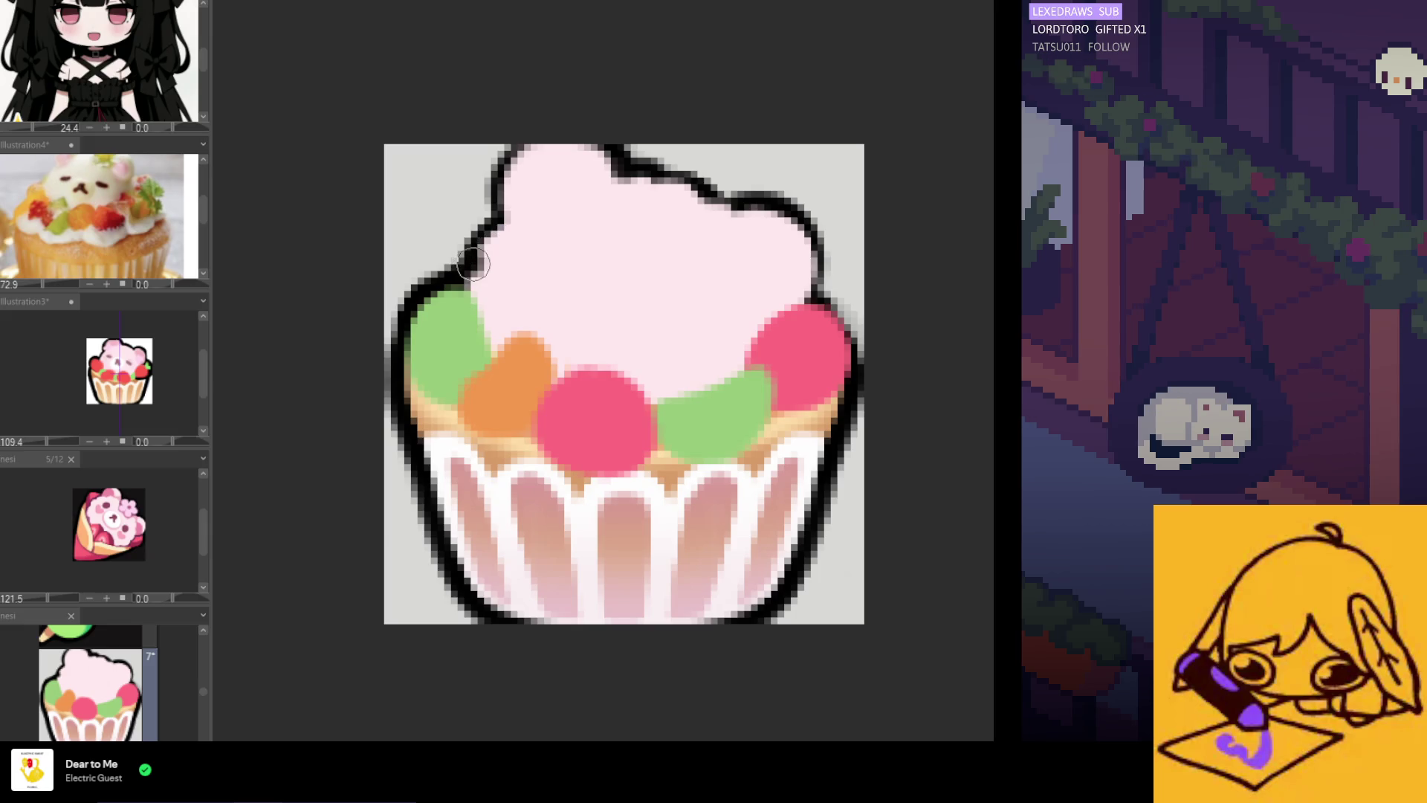
scroll(554, 253, down, 5)
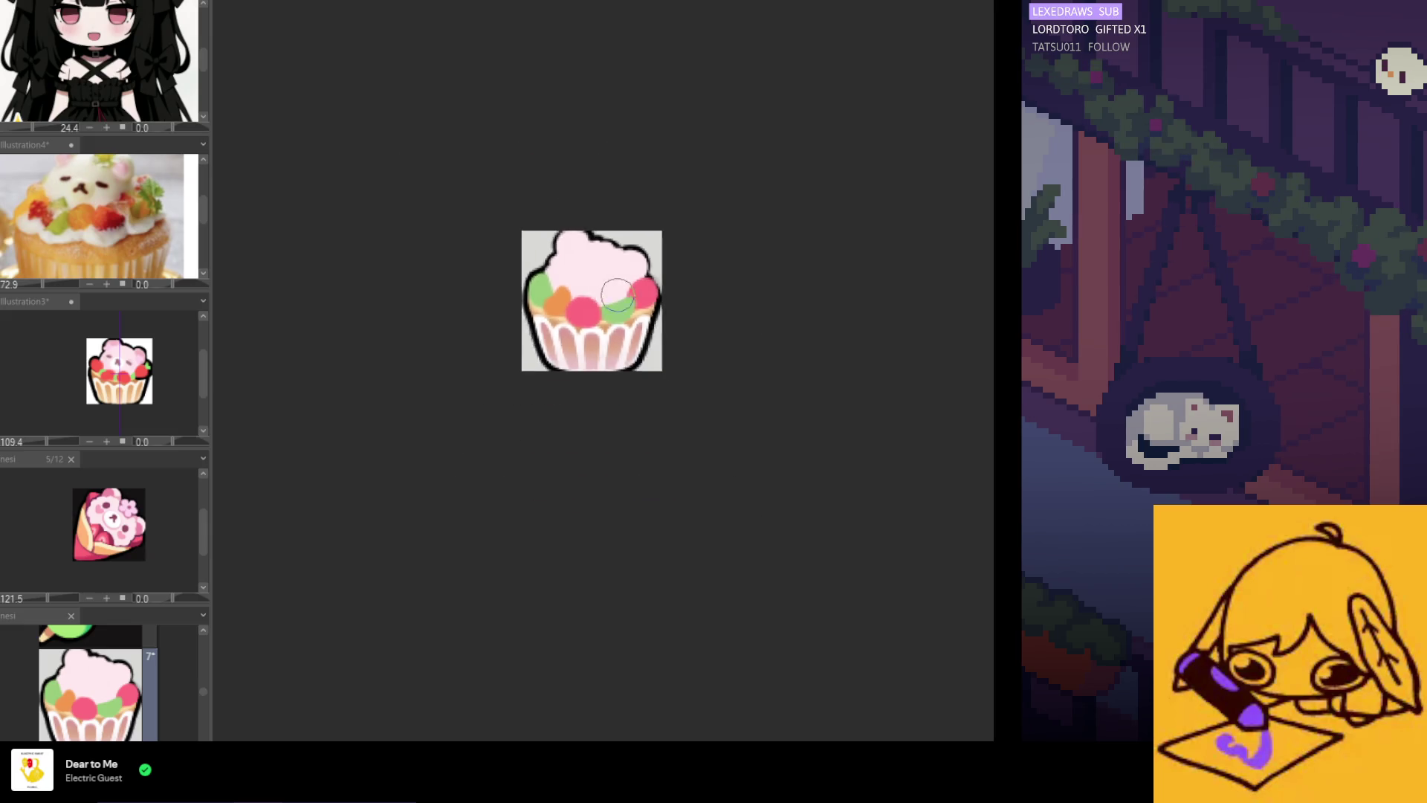
scroll(619, 327, down, 2)
scroll(622, 355, up, 3)
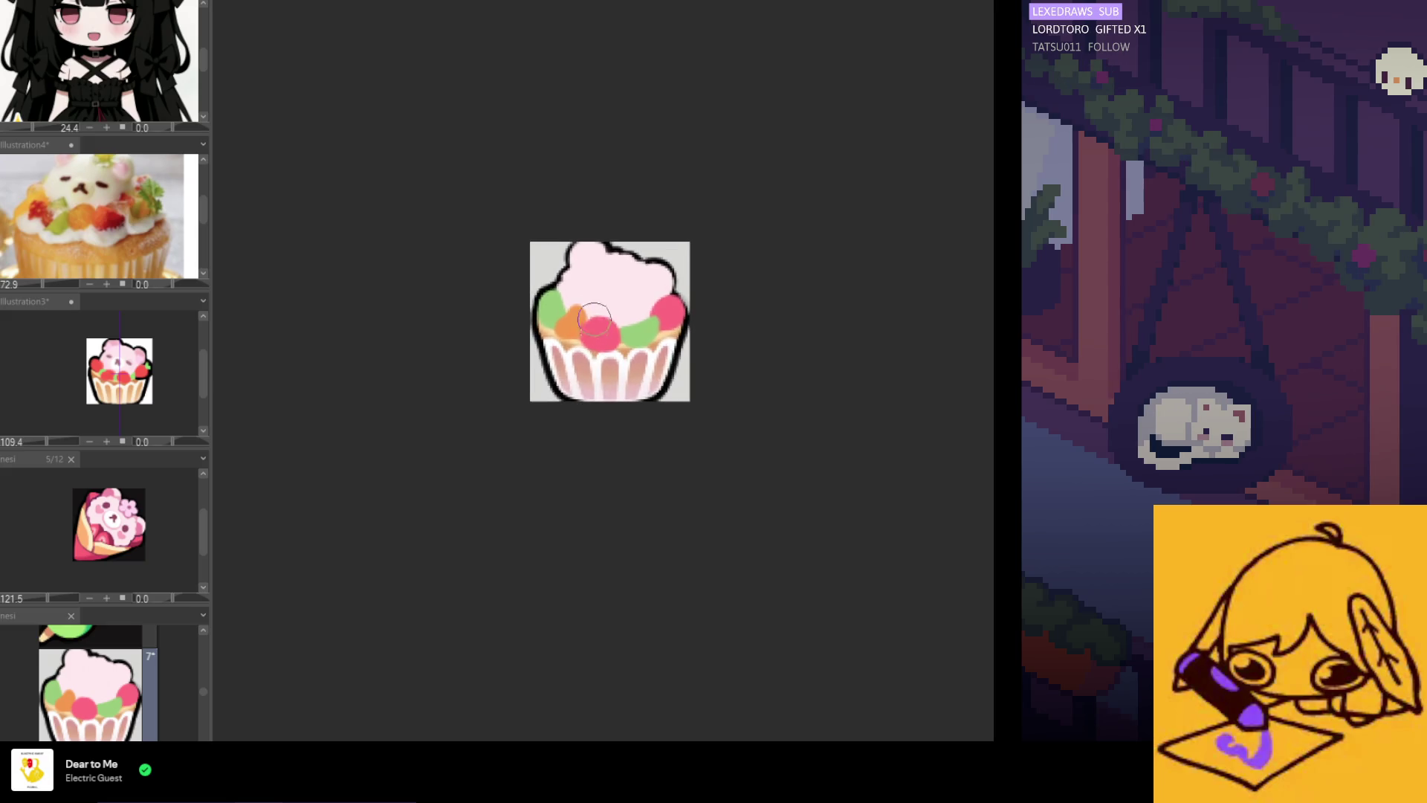
scroll(632, 319, up, 4)
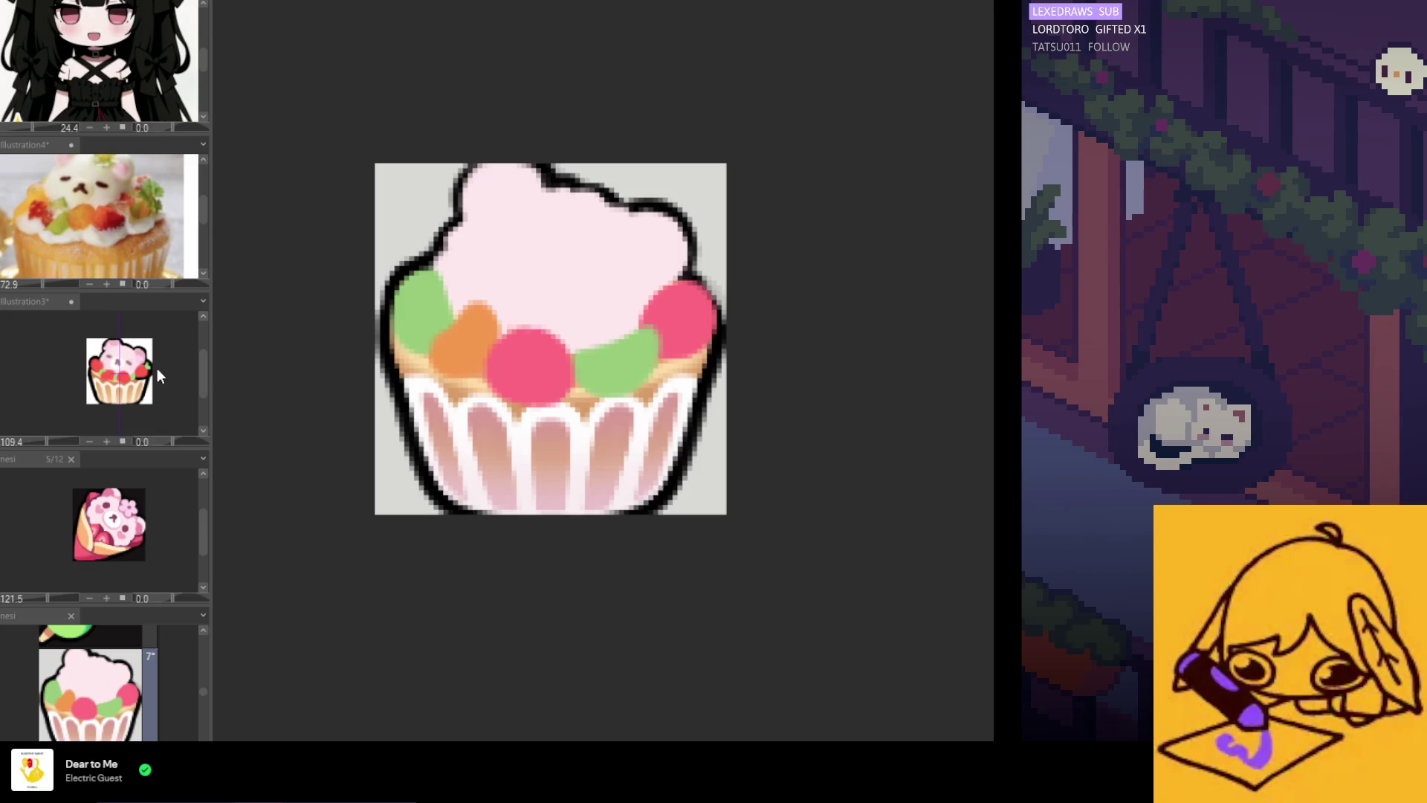
scroll(119, 372, up, 5)
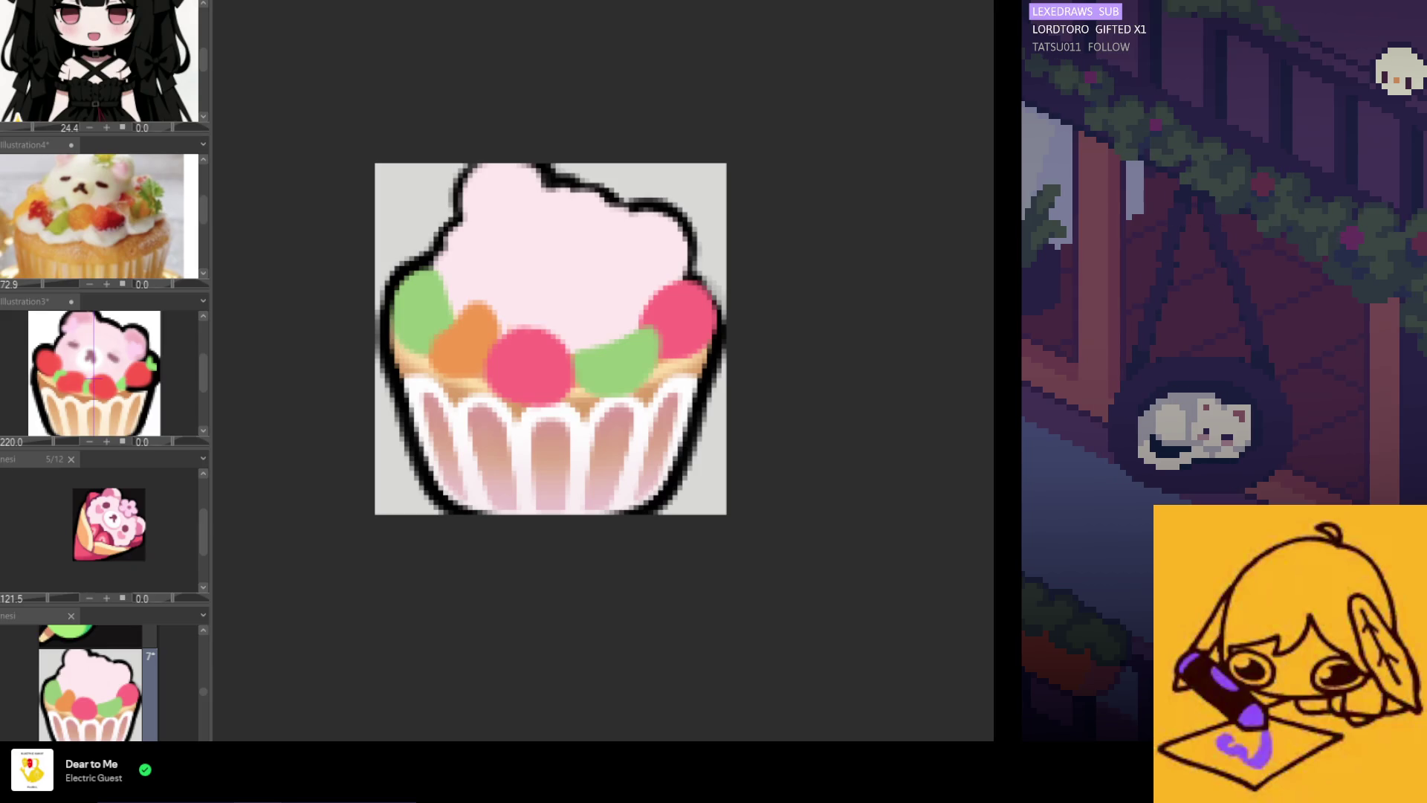
Redraw the frosting's upper-left outline with the pen
scroll(728, 609, down, 2)
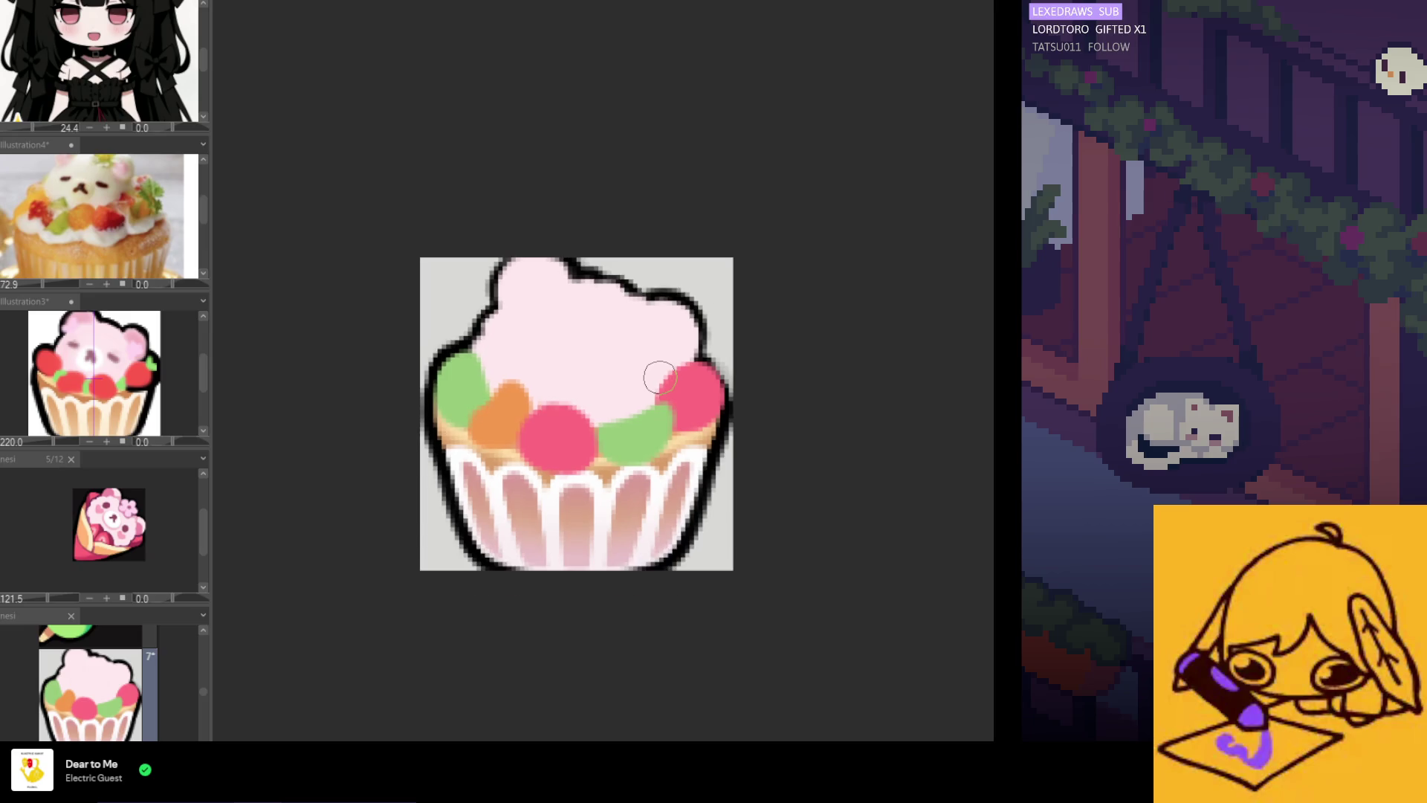
scroll(655, 354, down, 1)
scroll(655, 355, up, 2)
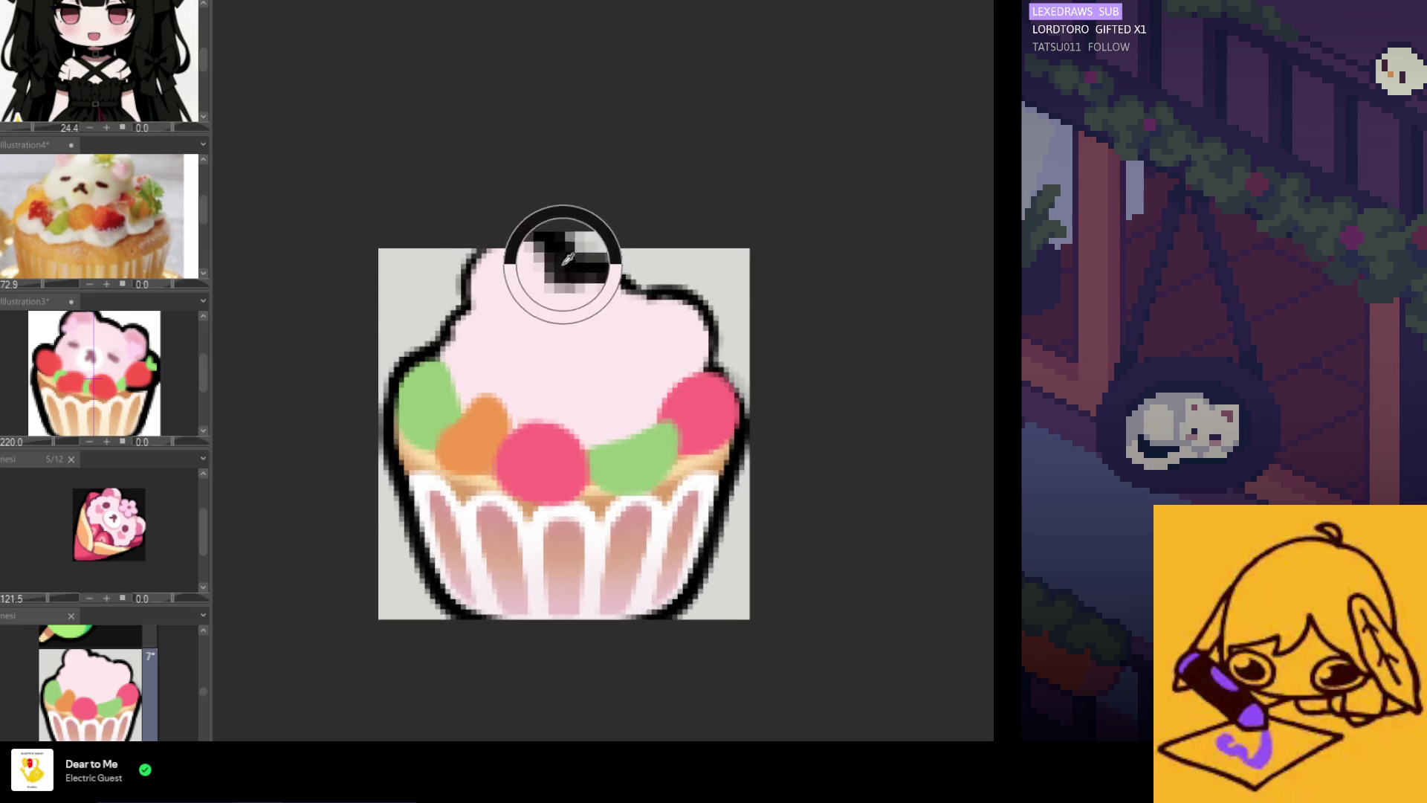
drag(480, 250, 449, 347)
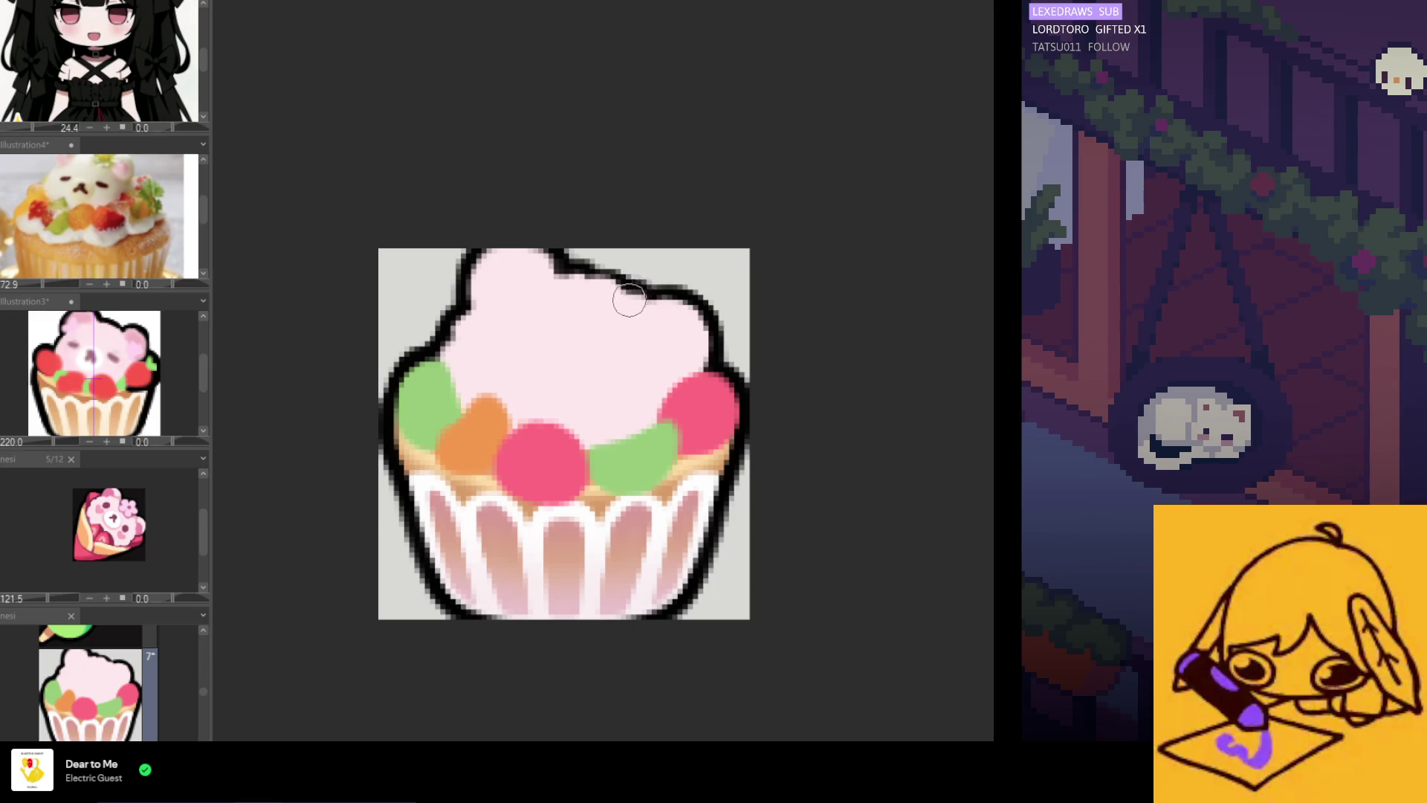
Reshape the top of the green fruit and extend its shape to the right
scroll(606, 297, down, 5)
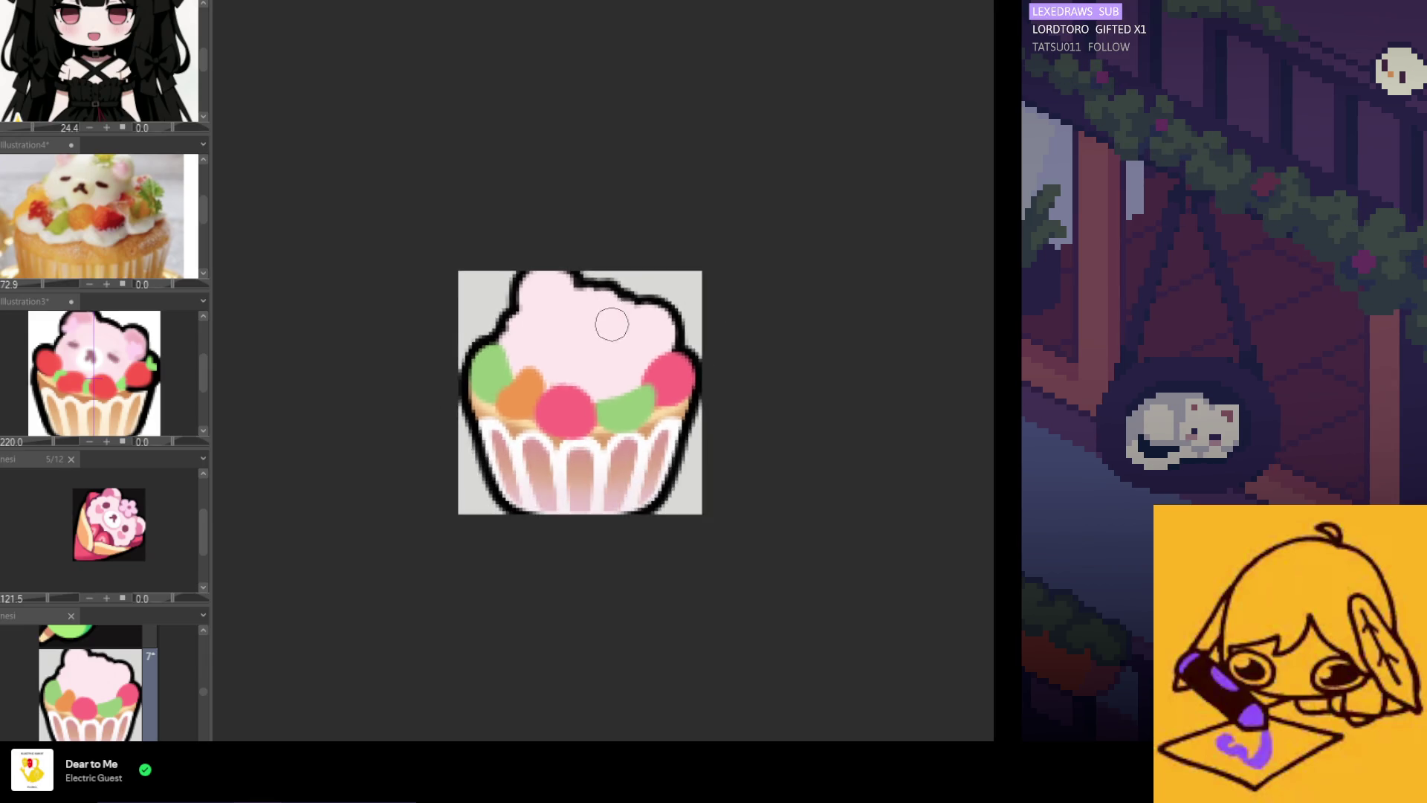
scroll(617, 338, up, 5)
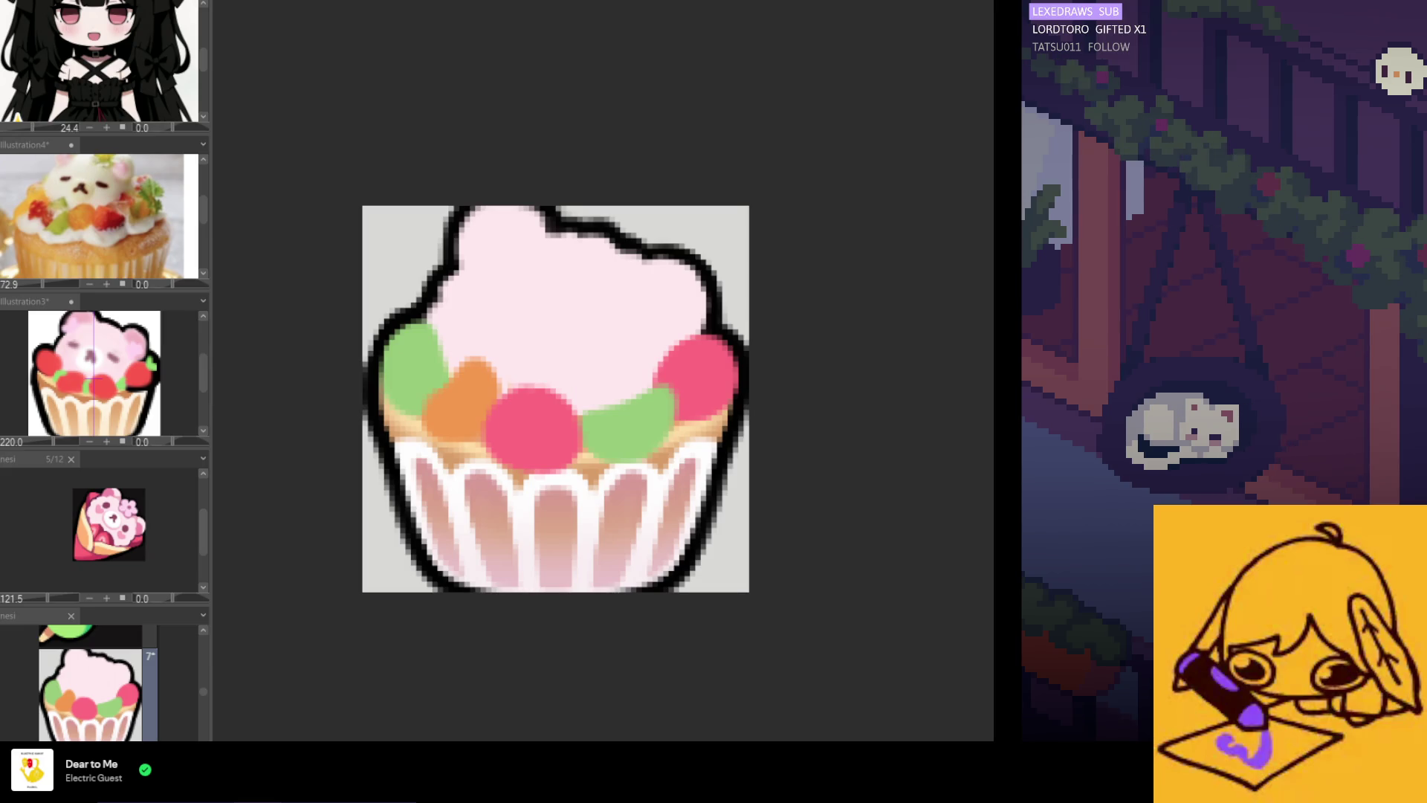
scroll(605, 424, up, 2)
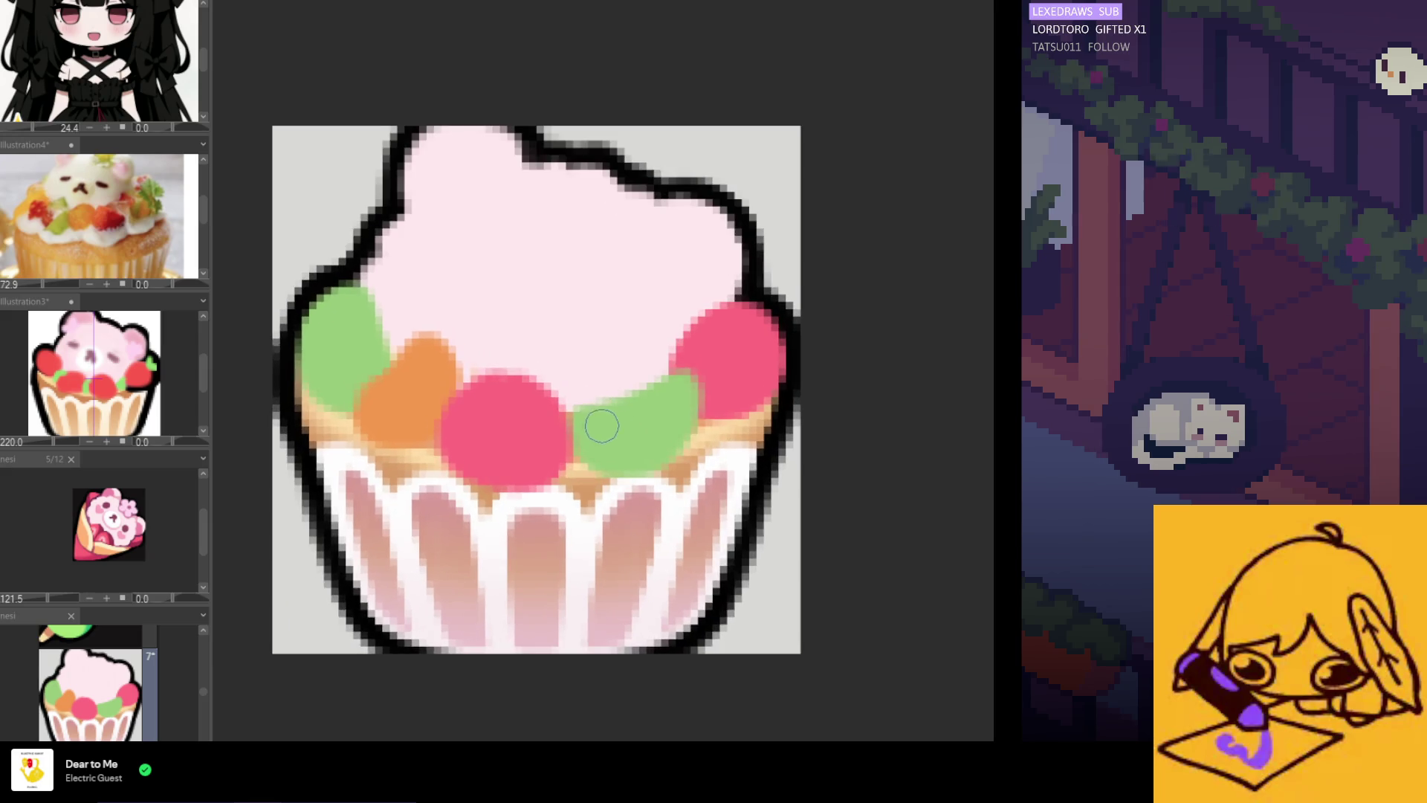
mouse_move(585, 414)
mouse_down()
mouse_move(576, 425)
mouse_move(585, 417)
mouse_up()
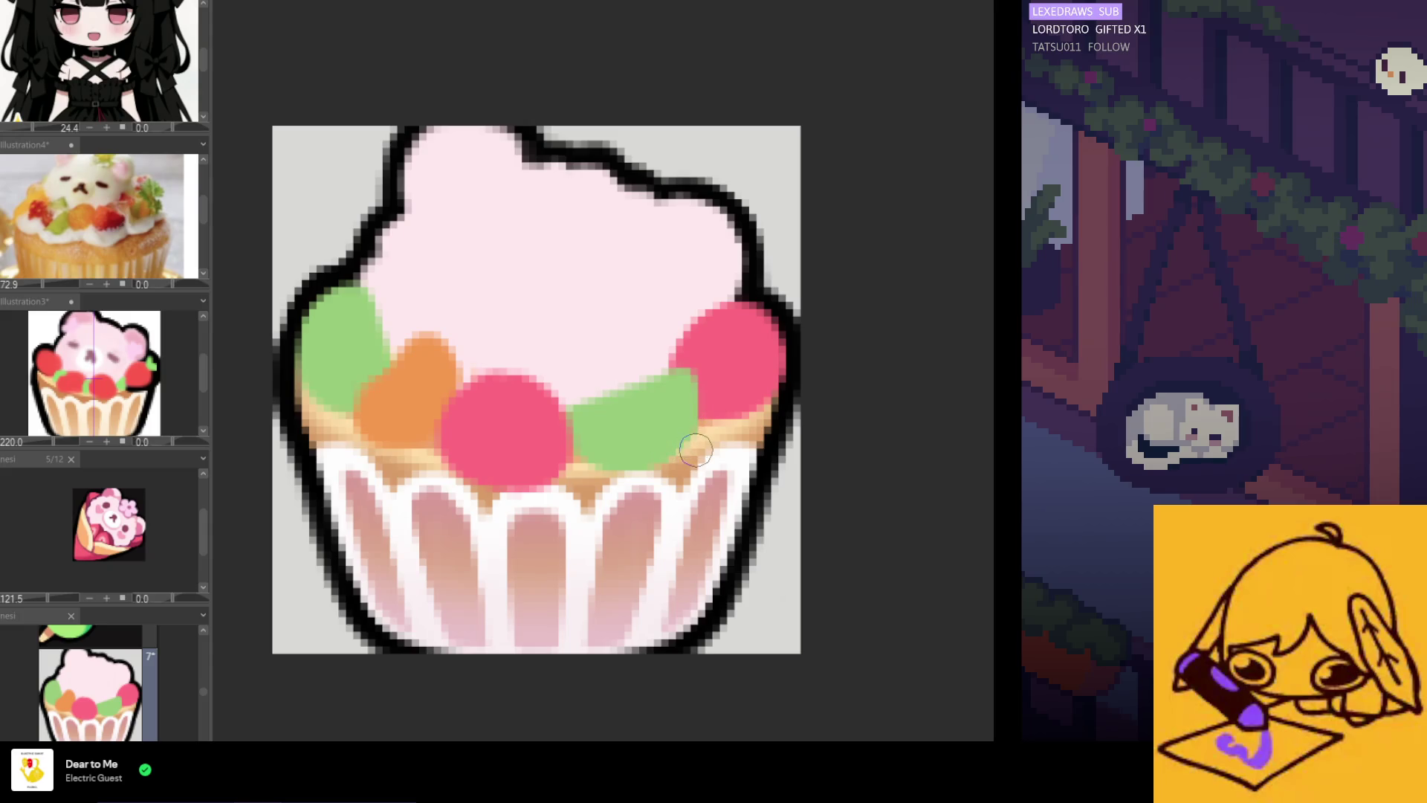
scroll(708, 432, down, 4)
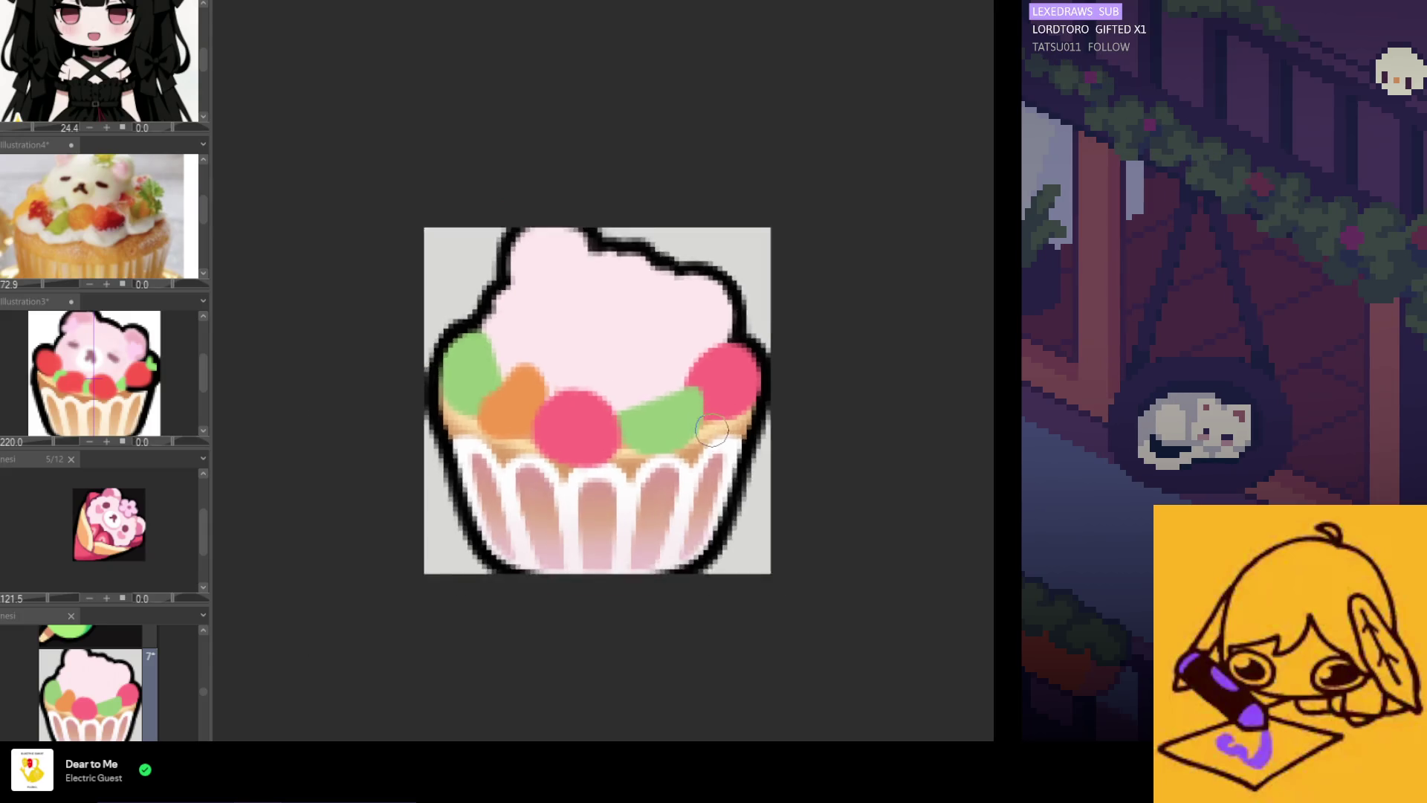
scroll(642, 423, up, 3)
drag(642, 422, 718, 394)
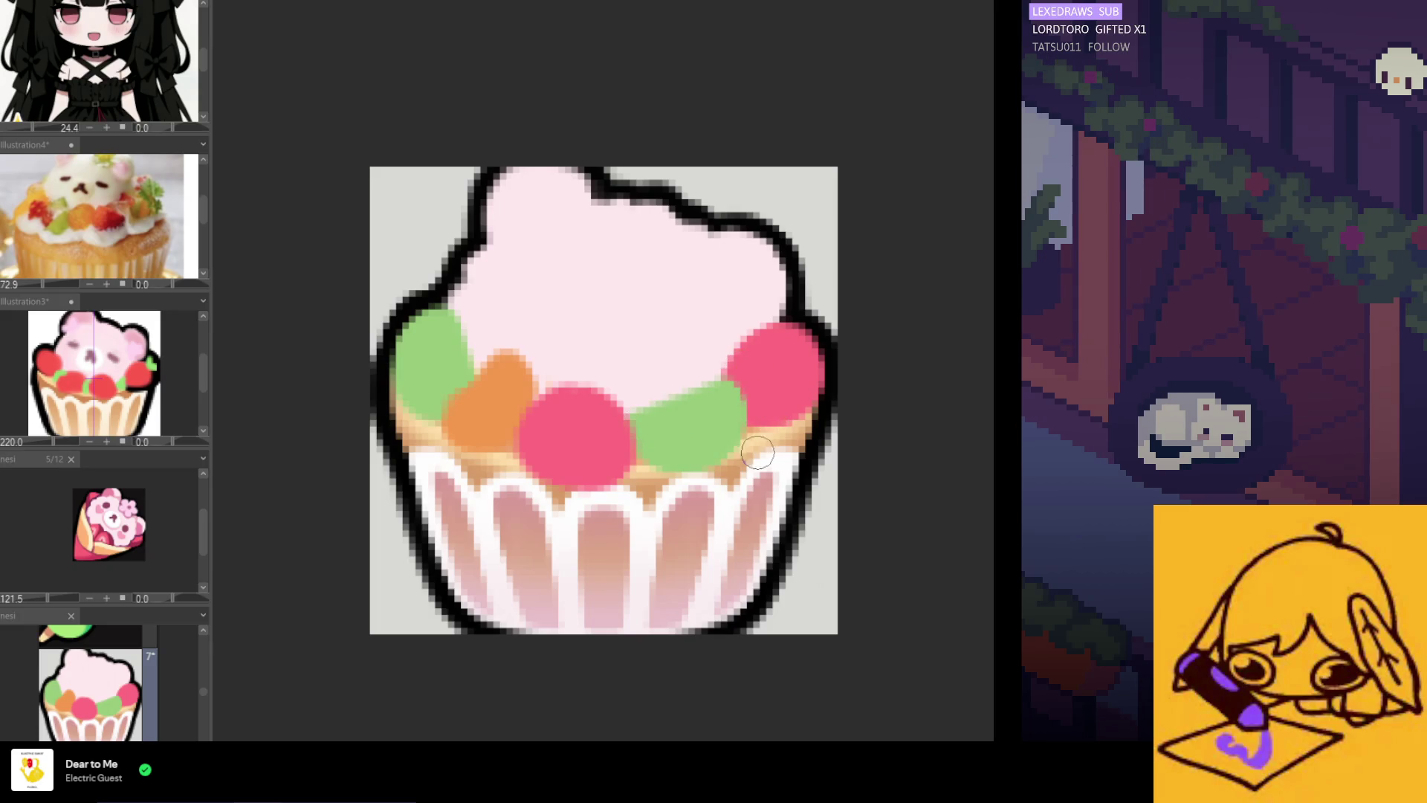
Extend the orange fruit leftward over the green one and raise its top
scroll(758, 452, down, 3)
scroll(706, 457, down, 2)
scroll(664, 462, up, 2)
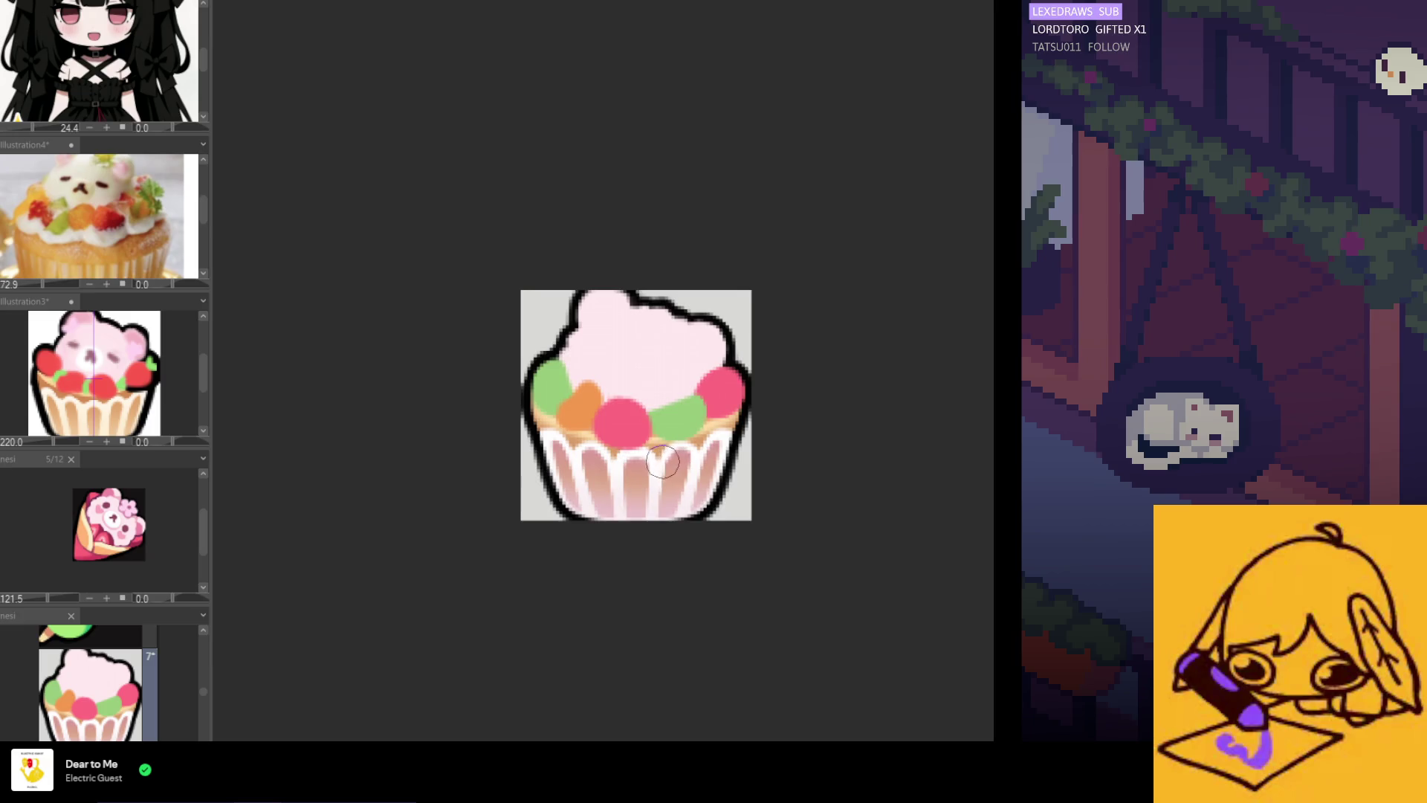
scroll(664, 462, up, 1)
scroll(490, 379, up, 1)
scroll(552, 402, up, 1)
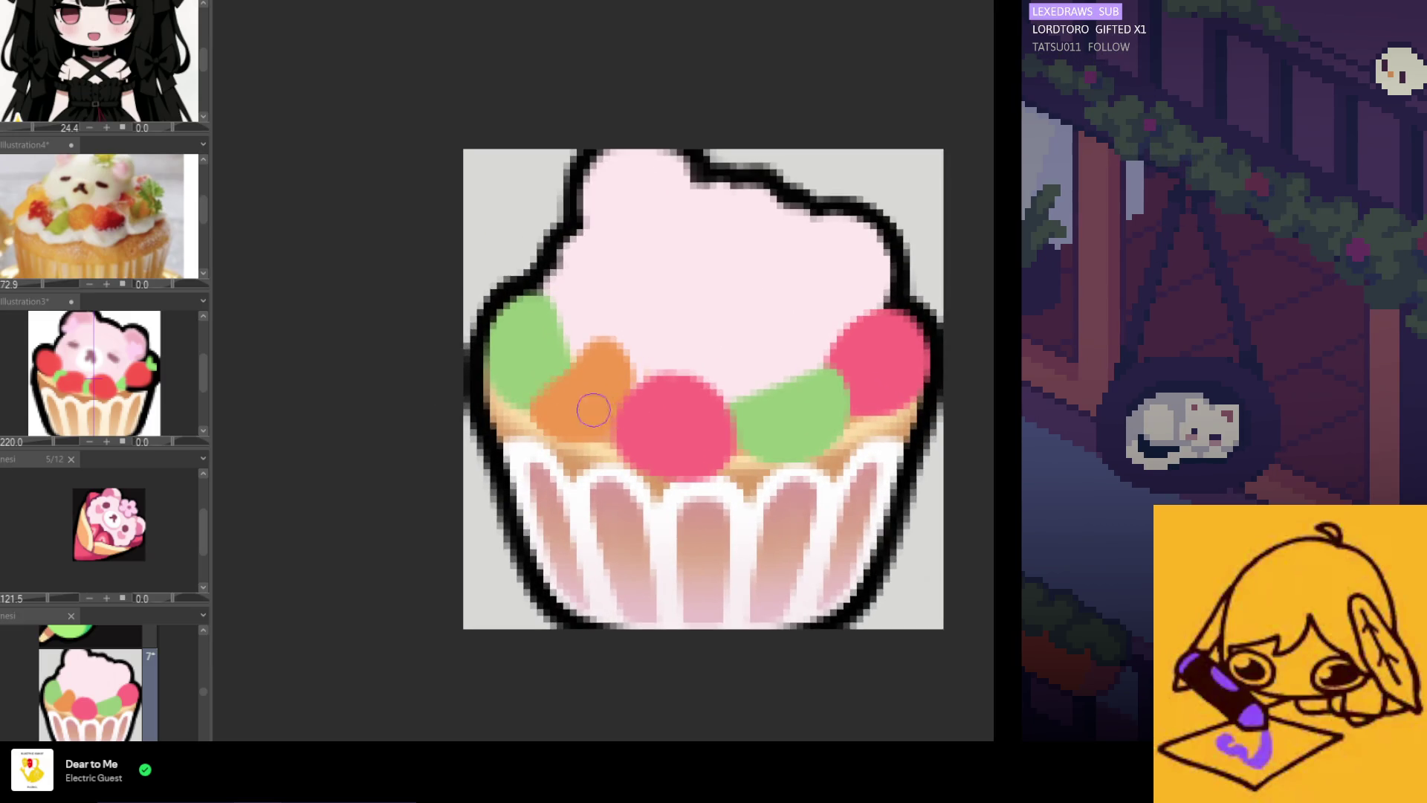
drag(542, 398, 580, 397)
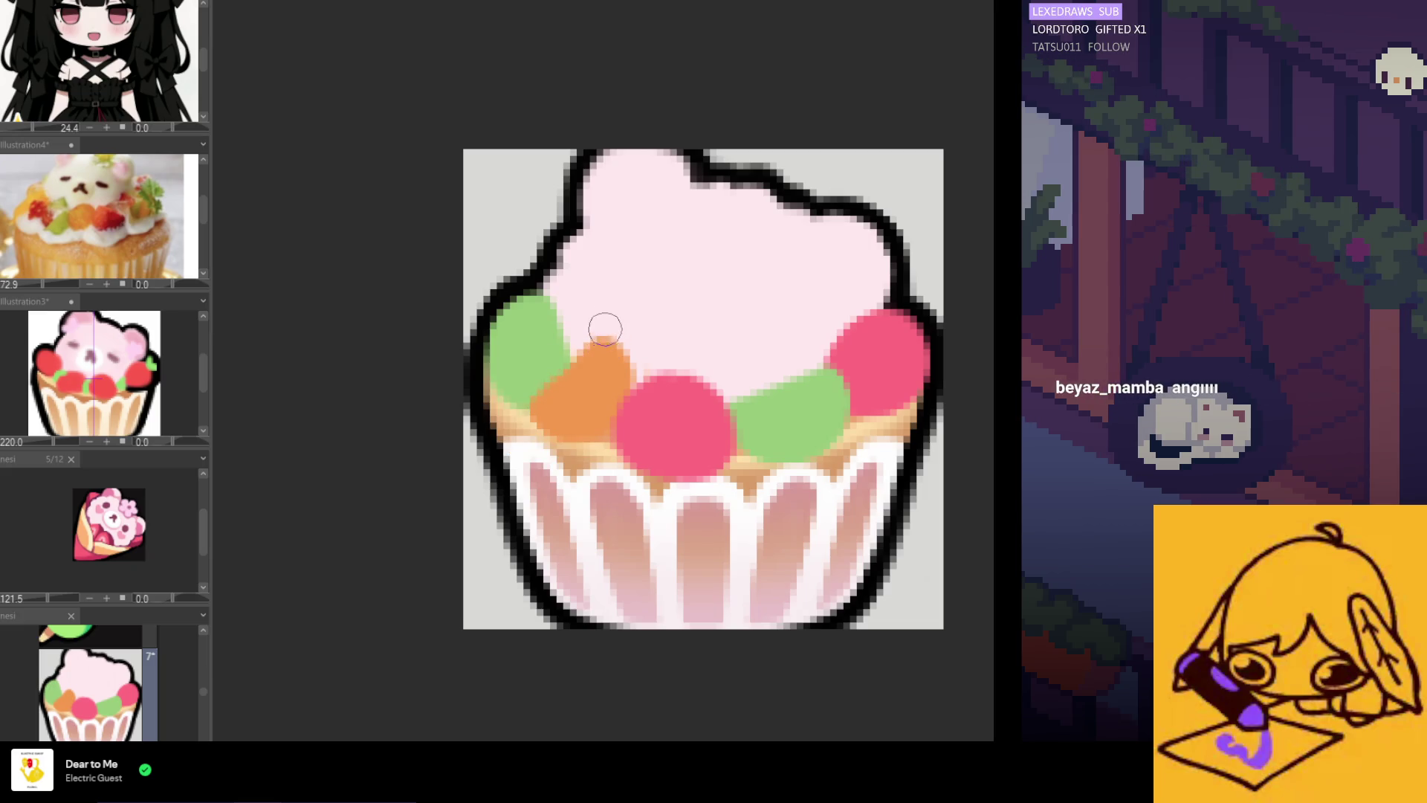
drag(605, 319, 590, 380)
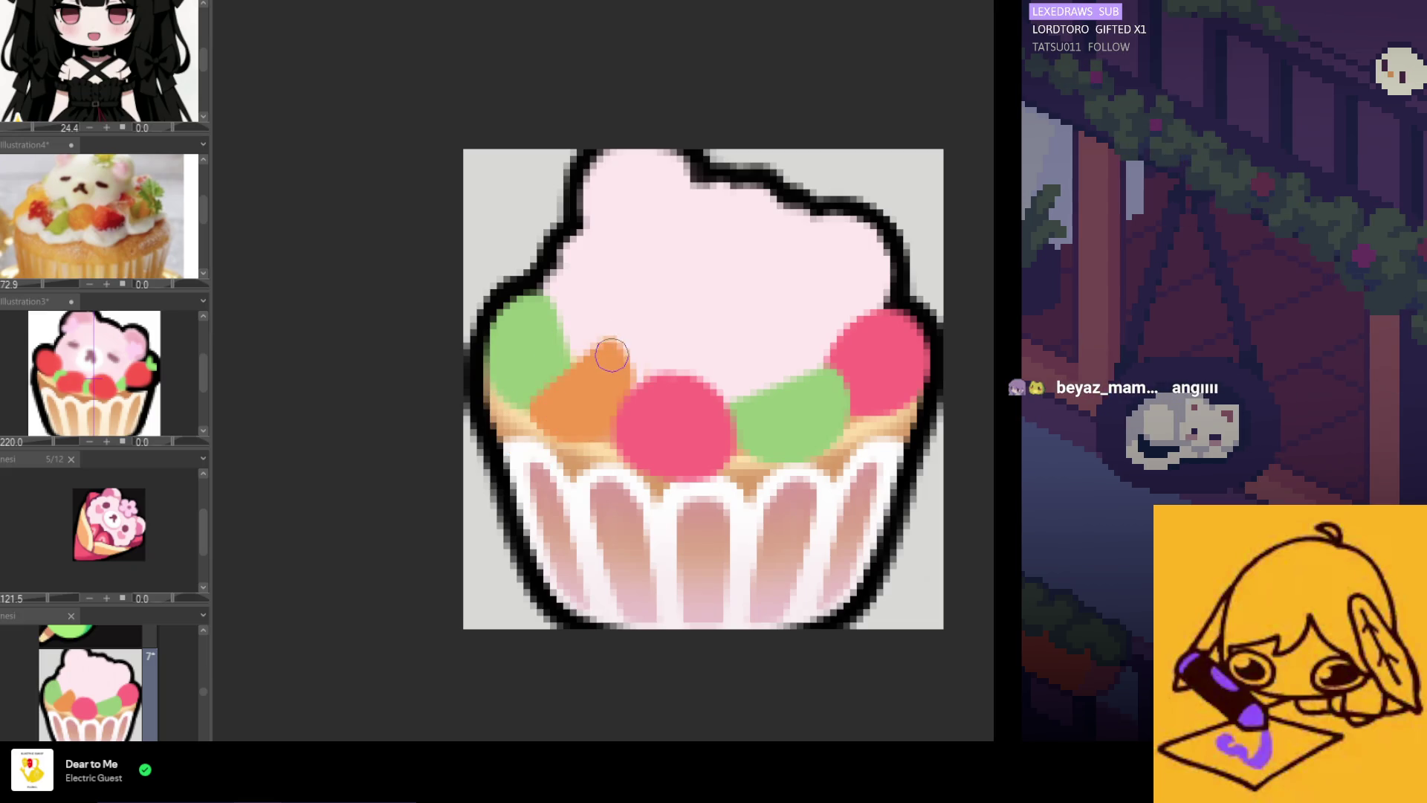
scroll(614, 364, down, 5)
scroll(657, 428, up, 1)
scroll(657, 428, up, 4)
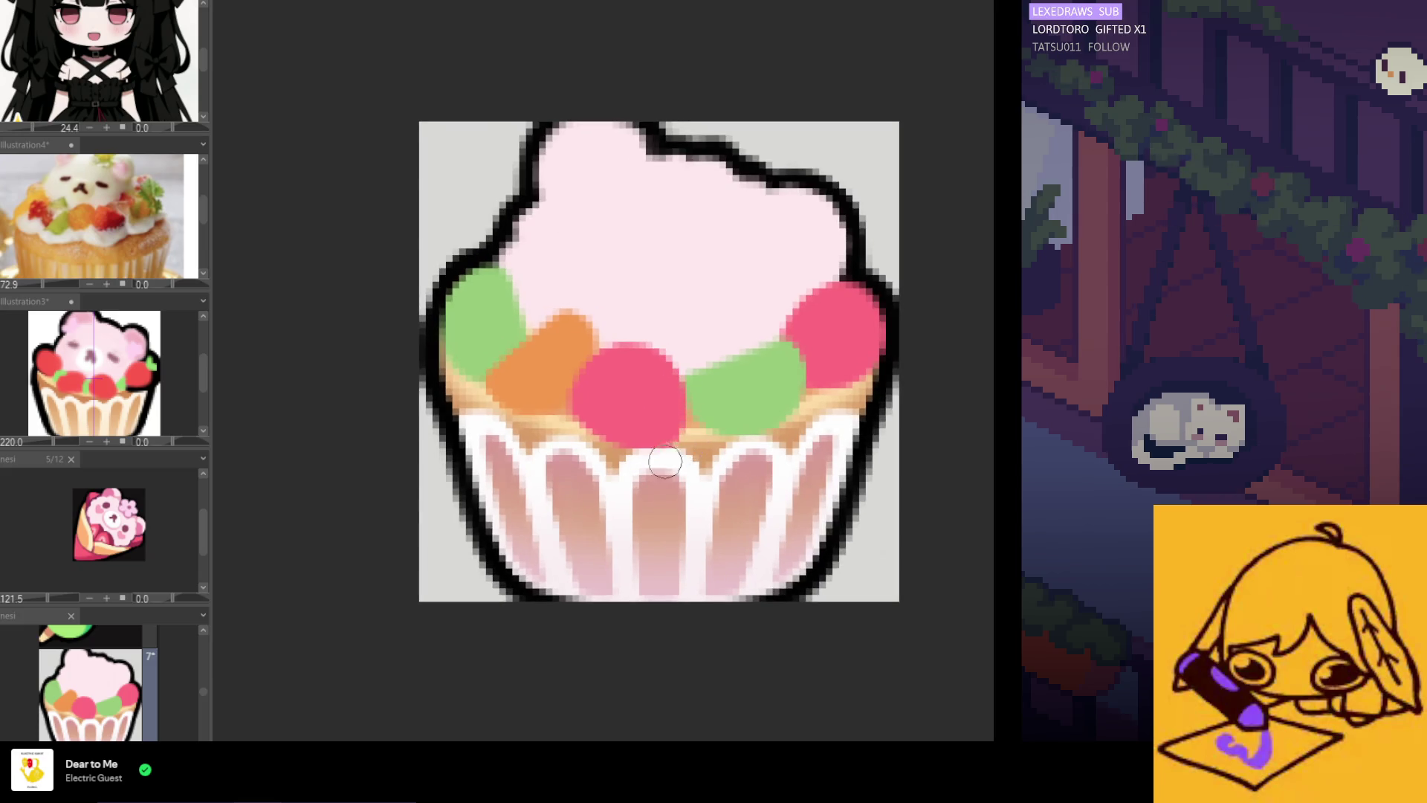
scroll(680, 446, down, 2)
Eyedrop the right-hand fruit's pink as the brush colour, zooming in and out to check it
alt+click(782, 384)
scroll(783, 384, up, 1)
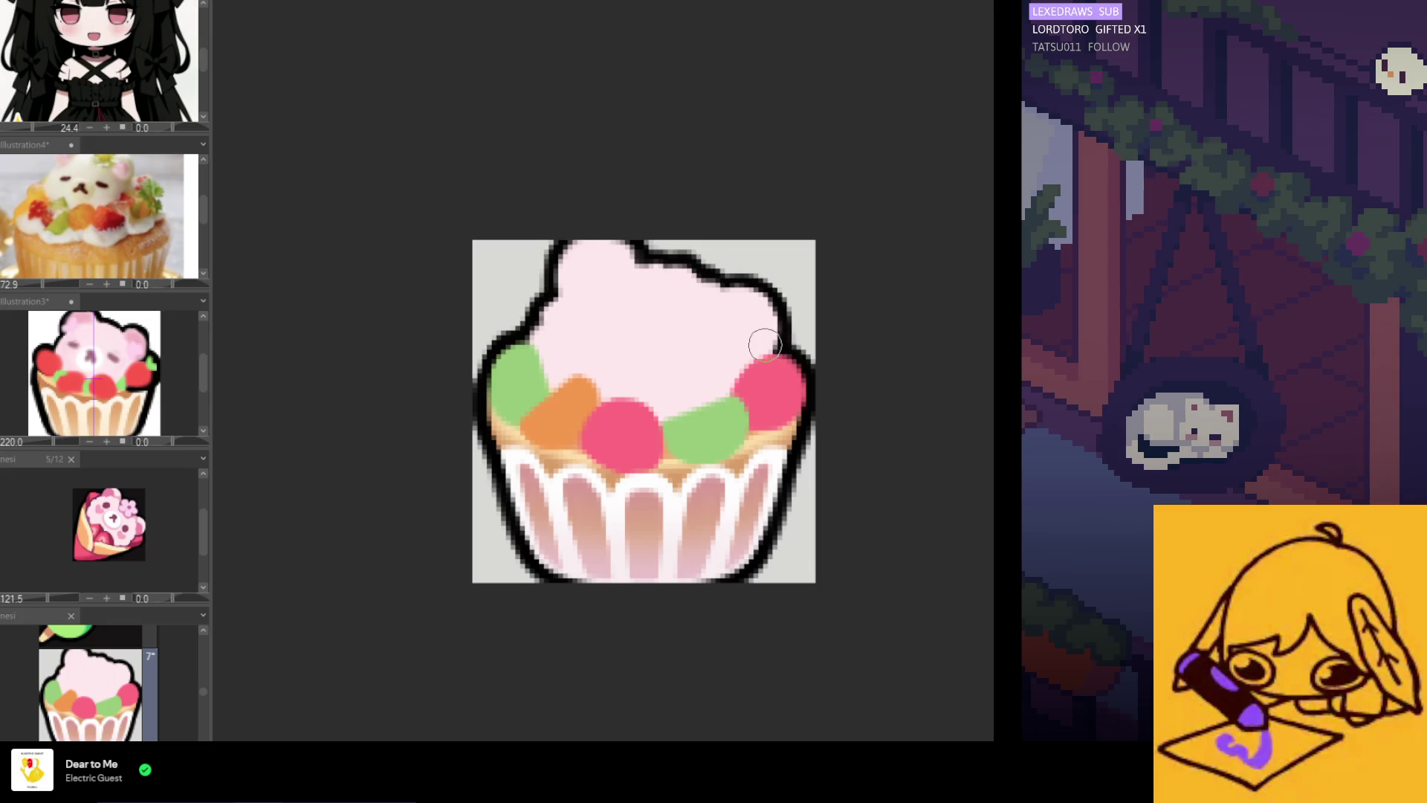
scroll(691, 368, up, 1)
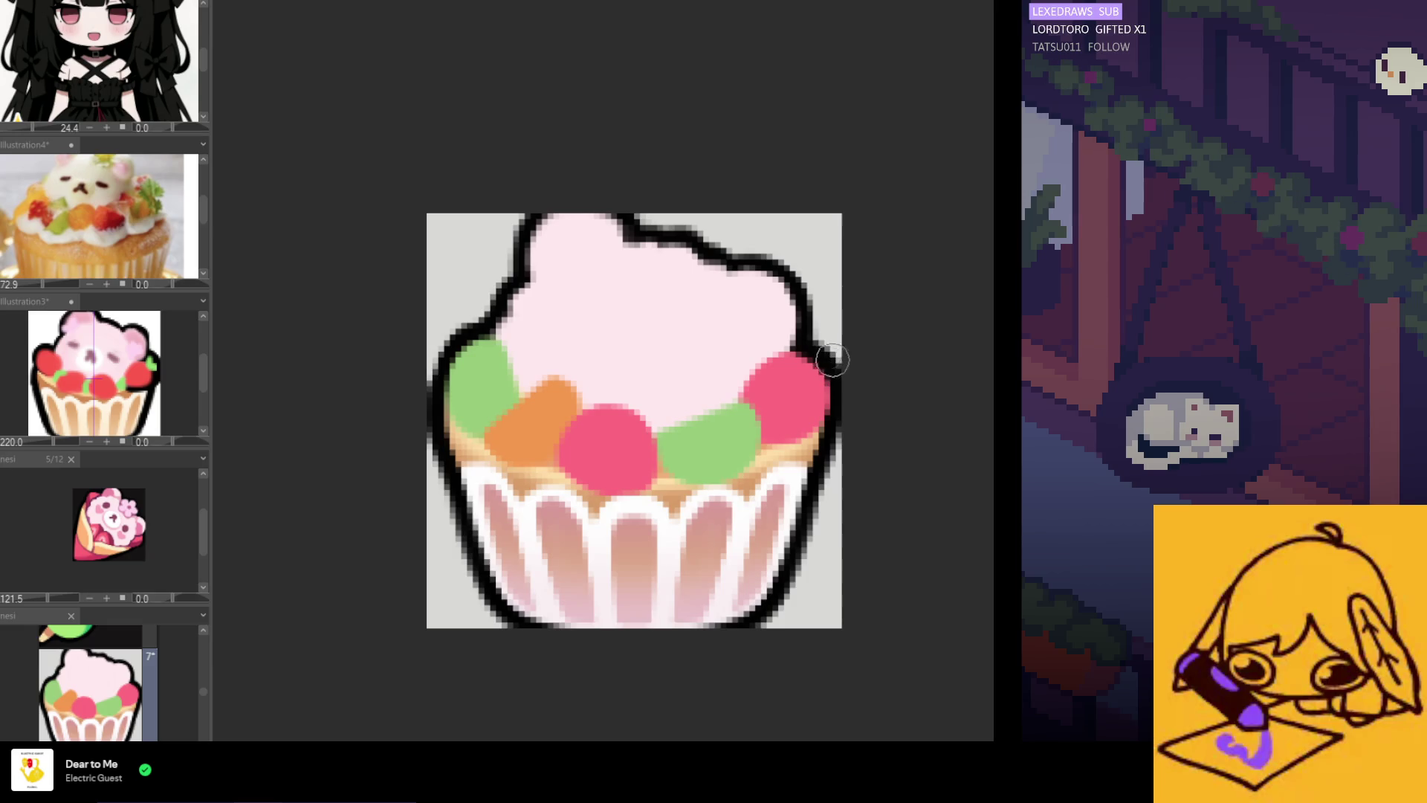
scroll(752, 351, down, 4)
scroll(769, 394, up, 2)
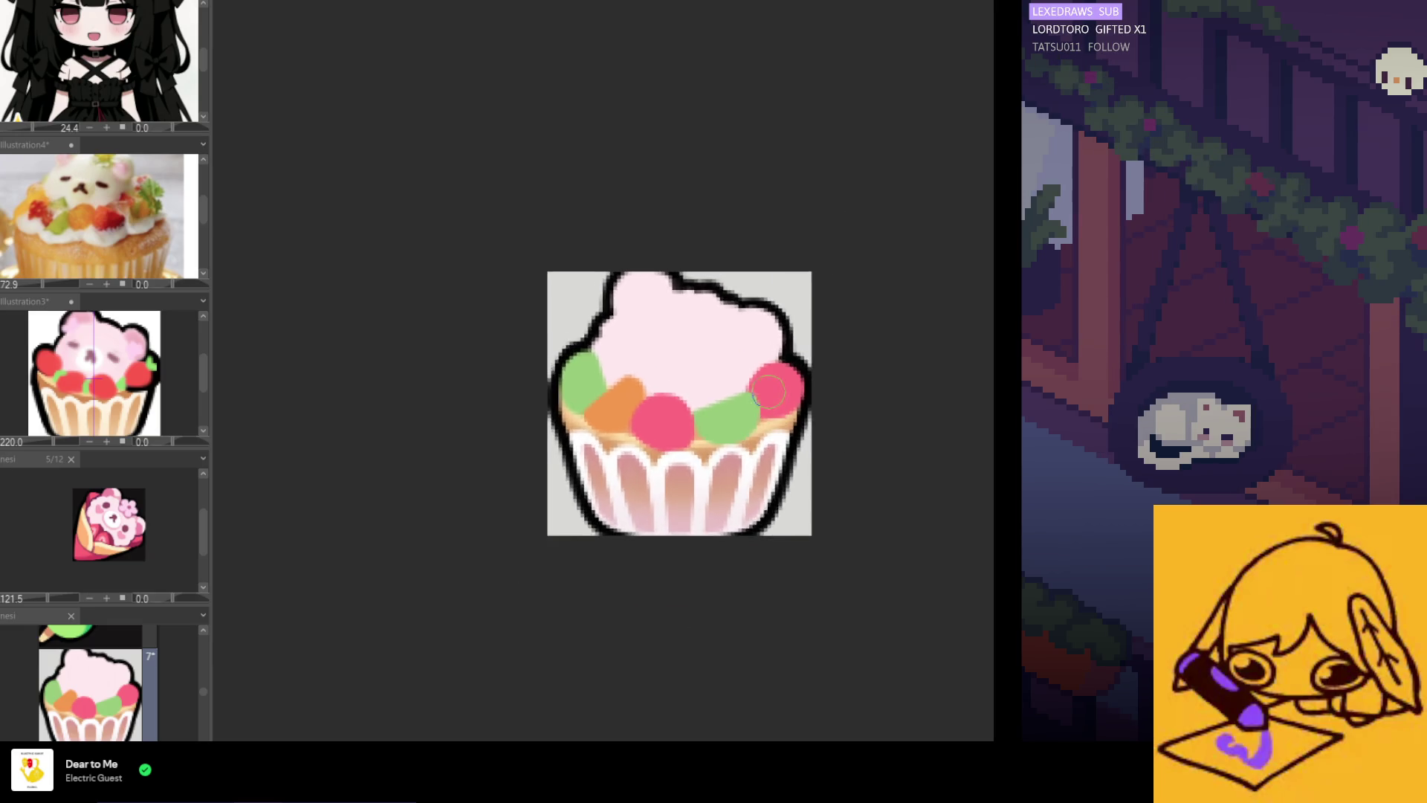
scroll(769, 394, up, 1)
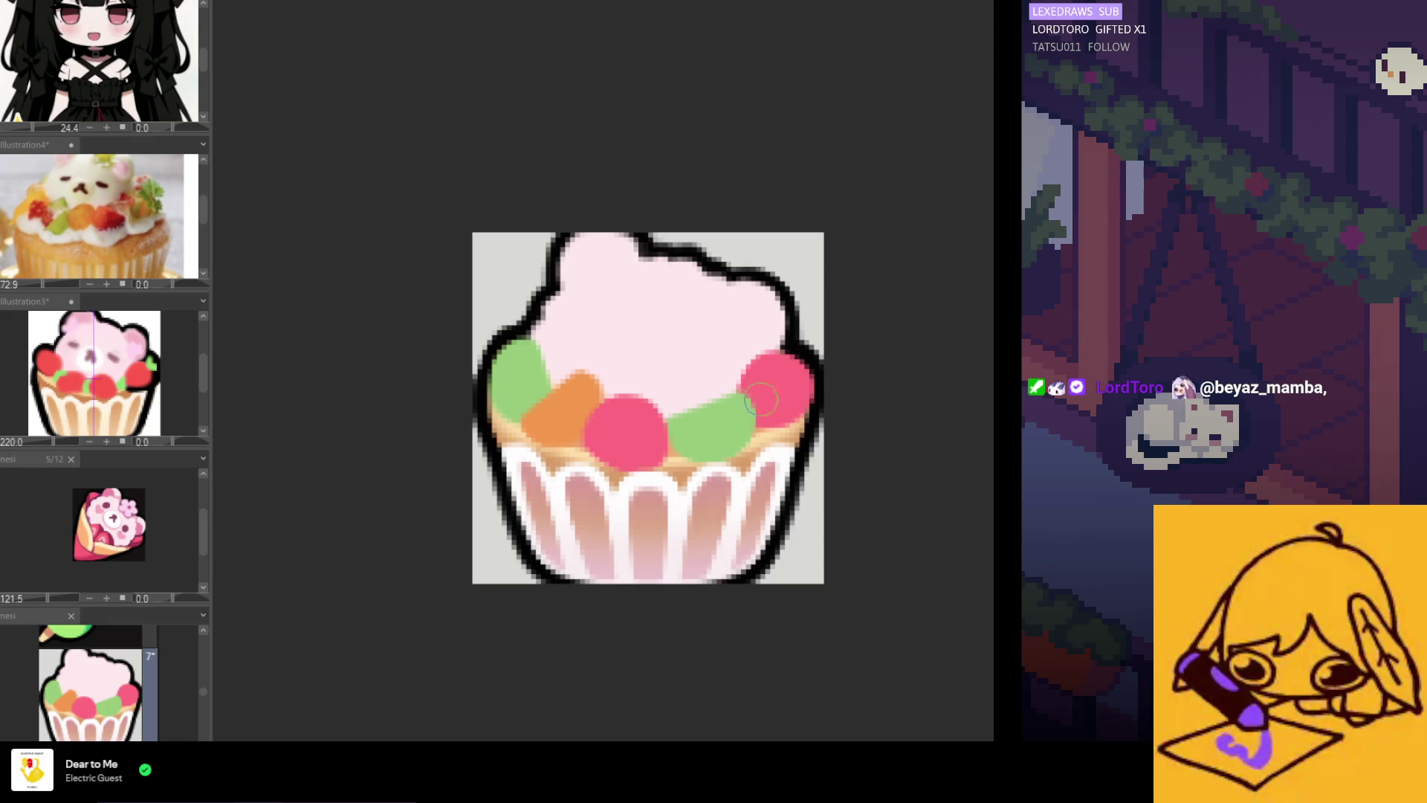
scroll(755, 408, down, 4)
scroll(736, 484, up, 2)
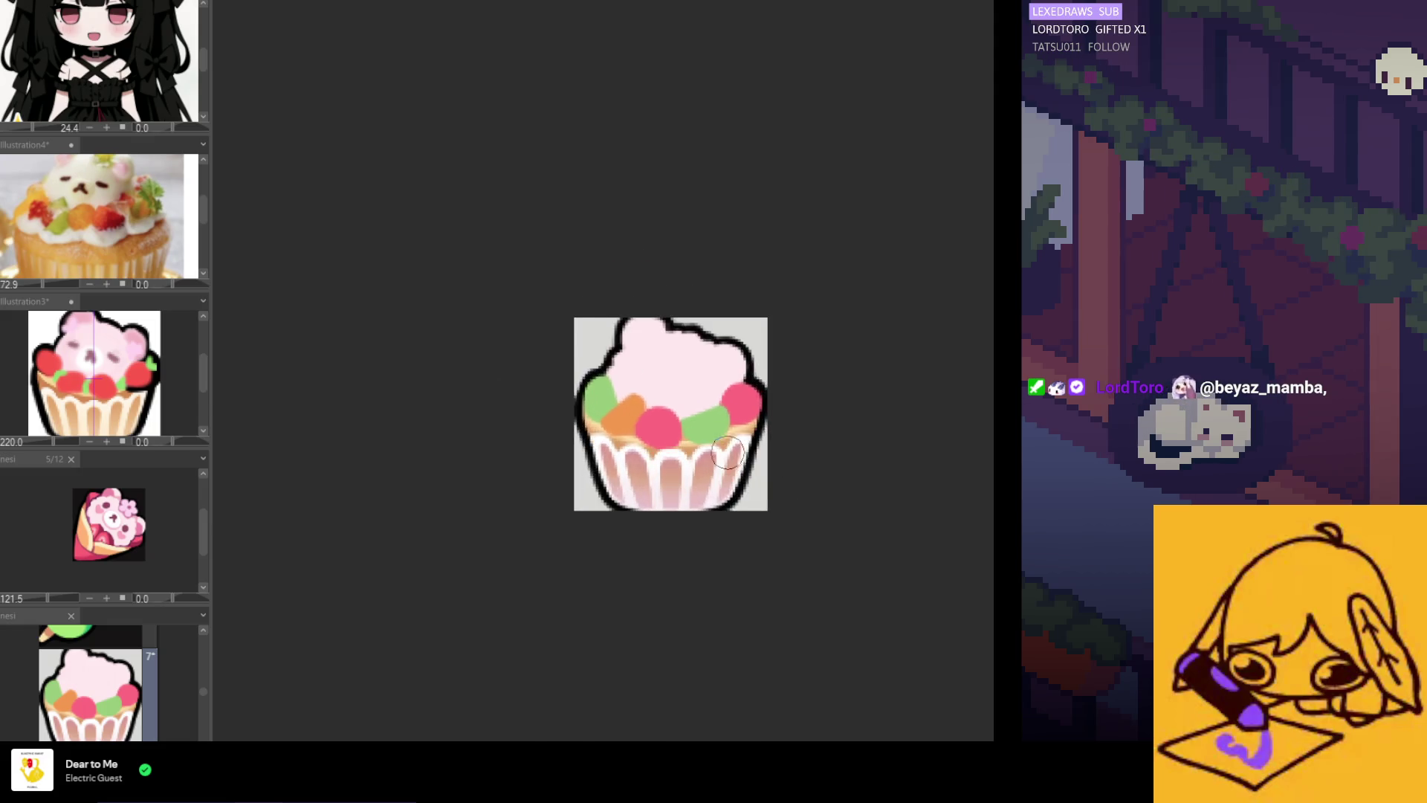
scroll(729, 454, up, 2)
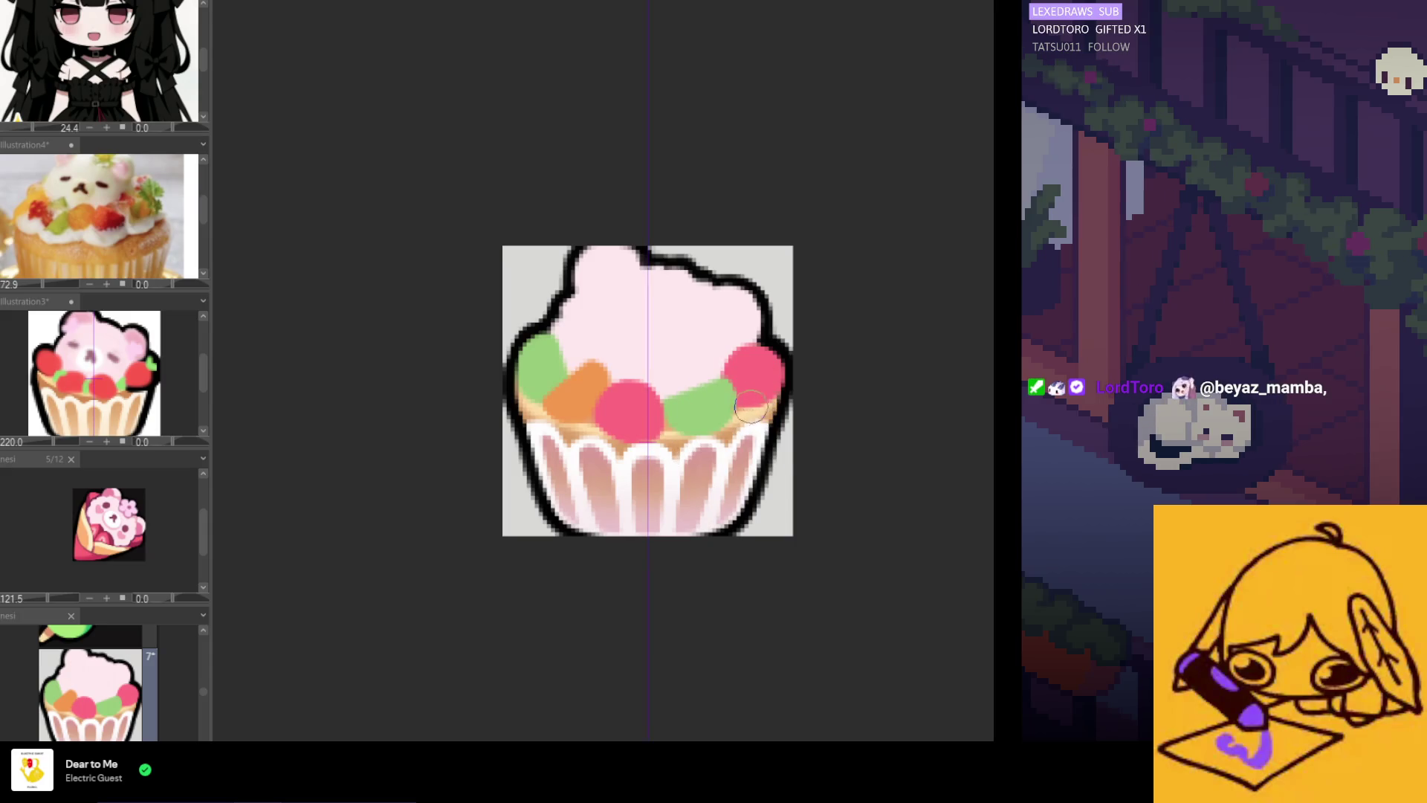
scroll(565, 414, up, 2)
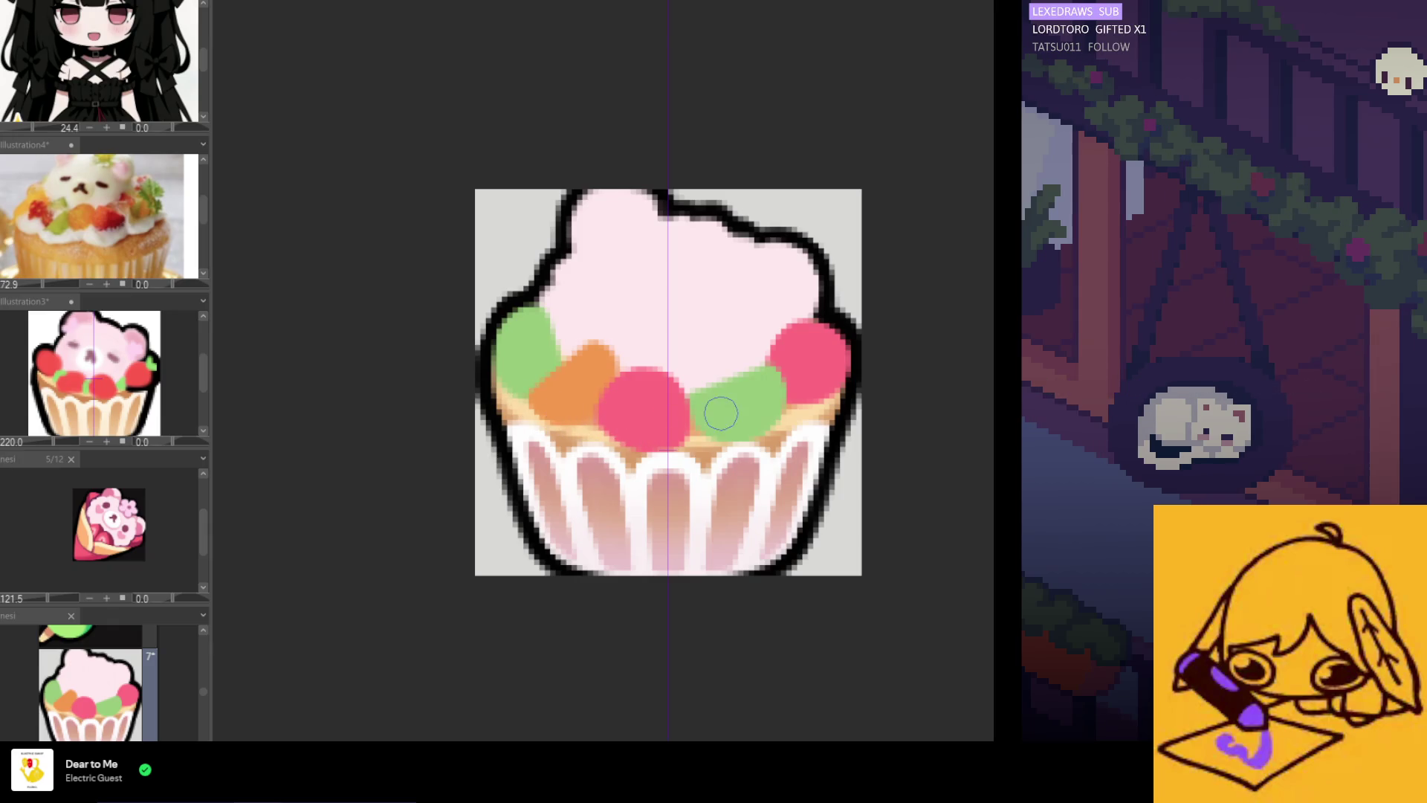
scroll(699, 416, down, 2)
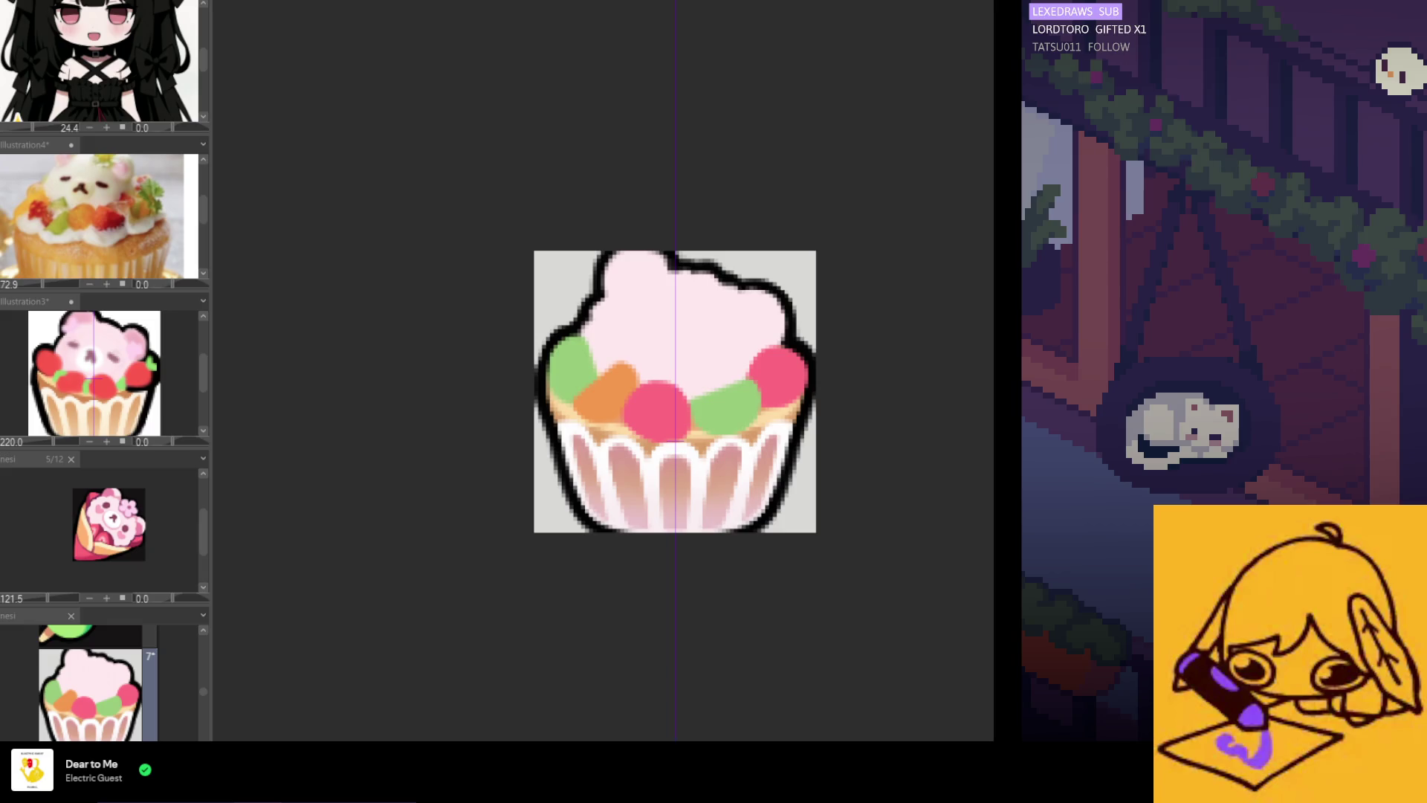
scroll(631, 424, up, 2)
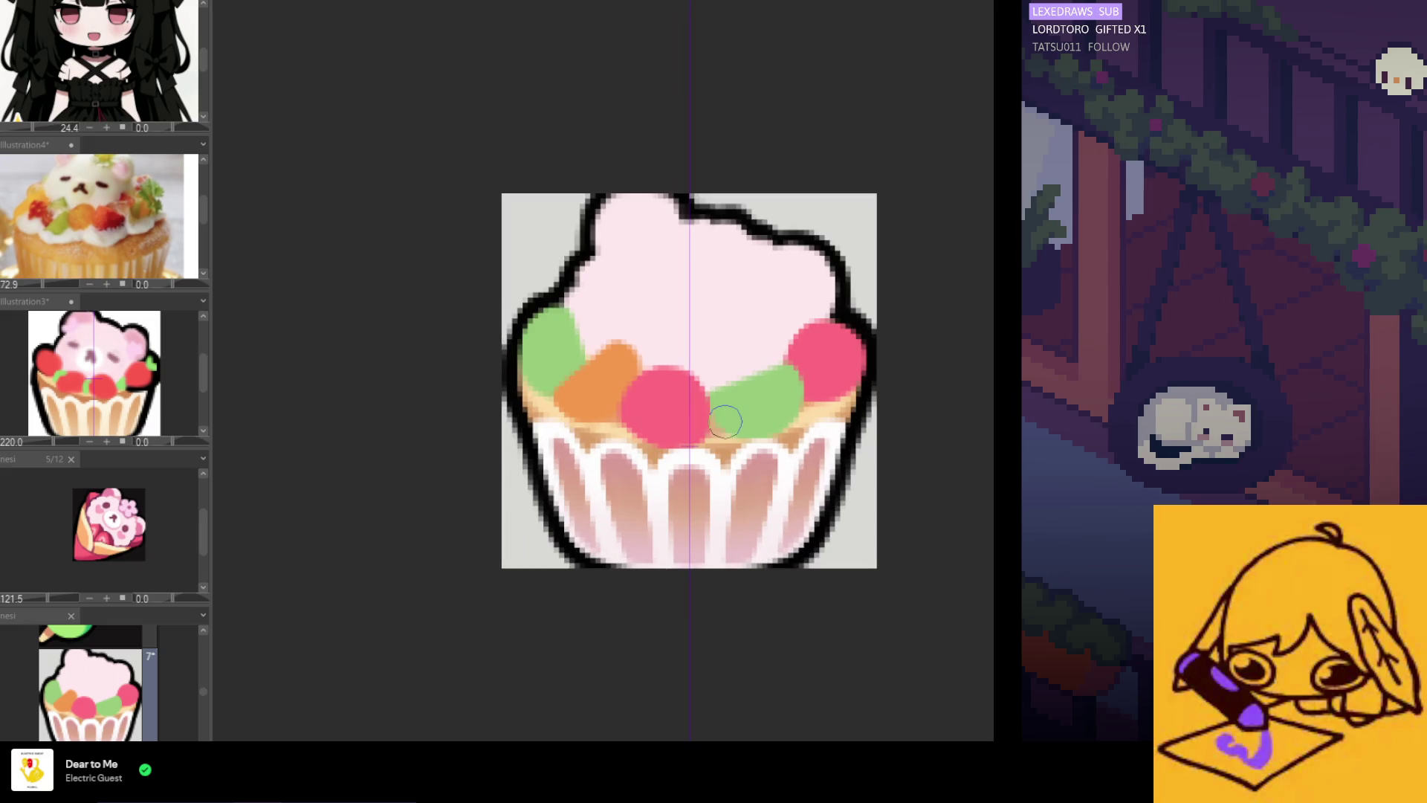
scroll(728, 462, down, 3)
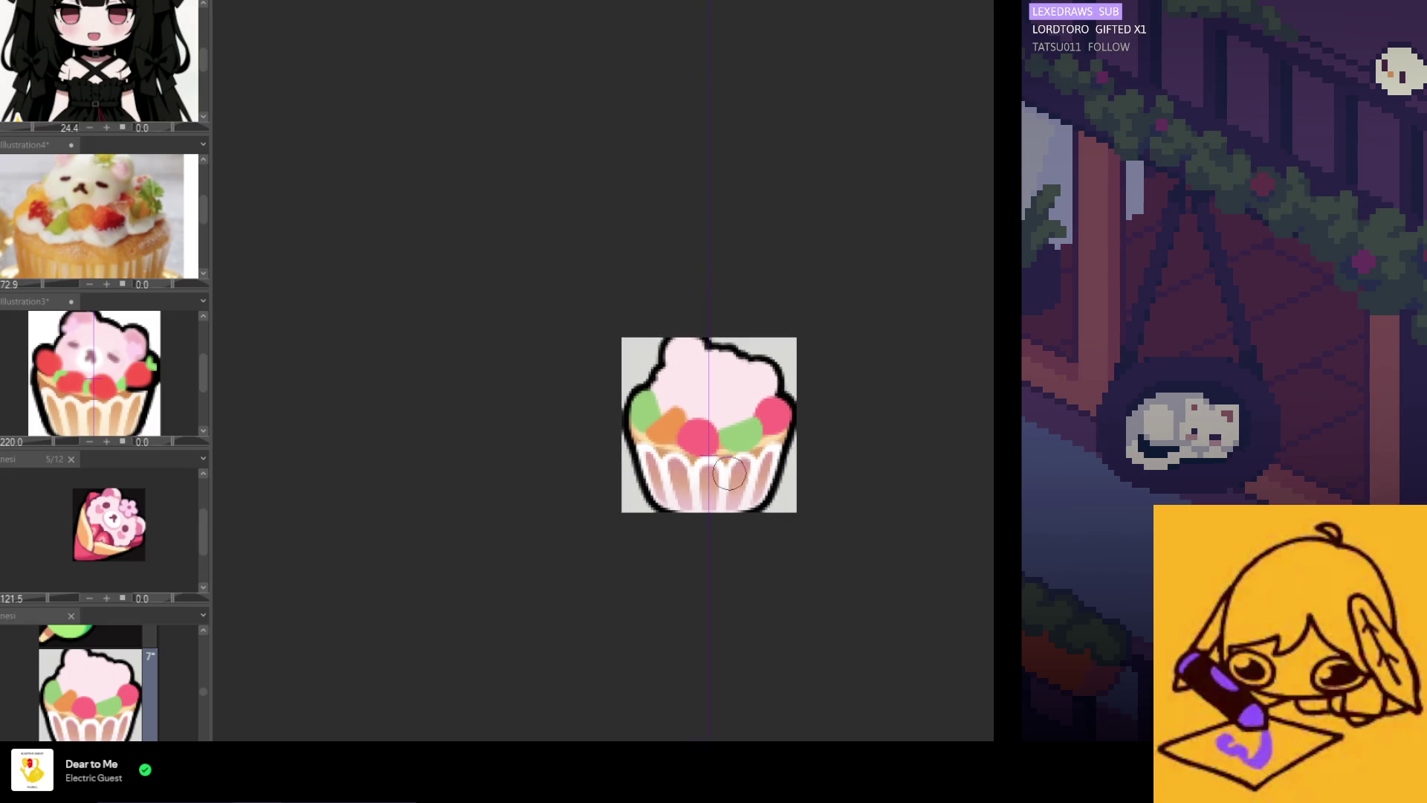
scroll(729, 473, down, 1)
scroll(720, 446, up, 3)
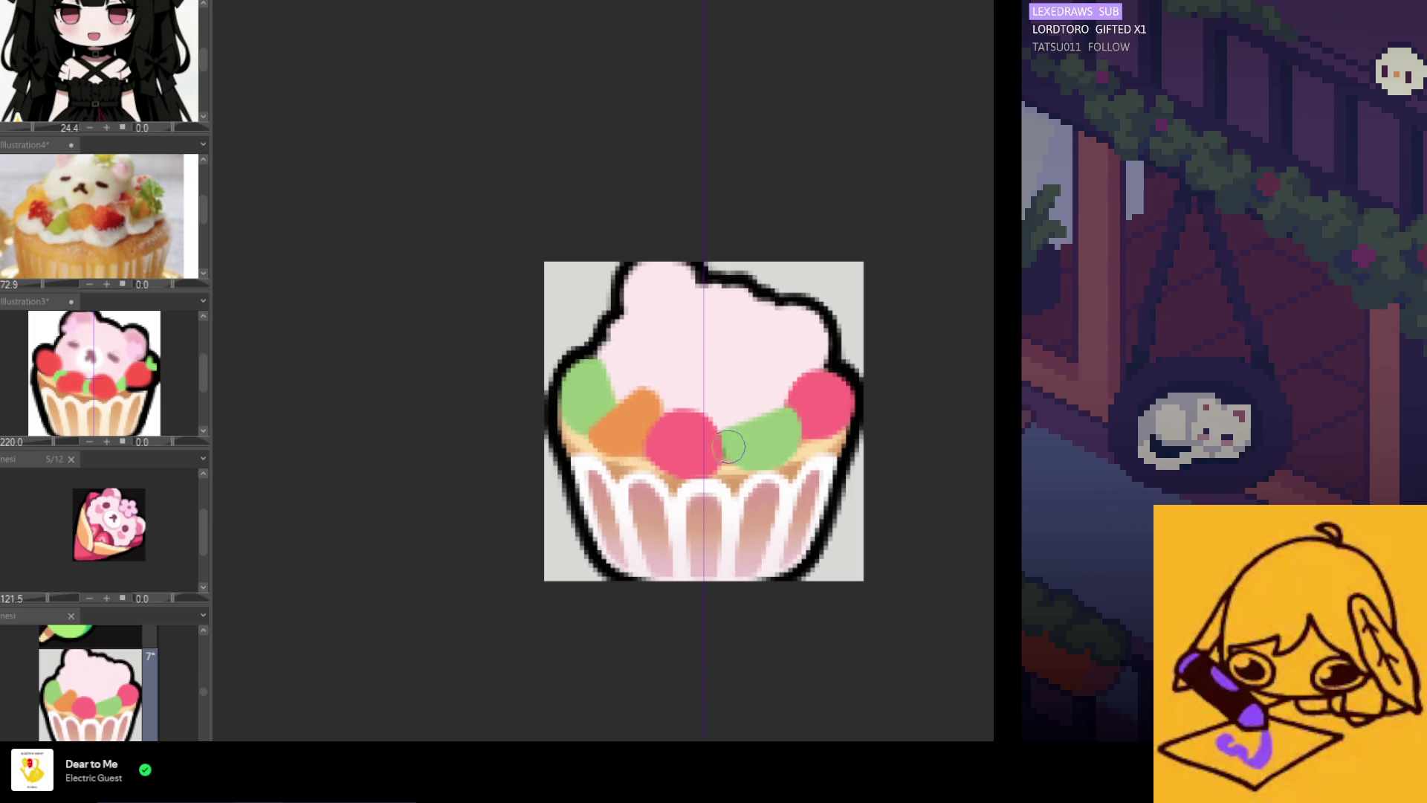
scroll(717, 412, down, 1)
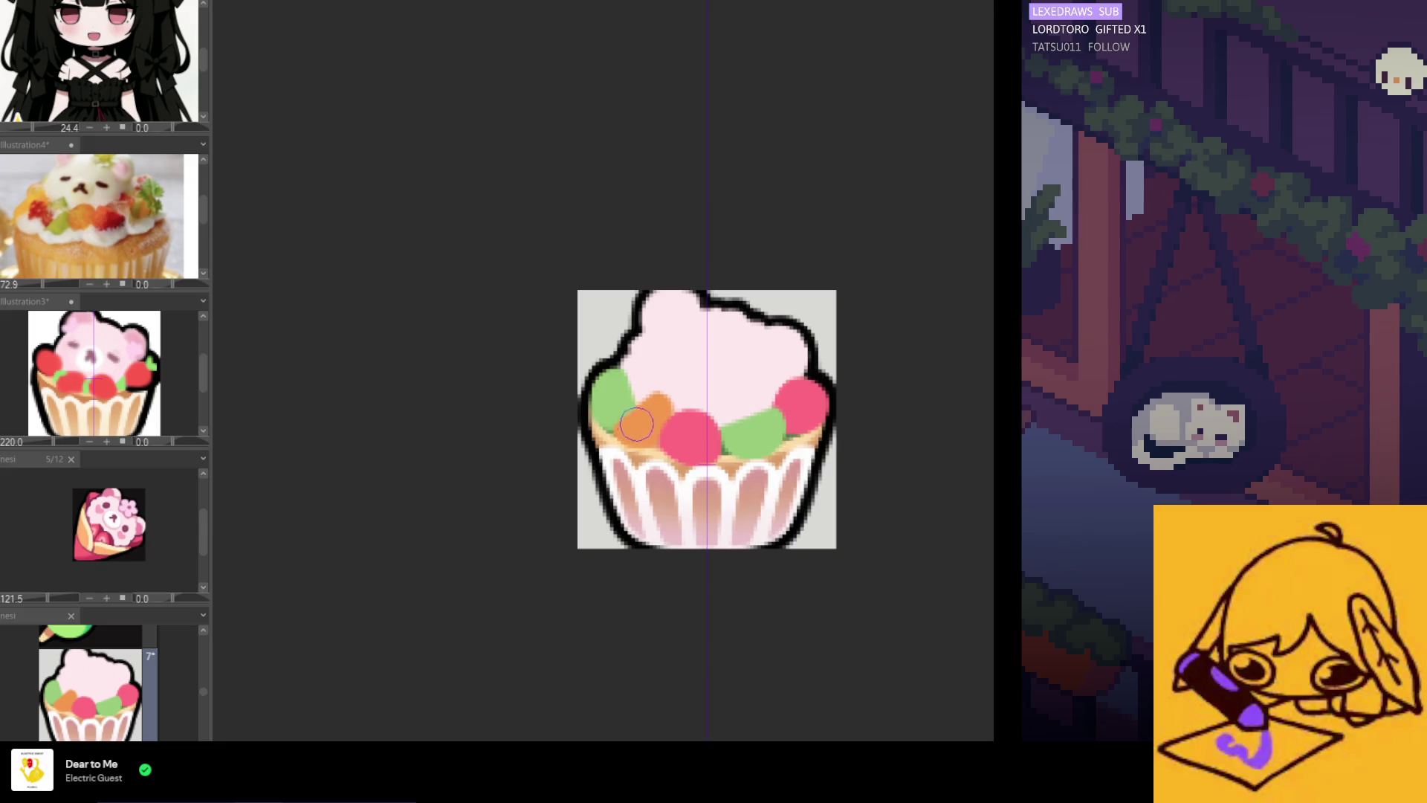
scroll(742, 433, down, 5)
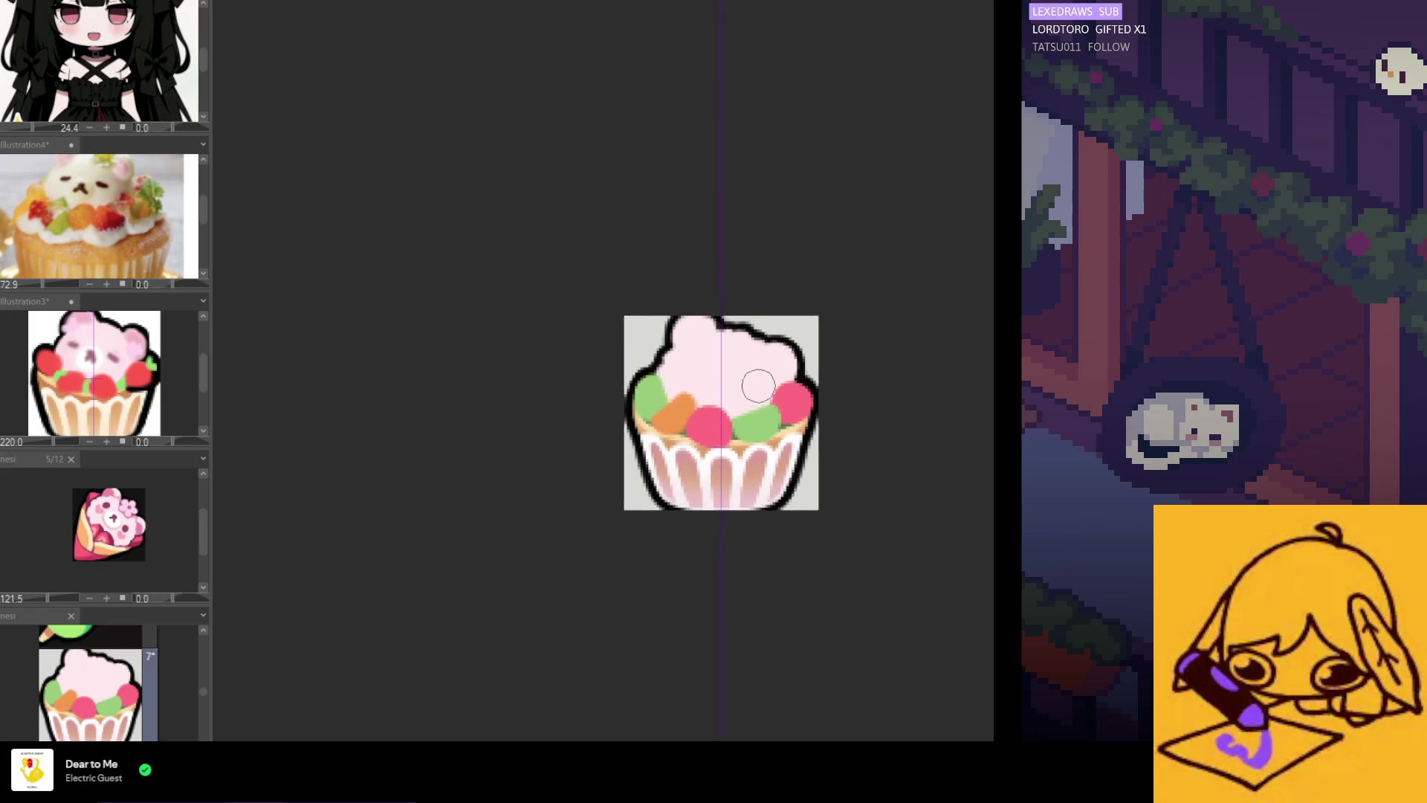
scroll(743, 433, up, 1)
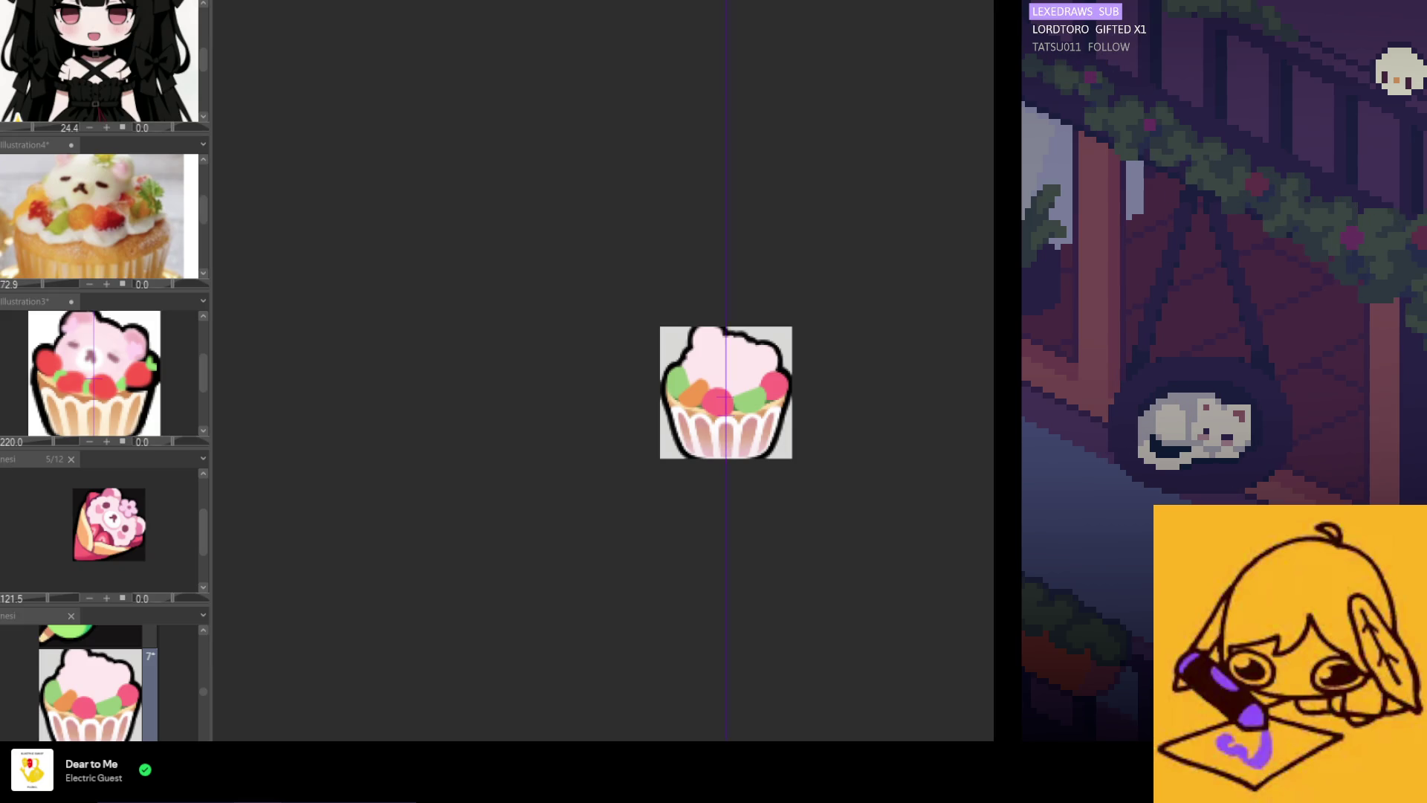
scroll(726, 394, up, 2)
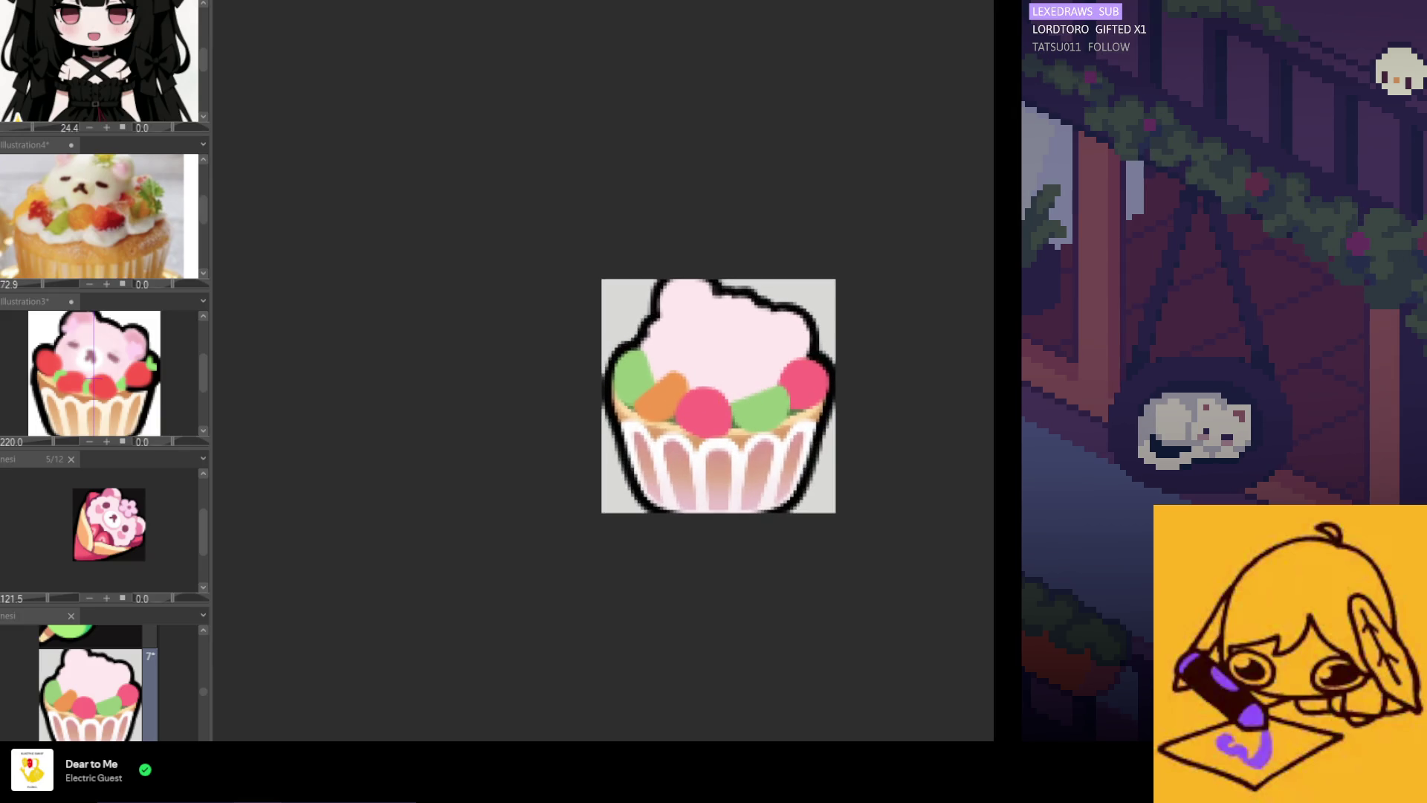
scroll(788, 395, down, 2)
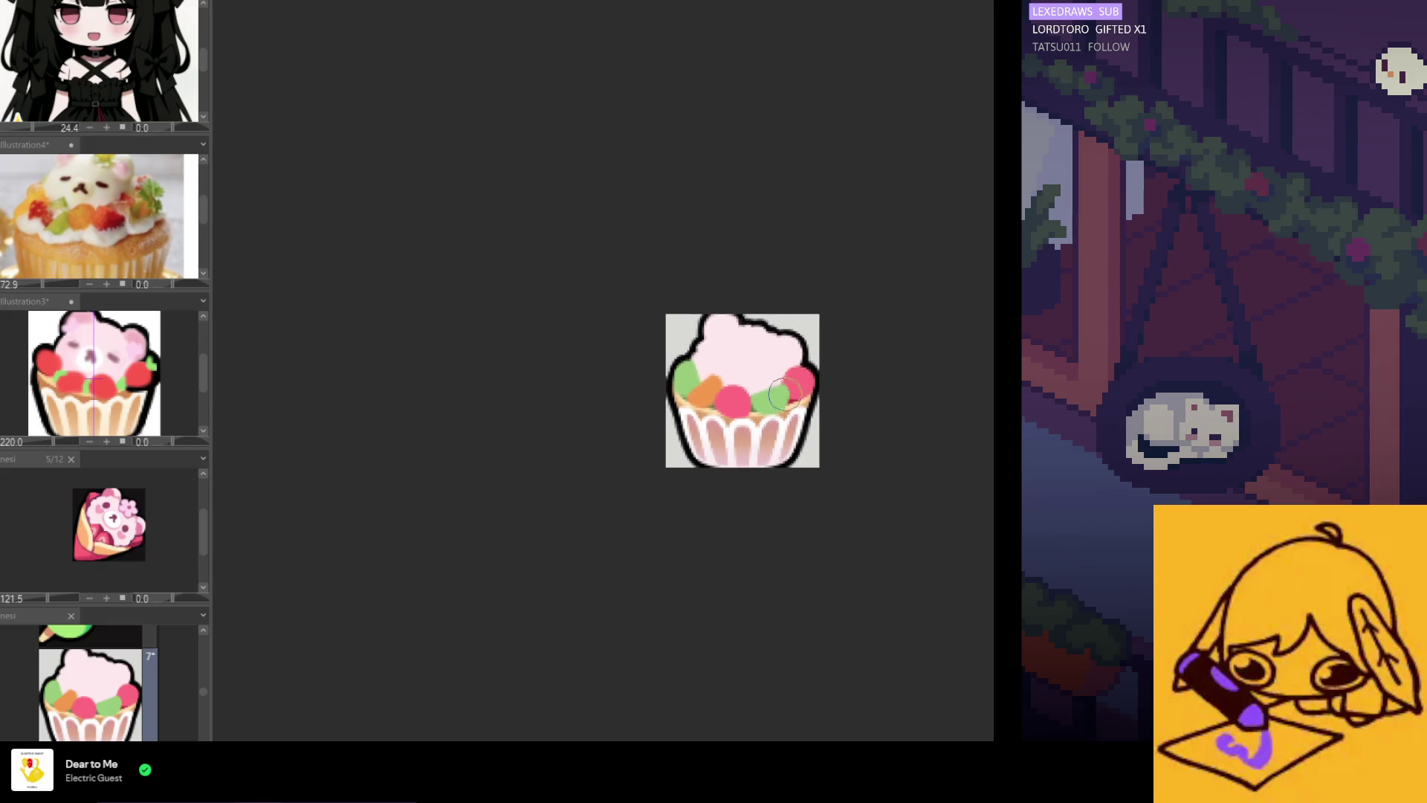
scroll(768, 409, up, 3)
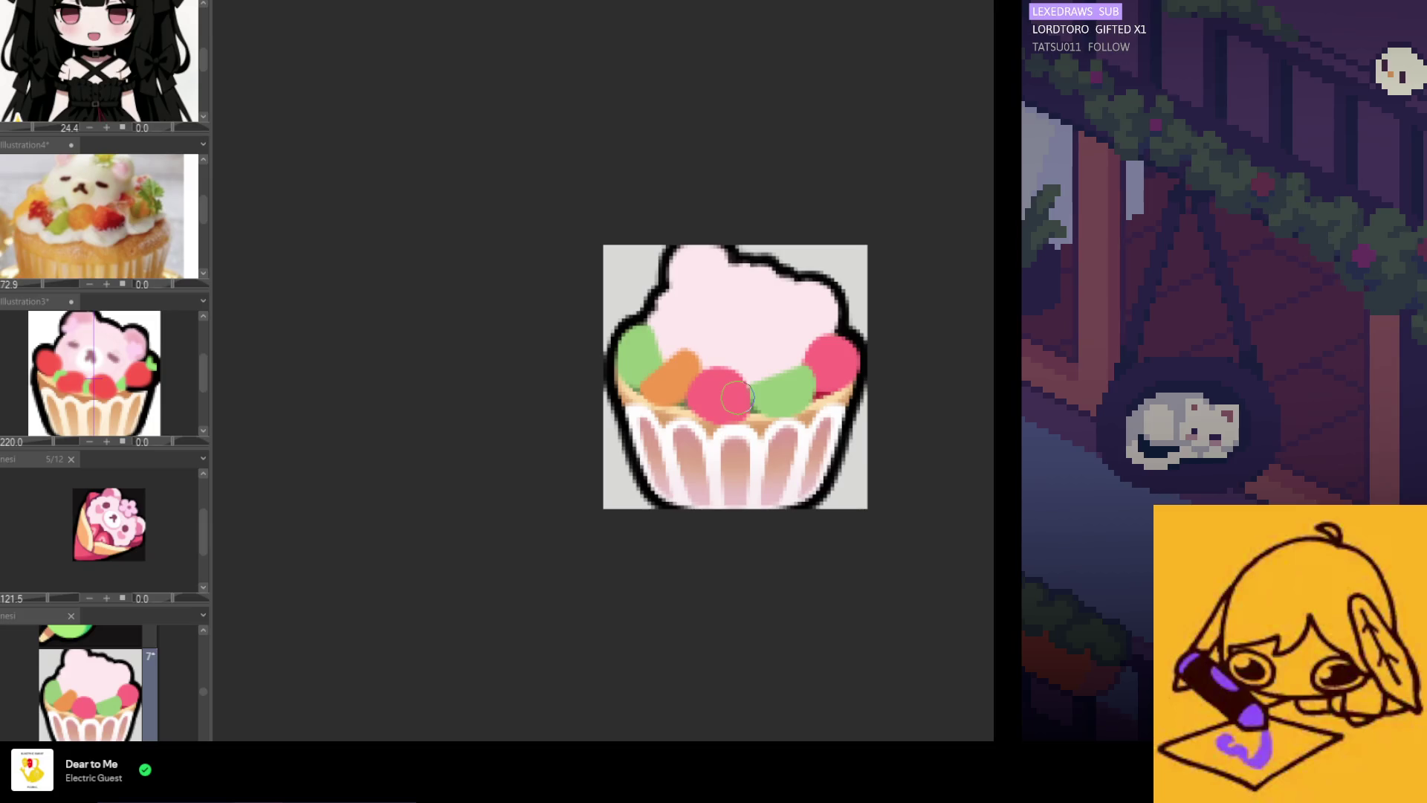
scroll(735, 417, down, 1)
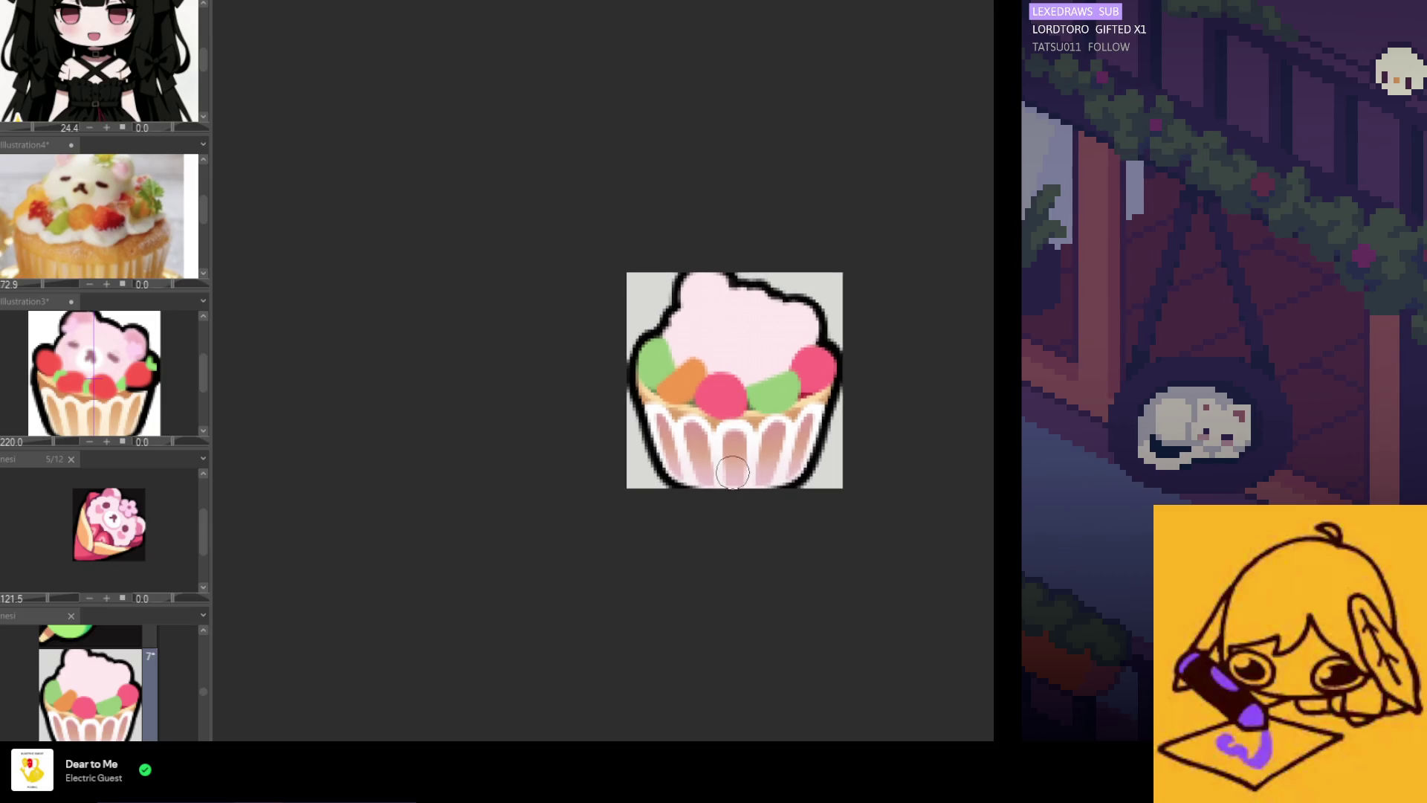
scroll(738, 451, up, 1)
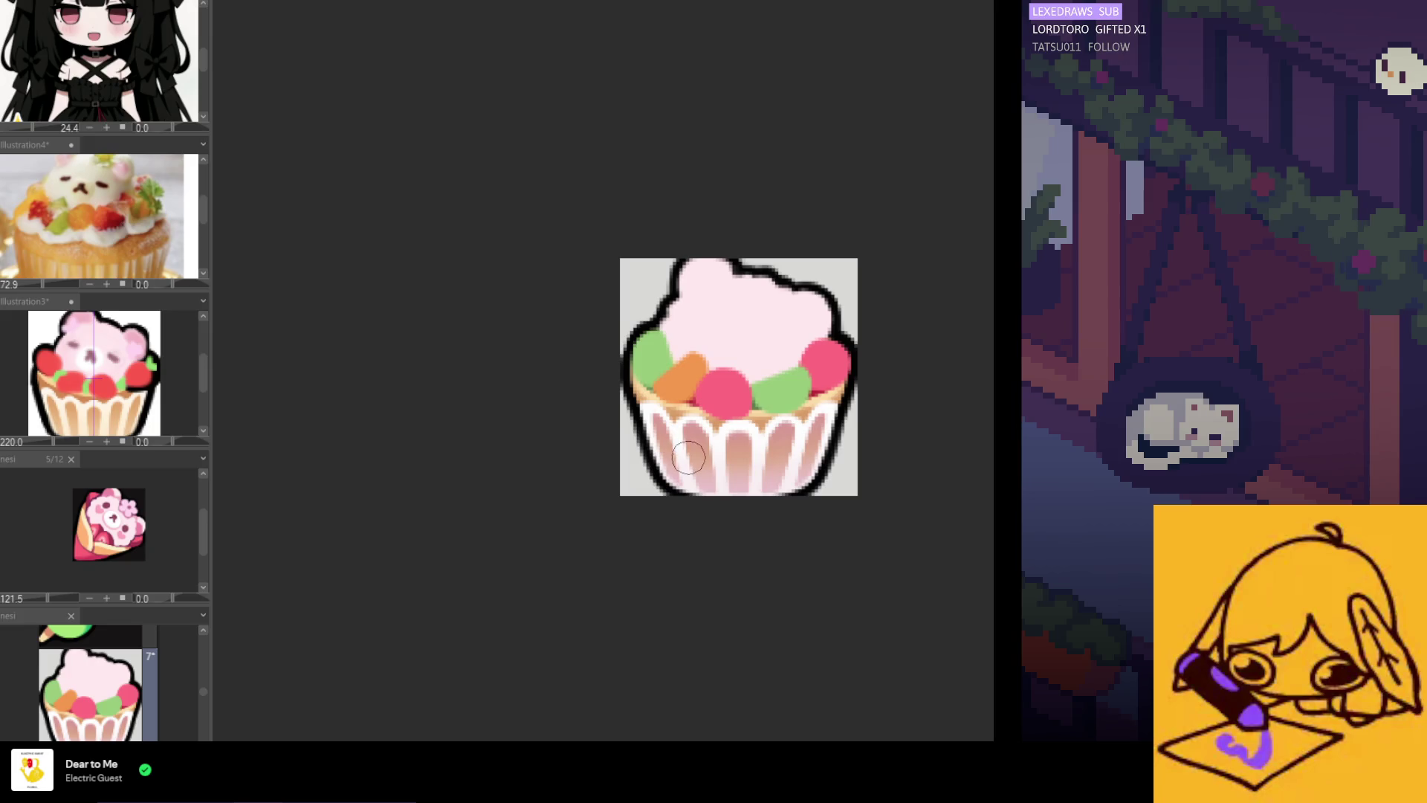
scroll(759, 467, down, 3)
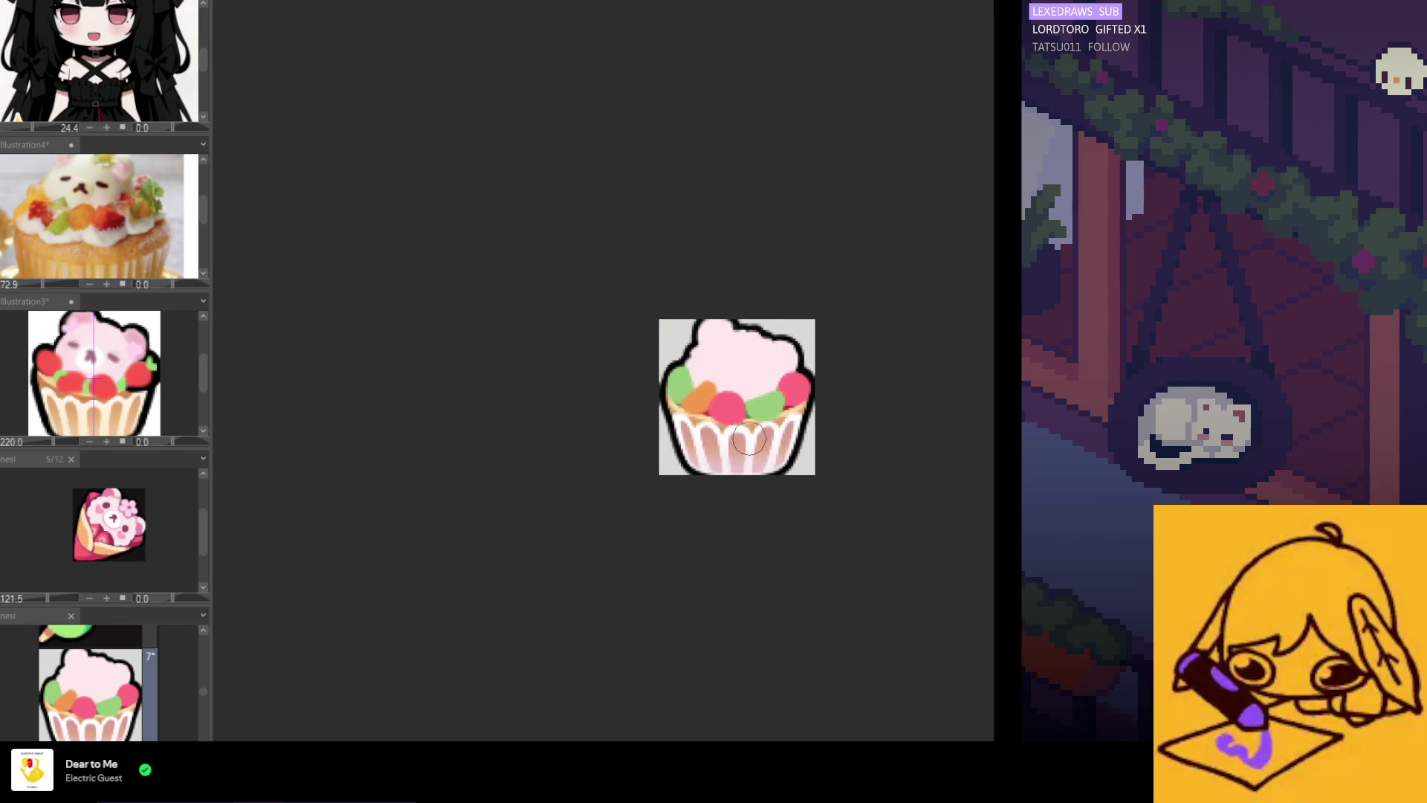
scroll(744, 437, up, 2)
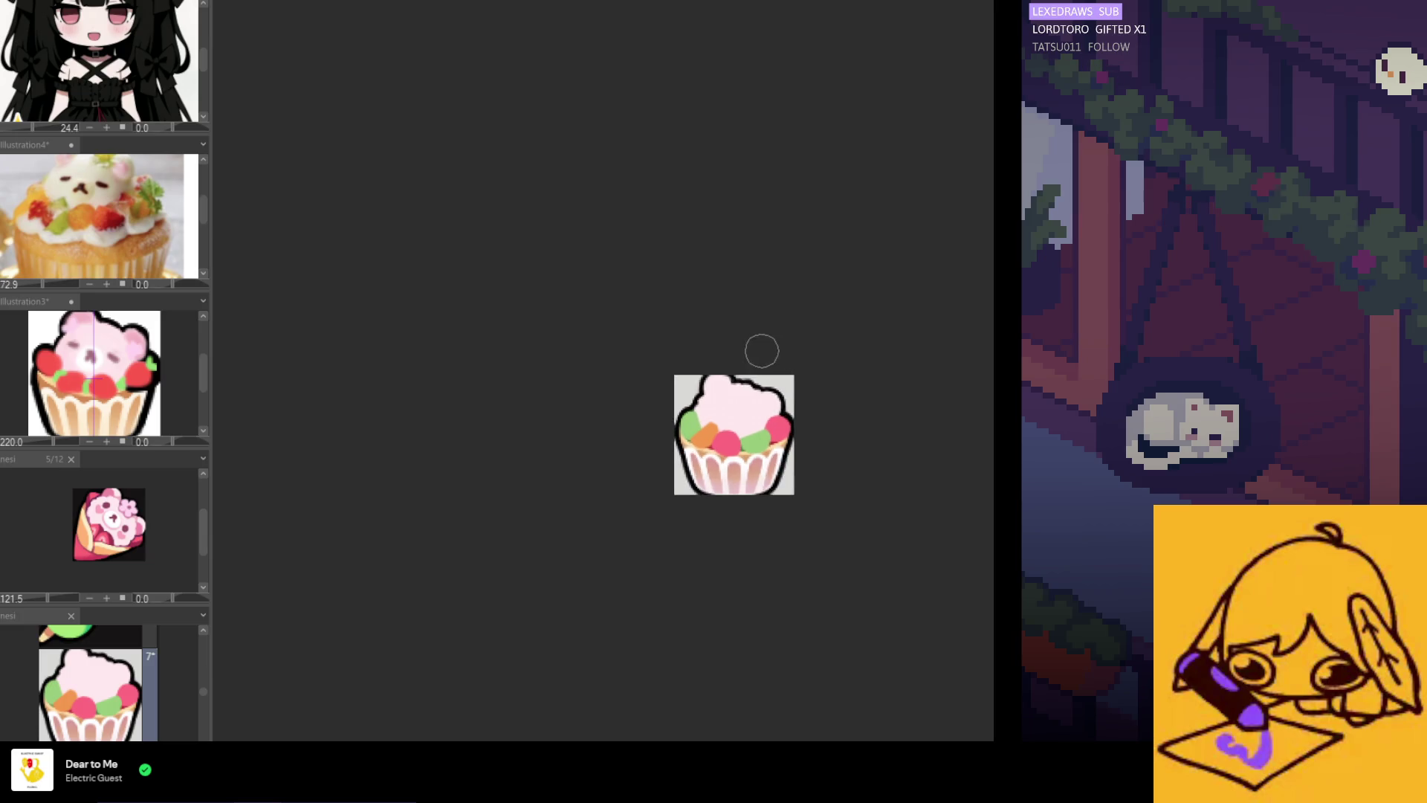
scroll(744, 436, up, 3)
scroll(728, 468, down, 3)
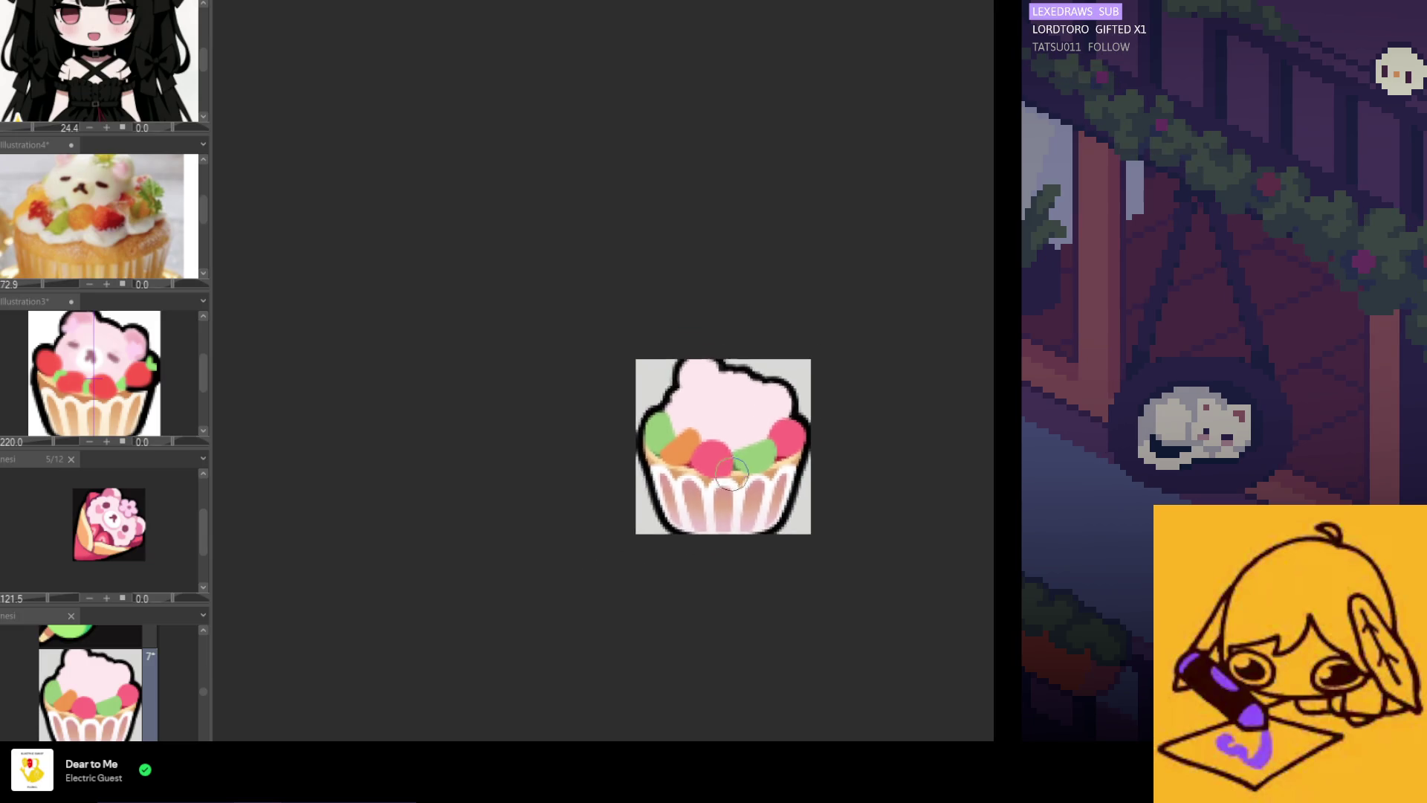
scroll(725, 482, down, 1)
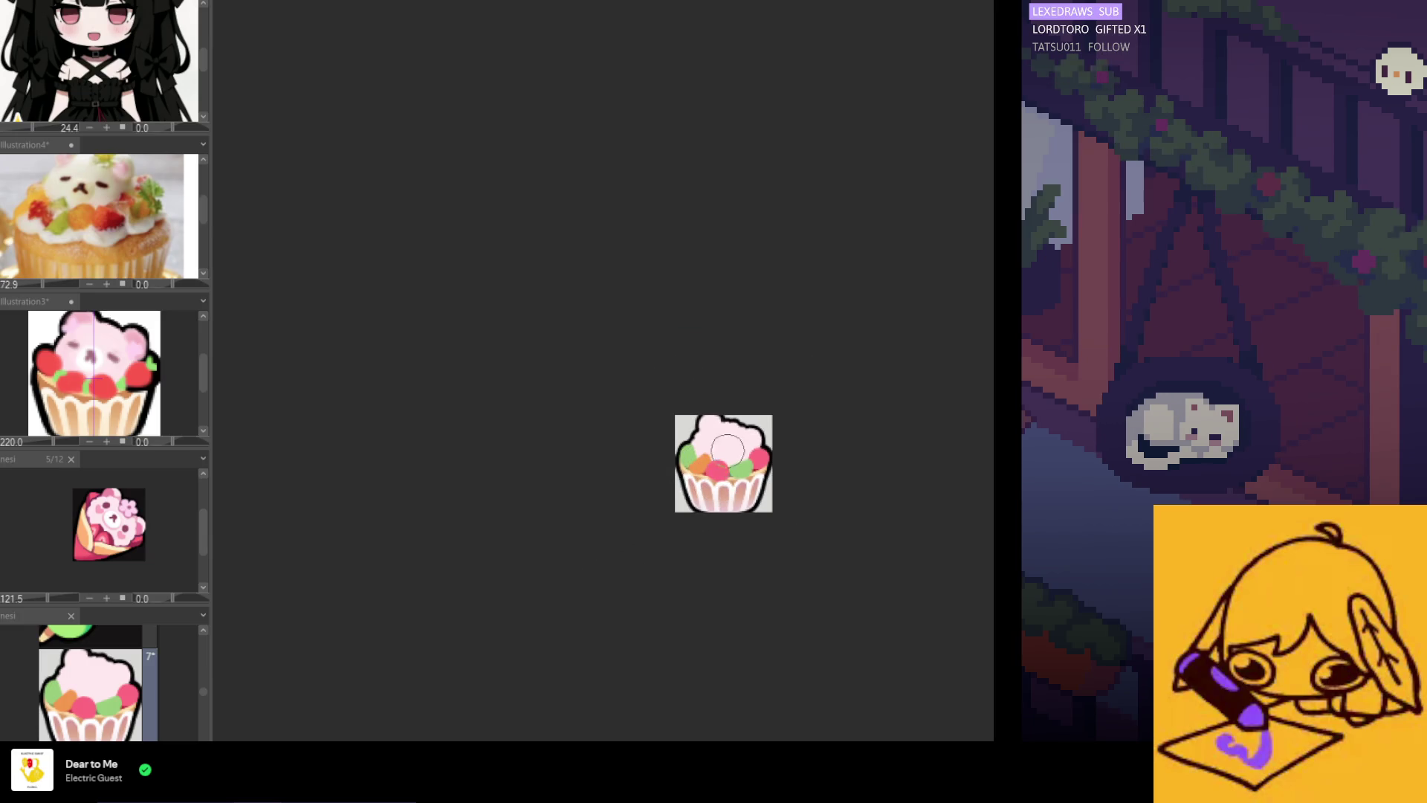
scroll(125, 385, down, 2)
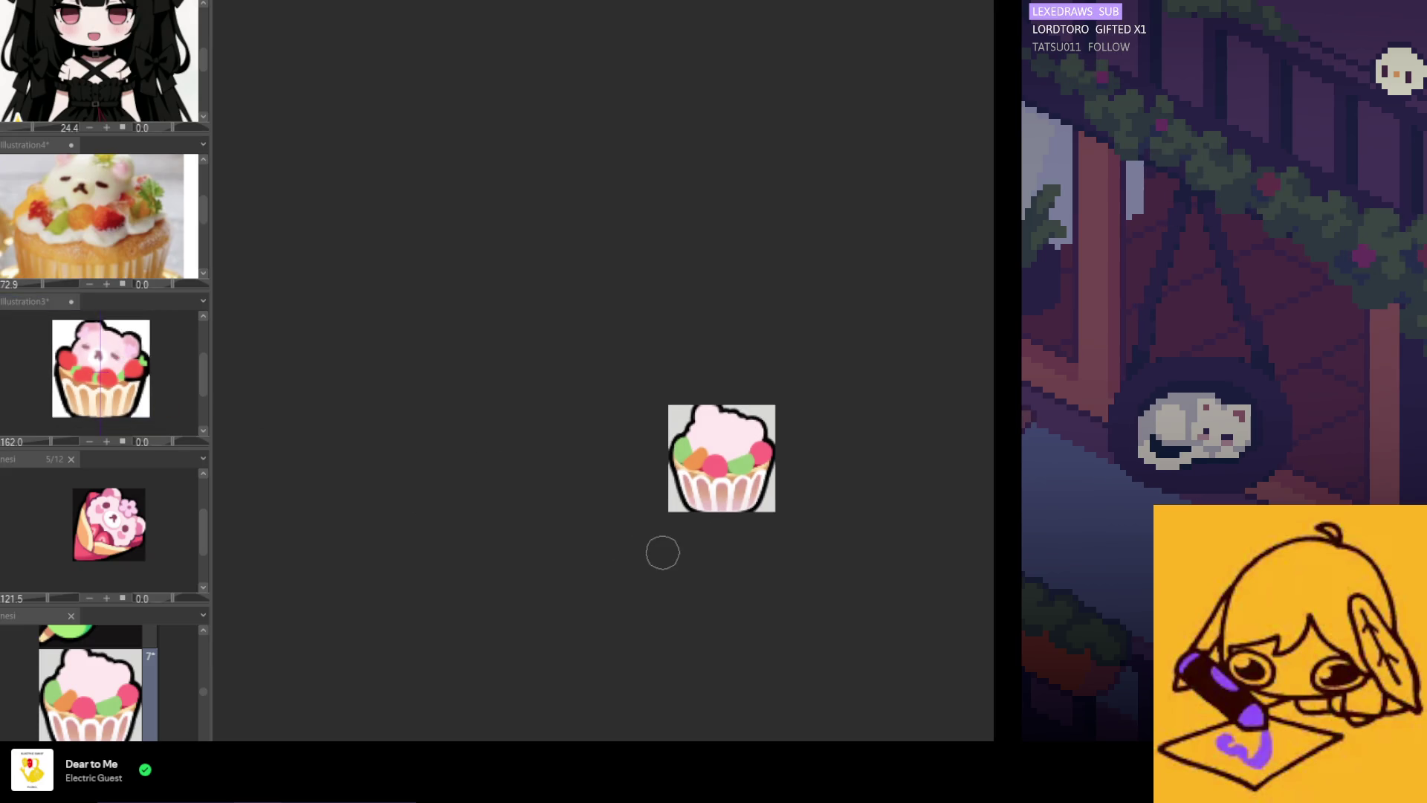
scroll(662, 550, up, 1)
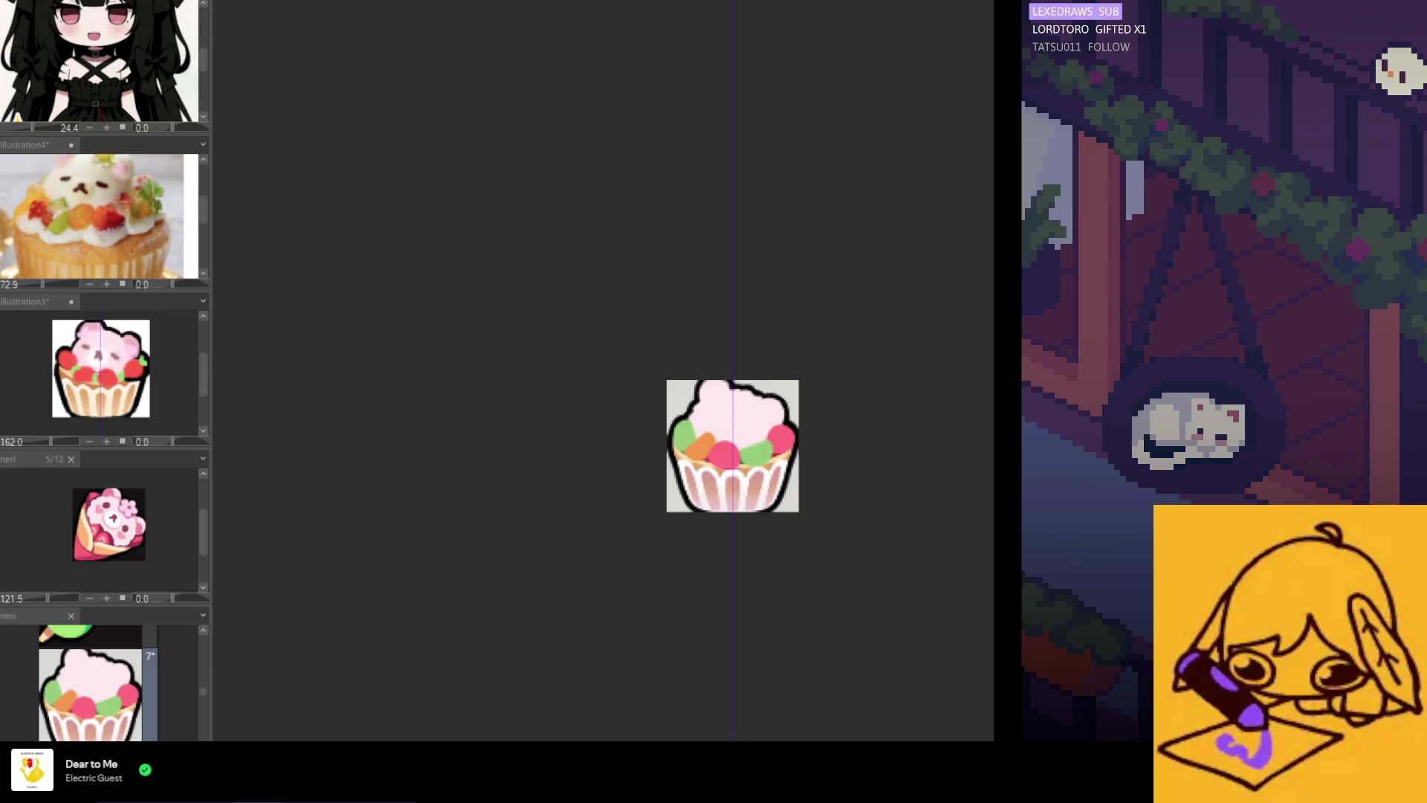
scroll(52, 210, down, 2)
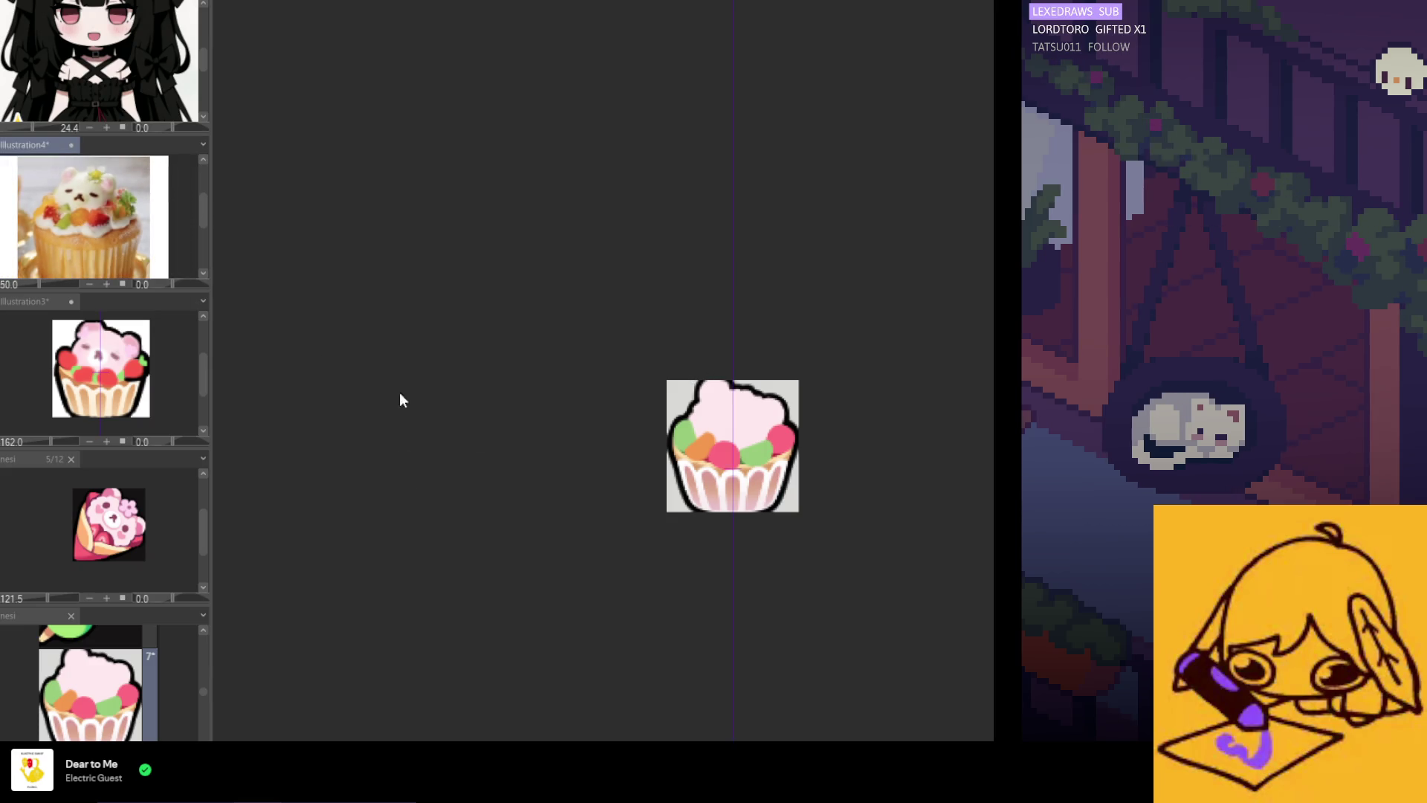
scroll(743, 446, up, 2)
alt+click(752, 456)
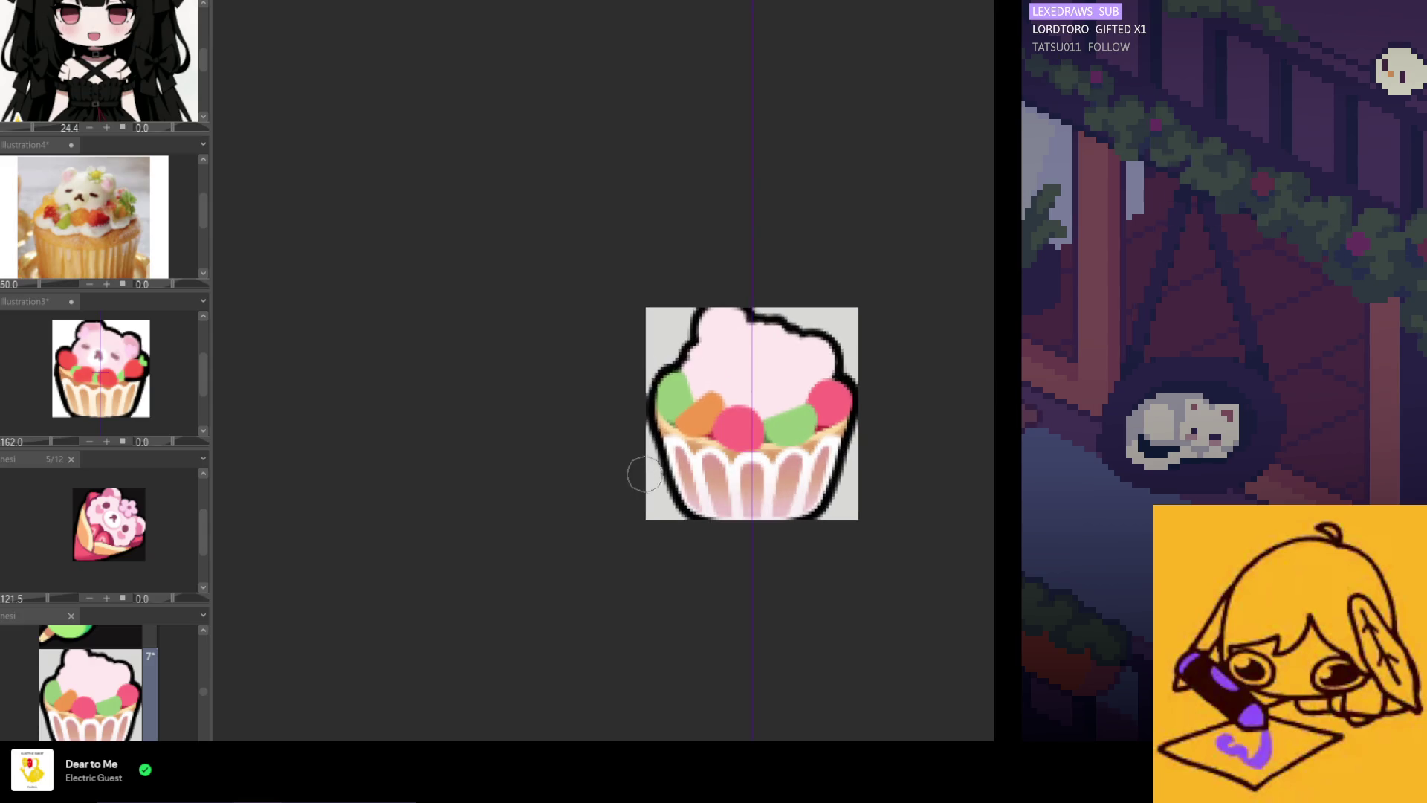
Brush a sampled pinkish tone over the cupcake's pale wrapper stripes
scroll(614, 523, down, 2)
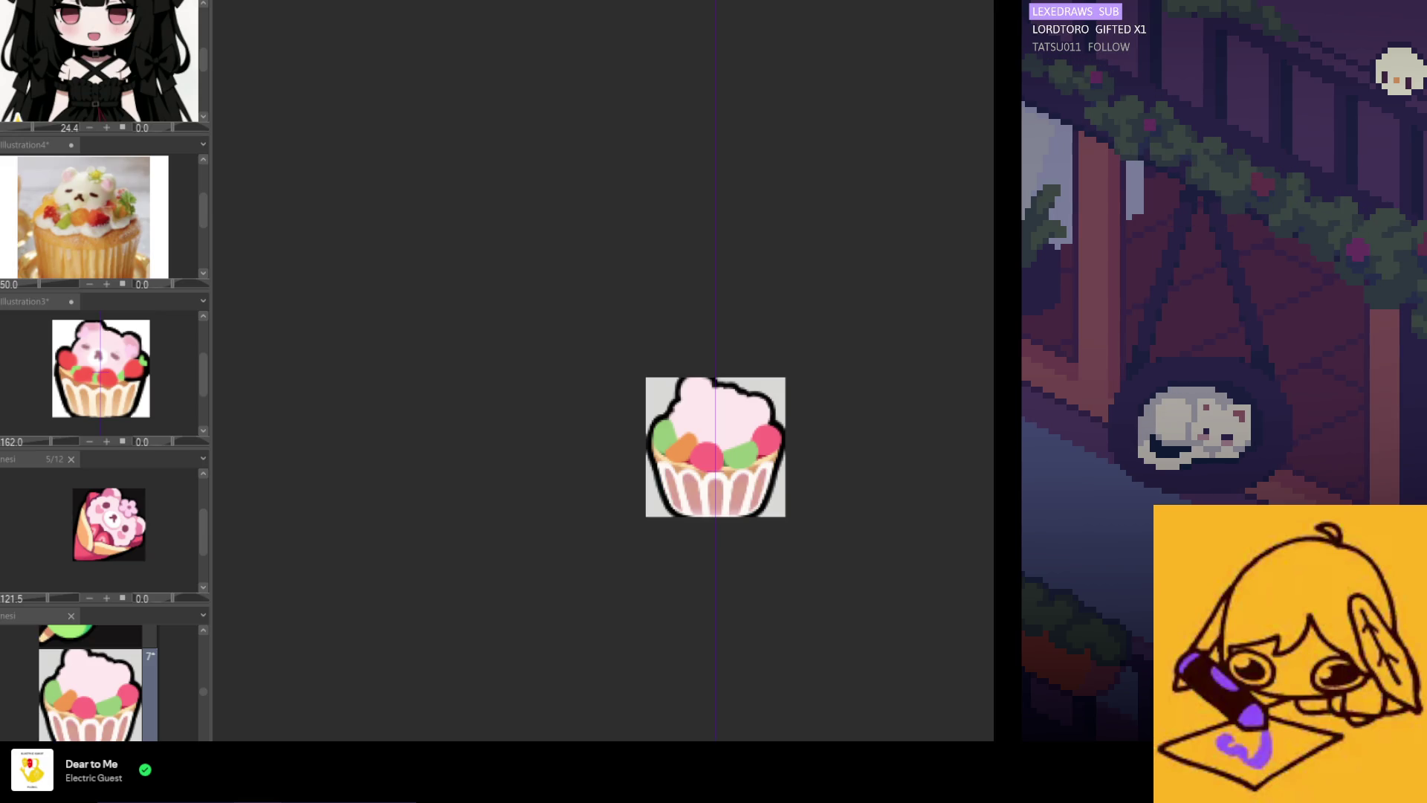
scroll(644, 394, down, 3)
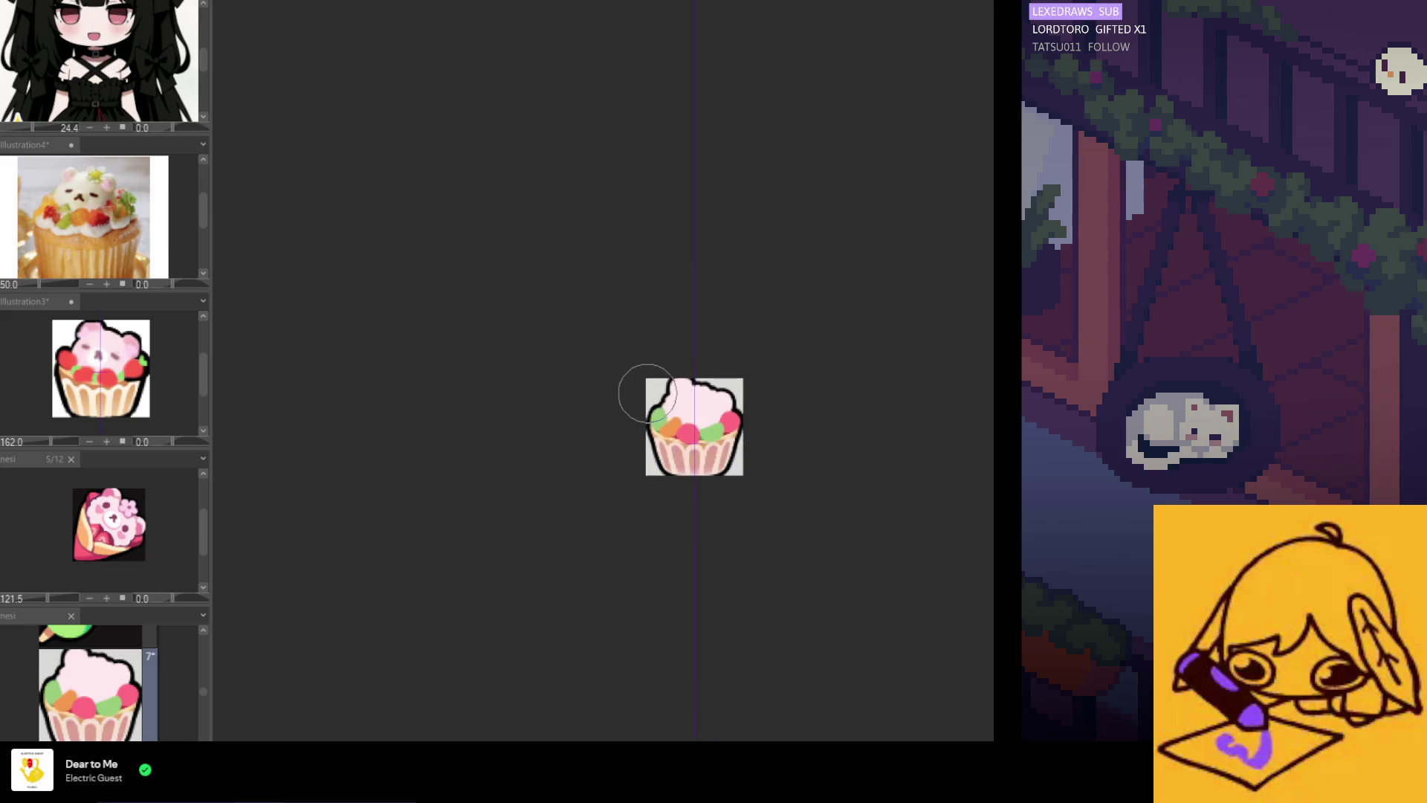
scroll(672, 451, up, 4)
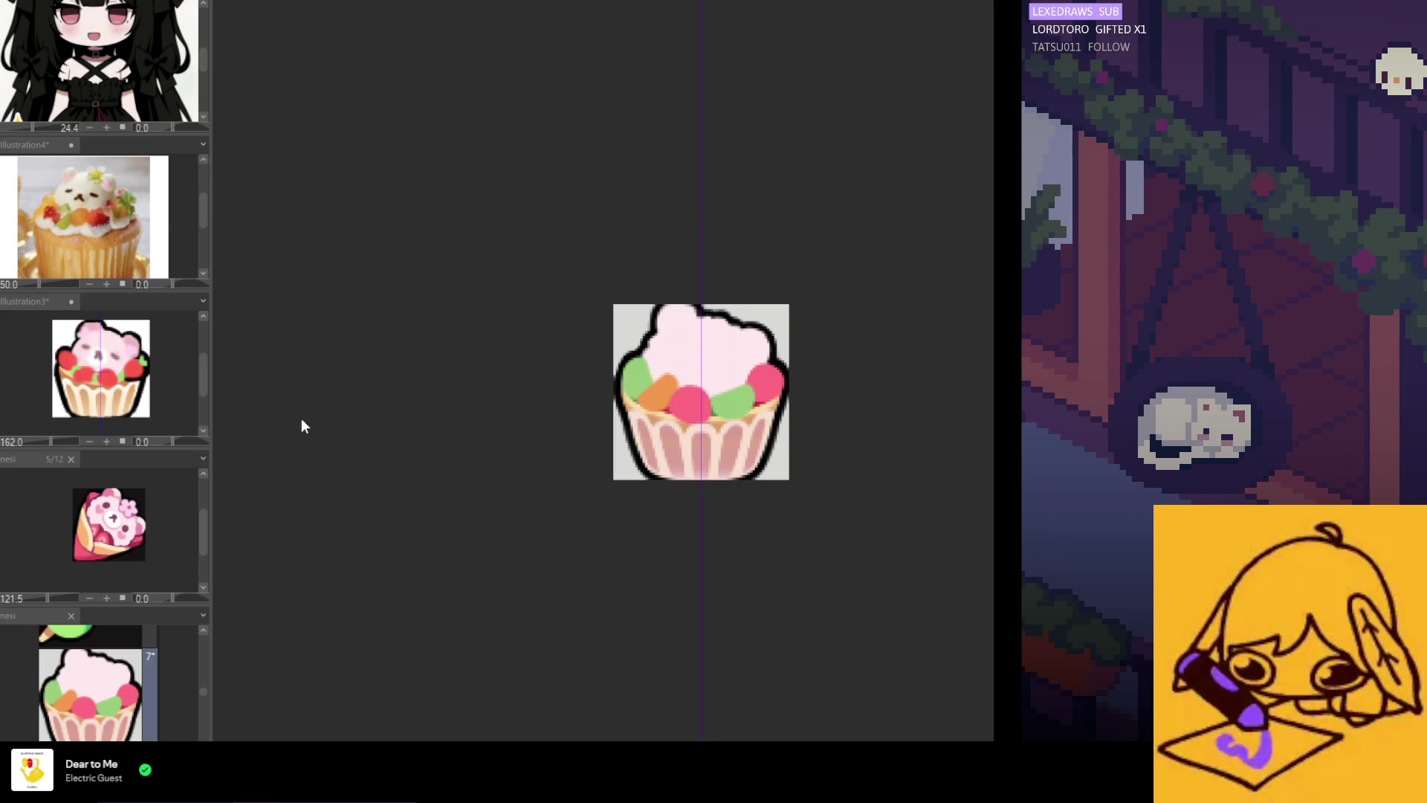
Paint the wrapper salmon-pink with lighter cream stripe bands, then sample the cup's tan
scroll(115, 184, up, 2)
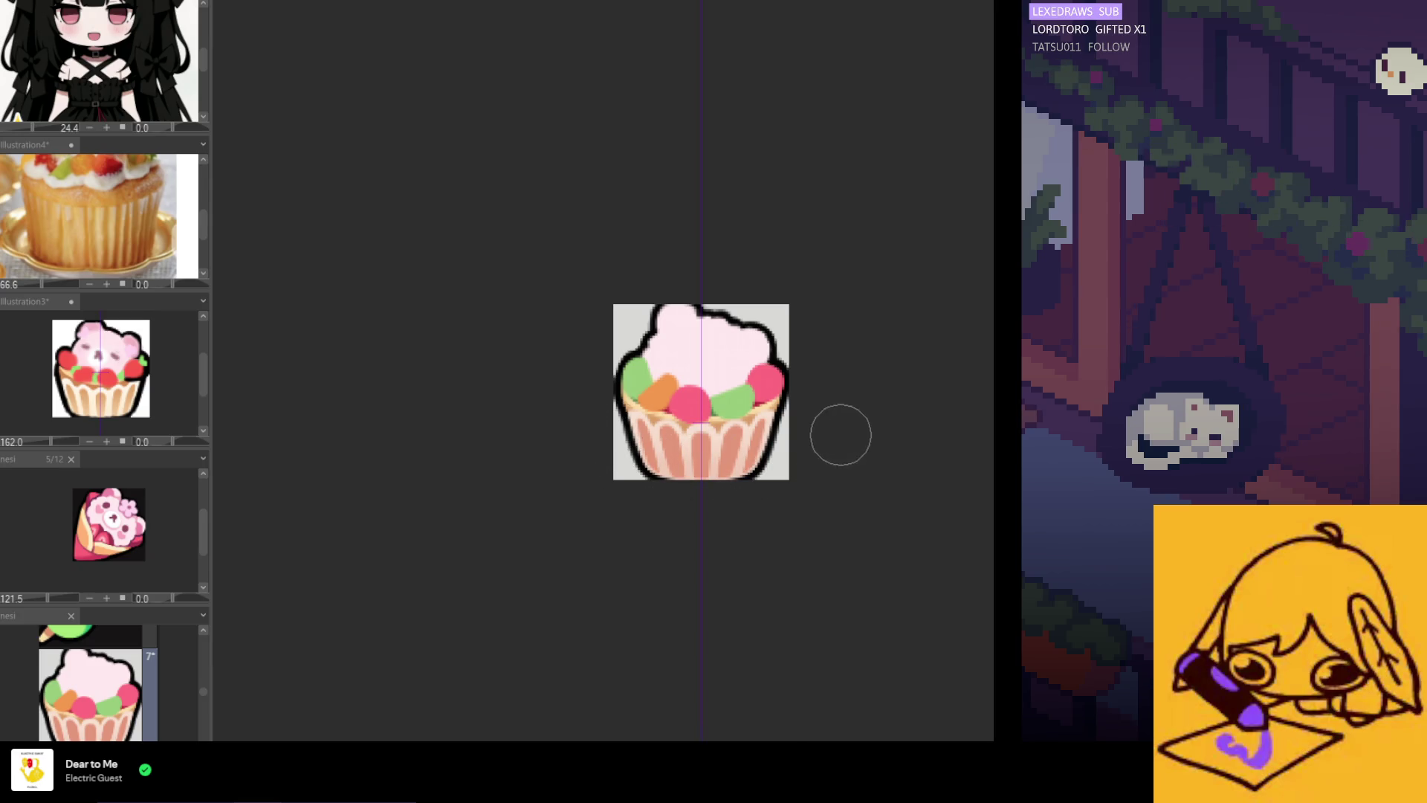
scroll(758, 482, down, 3)
scroll(755, 554, up, 3)
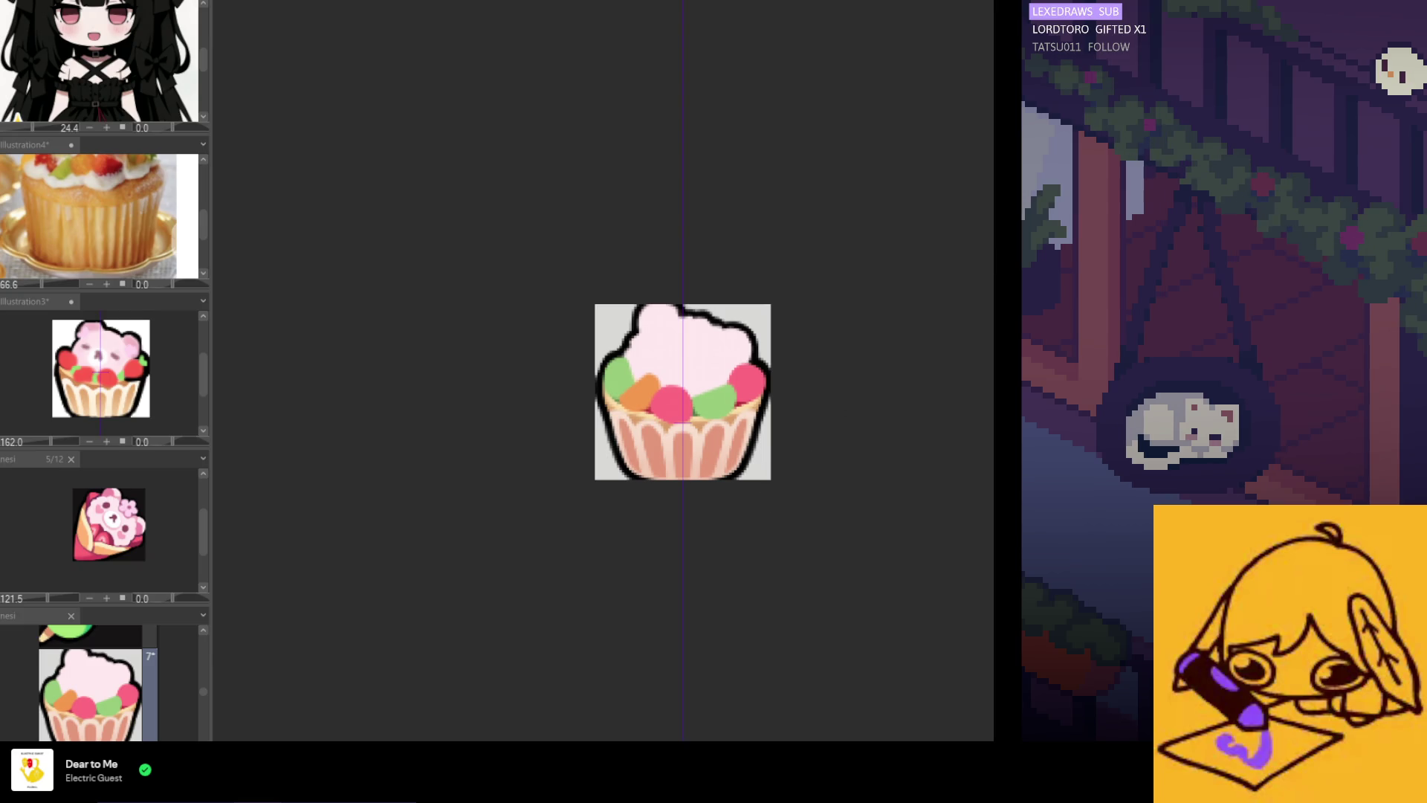
scroll(884, 300, up, 1)
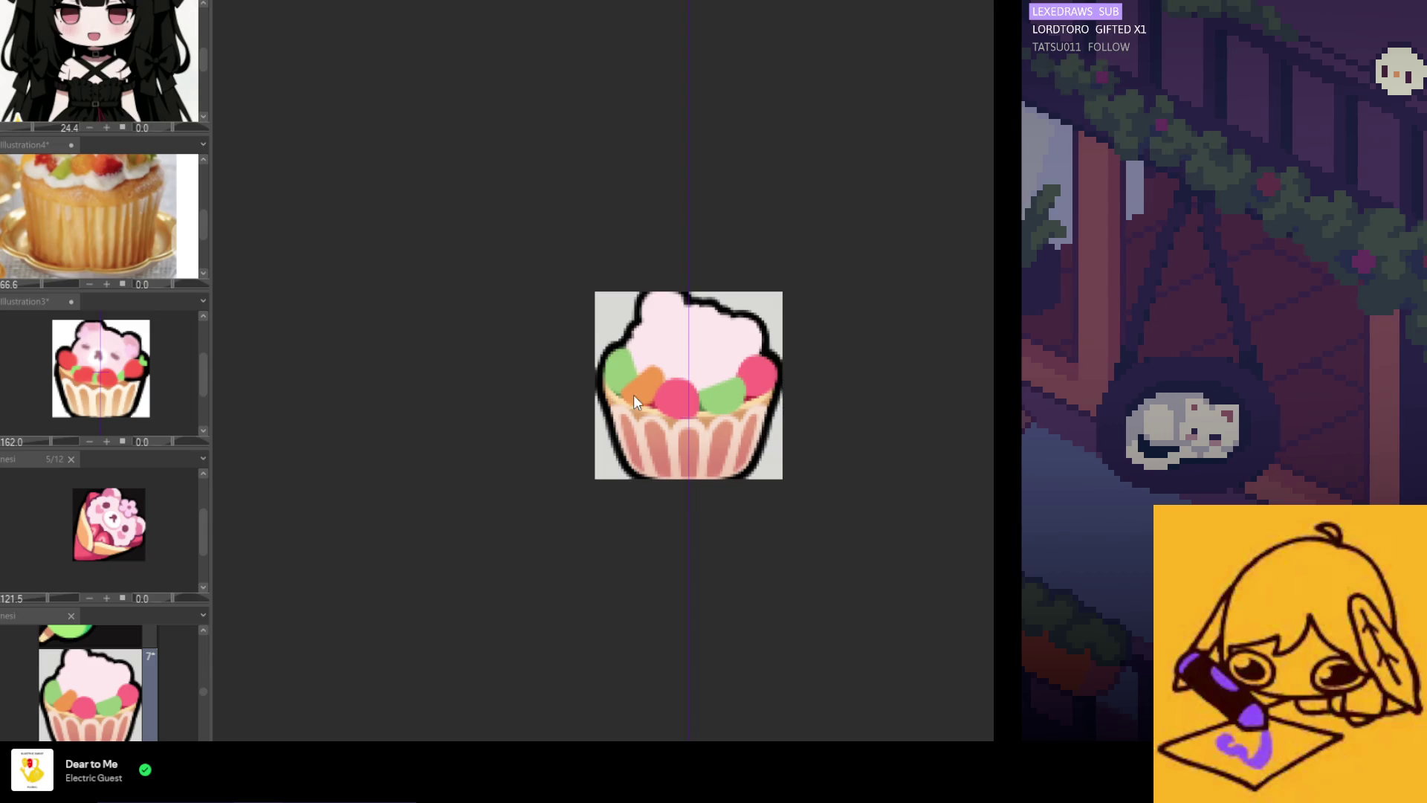
scroll(686, 433, up, 3)
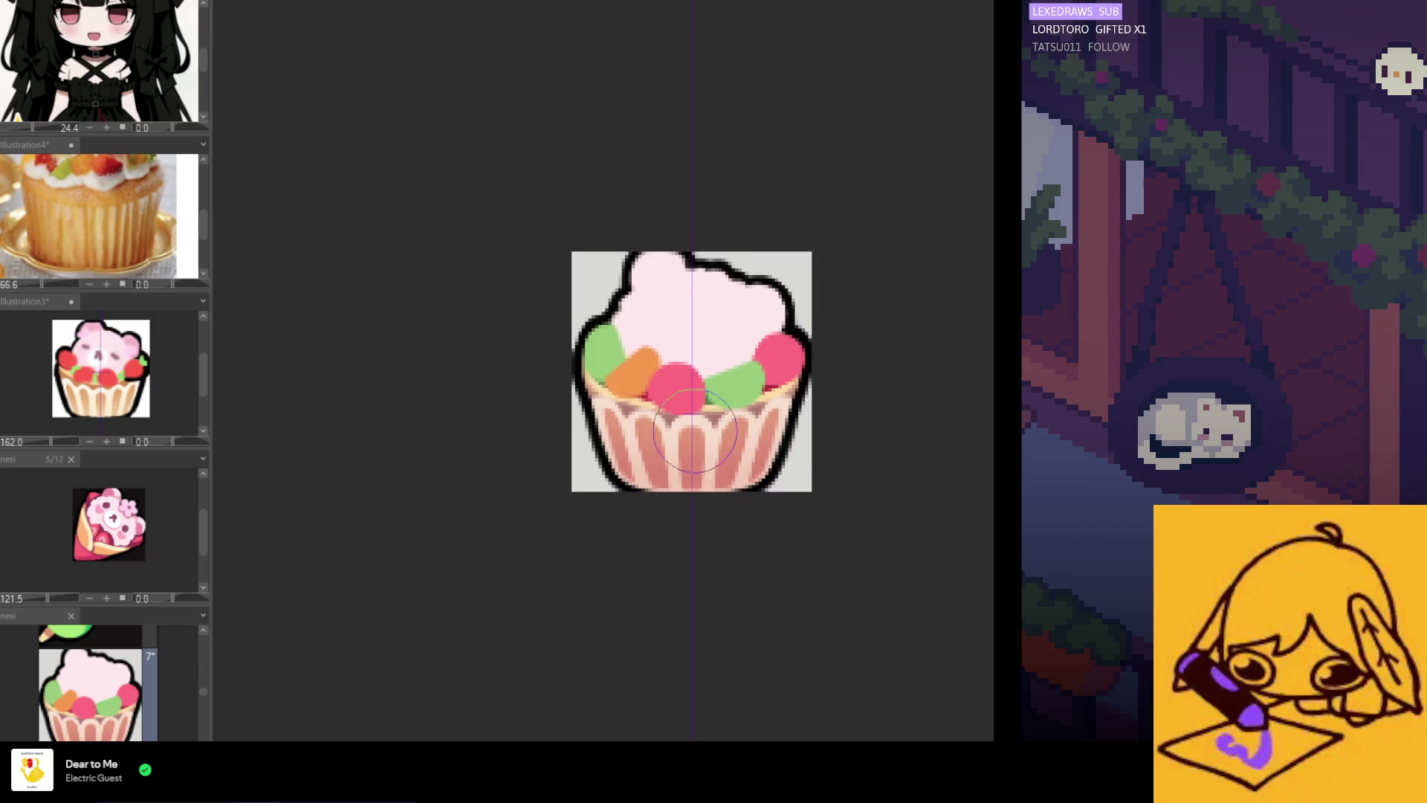
alt+click(723, 410)
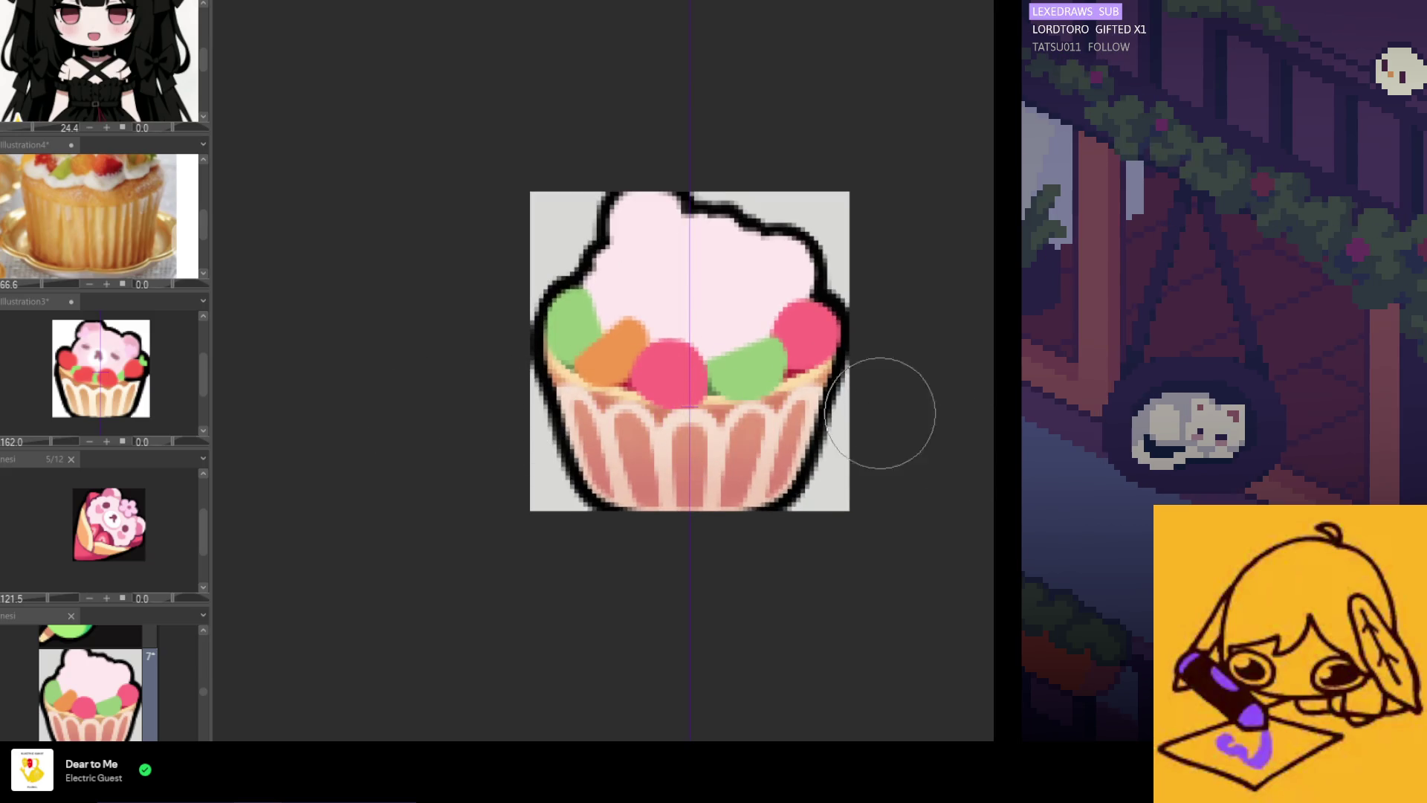
Refine the cup's shading with the brush in its sampled tan colour
scroll(602, 433, down, 5)
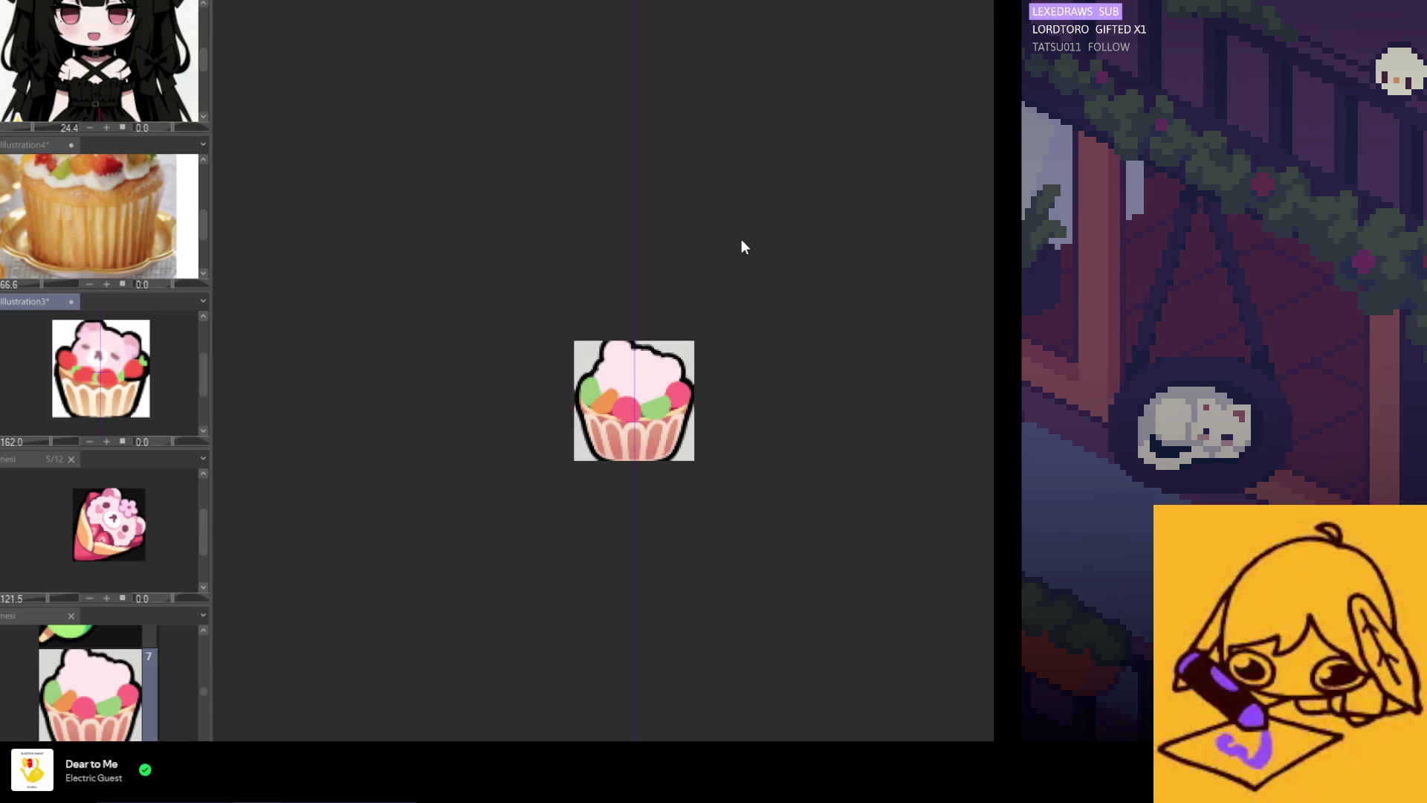
Close the Illustration3, crepe and Illustration4 views and show page 1 in the page overview
key(ctrl+w)
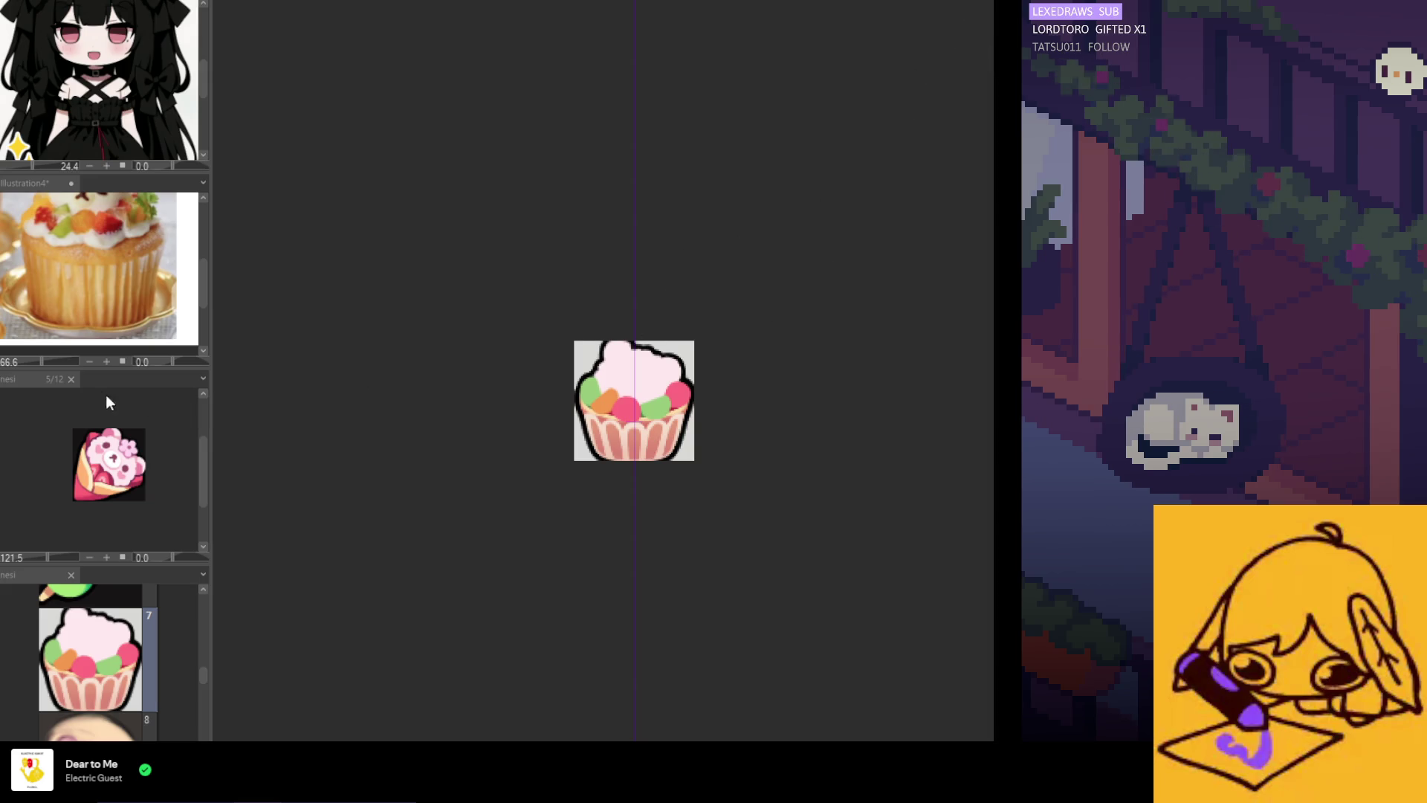
click(72, 380)
click(72, 248)
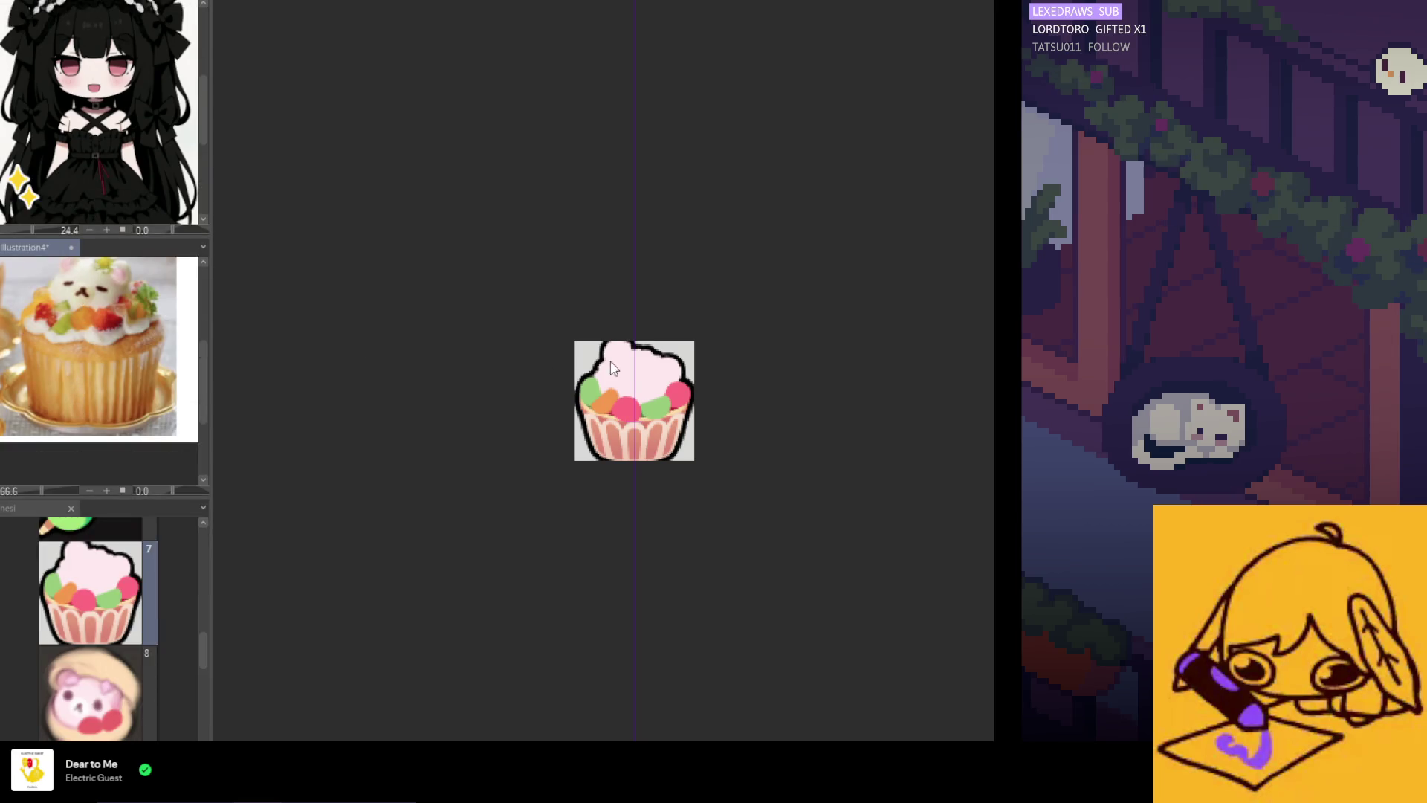
mouse_move(201, 595)
mouse_down()
mouse_move(204, 507)
mouse_move(190, 712)
mouse_move(200, 387)
mouse_up()
click(89, 445)
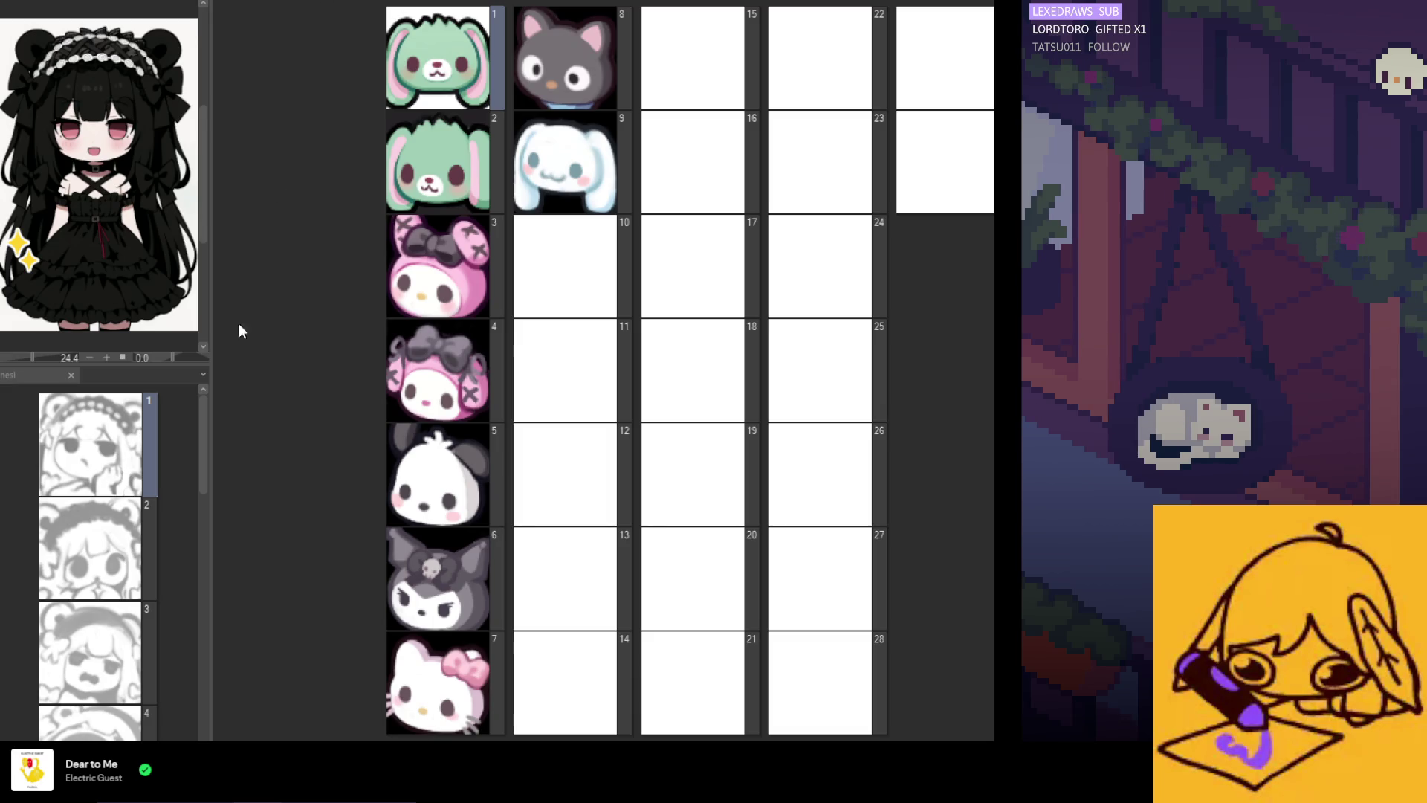
Open the chibi girl sketch page and zoom in until her face fills the view
click(56, 376)
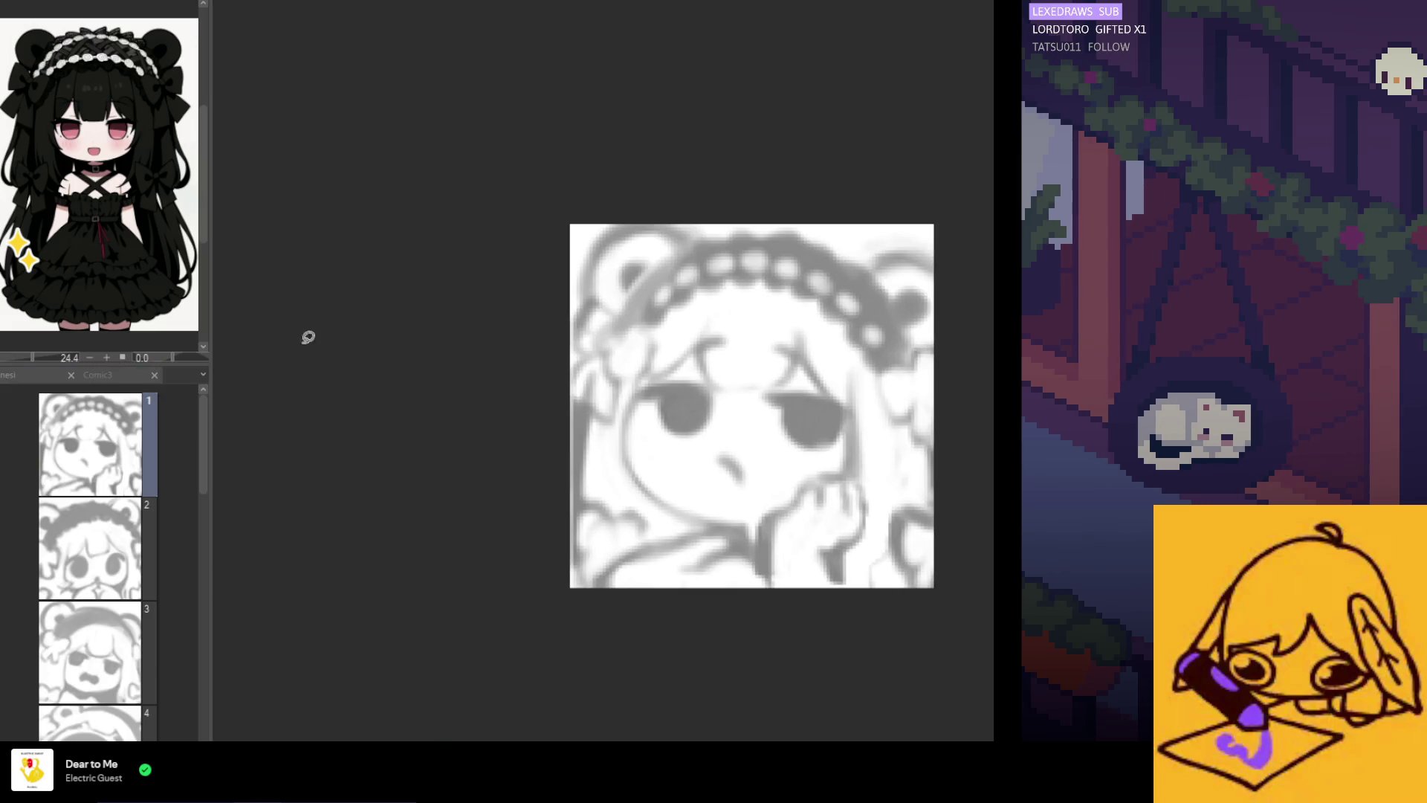
scroll(973, 436, up, 2)
scroll(973, 435, up, 1)
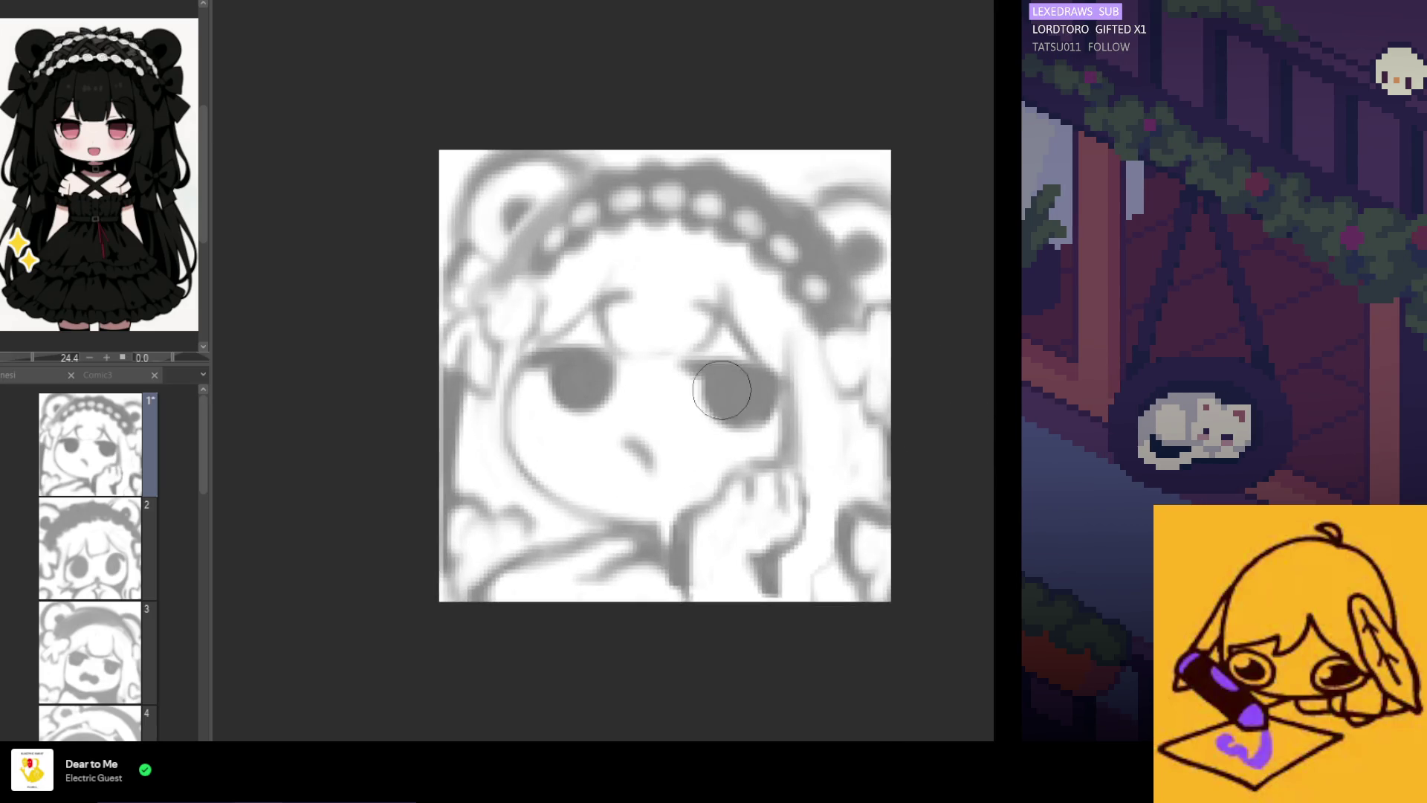
scroll(699, 374, up, 1)
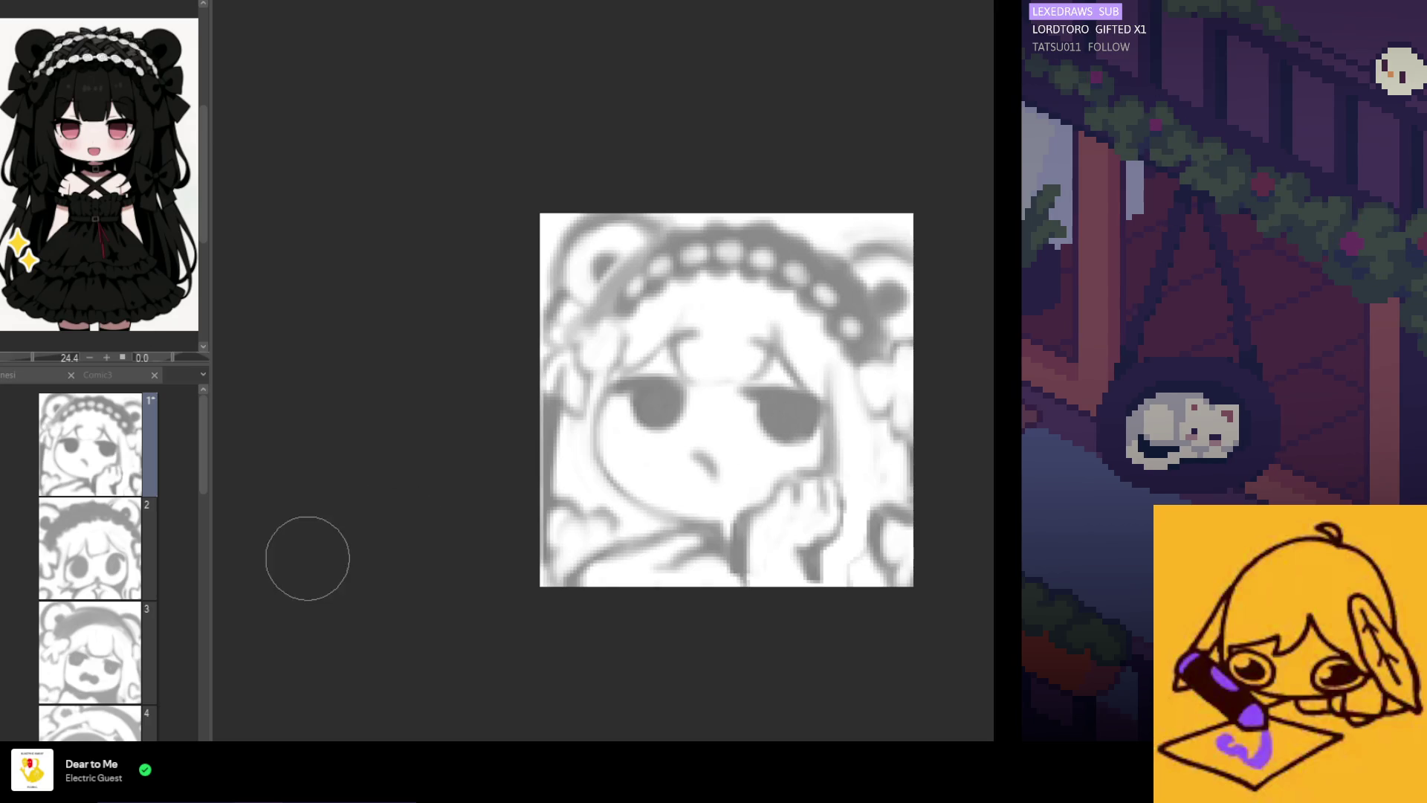
scroll(548, 532, down, 3)
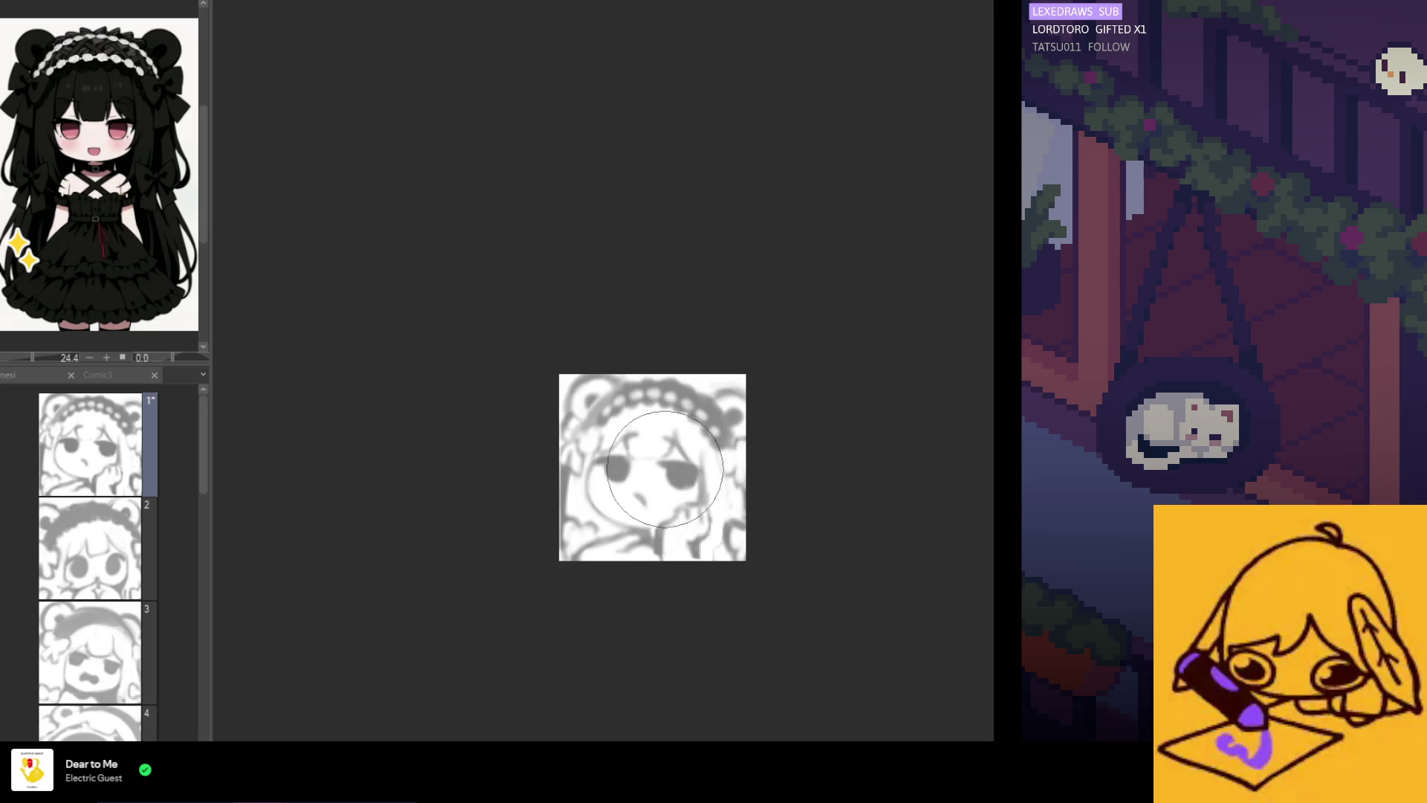
scroll(680, 464, down, 1)
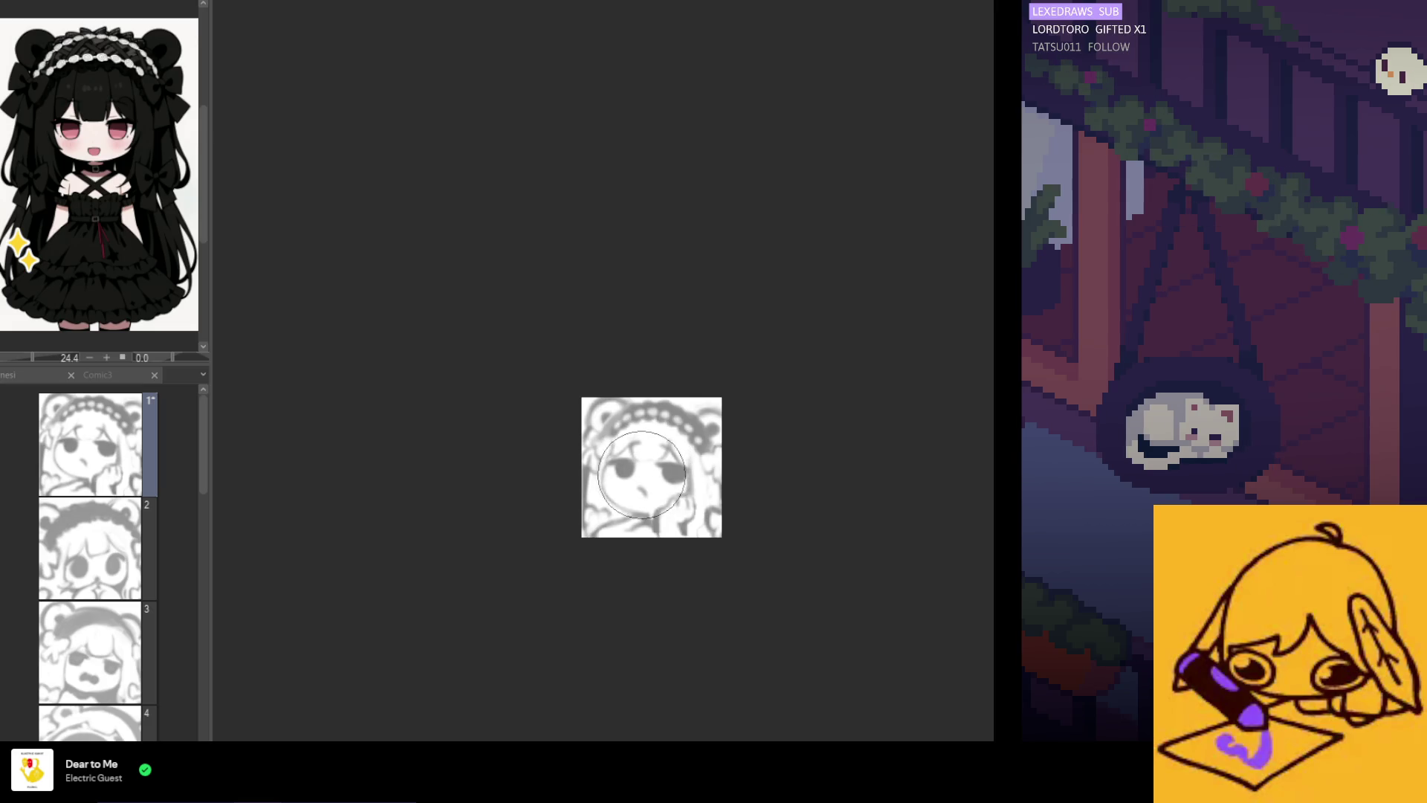
scroll(670, 440, down, 1)
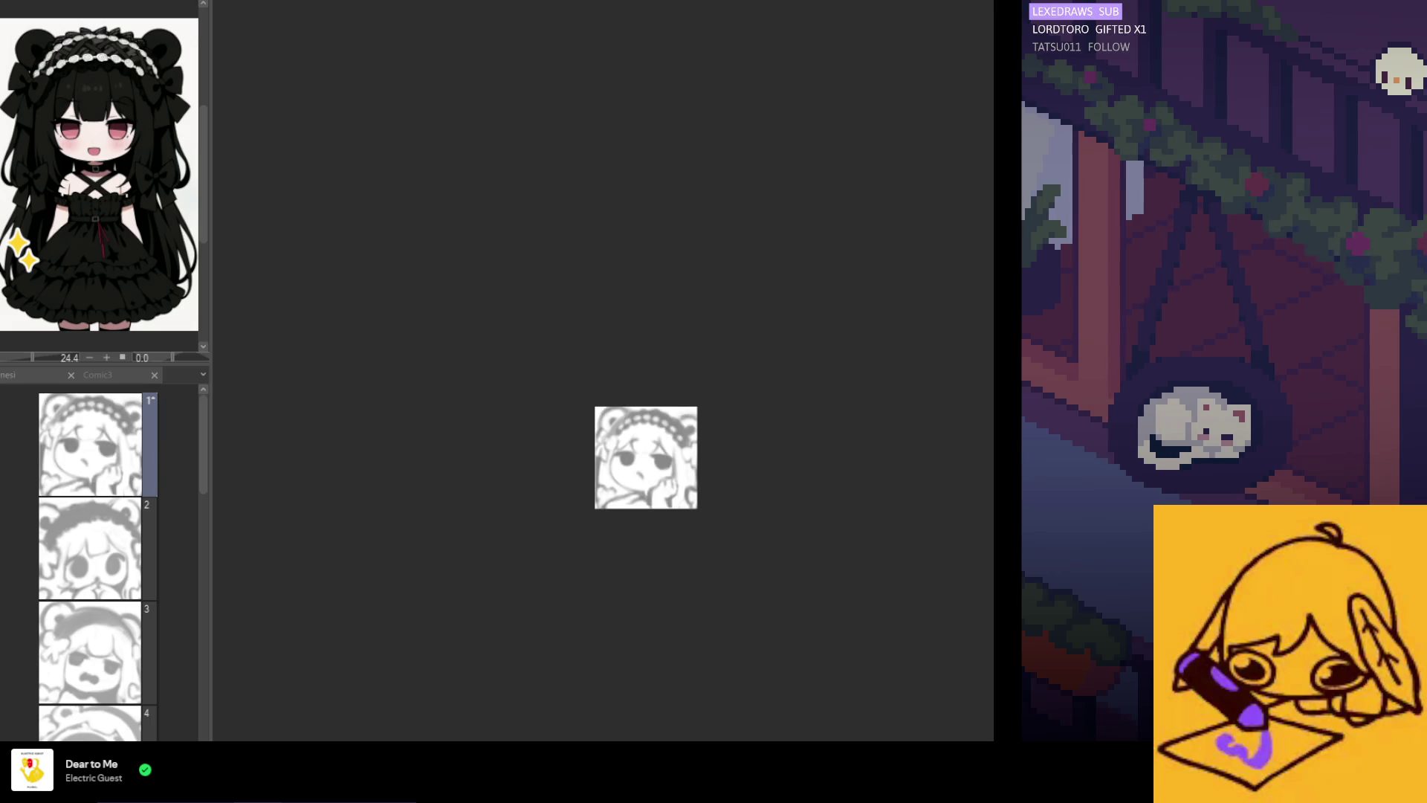
scroll(602, 487, up, 2)
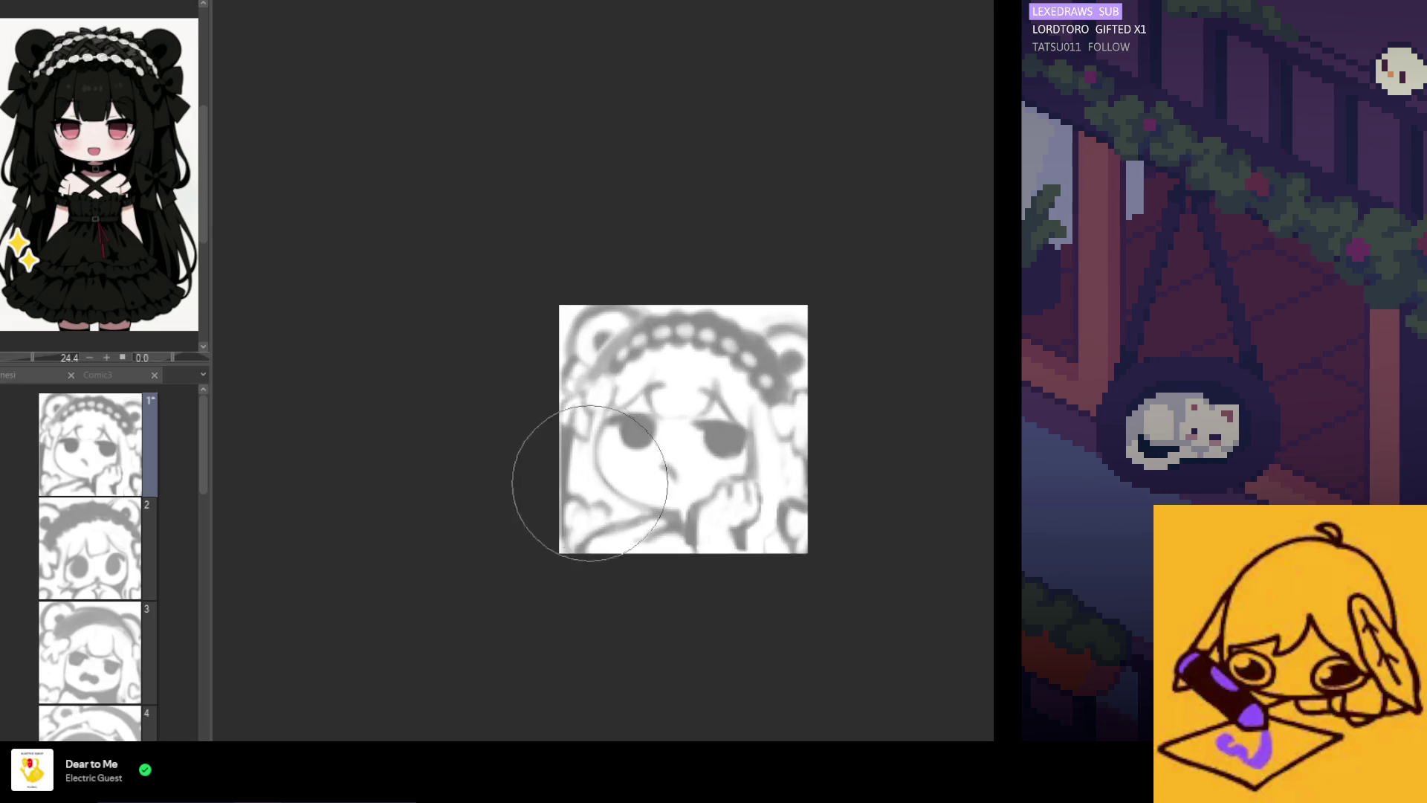
scroll(69, 231, up, 2)
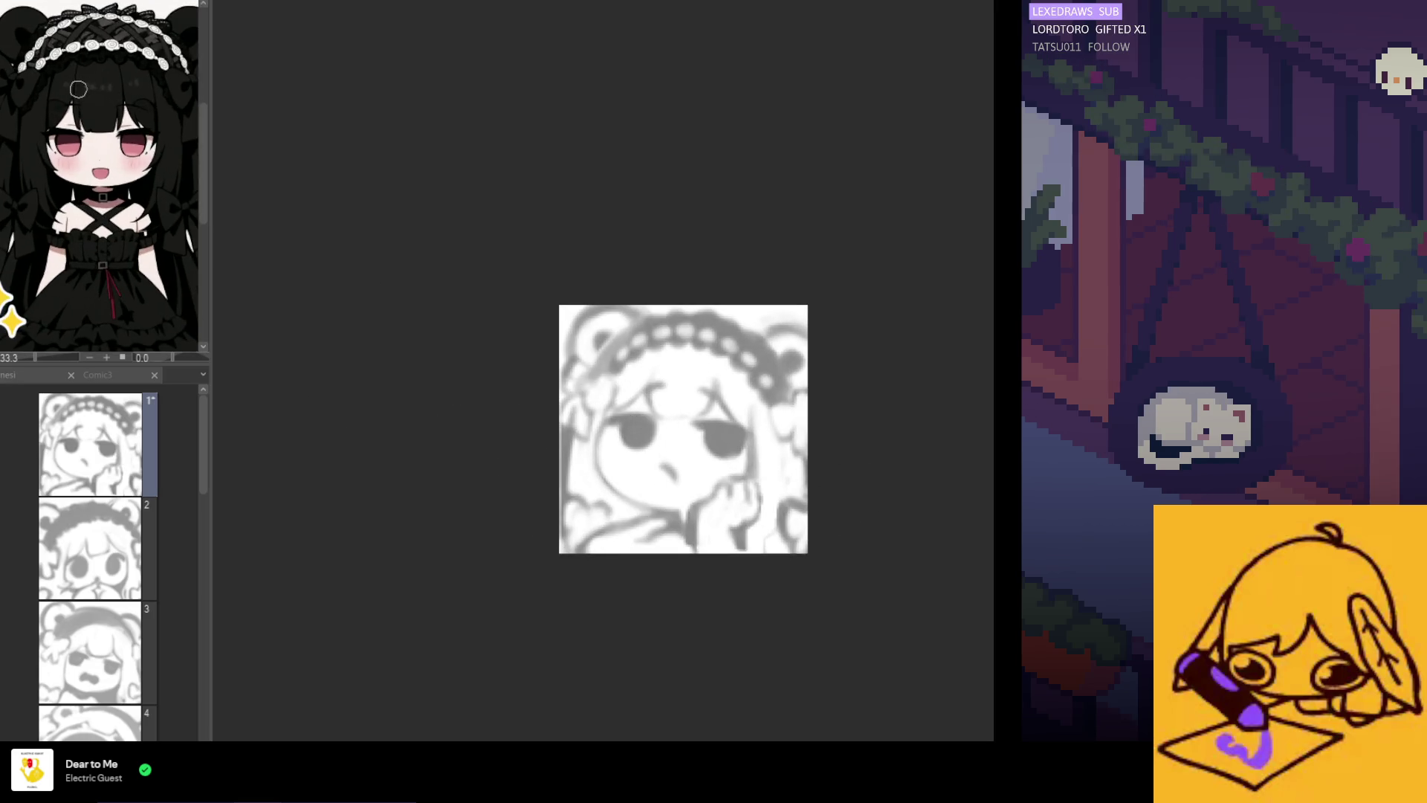
scroll(797, 469, up, 1)
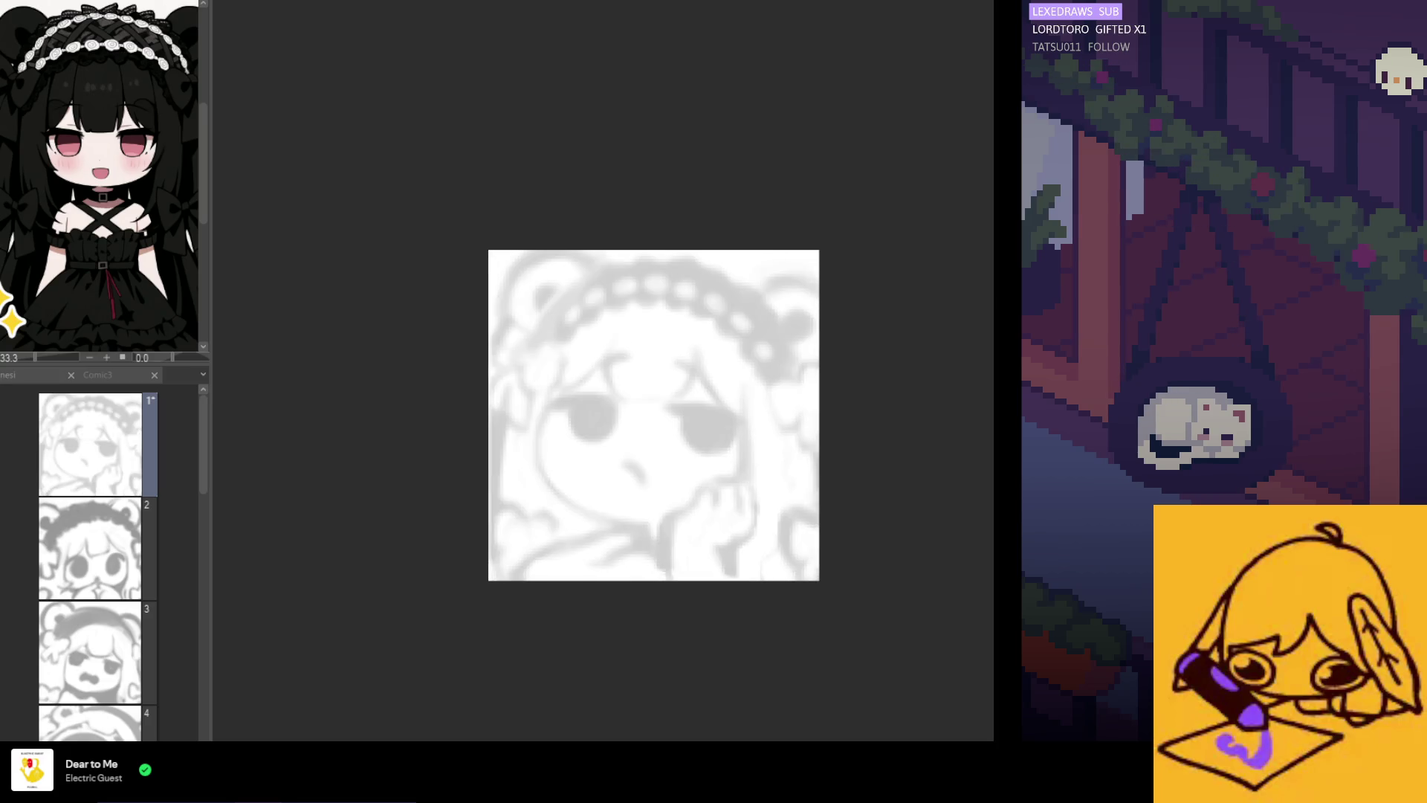
scroll(729, 422, up, 2)
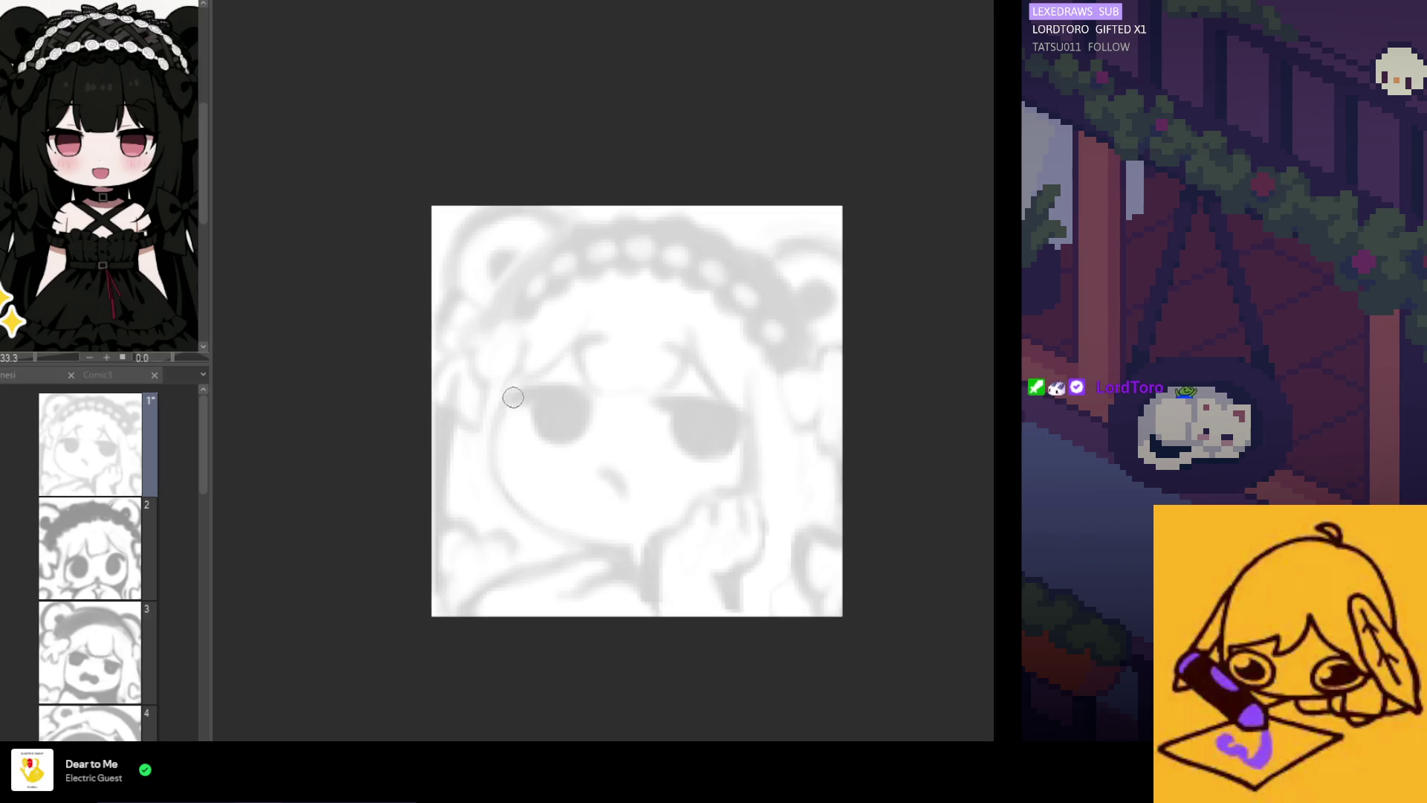
Try and undo several black strokes across the left and right eyes
drag(587, 388, 511, 390)
key(ctrl+z)
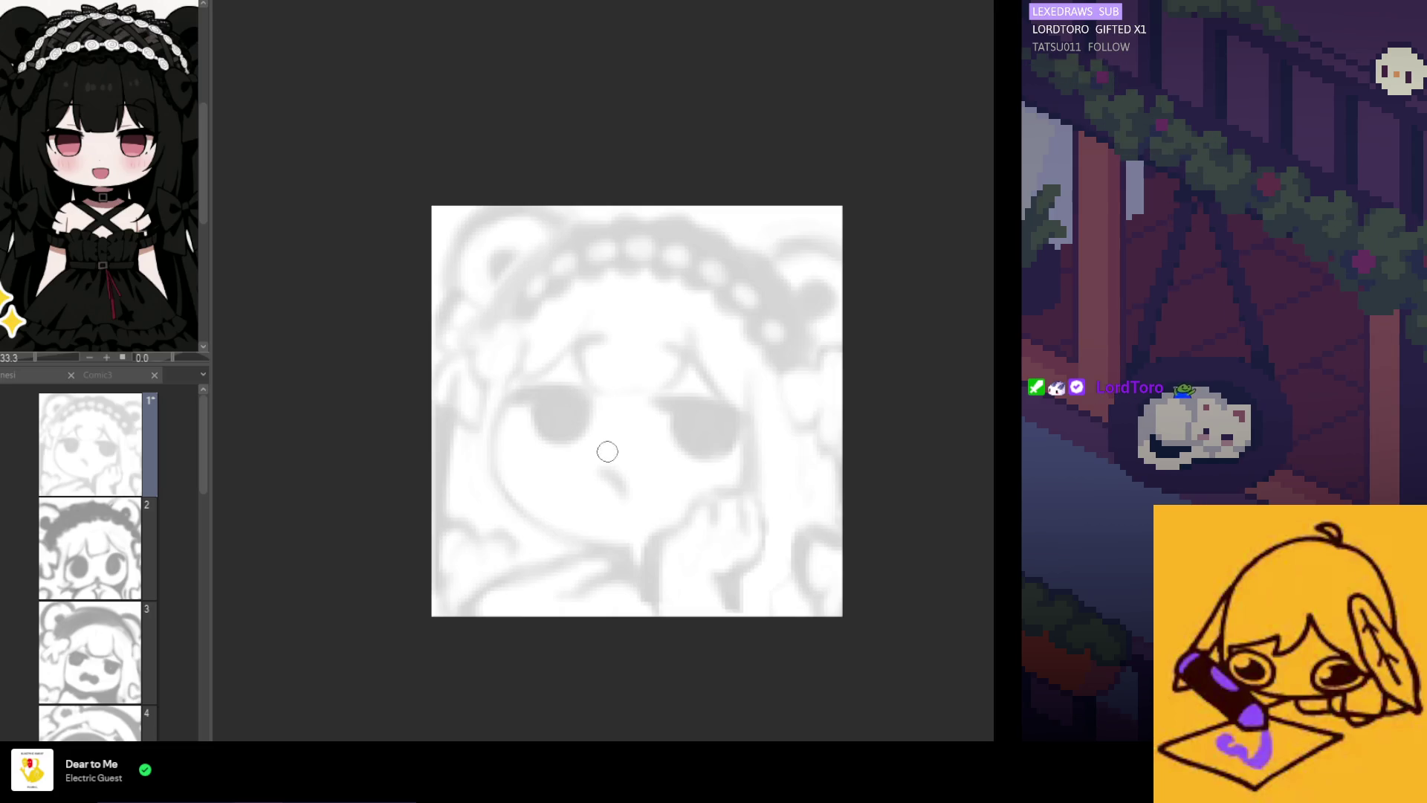
drag(598, 392, 494, 390)
key(ctrl+z)
key(ctrl+z)
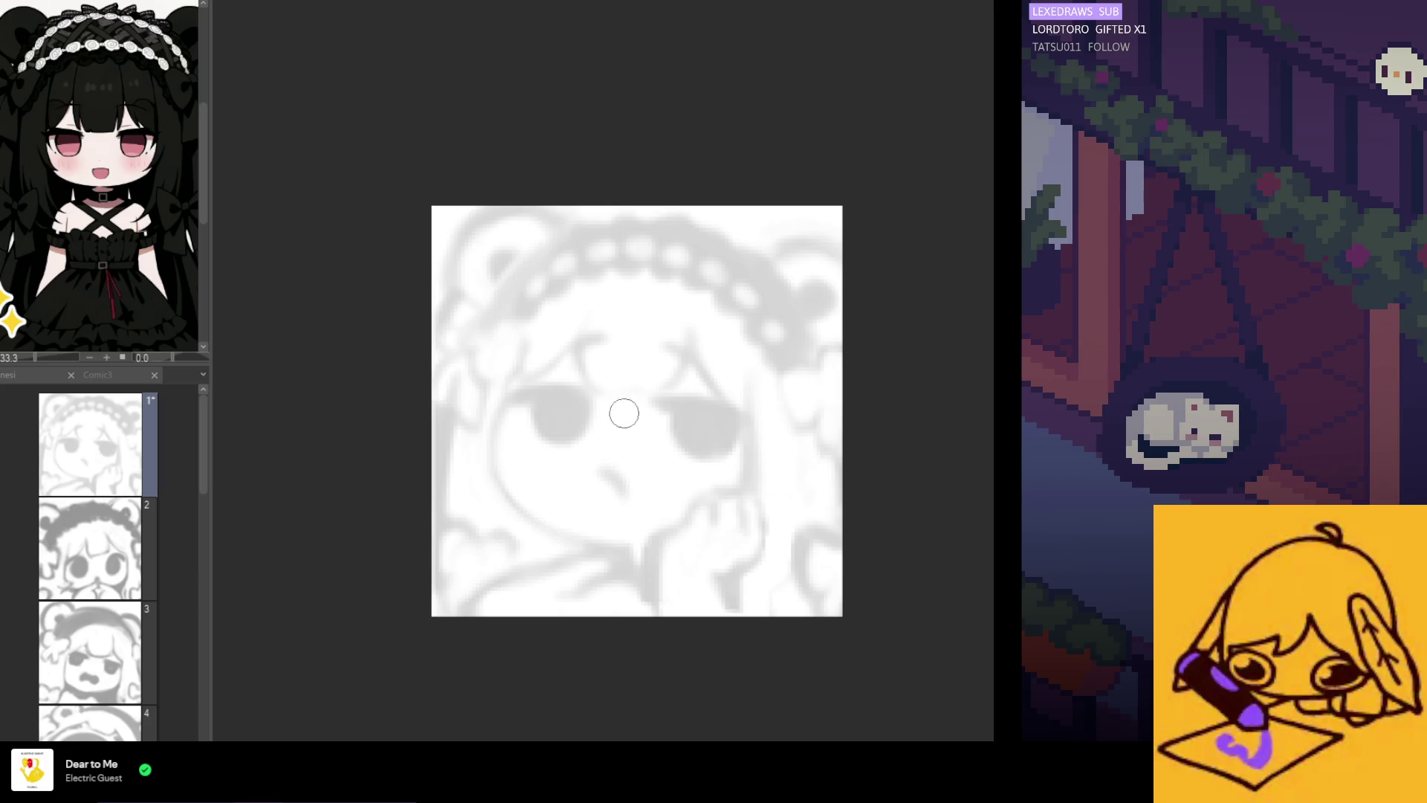
drag(591, 396, 515, 399)
key(ctrl+z)
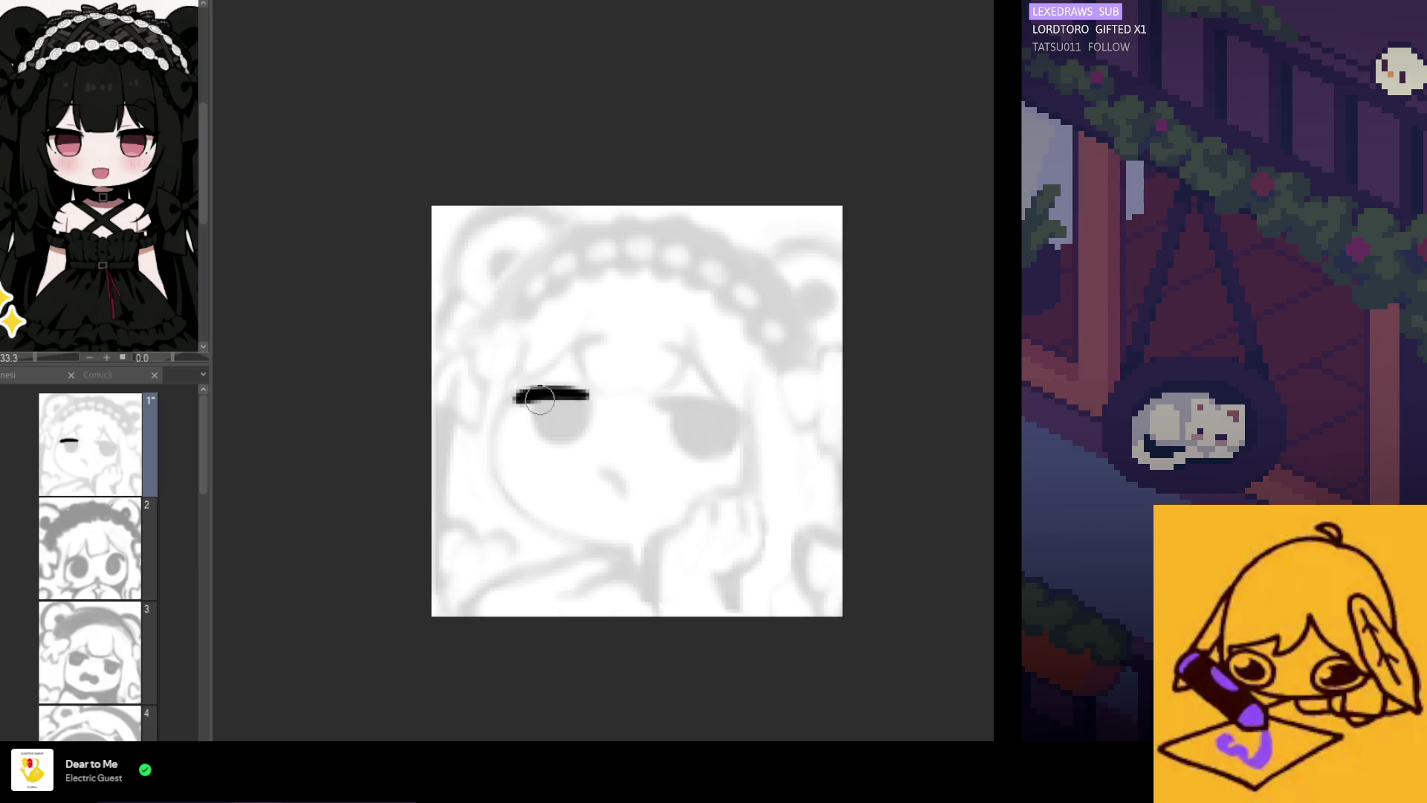
drag(660, 400, 750, 417)
key(ctrl+z)
drag(660, 401, 715, 403)
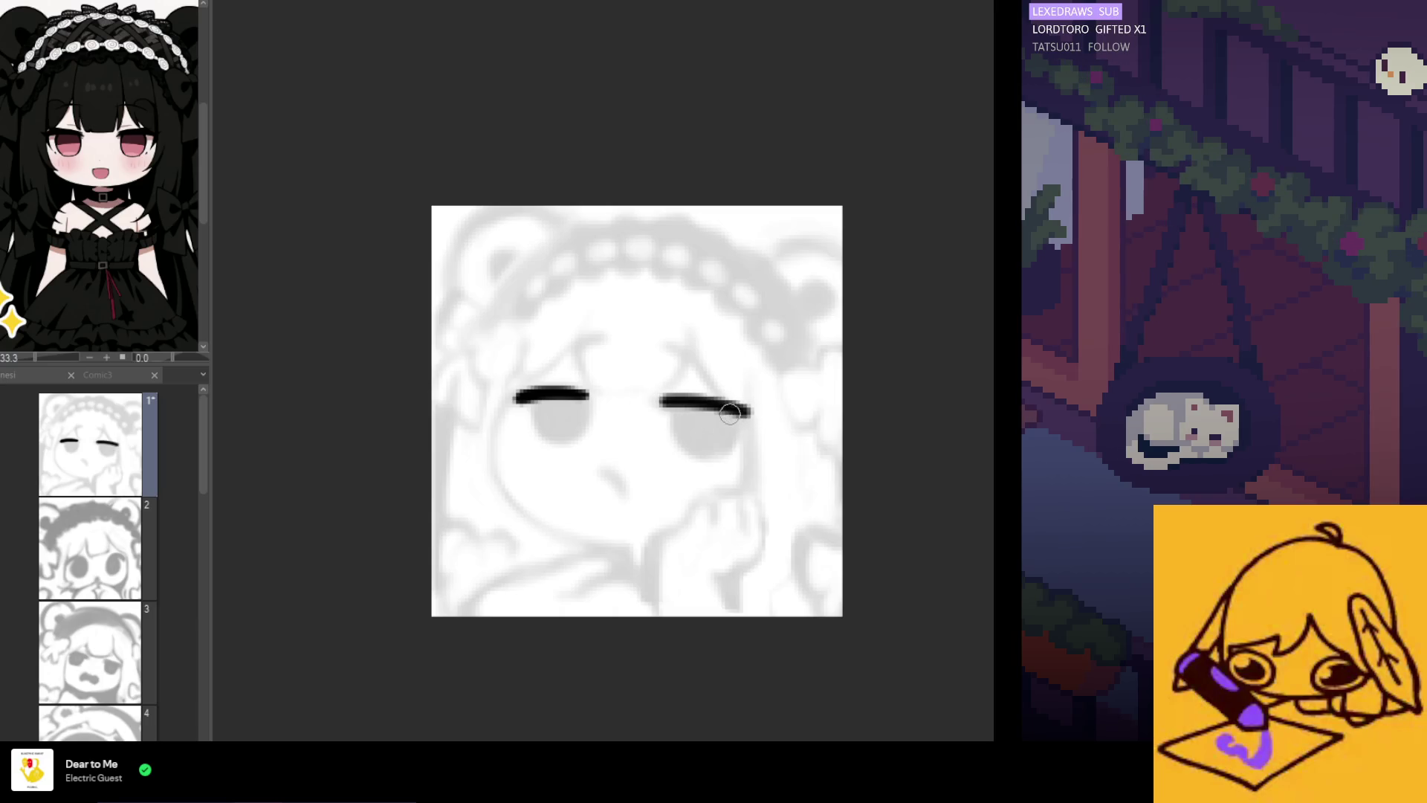
key(ctrl+z)
Test extra lines under the left eye, then remove them
mouse_move(584, 413)
mouse_down()
mouse_move(516, 408)
mouse_move(533, 449)
mouse_up()
key(ctrl+z)
key(ctrl+z)
key(ctrl+z)
key(ctrl+z)
key(ctrl+z)
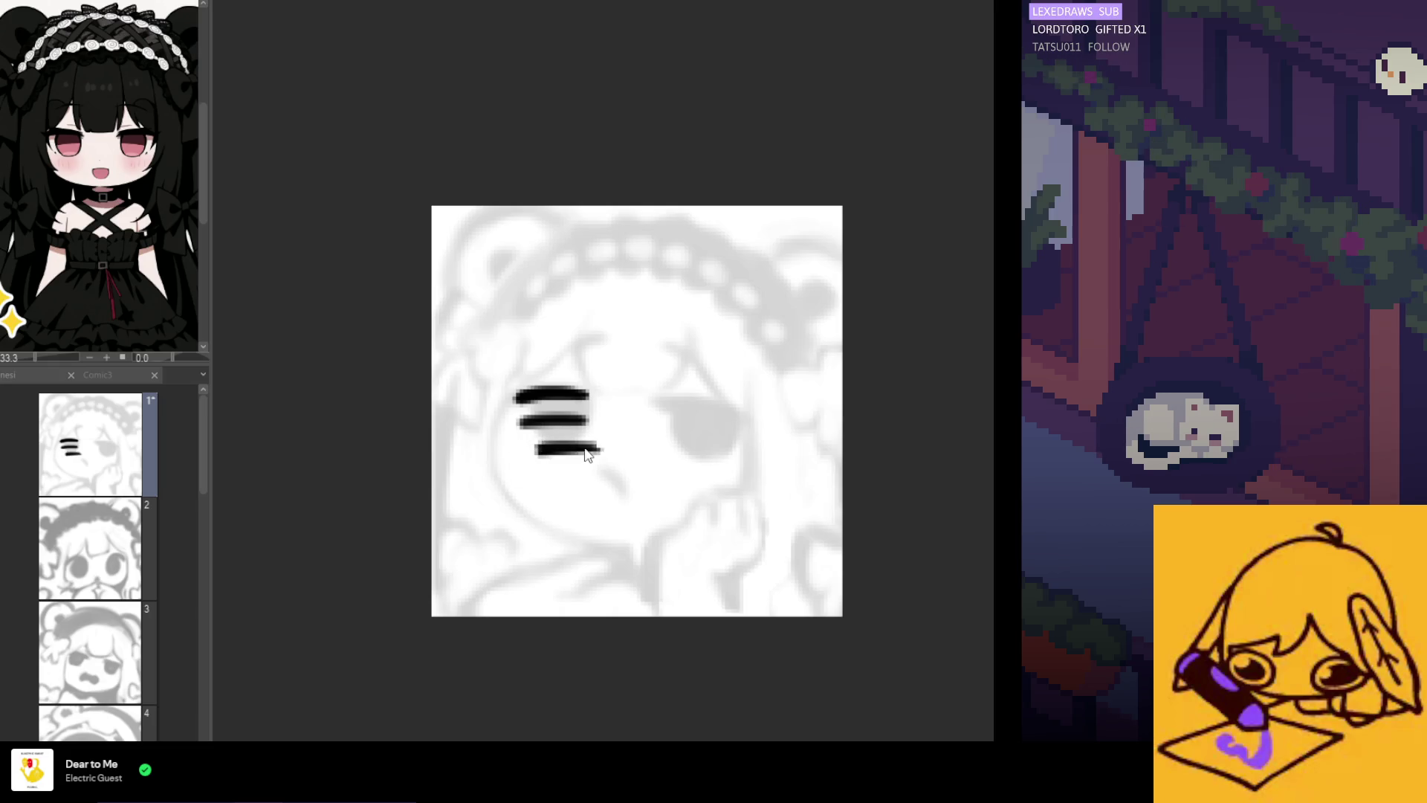
key(ctrl+z)
drag(600, 447, 506, 456)
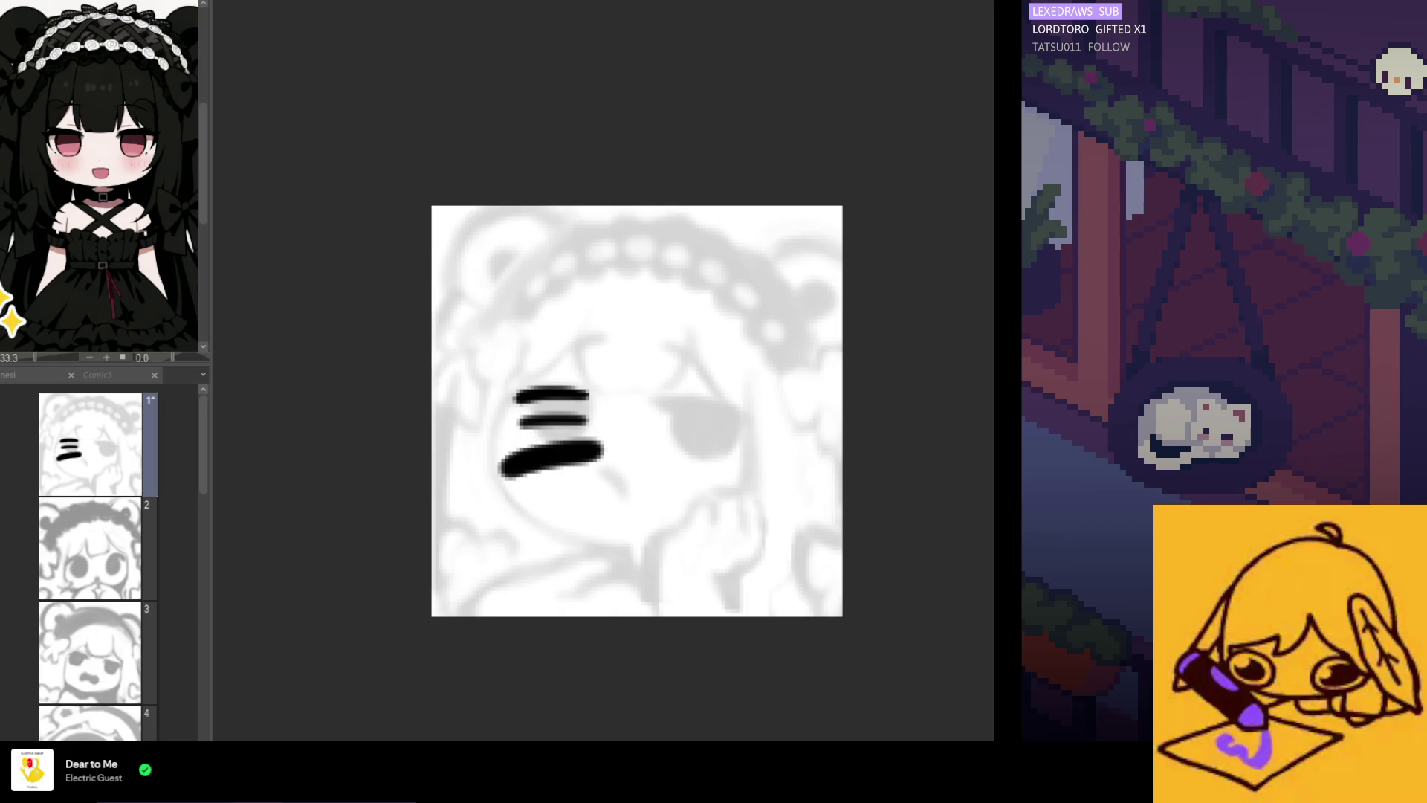
key(ctrl+z)
key(ctrl+y)
key(ctrl+z)
key(ctrl+y)
key(ctrl+z)
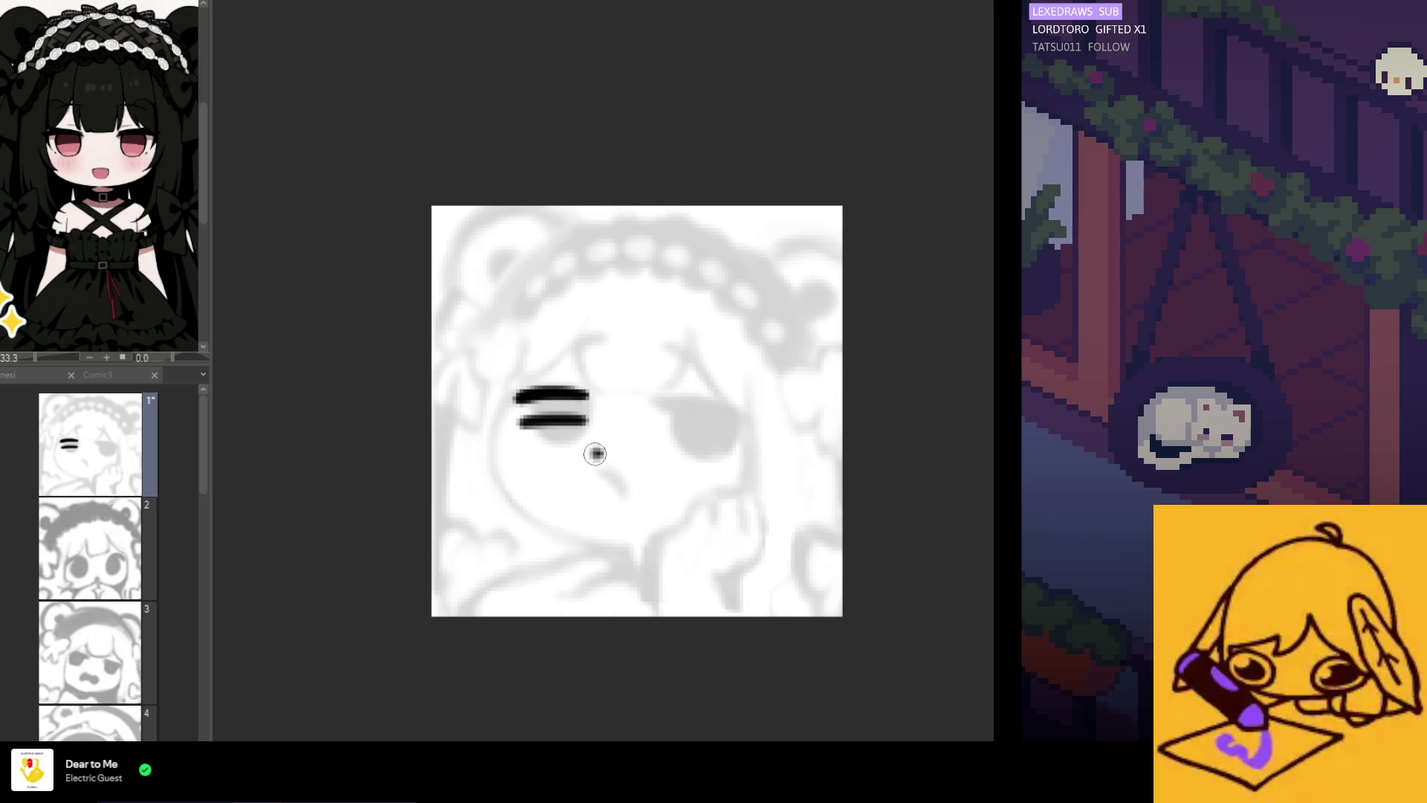
Stamp small black face dots below the eyes and try a horizontal mouth stroke
click(608, 454)
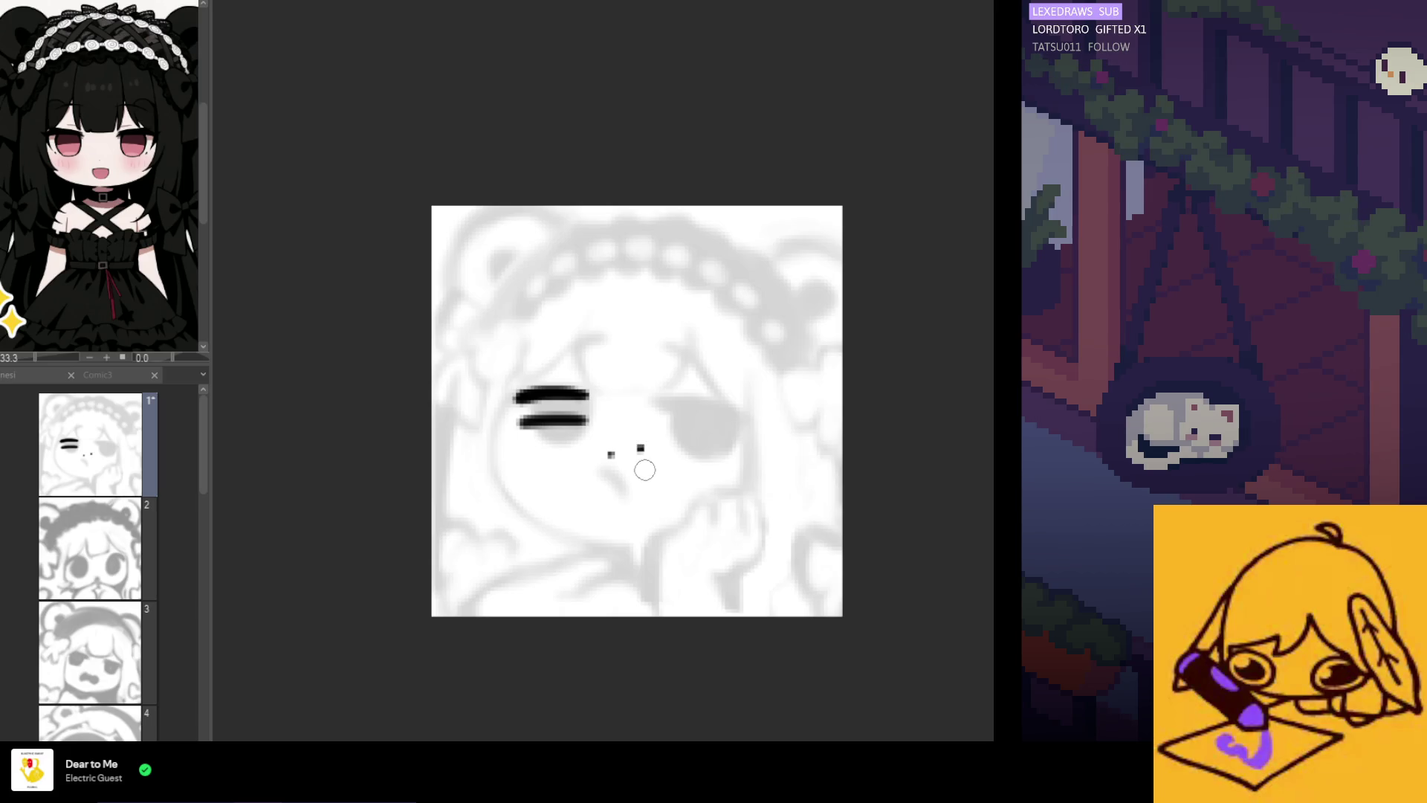
key(ctrl+z)
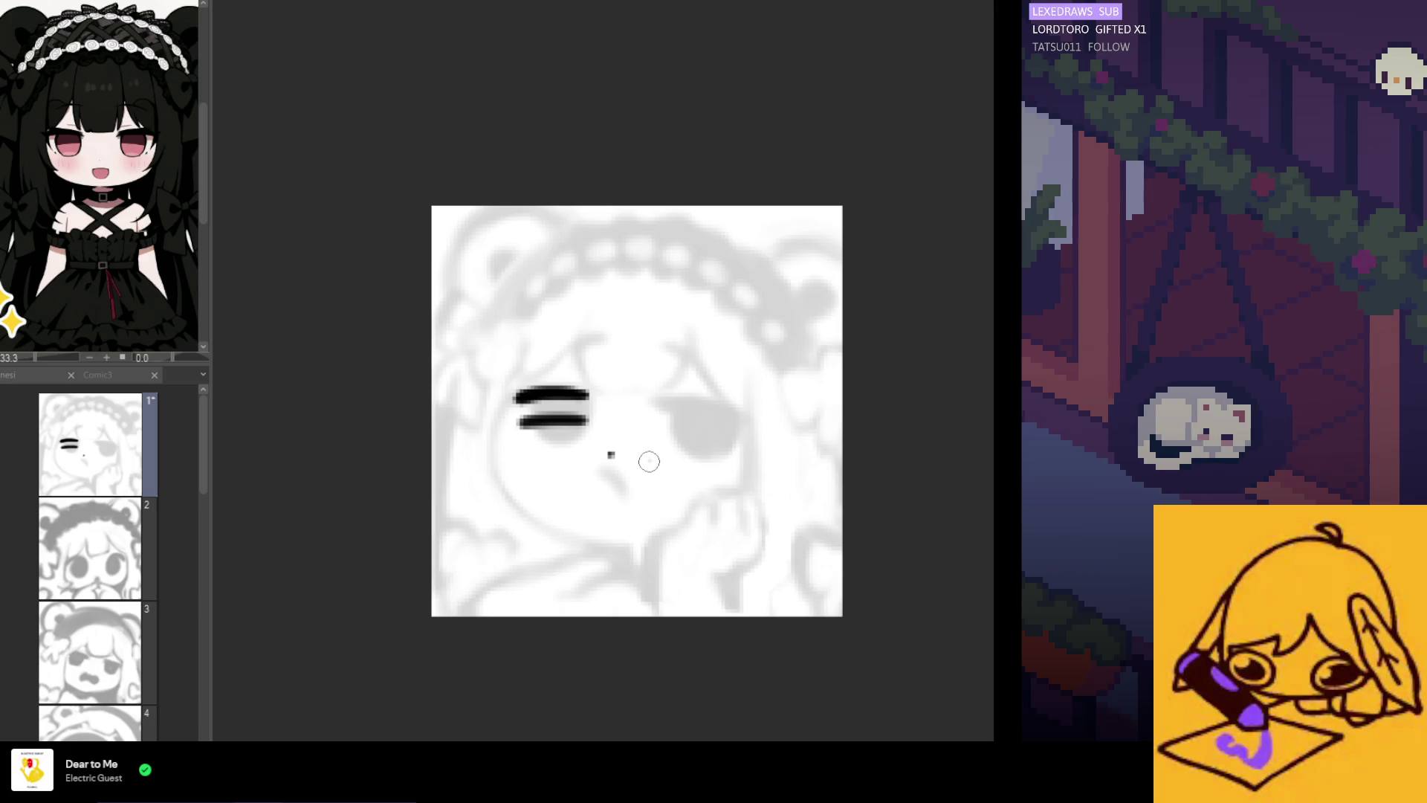
click(649, 461)
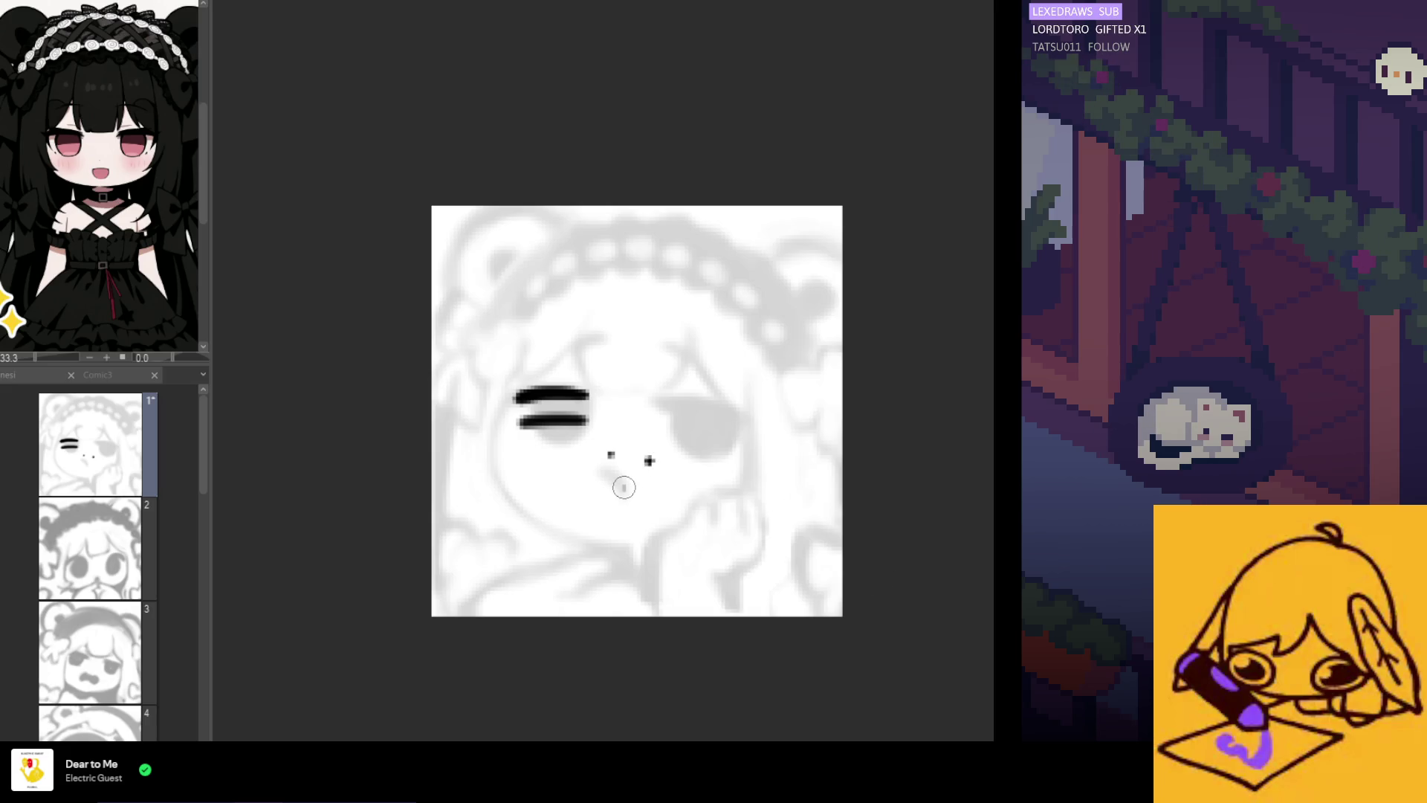
click(622, 488)
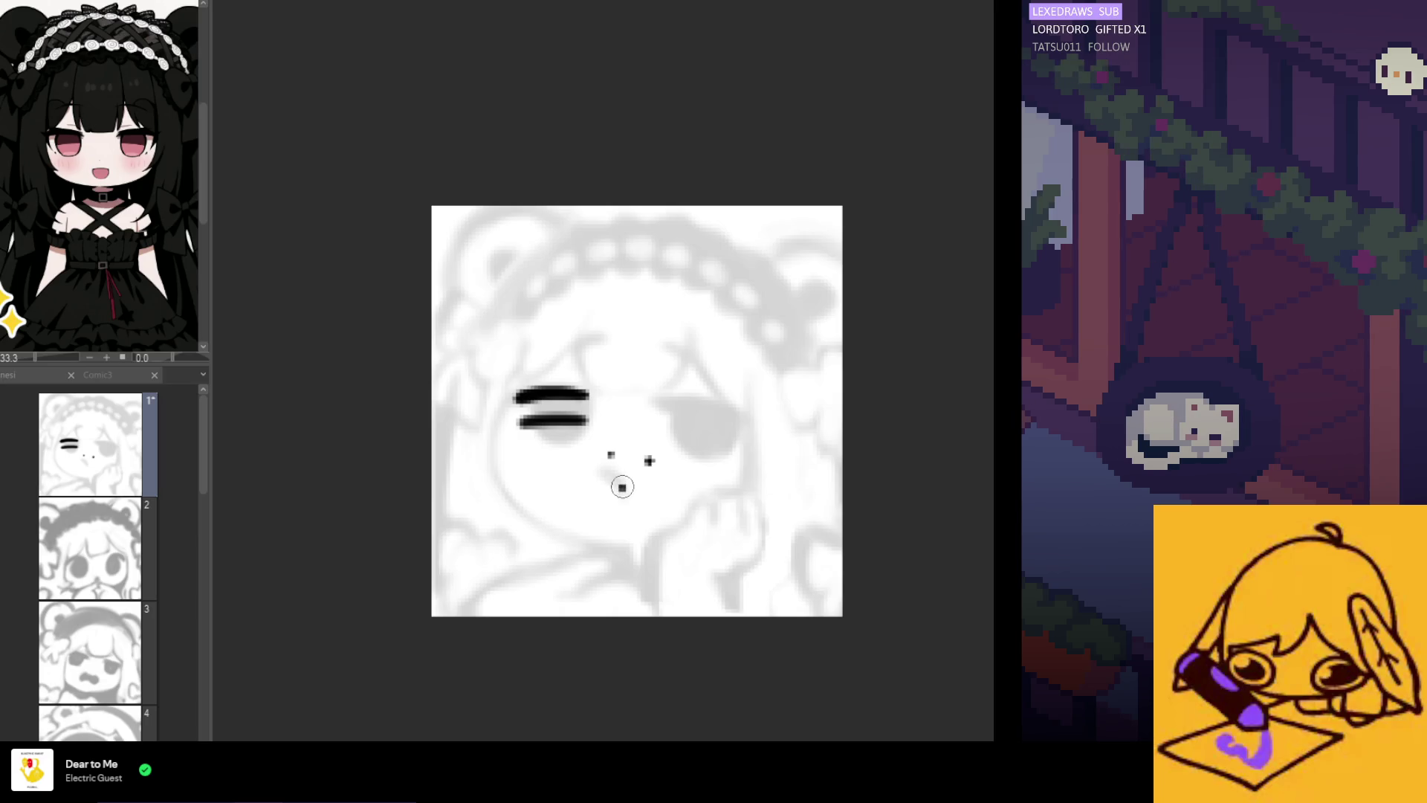
mouse_move(662, 487)
mouse_down()
mouse_move(550, 496)
mouse_move(623, 490)
mouse_up()
key(ctrl+z)
key(ctrl+z)
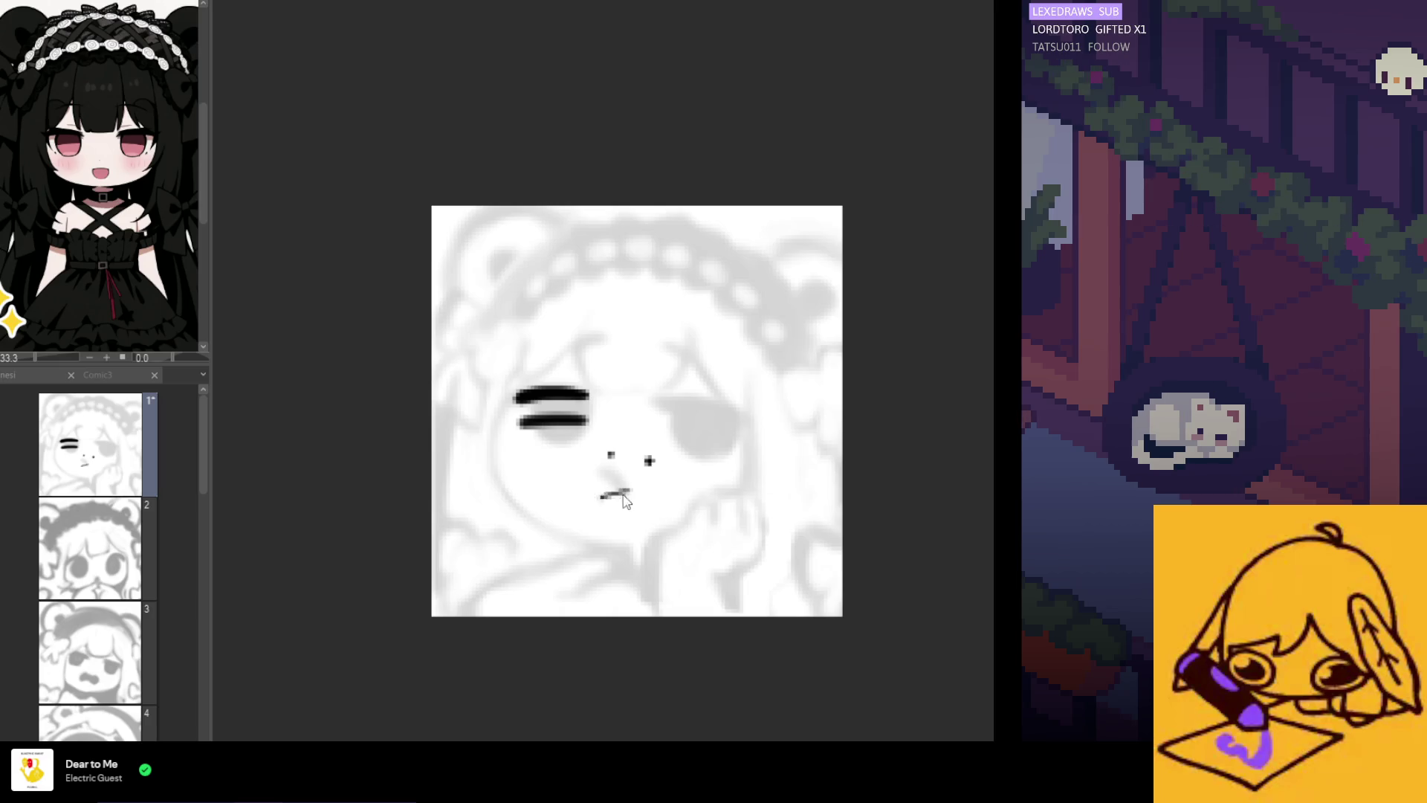
key(ctrl+z)
Try curved mouth lines, then undo the mouth lines and dots back to the left-eye line
drag(589, 479, 553, 521)
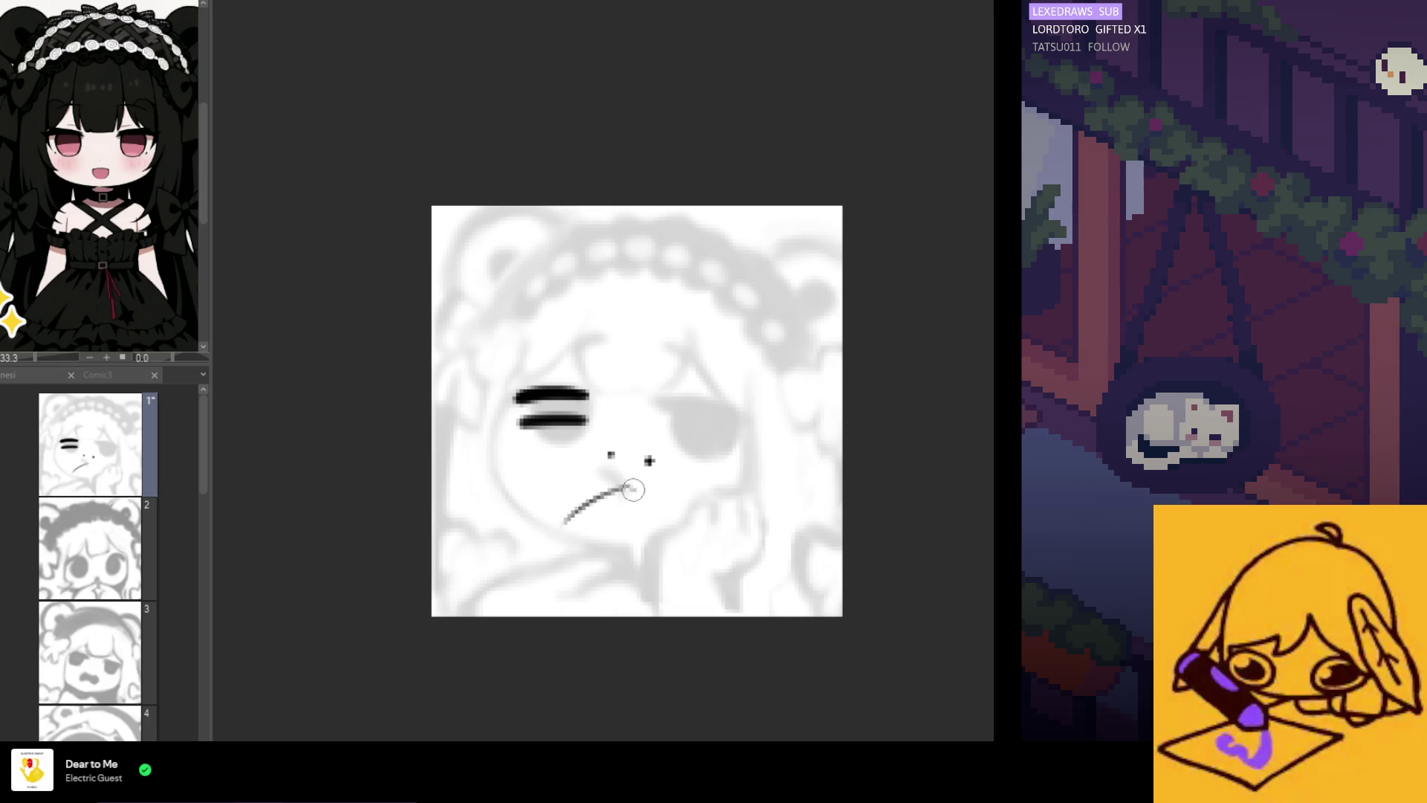
key(ctrl+z)
key(ctrl+z)
drag(625, 492, 580, 554)
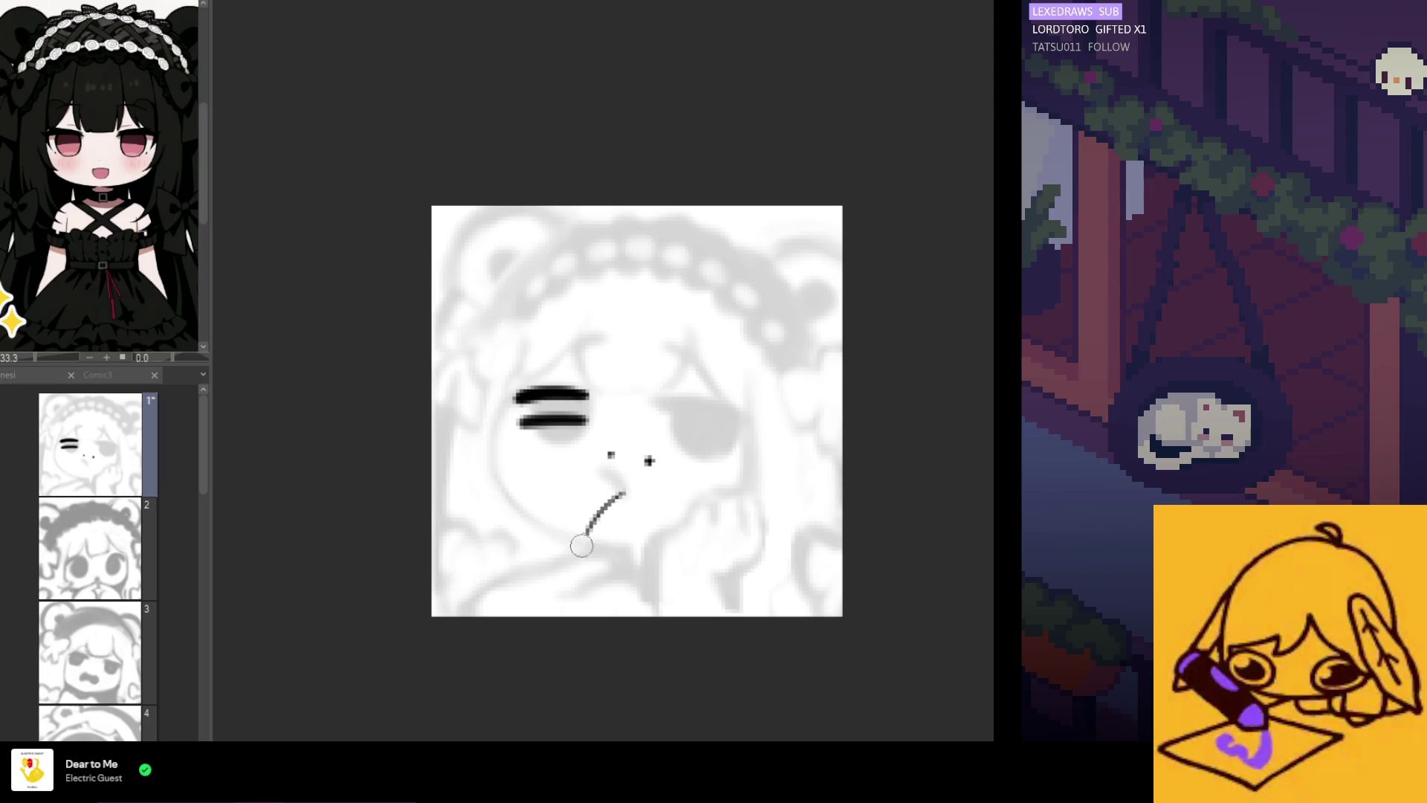
drag(654, 502, 621, 534)
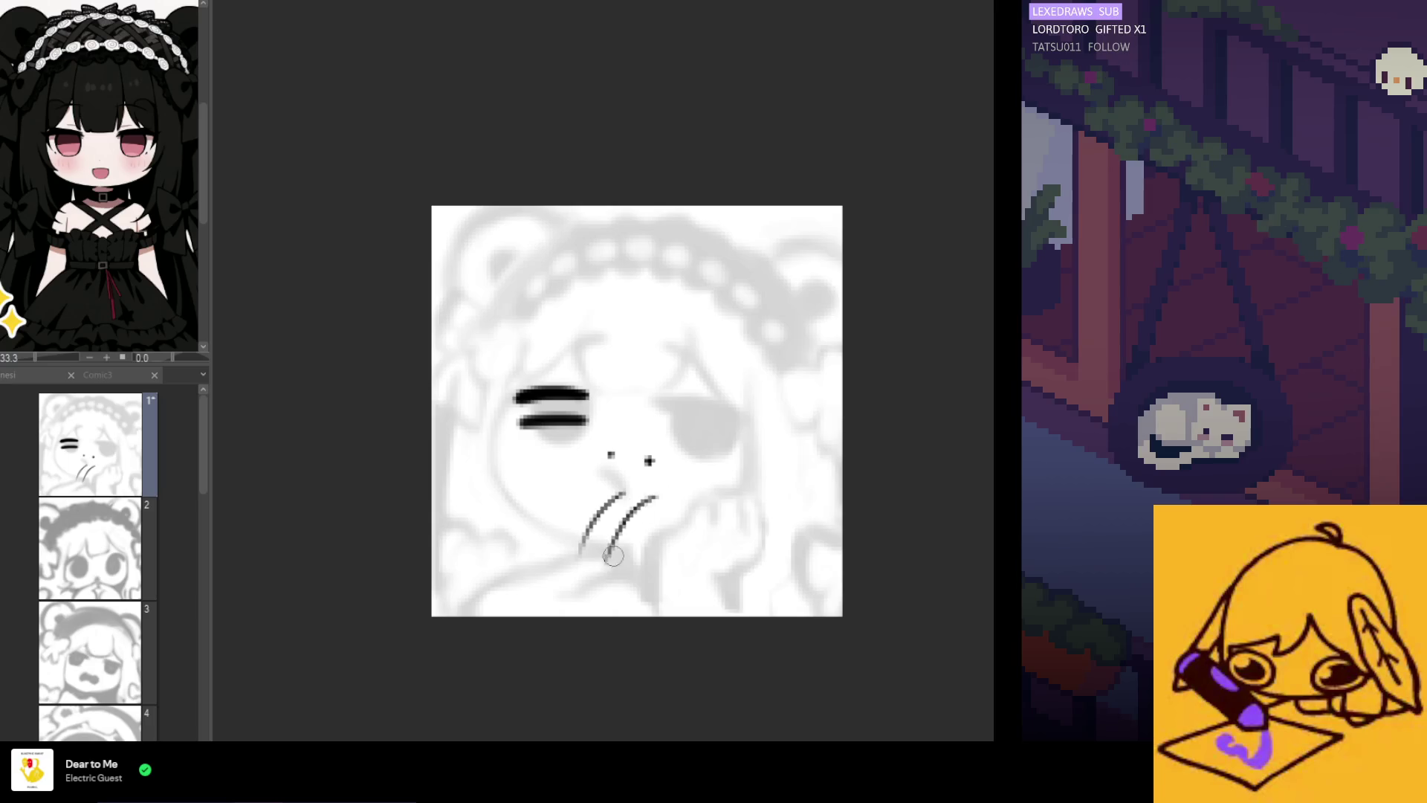
key(ctrl+z)
mouse_move(654, 495)
mouse_down()
mouse_move(605, 565)
mouse_move(623, 520)
mouse_move(636, 531)
mouse_move(620, 550)
mouse_up()
key(ctrl+z)
key(ctrl+z)
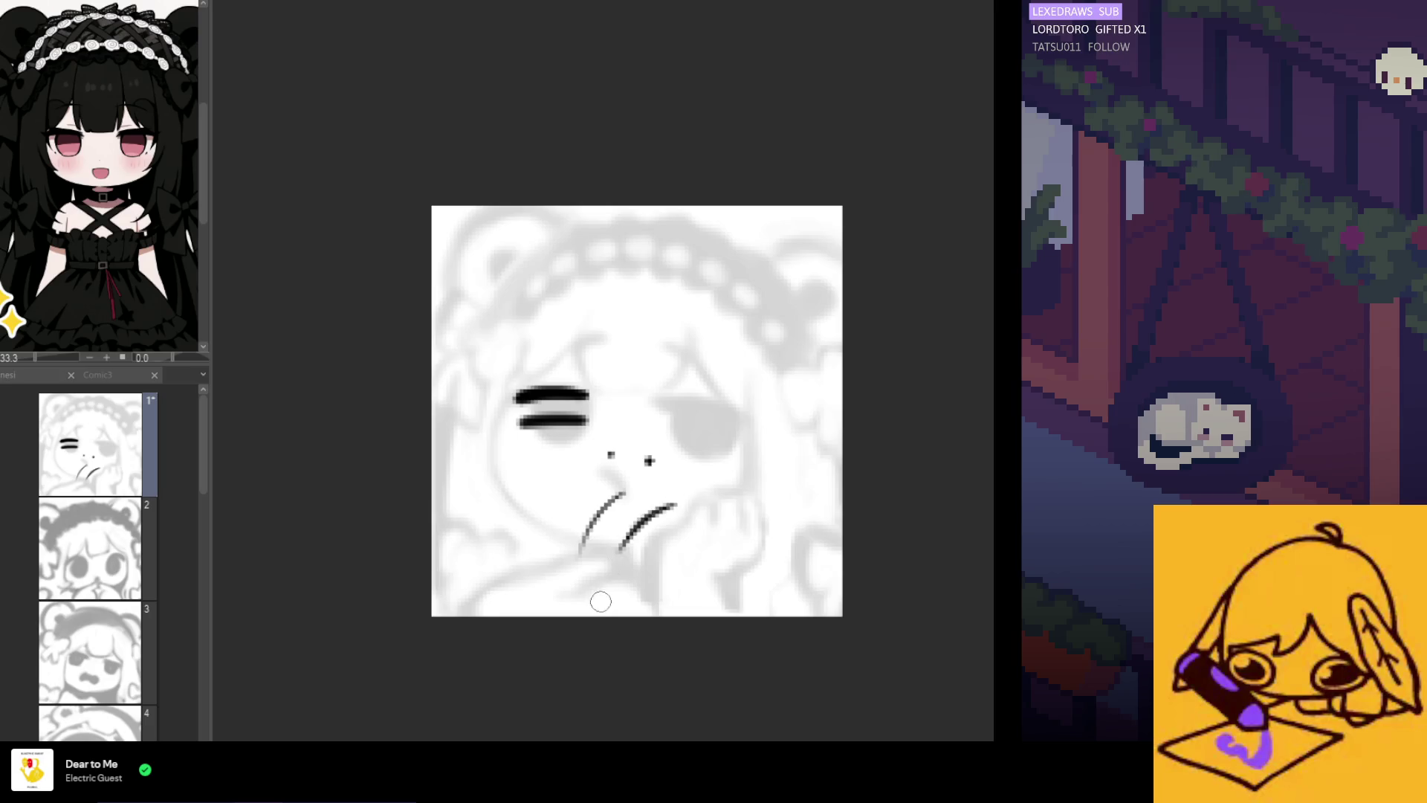
key(ctrl+z)
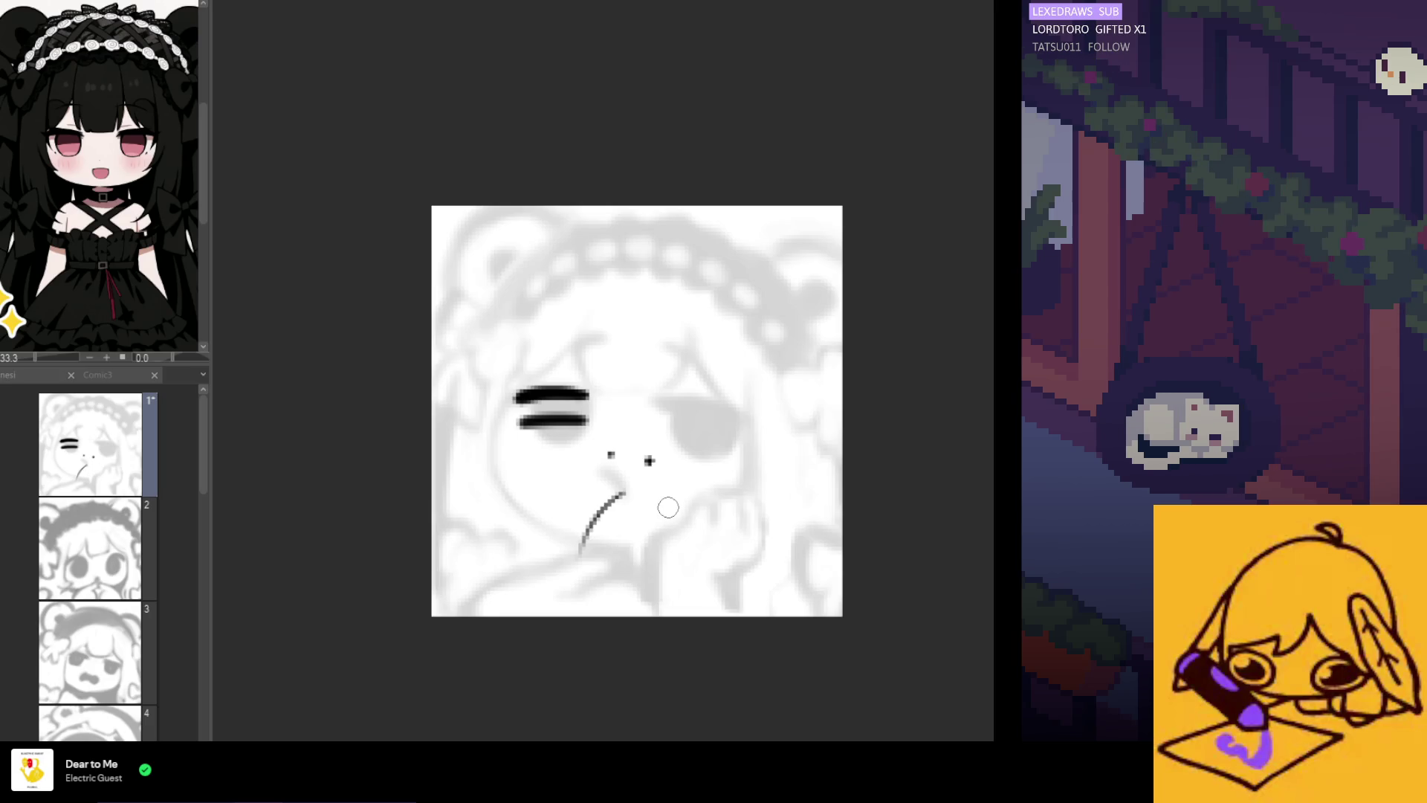
key(ctrl+z)
key(ctrl+z)
key(ctrl+z)
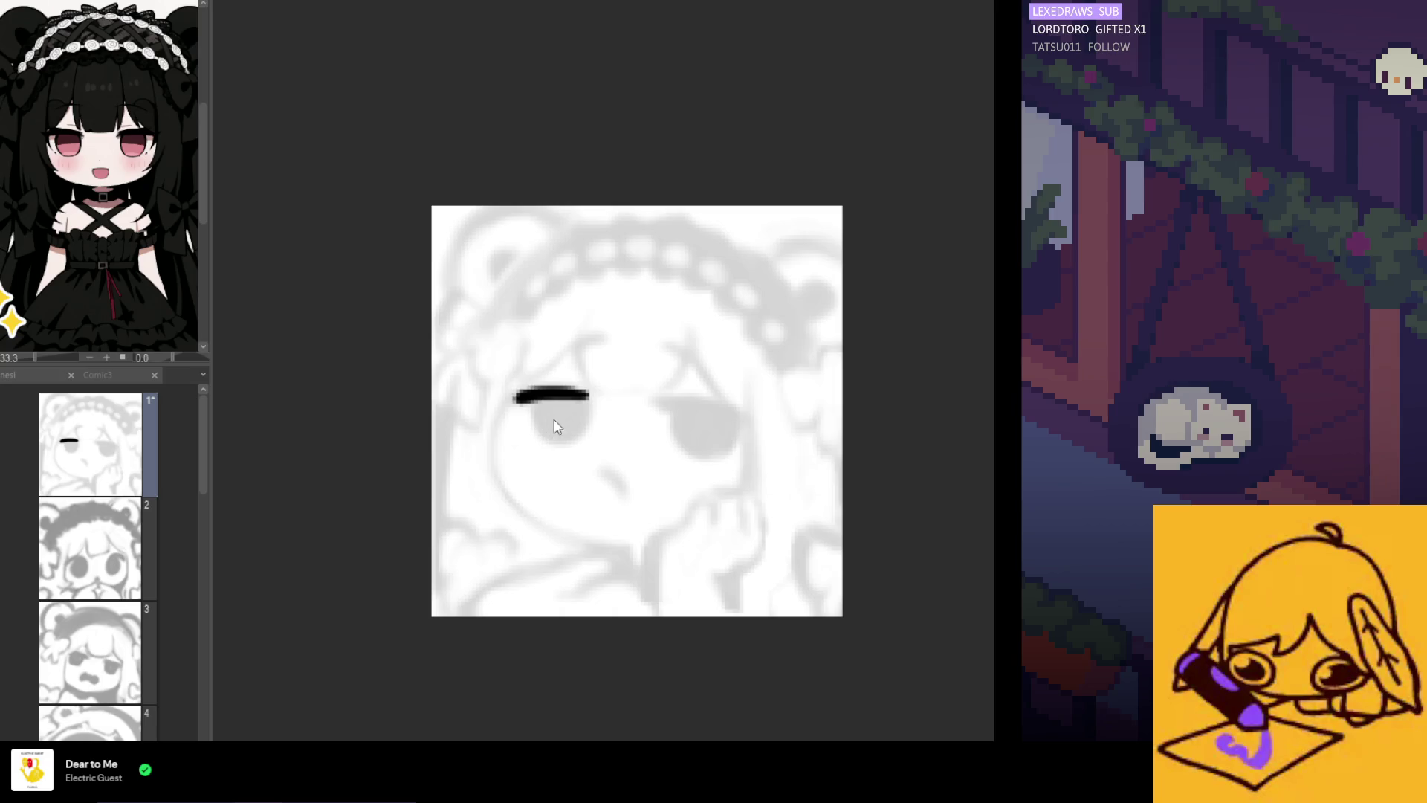
Try and undo repeated black line attempts over the left eye
drag(581, 392, 508, 407)
key(ctrl+z)
key(ctrl+z)
mouse_move(590, 388)
mouse_down()
mouse_move(511, 406)
mouse_move(589, 388)
mouse_up()
key(ctrl+z)
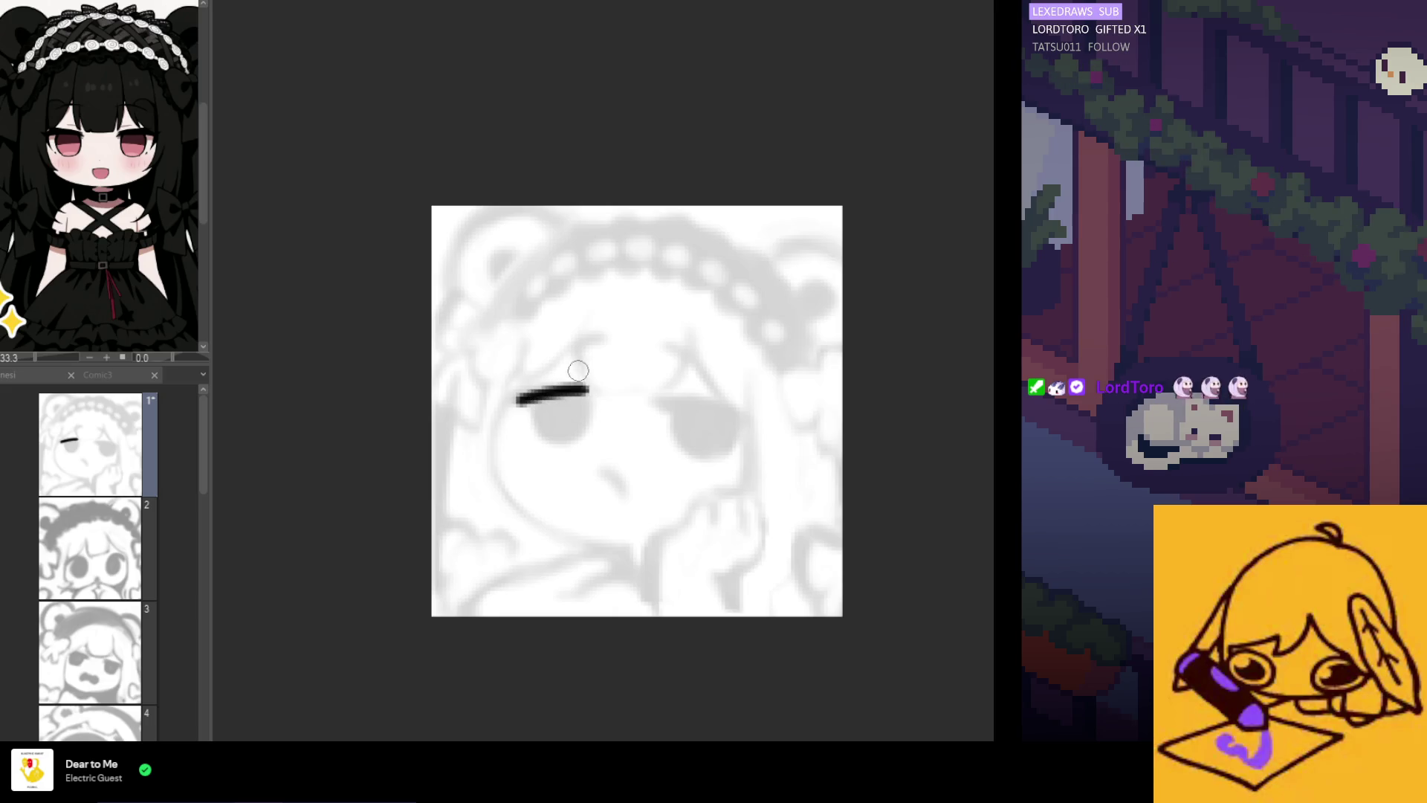
key(ctrl+z)
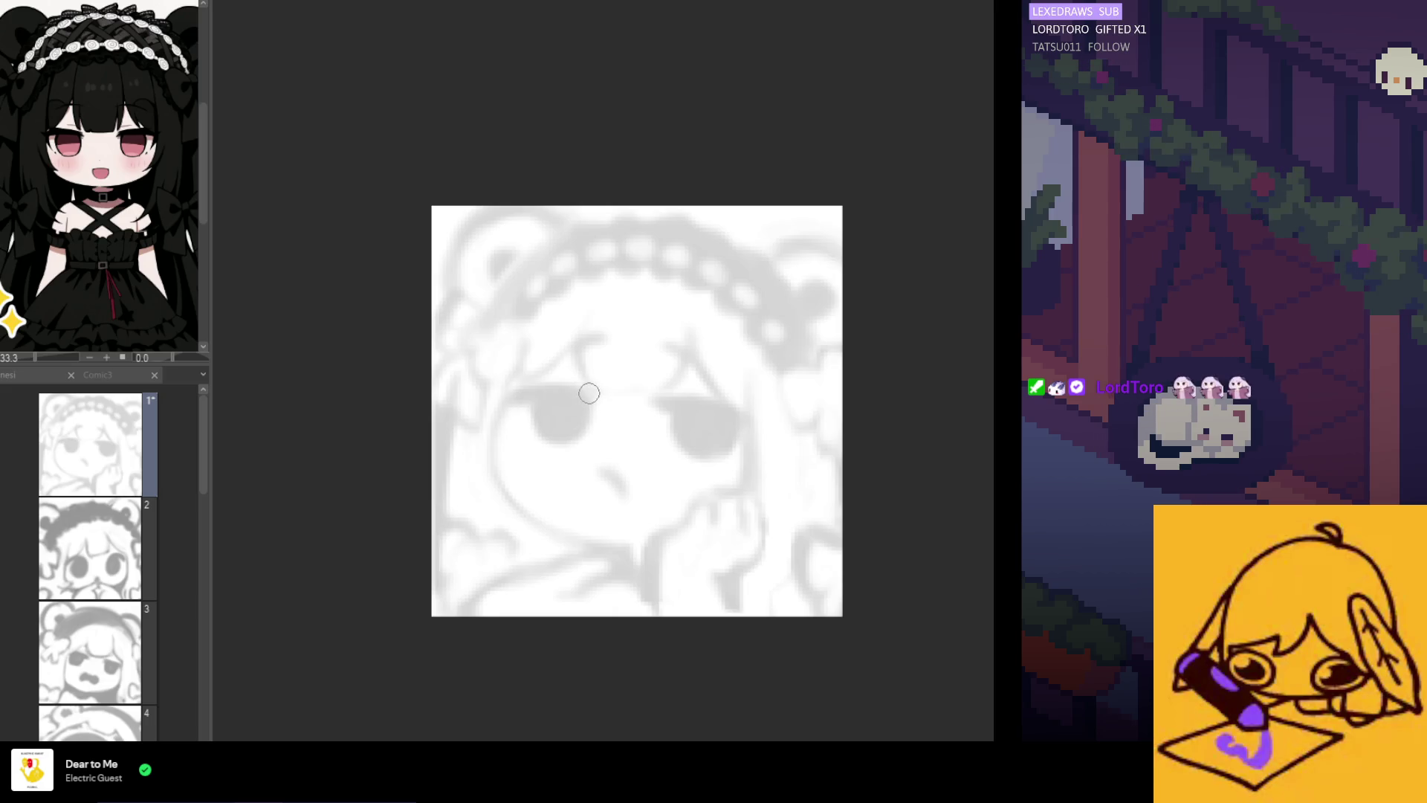
drag(587, 388, 508, 403)
key(ctrl+z)
key(ctrl+z)
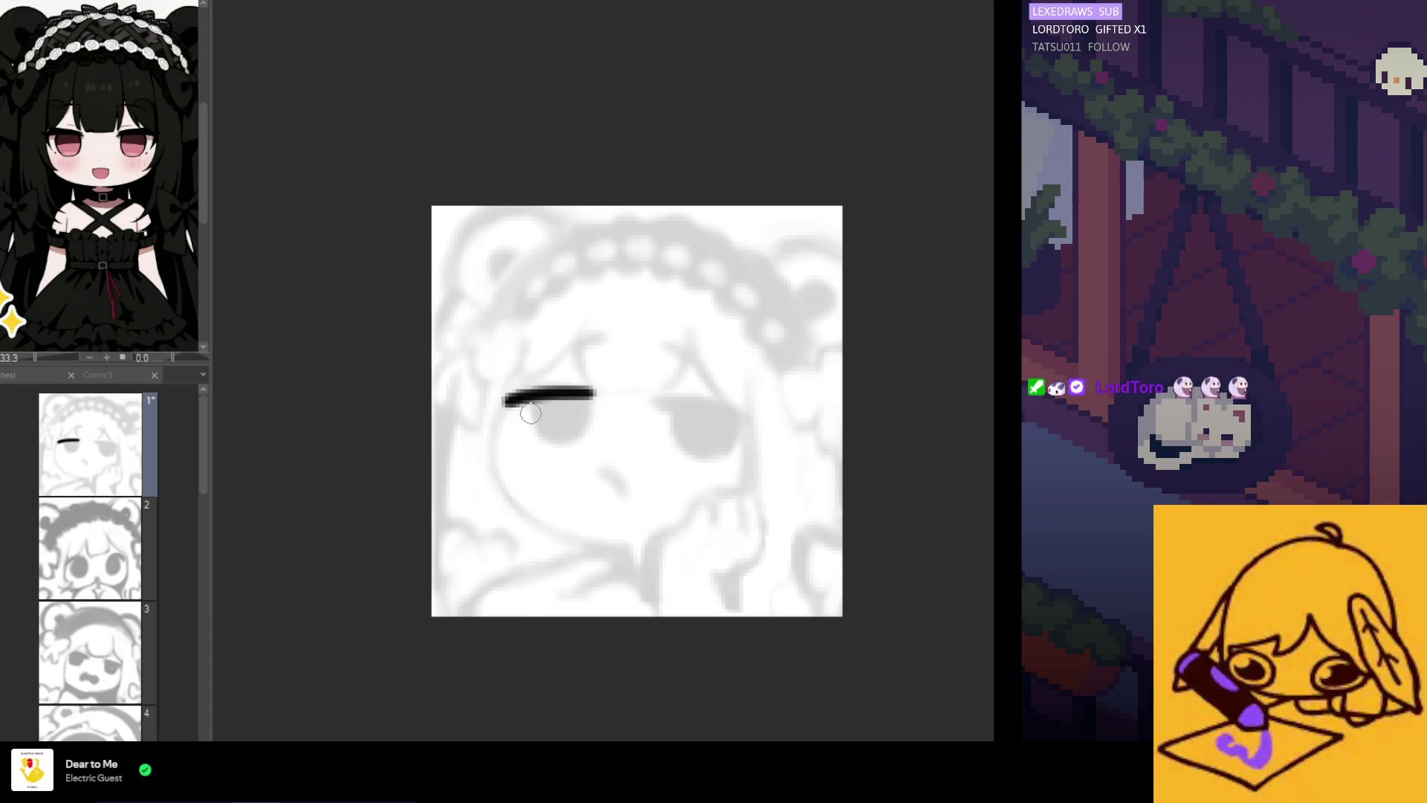
key(ctrl+z)
key(ctrl+z)
mouse_move(591, 388)
mouse_down()
mouse_move(508, 402)
mouse_move(598, 391)
mouse_move(576, 430)
mouse_up()
key(ctrl+z)
key(ctrl+z)
key(ctrl+z)
key(ctrl+z)
key(ctrl+z)
mouse_move(514, 397)
mouse_down()
mouse_move(591, 393)
mouse_move(565, 429)
mouse_move(585, 411)
mouse_move(541, 420)
mouse_move(587, 410)
mouse_move(573, 402)
mouse_move(563, 431)
mouse_move(560, 414)
mouse_up()
key(ctrl+z)
key(ctrl+z)
key(ctrl+z)
key(ctrl+z)
key(ctrl+z)
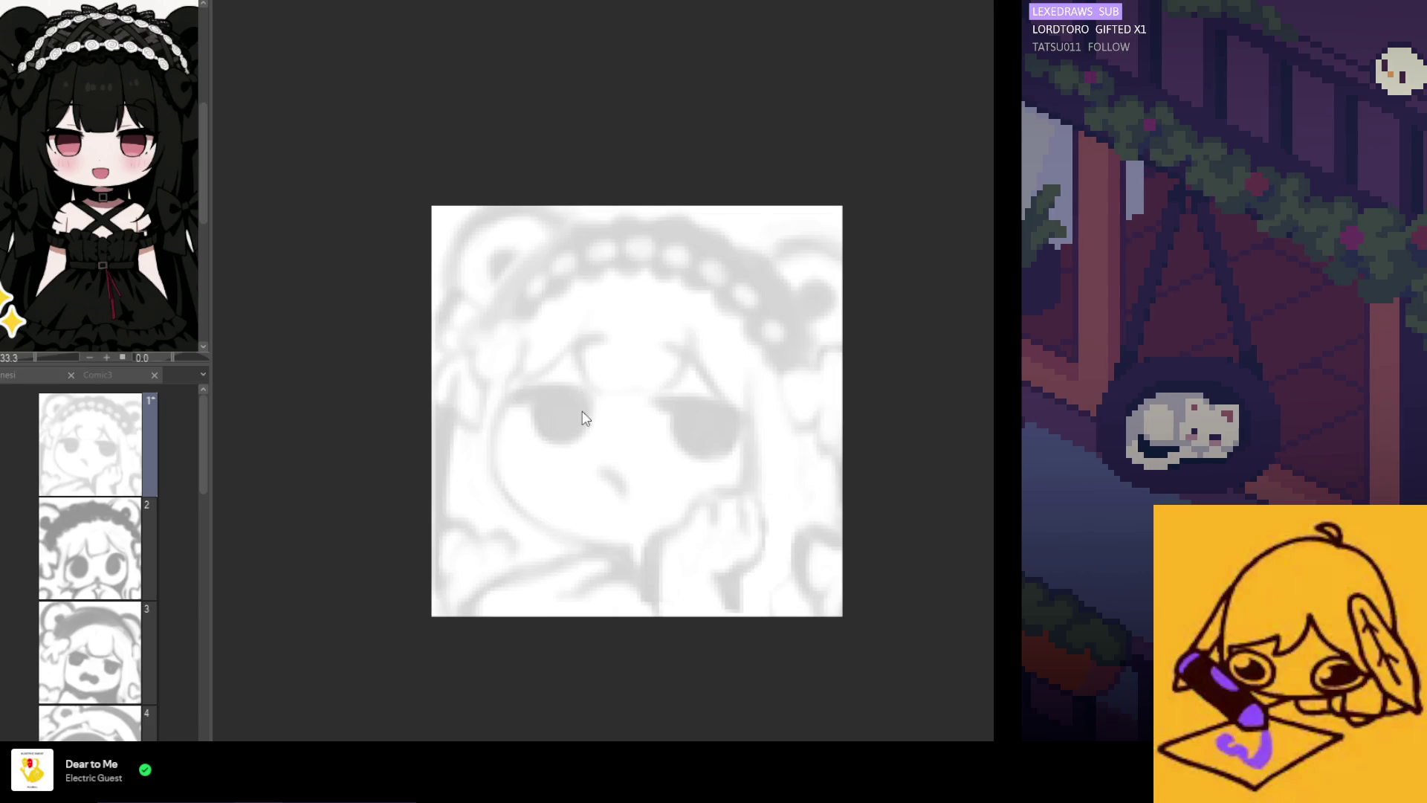
Outline the left eye in black, cap its top, and extend the lash at its top-left downward
mouse_move(580, 401)
mouse_down()
mouse_move(550, 439)
mouse_move(538, 403)
mouse_move(551, 437)
mouse_up()
key(ctrl+z)
key(ctrl+z)
key(ctrl+z)
mouse_move(535, 400)
mouse_down()
mouse_move(554, 443)
mouse_move(587, 422)
mouse_move(589, 395)
mouse_up()
key(ctrl+z)
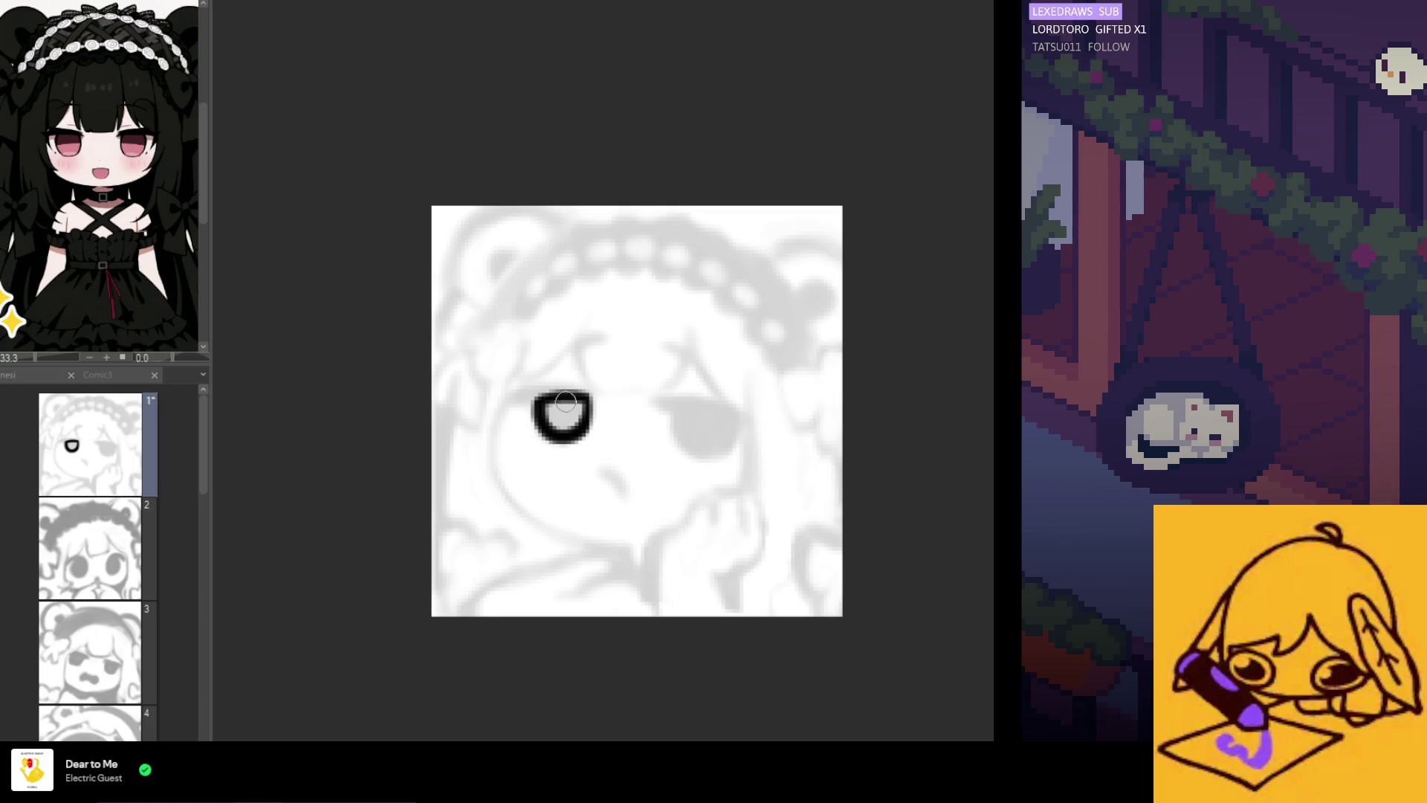
mouse_move(585, 394)
mouse_down()
mouse_move(513, 405)
mouse_move(584, 394)
mouse_move(559, 408)
mouse_up()
key(ctrl+z)
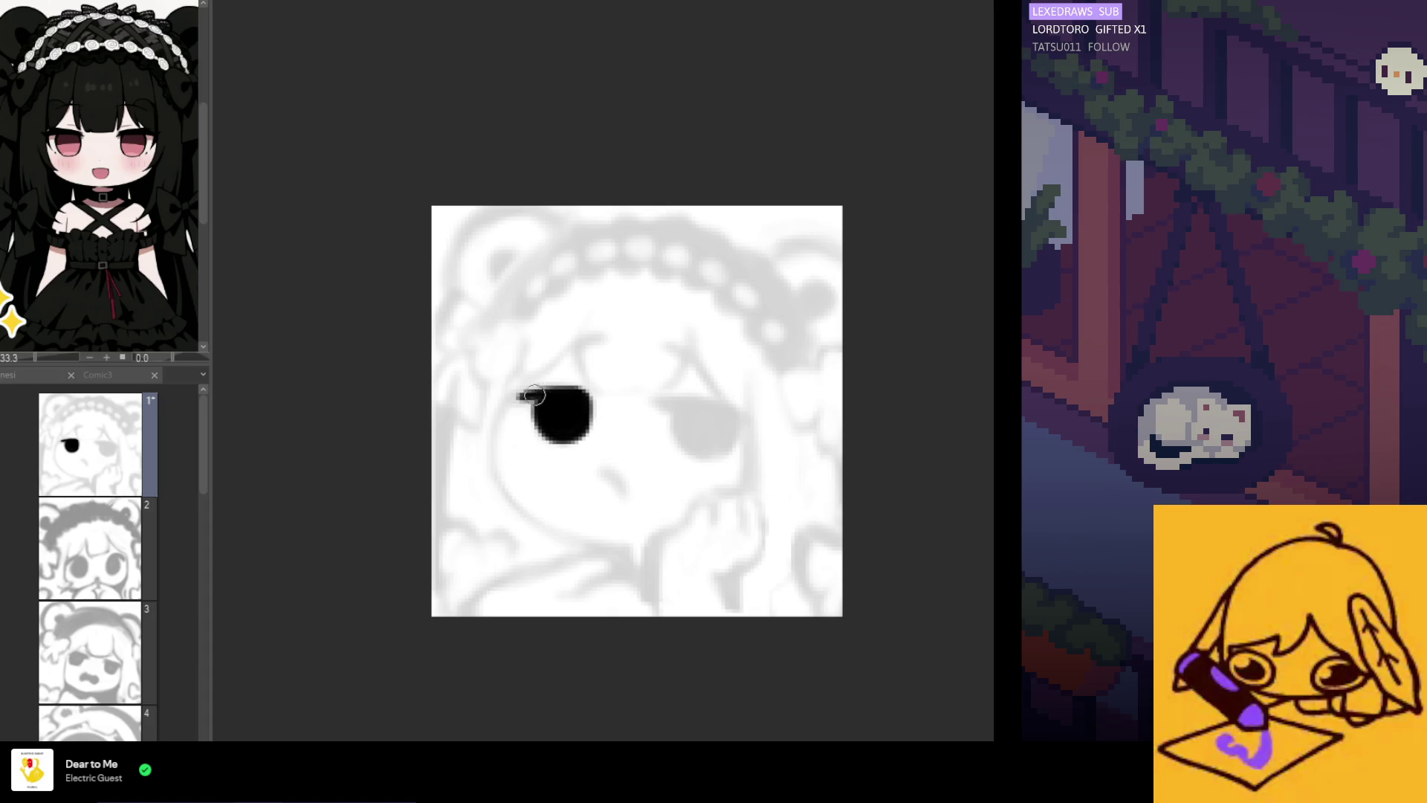
drag(510, 405, 545, 393)
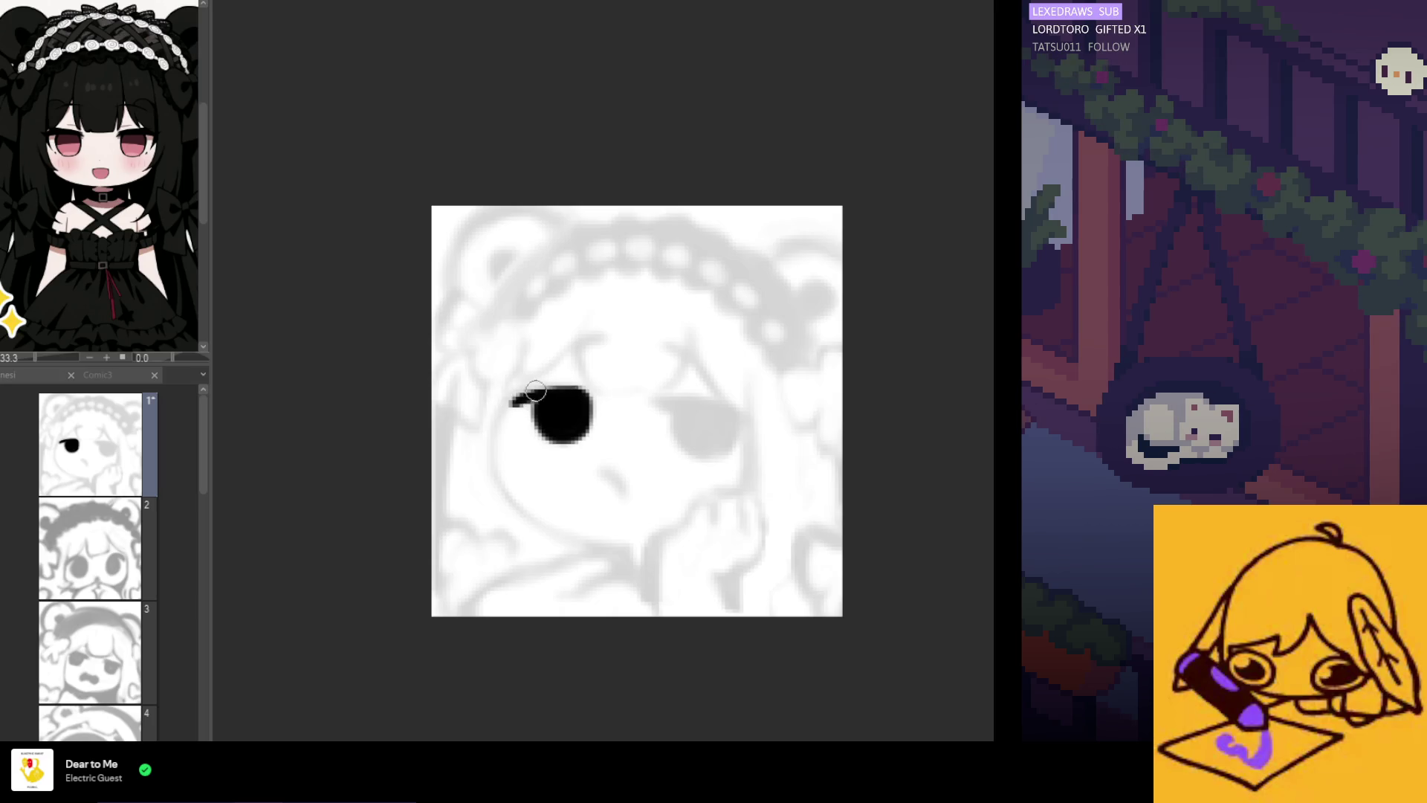
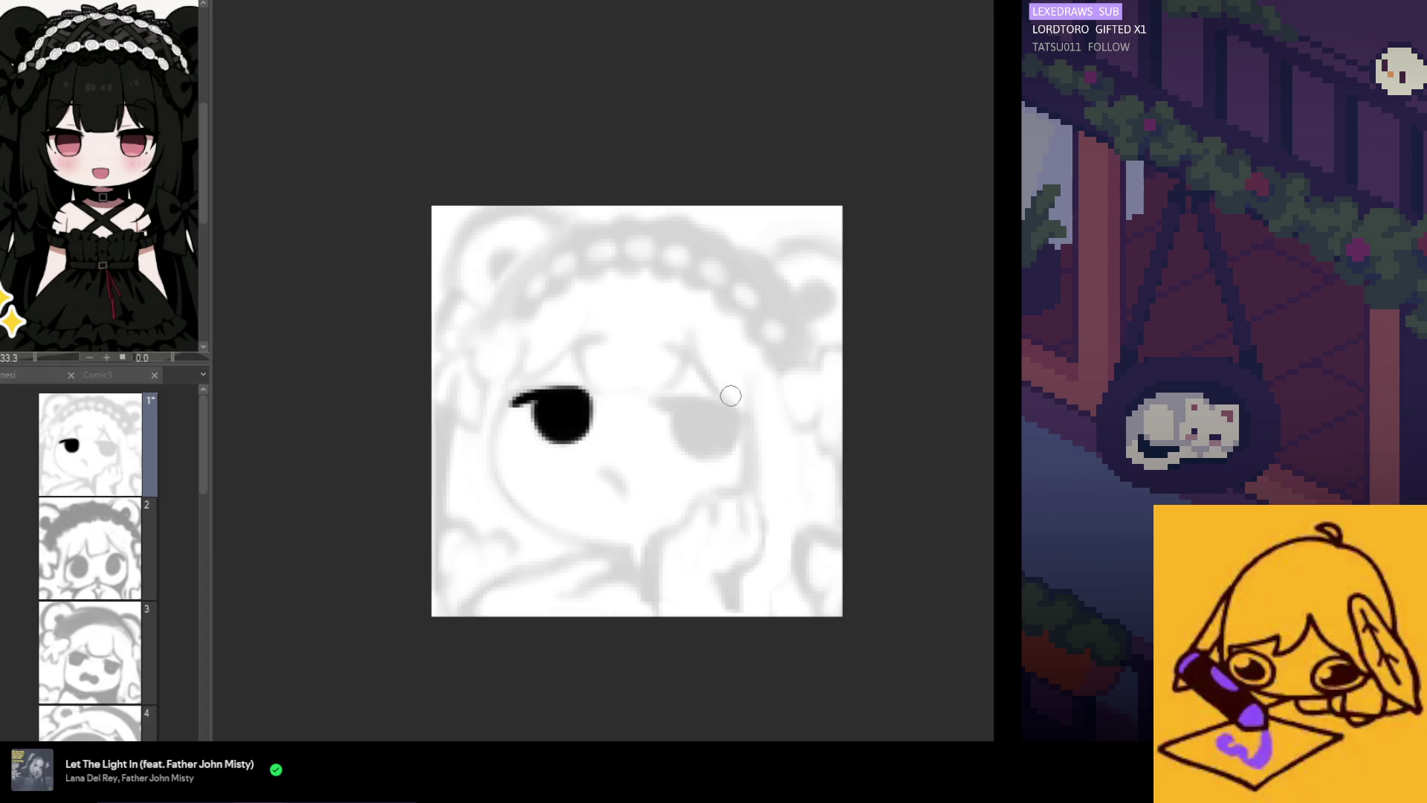
Ink the right eye solid black and shape its lash line and edge
drag(655, 405, 745, 409)
key(ctrl+z)
key(ctrl+z)
key(ctrl+z)
click(660, 400)
key(ctrl+z)
key(ctrl+z)
key(ctrl+z)
key(ctrl+z)
mouse_move(660, 400)
mouse_down()
mouse_move(740, 417)
mouse_move(718, 451)
mouse_up()
key(ctrl+z)
mouse_move(677, 408)
mouse_down()
mouse_move(696, 443)
mouse_move(725, 415)
mouse_move(698, 424)
mouse_move(718, 422)
mouse_move(727, 451)
mouse_up()
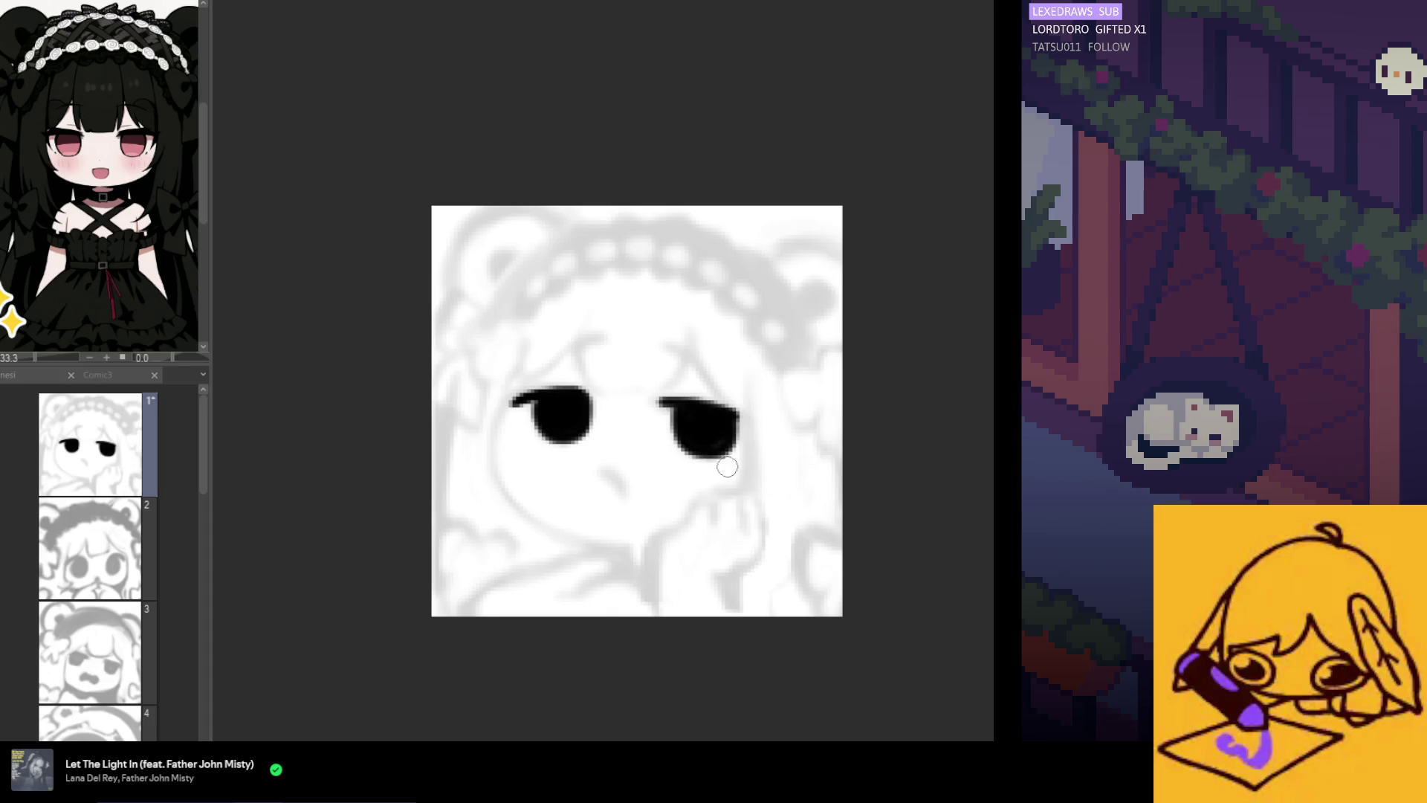
Flip the canvas to check the eyes and smooth the right eye's outer edge
key(h)
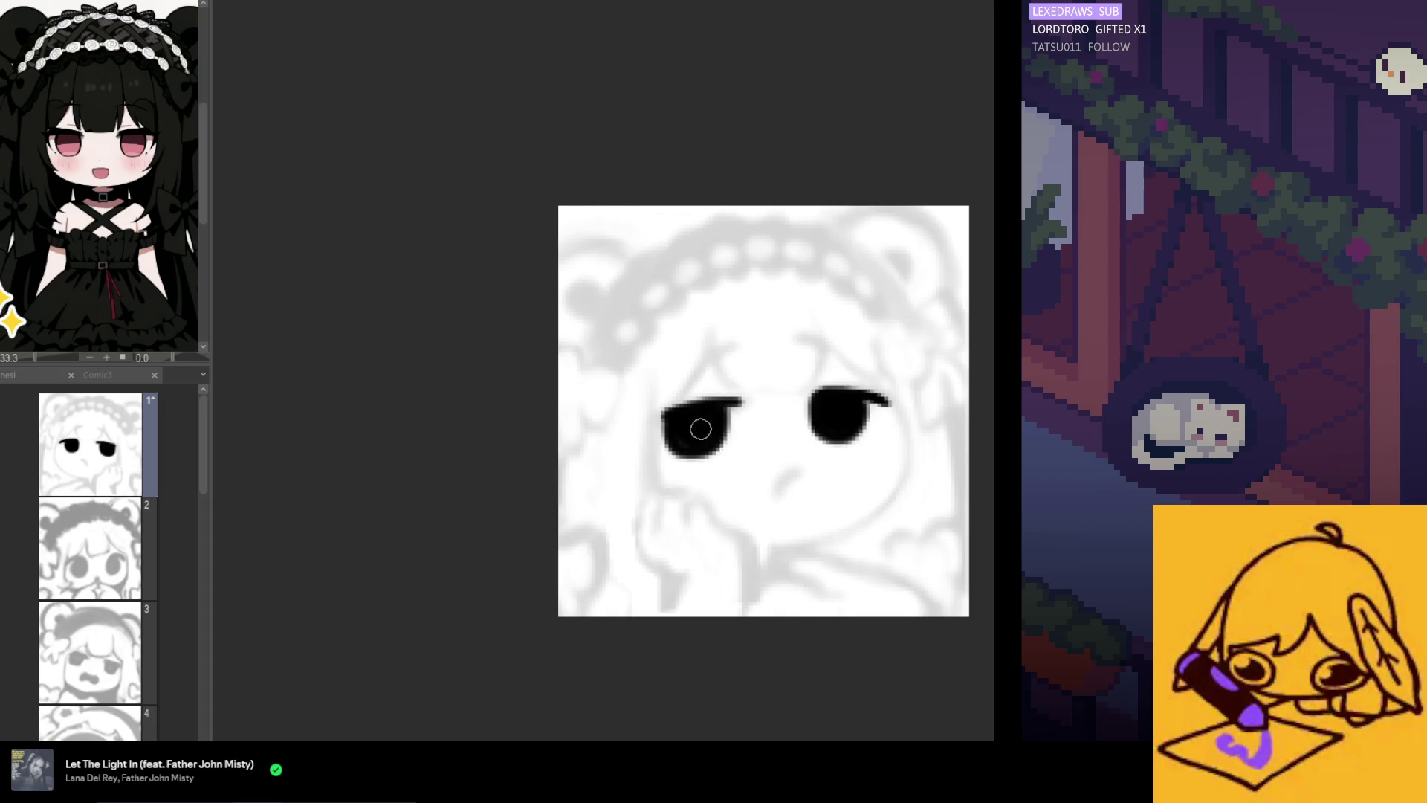
drag(673, 423, 673, 457)
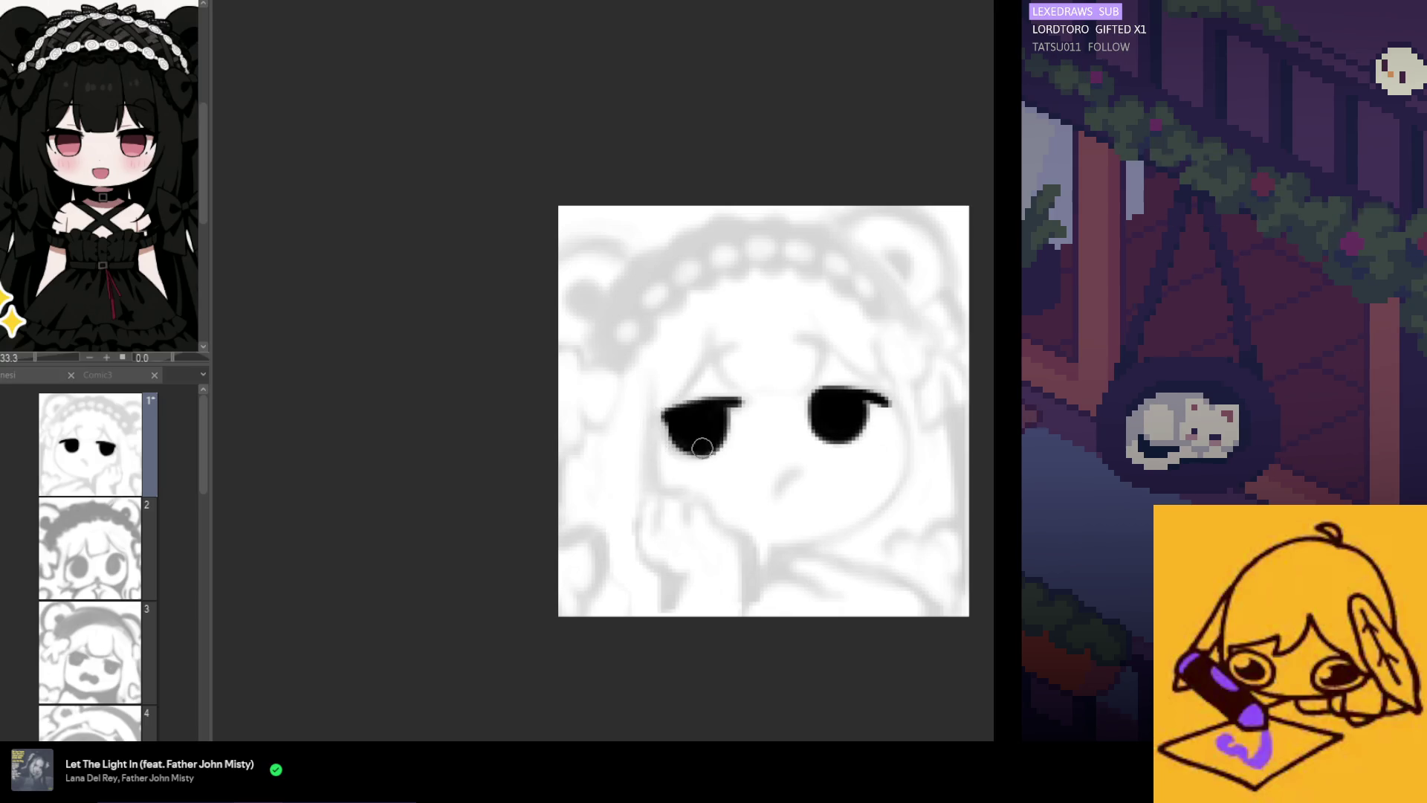
drag(663, 434, 676, 429)
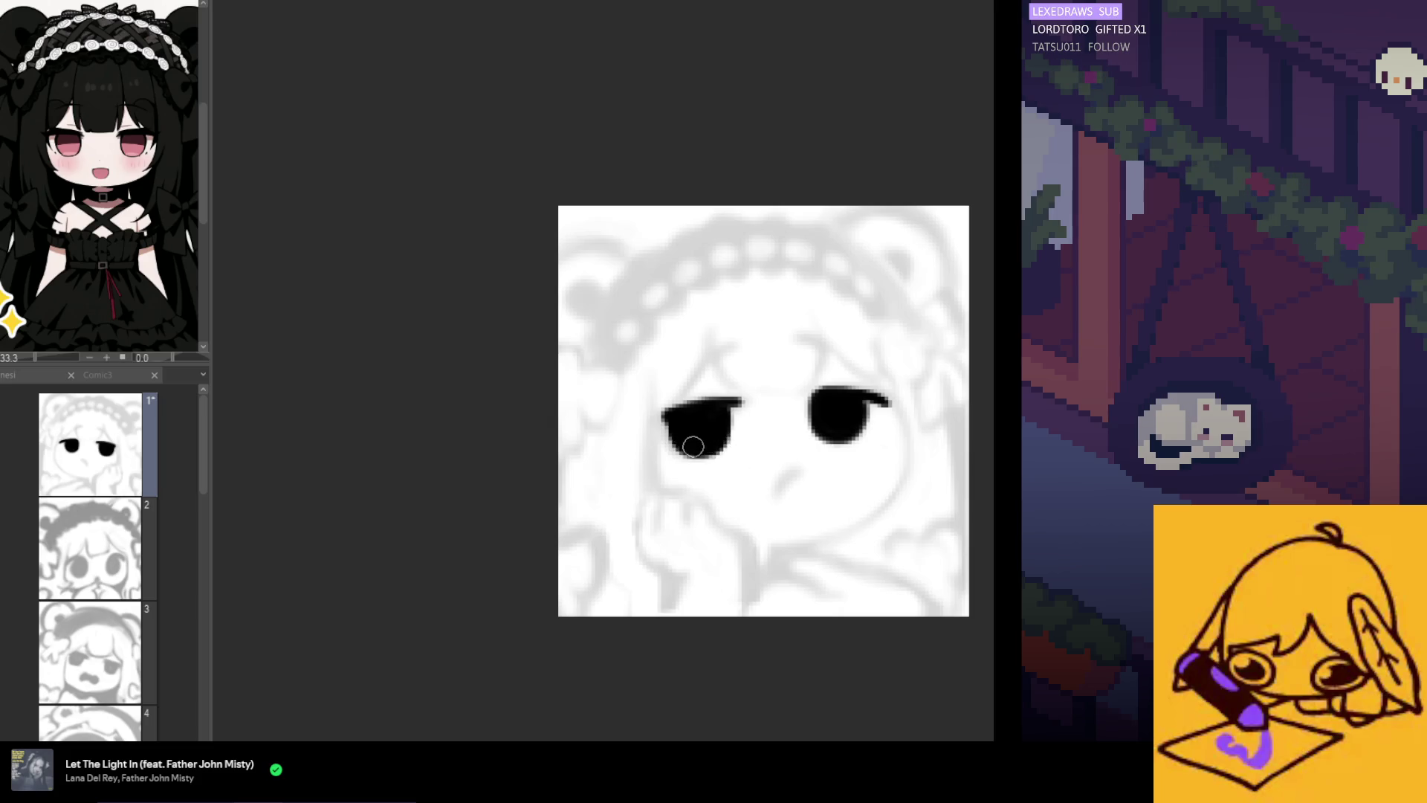
key(h)
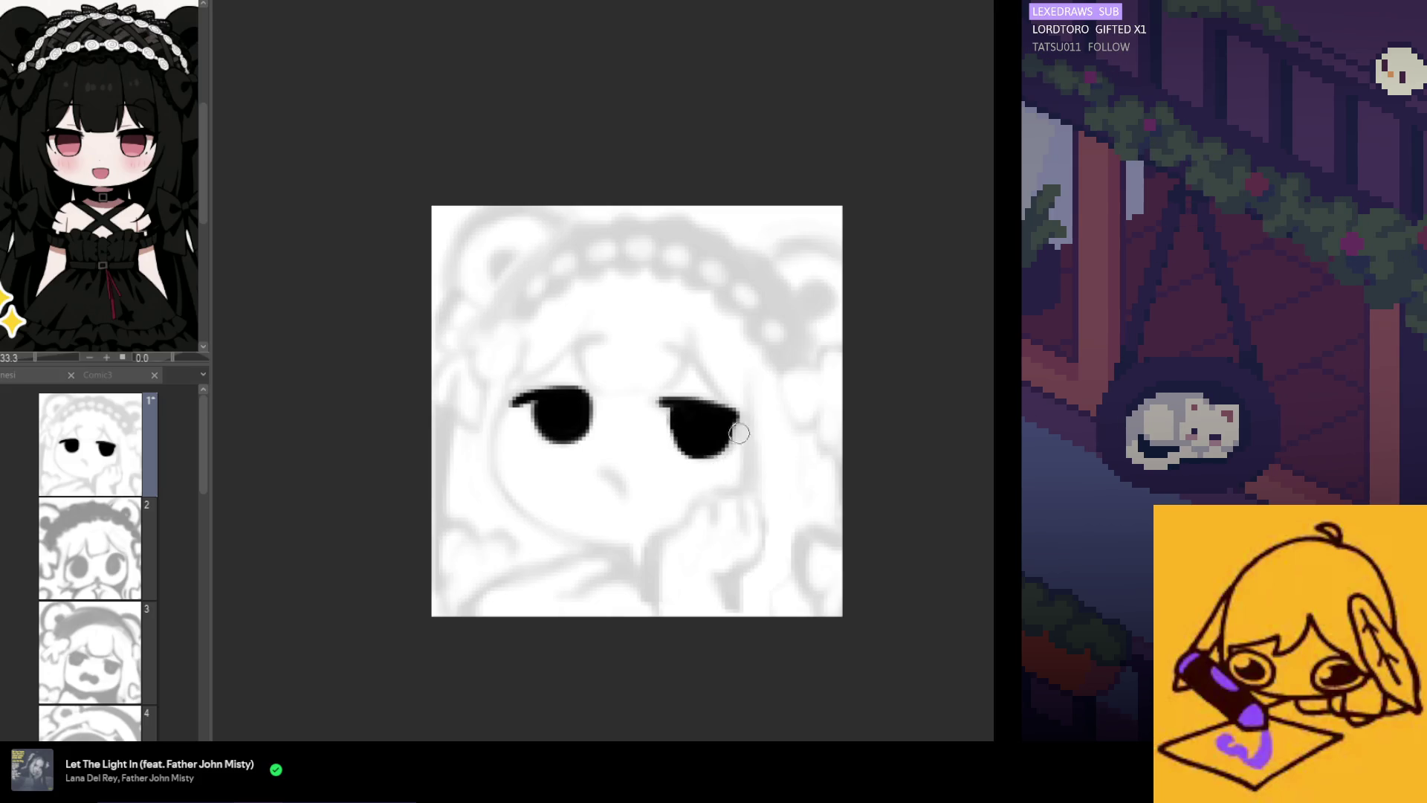
Dab a small nose mark below the eyes
drag(603, 471, 625, 491)
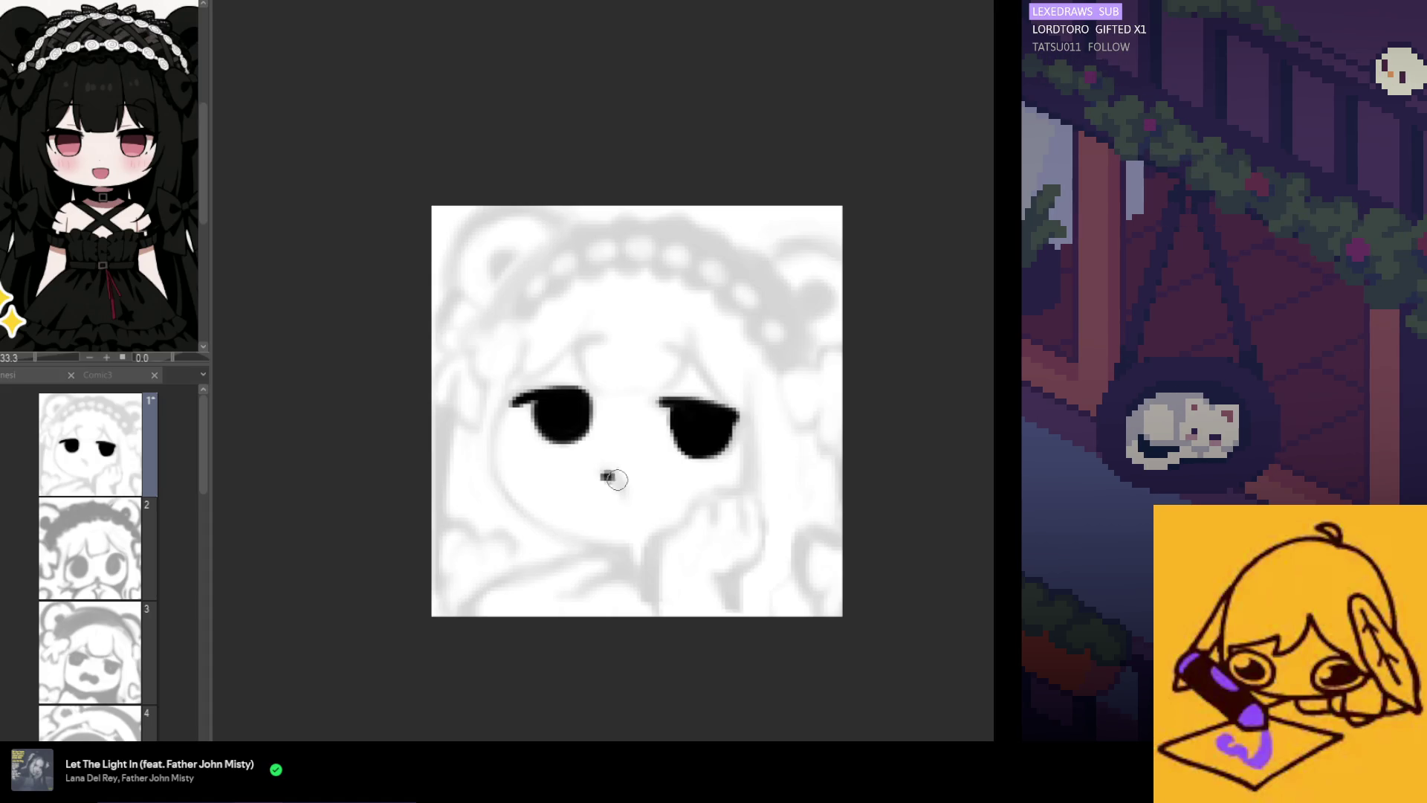
key(ctrl+z)
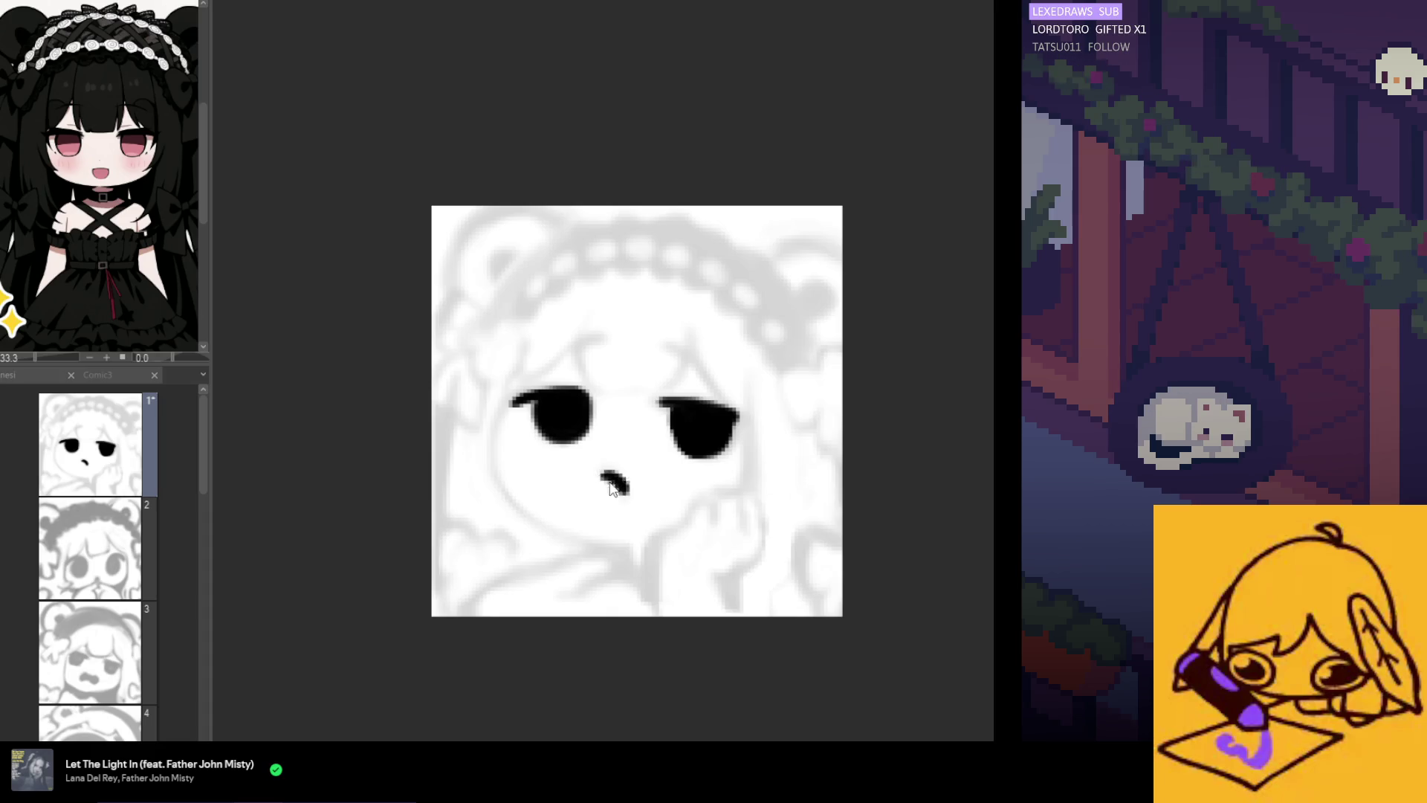
drag(602, 475, 608, 478)
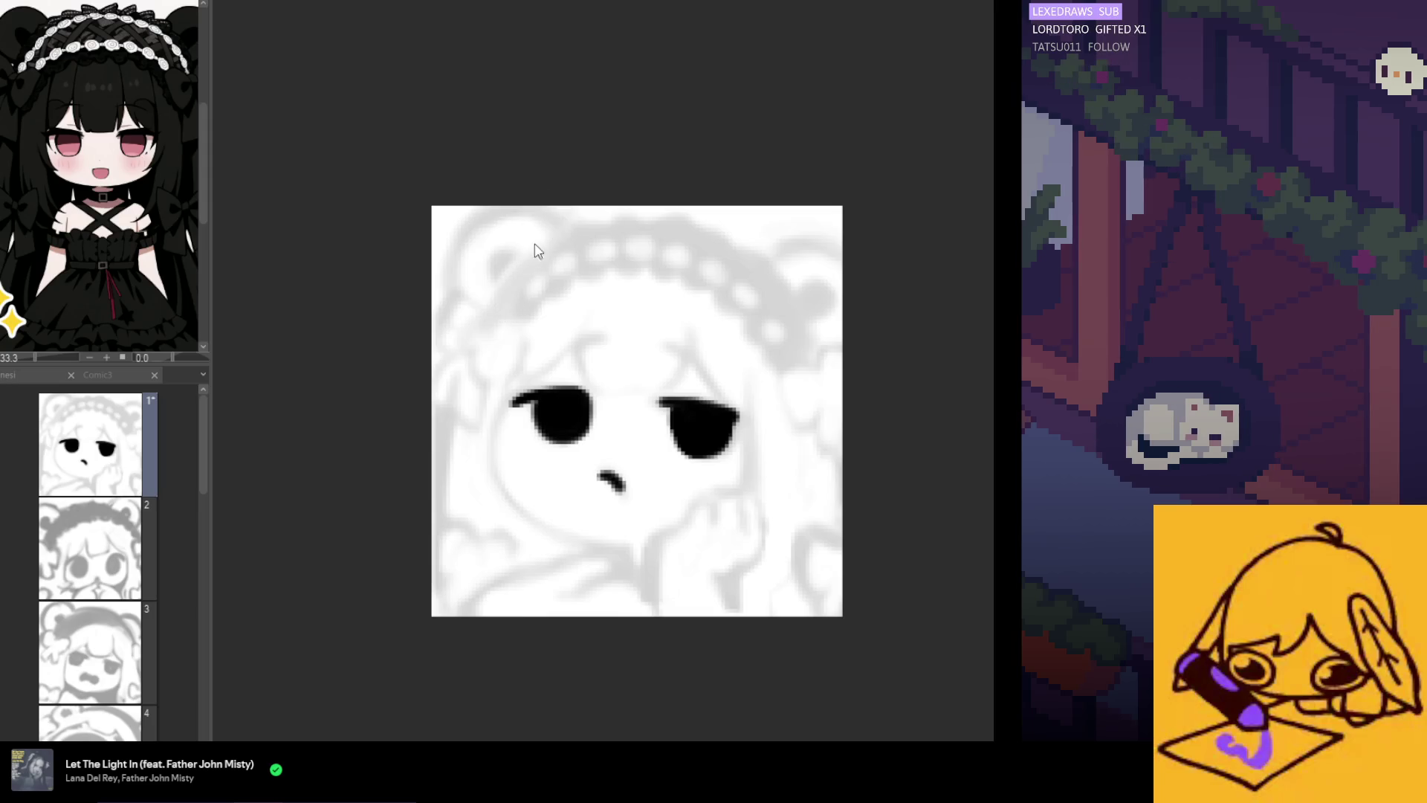
Ink the arc of the left bear ear, redoing wobbly strokes and filling the notch
mouse_move(535, 208)
mouse_down()
mouse_move(446, 257)
mouse_move(456, 281)
mouse_up()
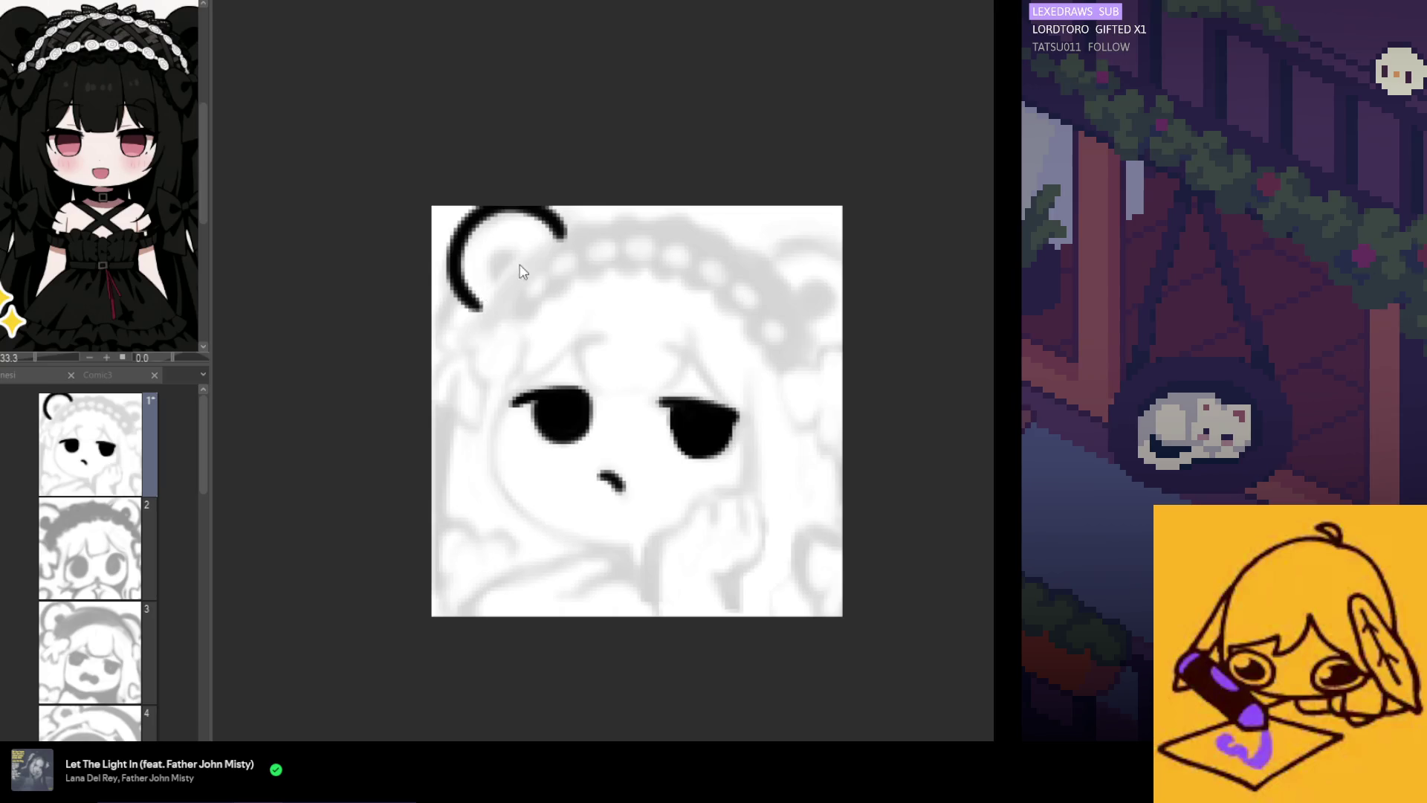
key(ctrl+z)
mouse_move(562, 242)
mouse_down()
mouse_move(507, 205)
mouse_move(446, 260)
mouse_up()
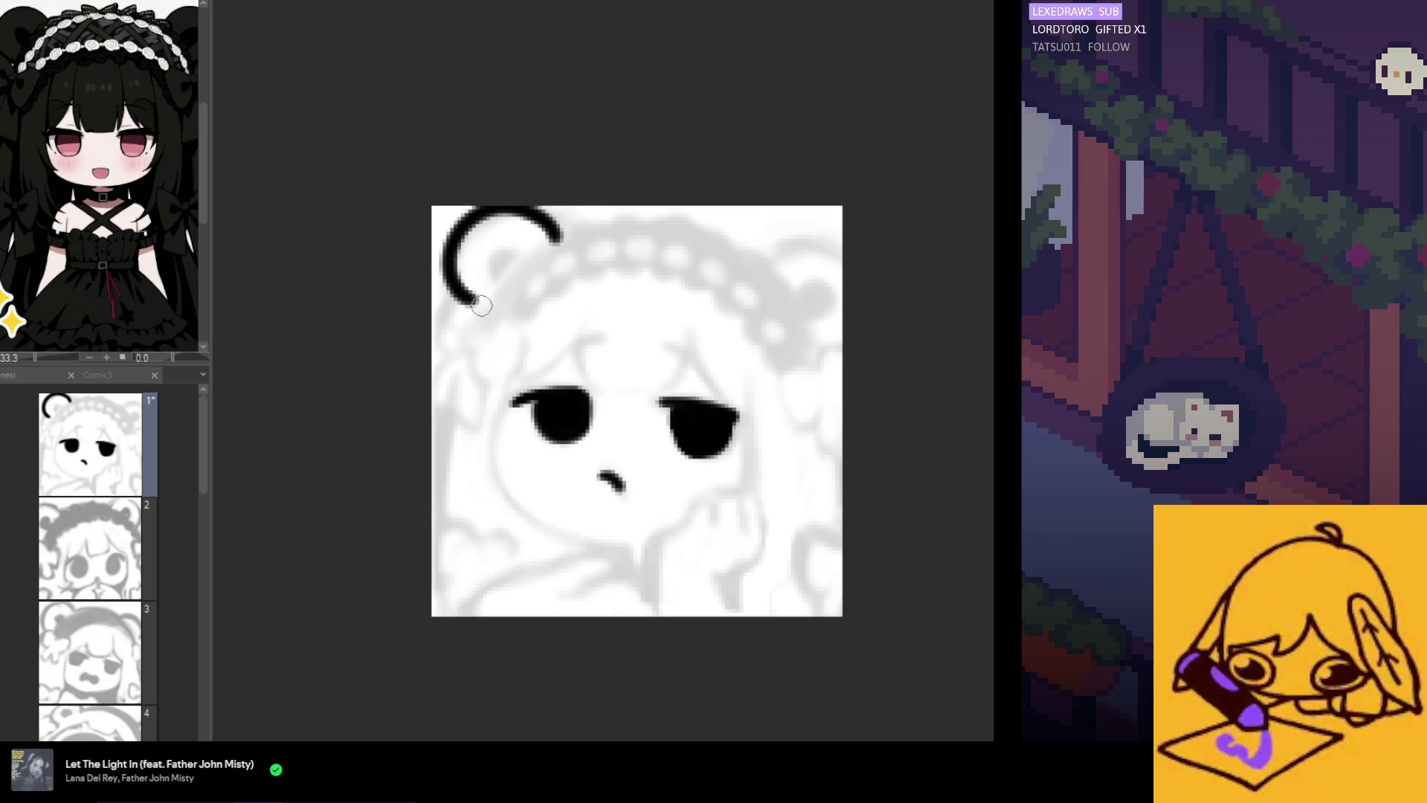
key(ctrl+z)
mouse_move(540, 208)
mouse_down()
mouse_move(446, 275)
mouse_move(497, 308)
mouse_up()
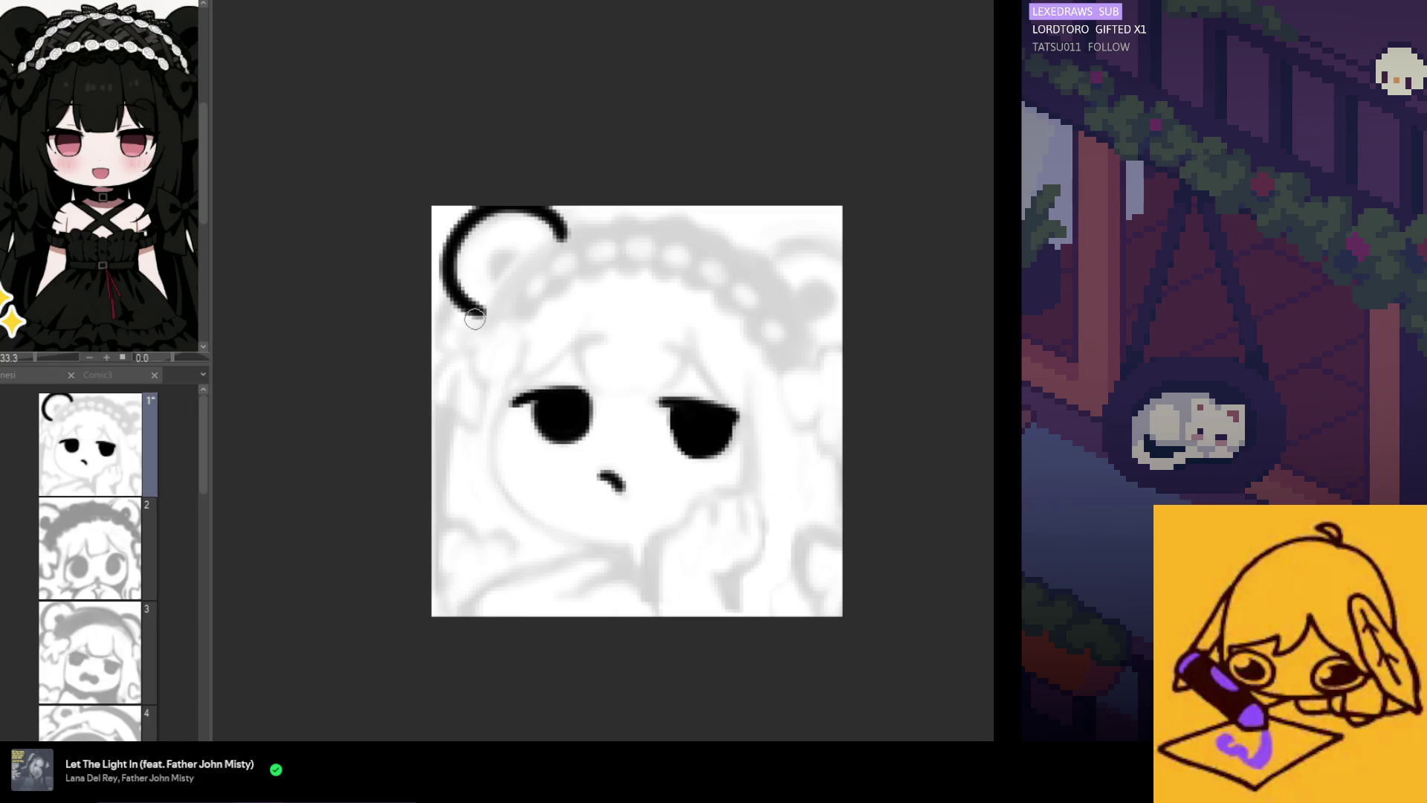
key(ctrl+z)
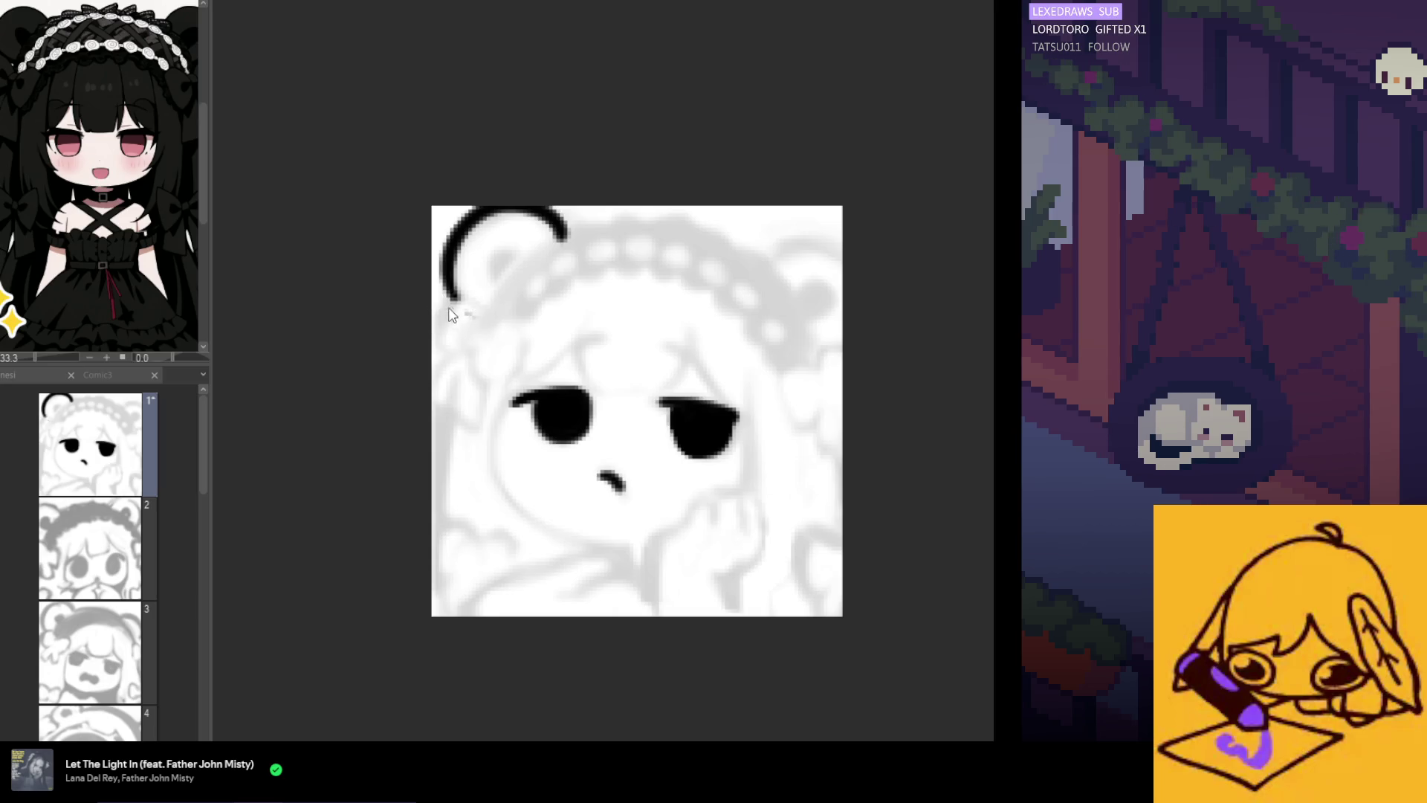
drag(448, 301, 473, 298)
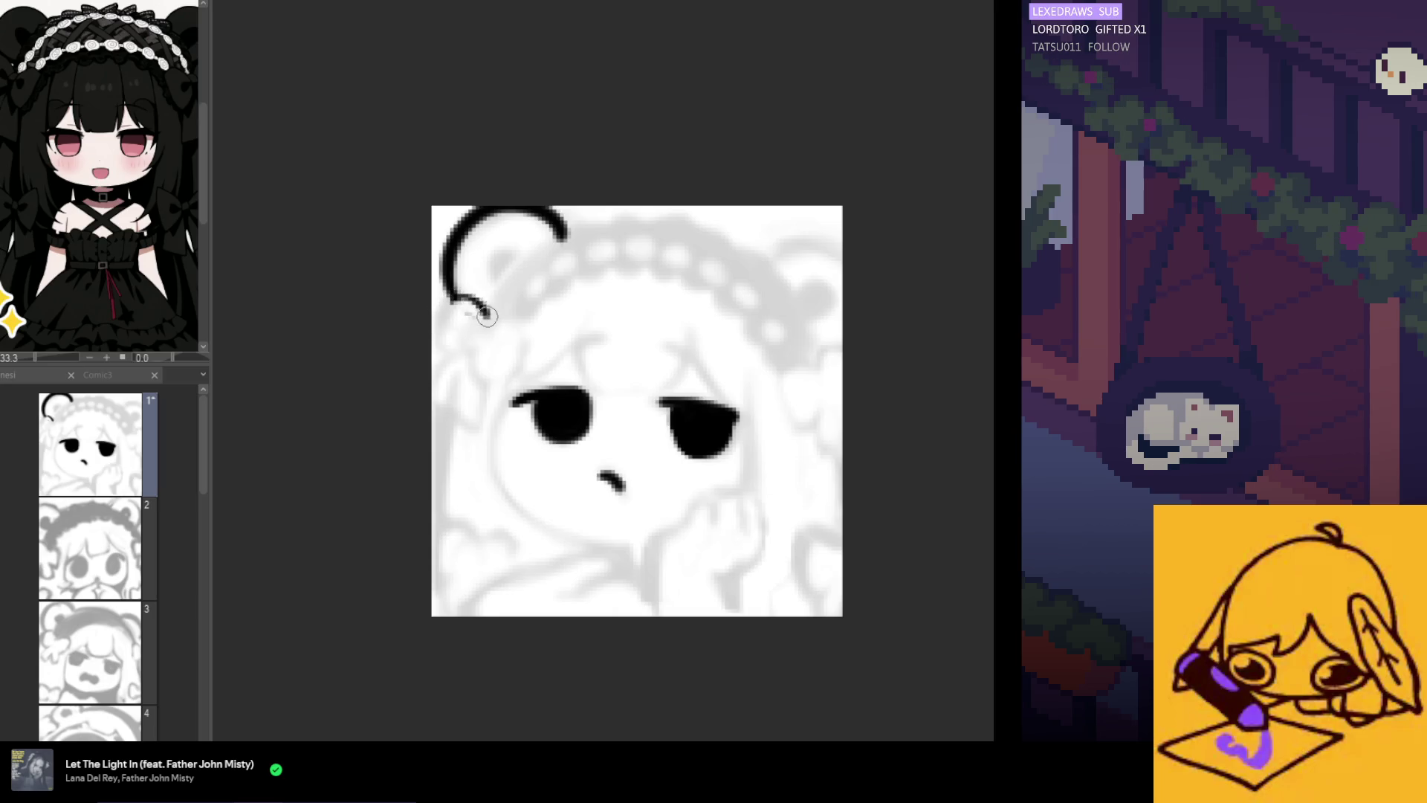
key(ctrl+z)
key(ctrl+z)
mouse_move(446, 304)
mouse_down()
mouse_move(487, 316)
mouse_move(435, 351)
mouse_up()
key(ctrl+z)
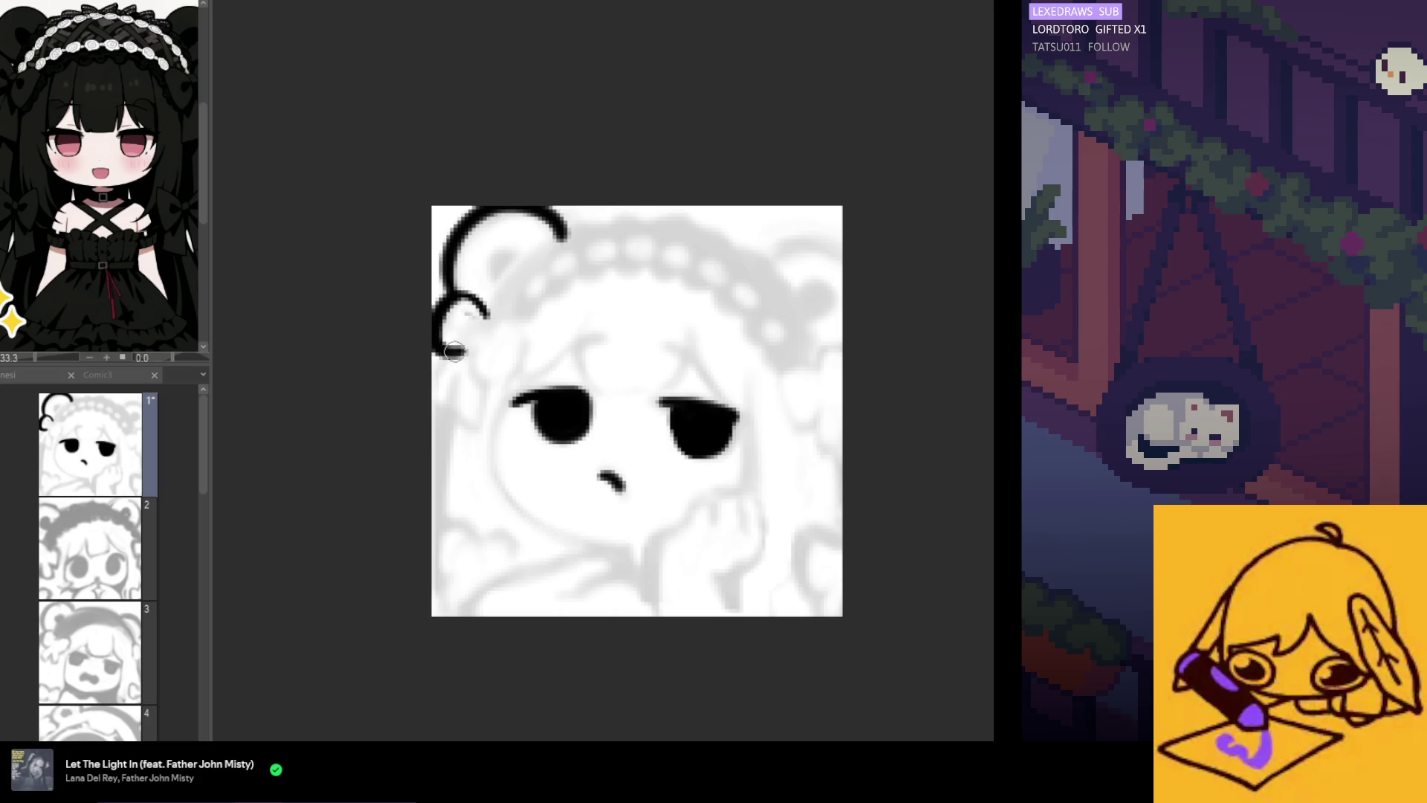
drag(450, 353, 436, 421)
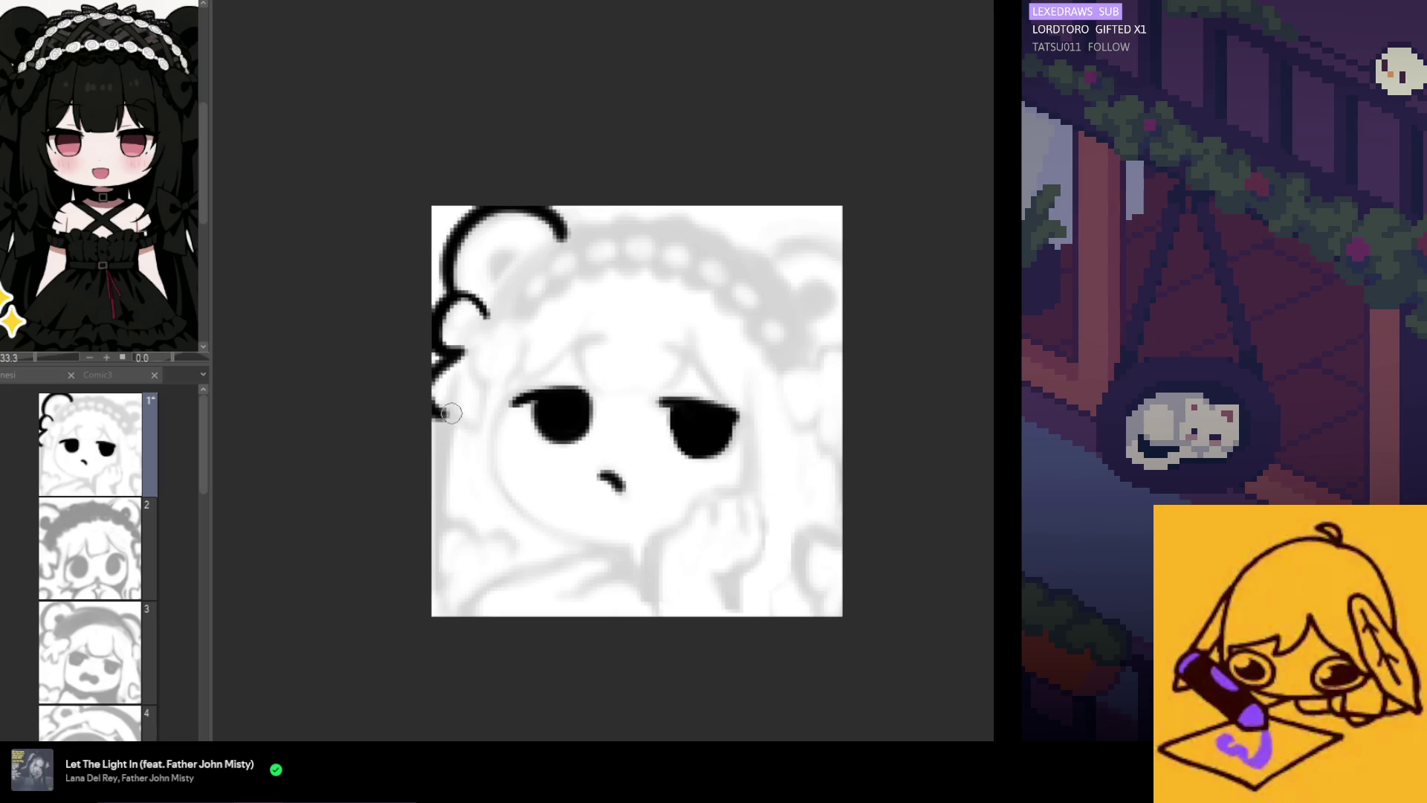
drag(458, 353, 451, 329)
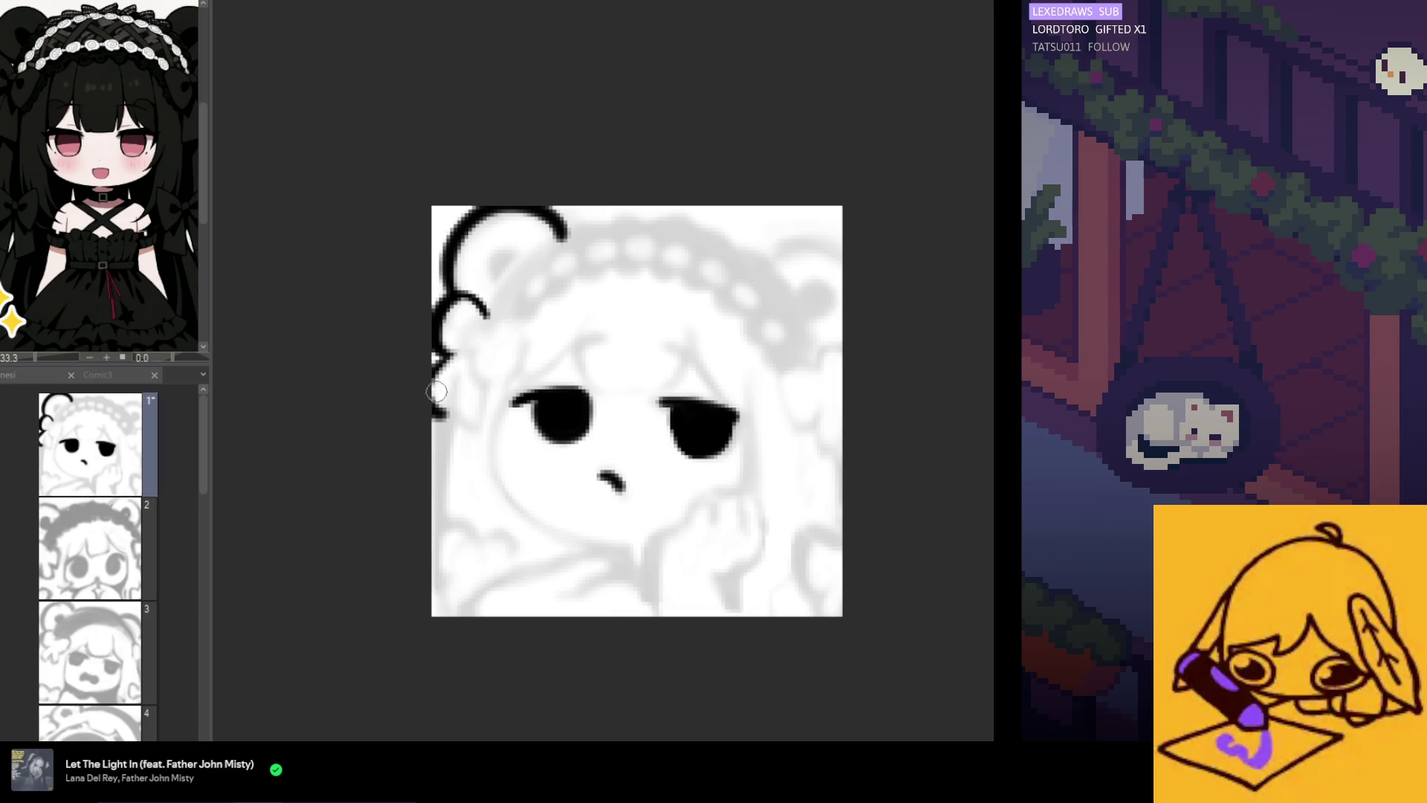
mouse_move(439, 392)
mouse_down()
mouse_move(438, 358)
mouse_move(439, 414)
mouse_up()
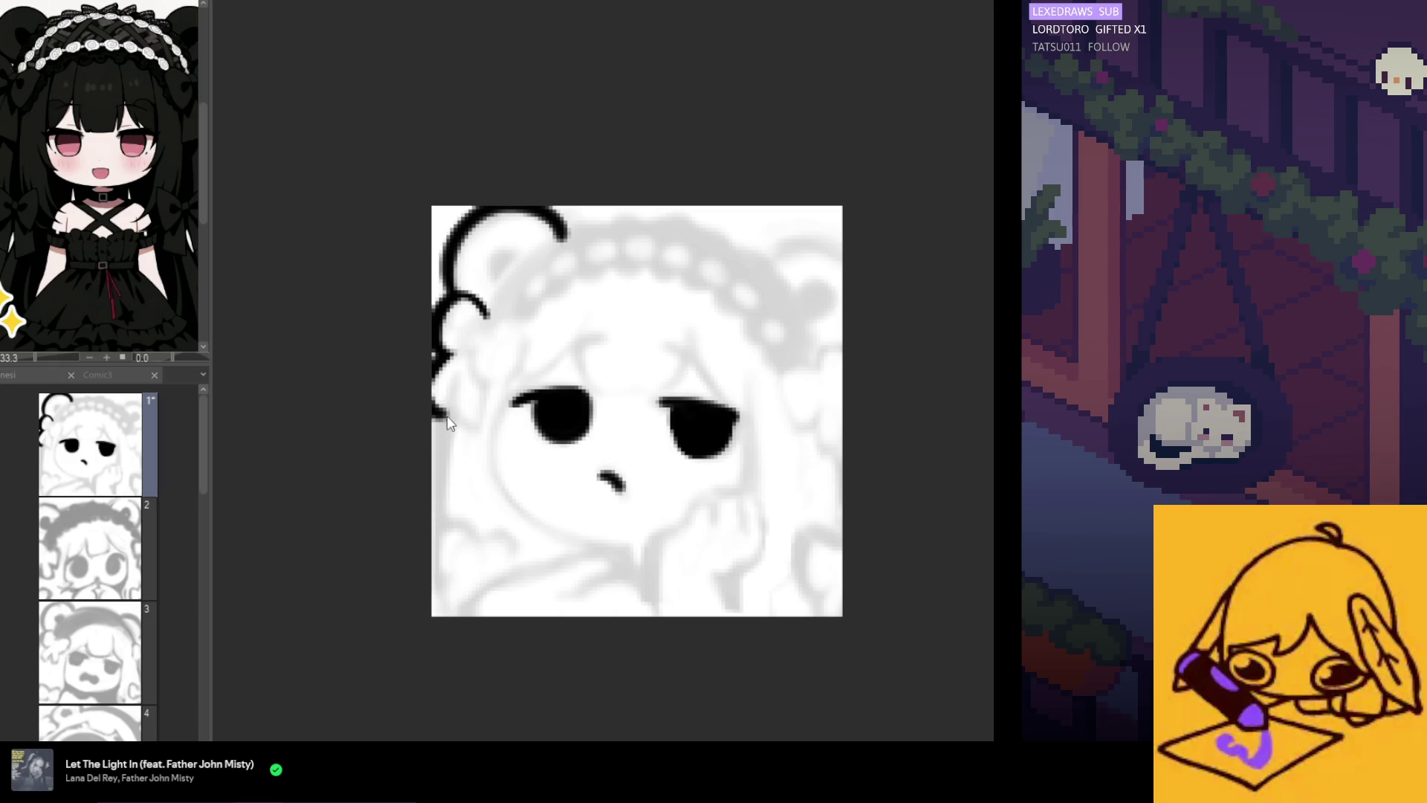
Draw the curly left hair outline down to the bottom of the canvas
drag(452, 396, 447, 539)
key(ctrl+z)
drag(452, 392, 444, 534)
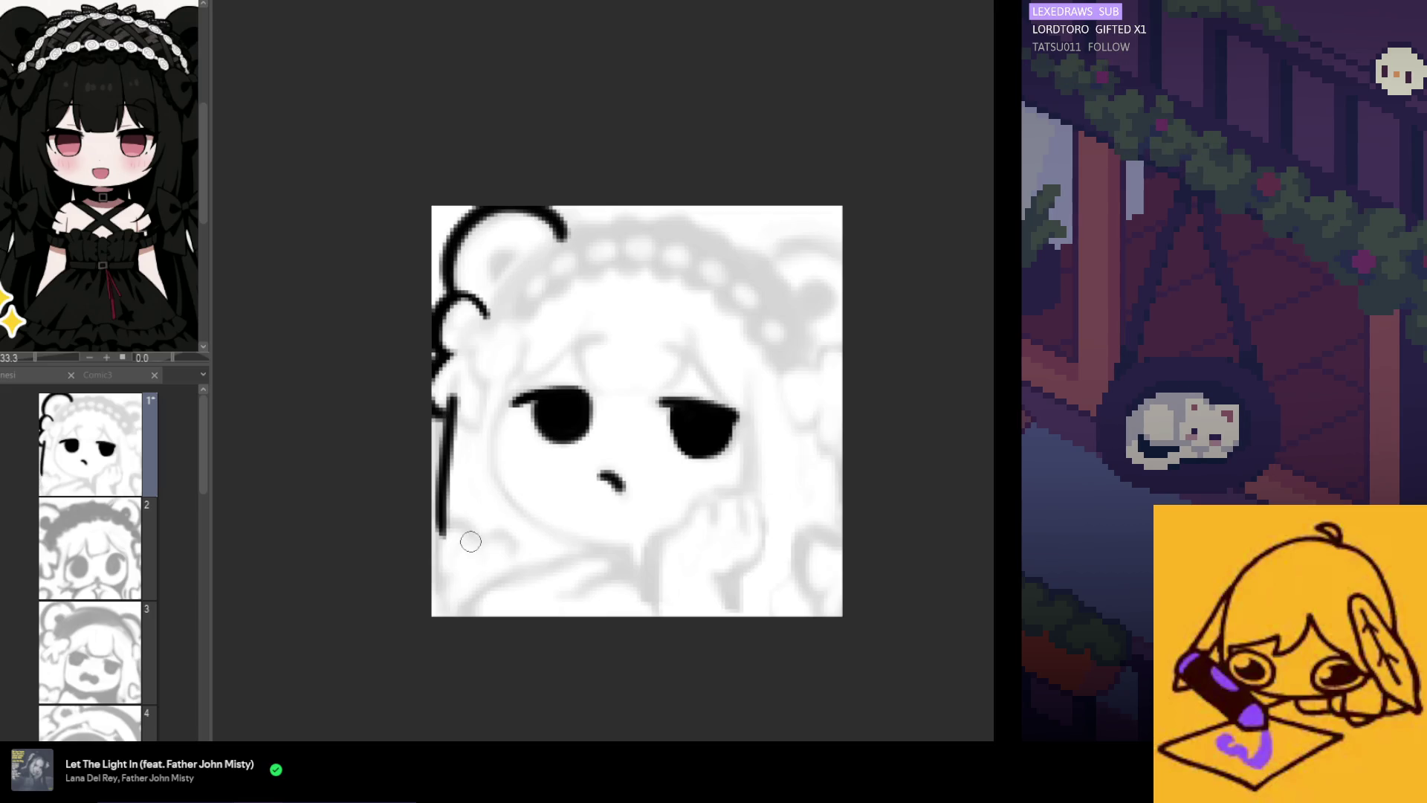
mouse_move(476, 538)
mouse_down()
mouse_move(438, 561)
mouse_move(455, 582)
mouse_up()
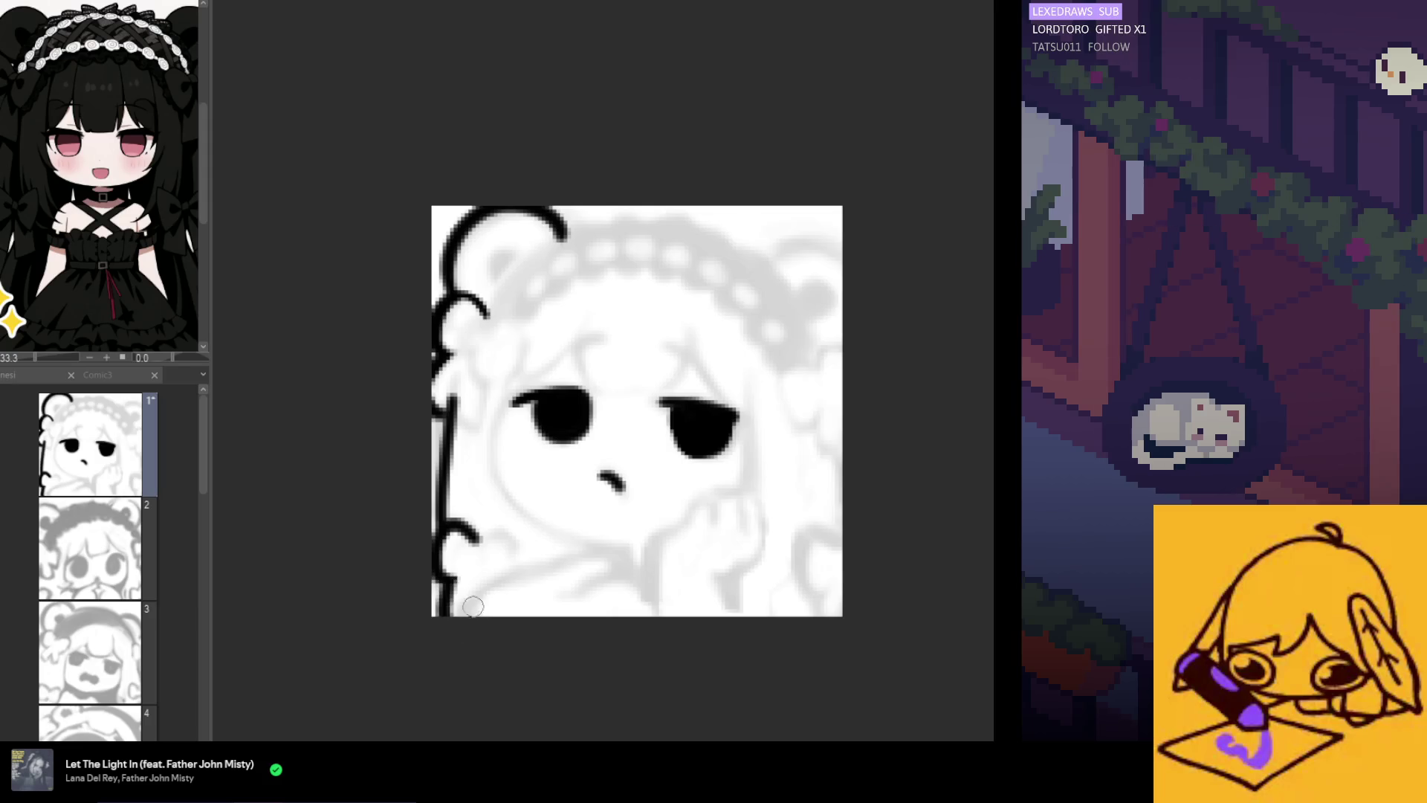
drag(444, 591, 444, 620)
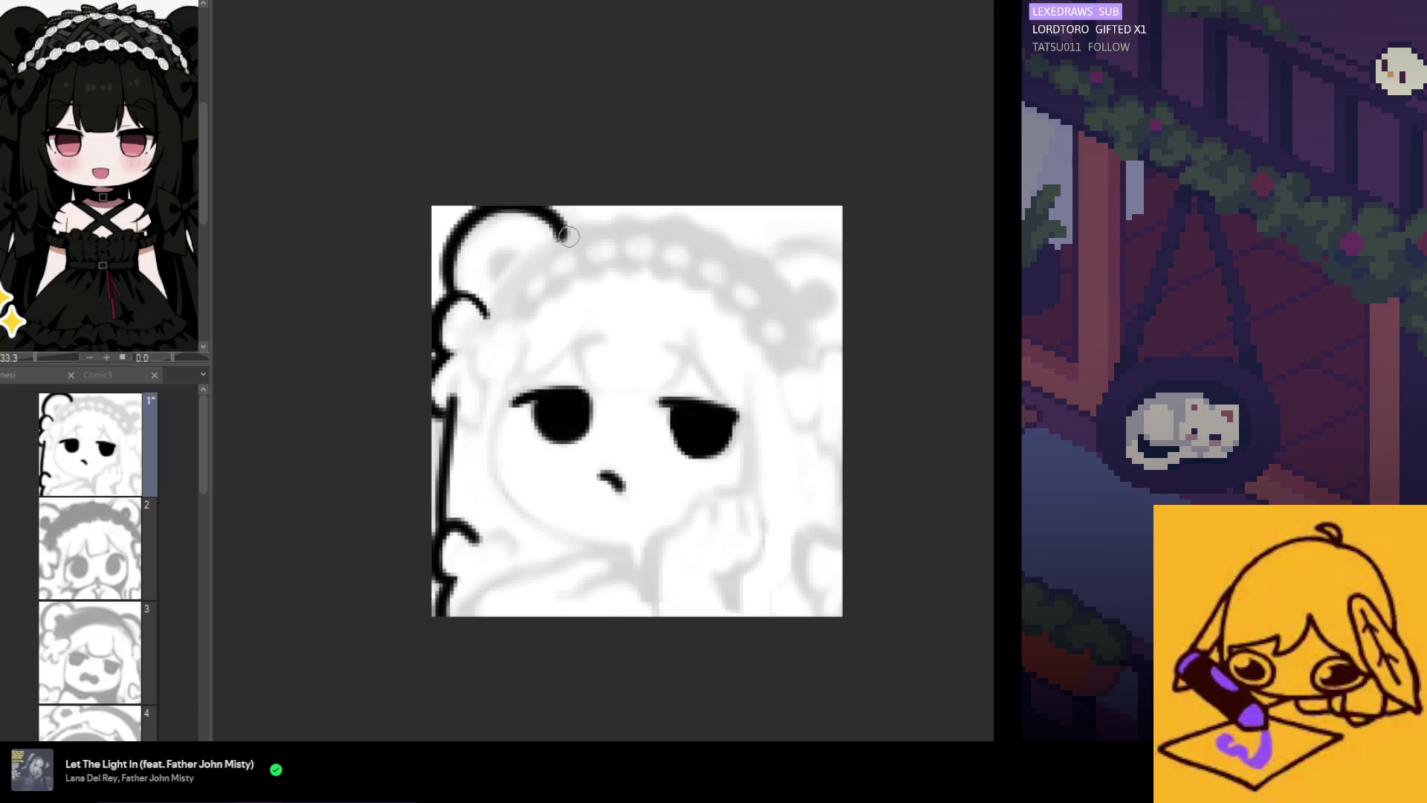
Try inking the headband top from the ear curl, then undo those segments
drag(561, 236, 602, 229)
key(ctrl+z)
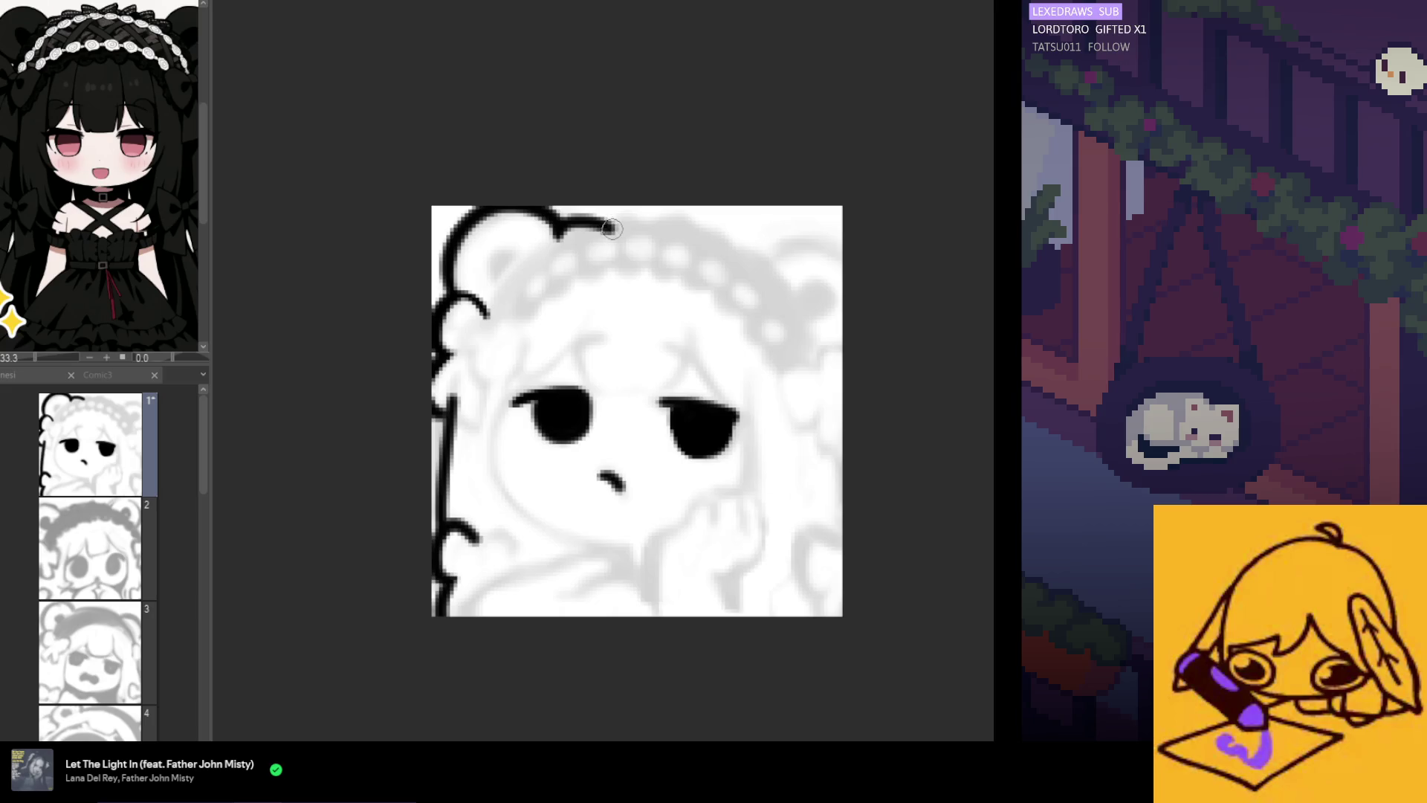
drag(611, 229, 649, 221)
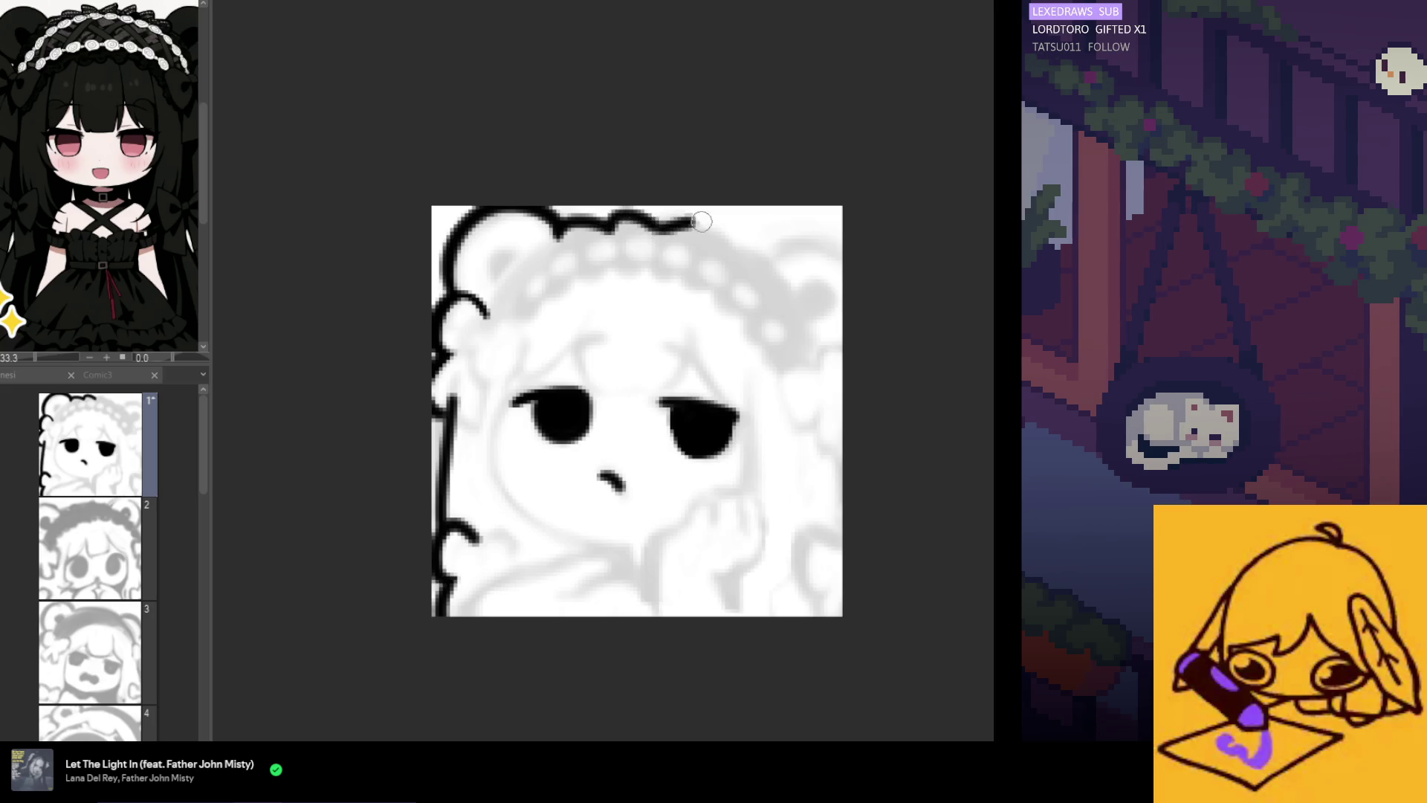
key(ctrl+z)
drag(694, 221, 712, 241)
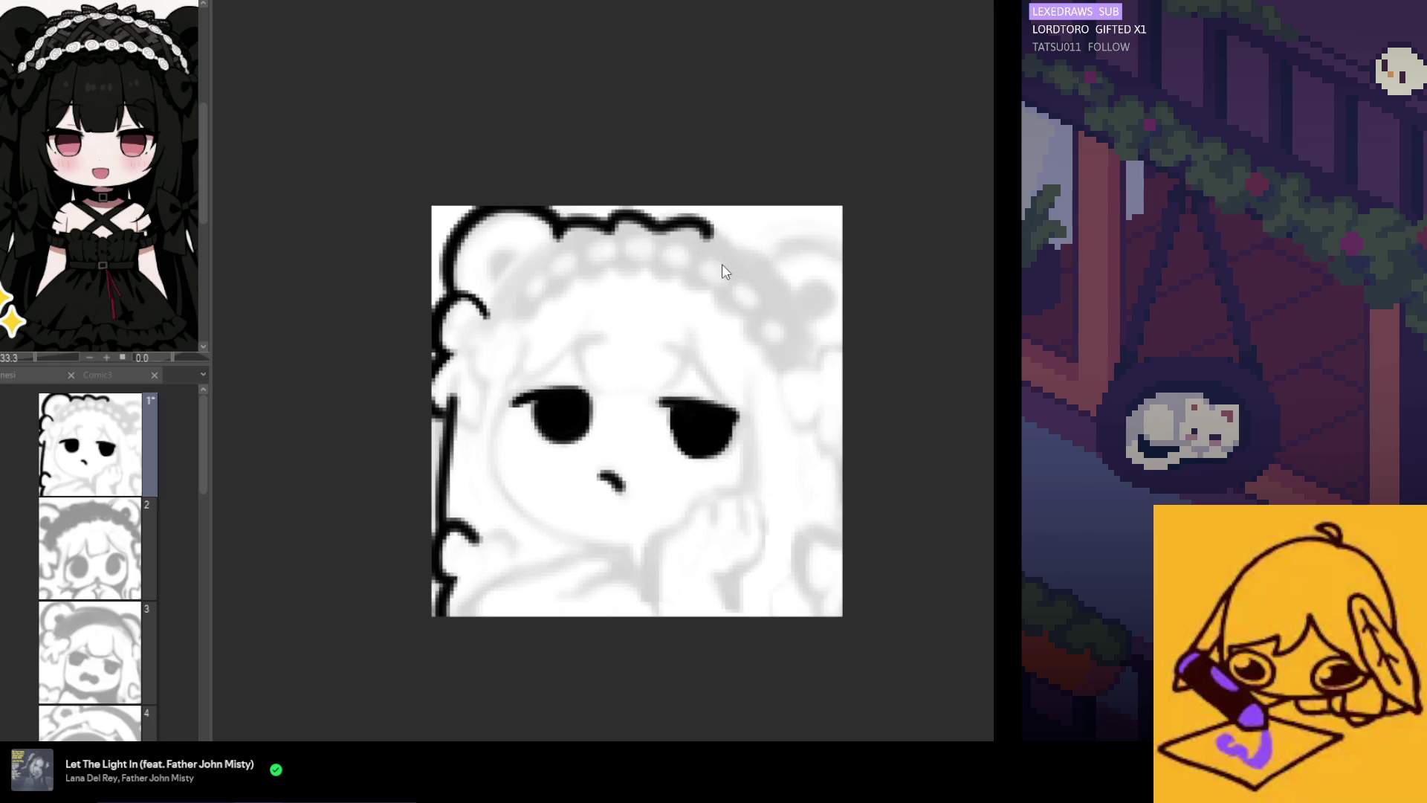
key(ctrl+z)
key(ctrl+z)
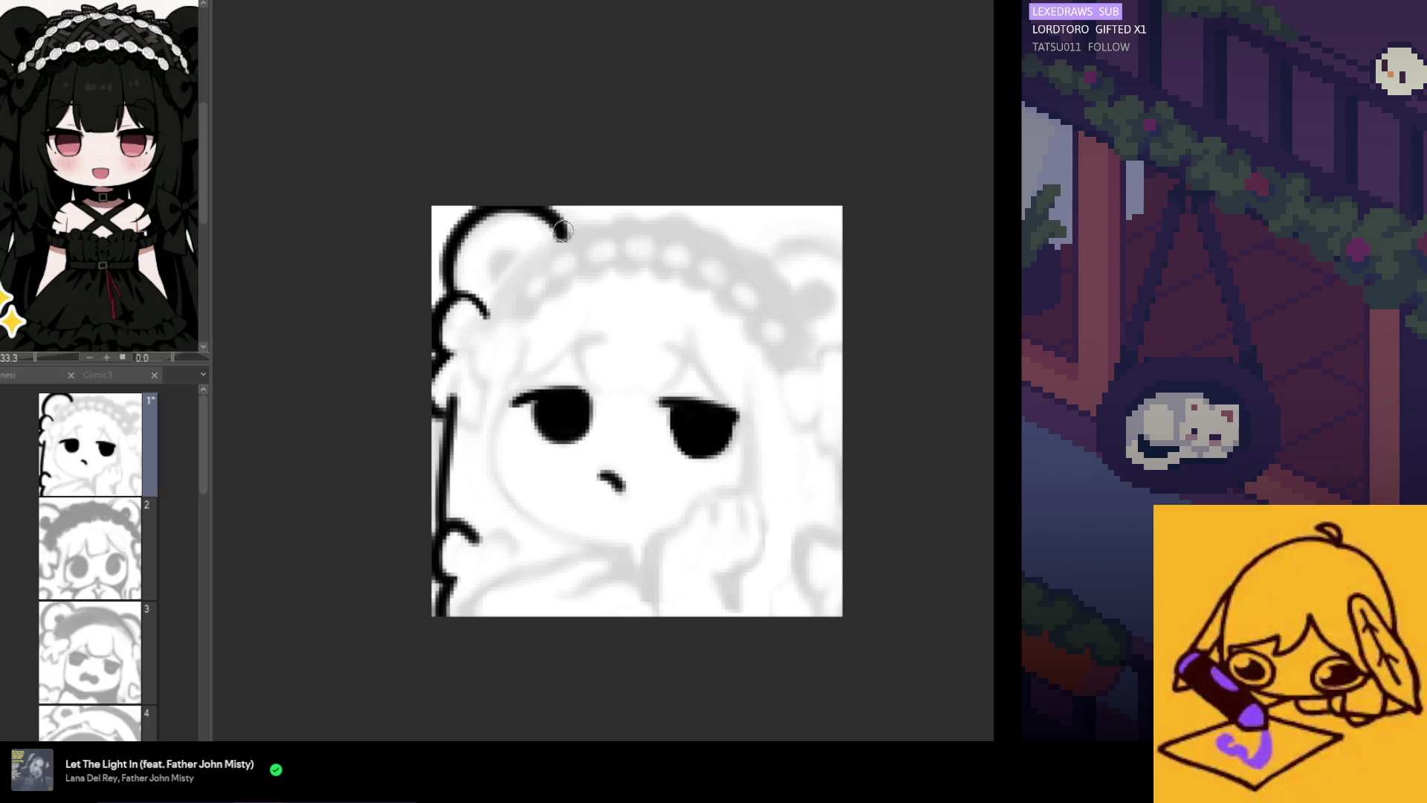
Attempt the headband-top stroke toward the right, then mirror the canvas and undo it
mouse_move(565, 241)
mouse_down()
mouse_move(661, 230)
mouse_move(788, 267)
mouse_up()
key(ctrl+z)
mouse_move(565, 242)
mouse_down()
mouse_move(669, 230)
mouse_move(773, 283)
mouse_up()
key(ctrl+z)
drag(565, 242, 840, 277)
key(ctrl+z)
drag(744, 263, 836, 297)
key(h)
key(ctrl+z)
key(ctrl+z)
Ink the headband arc from the bear ear down-left, retrying until the curve looks right
drag(830, 237, 695, 216)
key(ctrl+z)
mouse_move(838, 239)
mouse_down()
mouse_move(770, 222)
mouse_move(643, 282)
mouse_up()
key(ctrl+z)
key(ctrl+z)
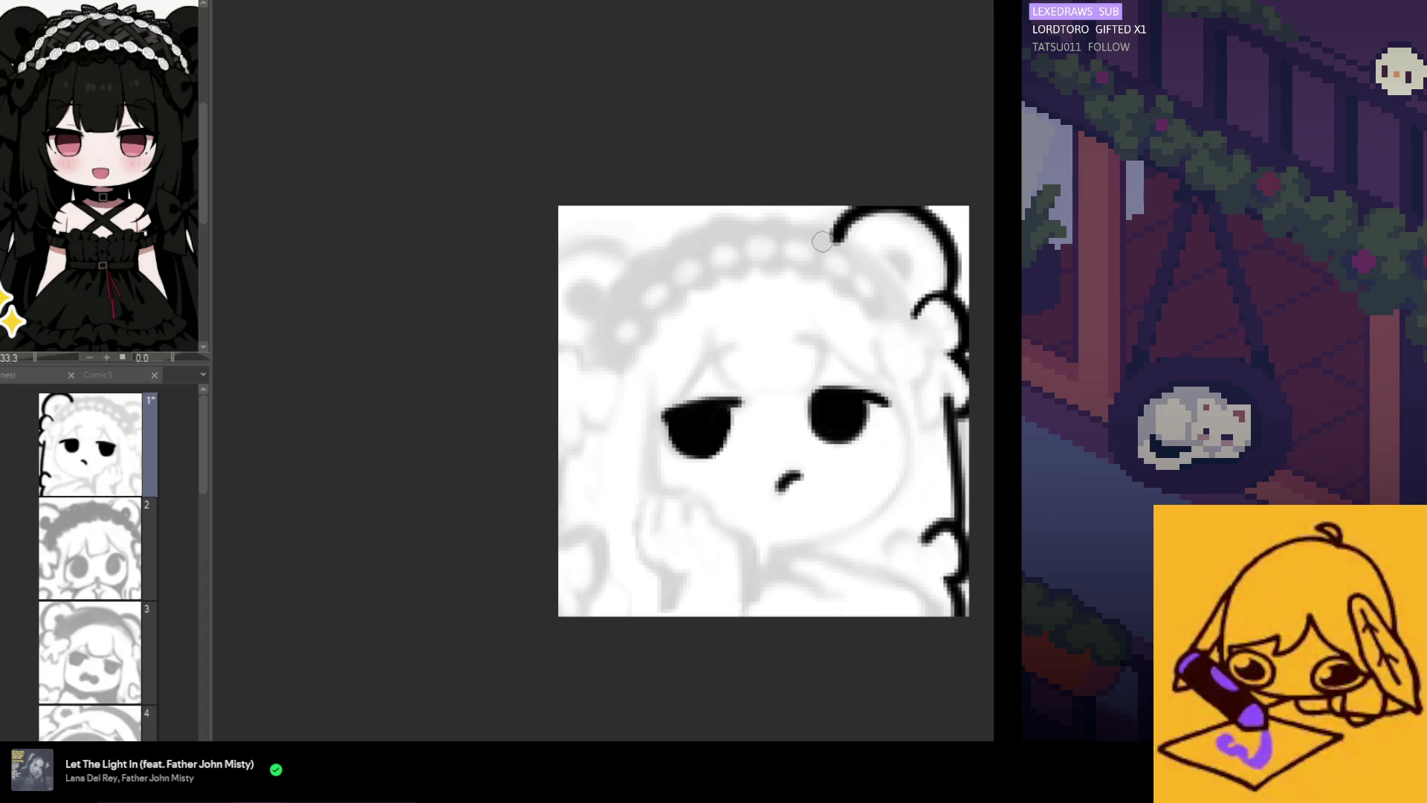
drag(832, 236, 639, 296)
key(ctrl+z)
mouse_move(844, 240)
mouse_down()
mouse_move(682, 235)
mouse_move(625, 286)
mouse_up()
key(ctrl+z)
mouse_move(841, 237)
mouse_down()
mouse_move(781, 217)
mouse_move(608, 286)
mouse_up()
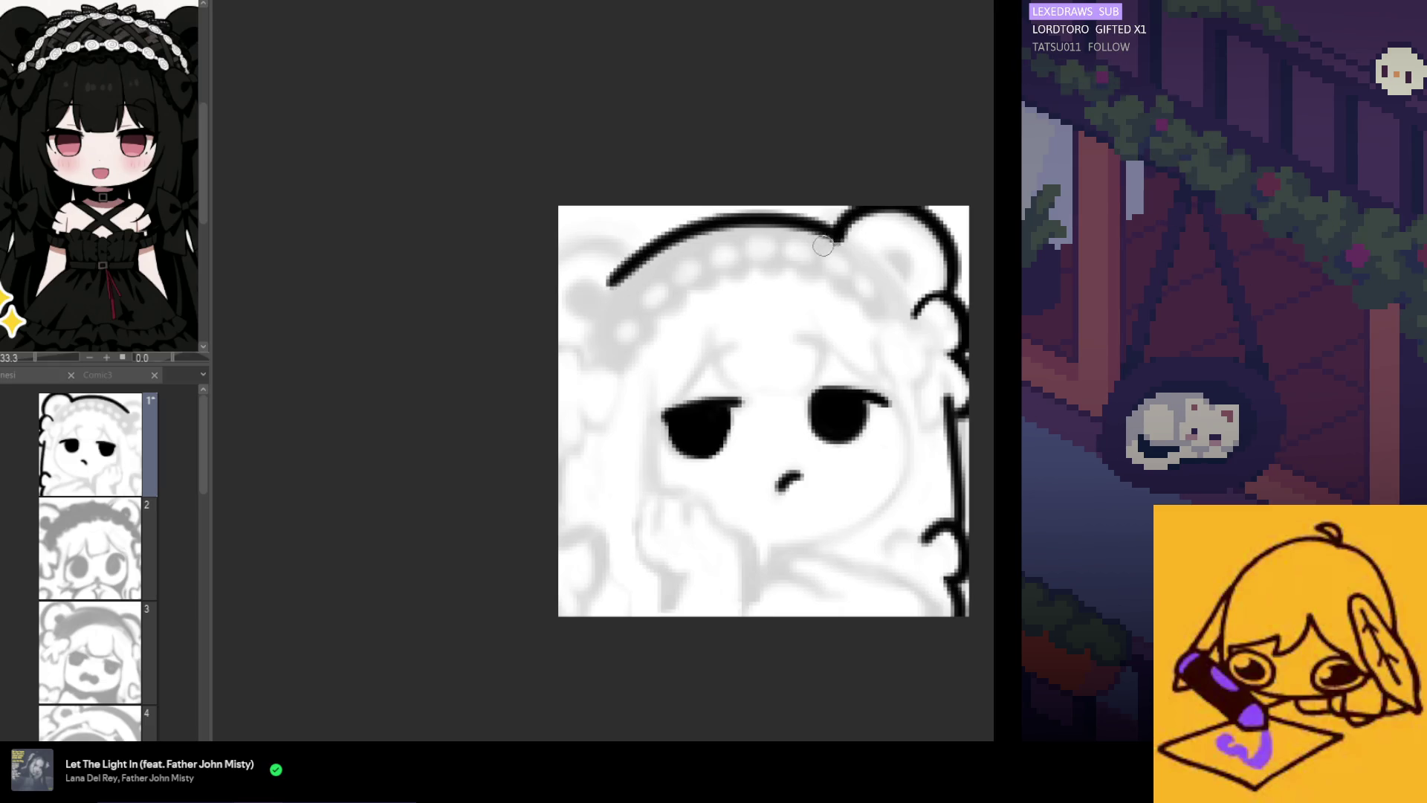
key(ctrl+z)
mouse_move(842, 237)
mouse_down()
mouse_move(747, 214)
mouse_move(637, 269)
mouse_up()
key(ctrl+z)
mouse_move(841, 237)
mouse_down()
mouse_move(807, 222)
mouse_move(627, 273)
mouse_up()
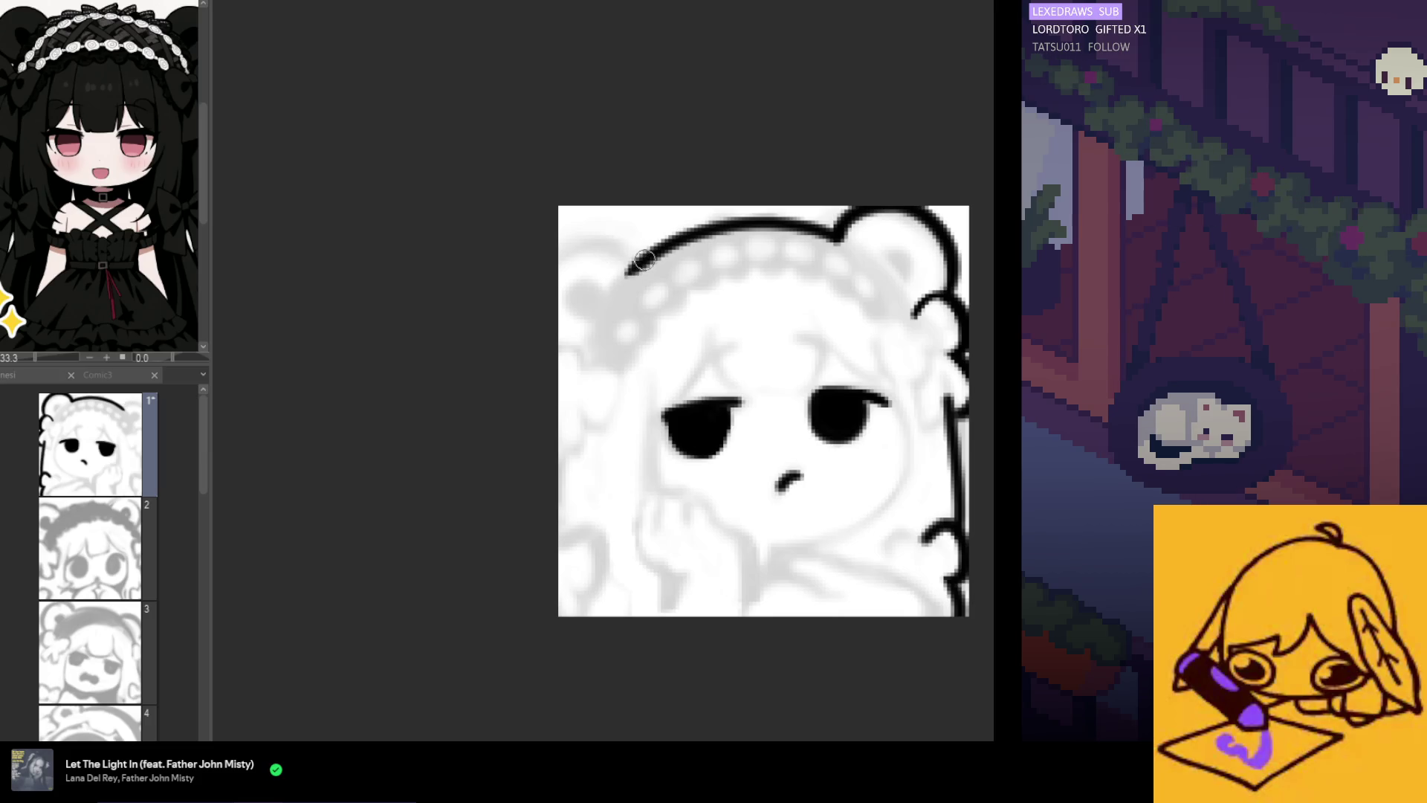
Flip the canvas back and ink the right ear outline, right cheek edge and left hair edge
mouse_move(630, 269)
mouse_down()
mouse_move(559, 261)
mouse_move(594, 241)
mouse_move(559, 259)
mouse_up()
key(ctrl+z)
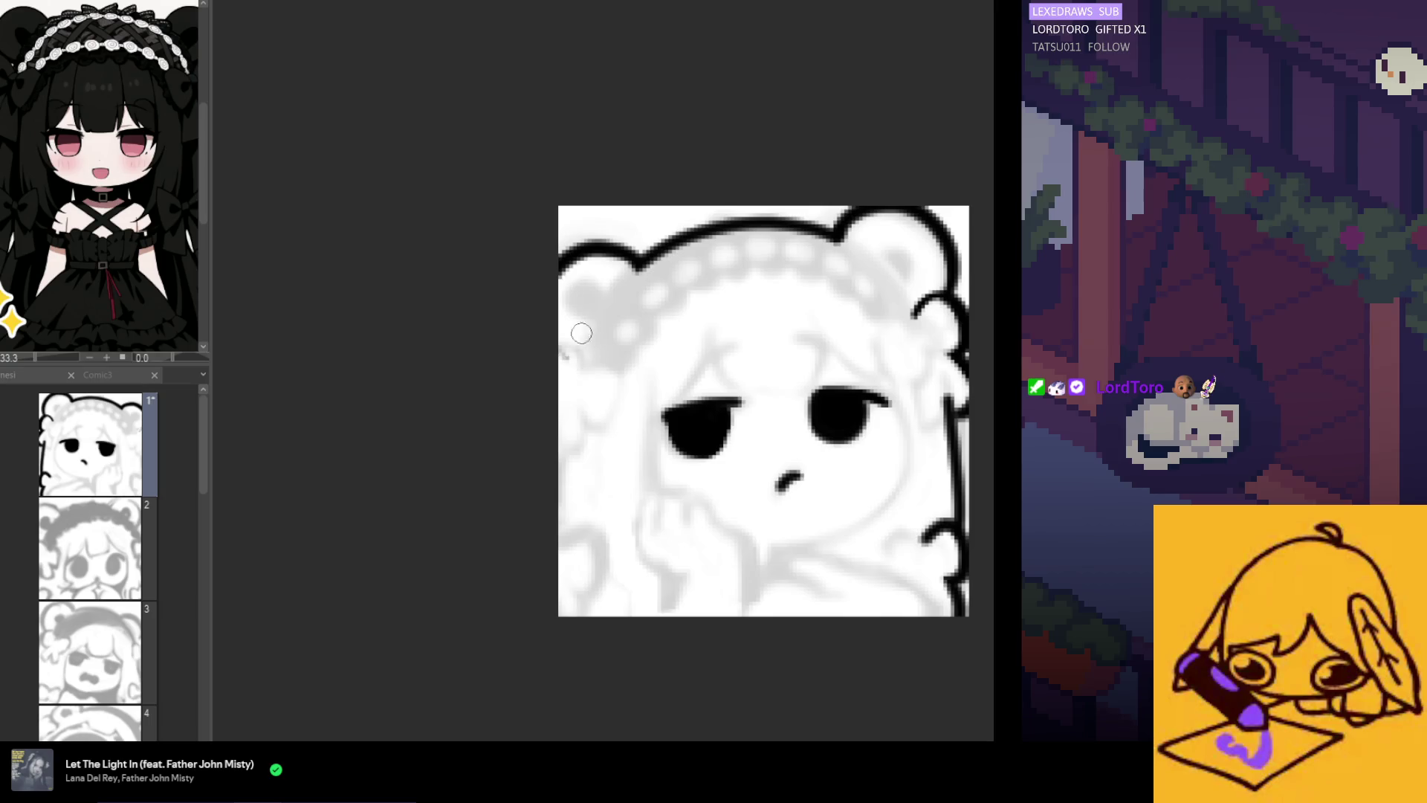
key(h)
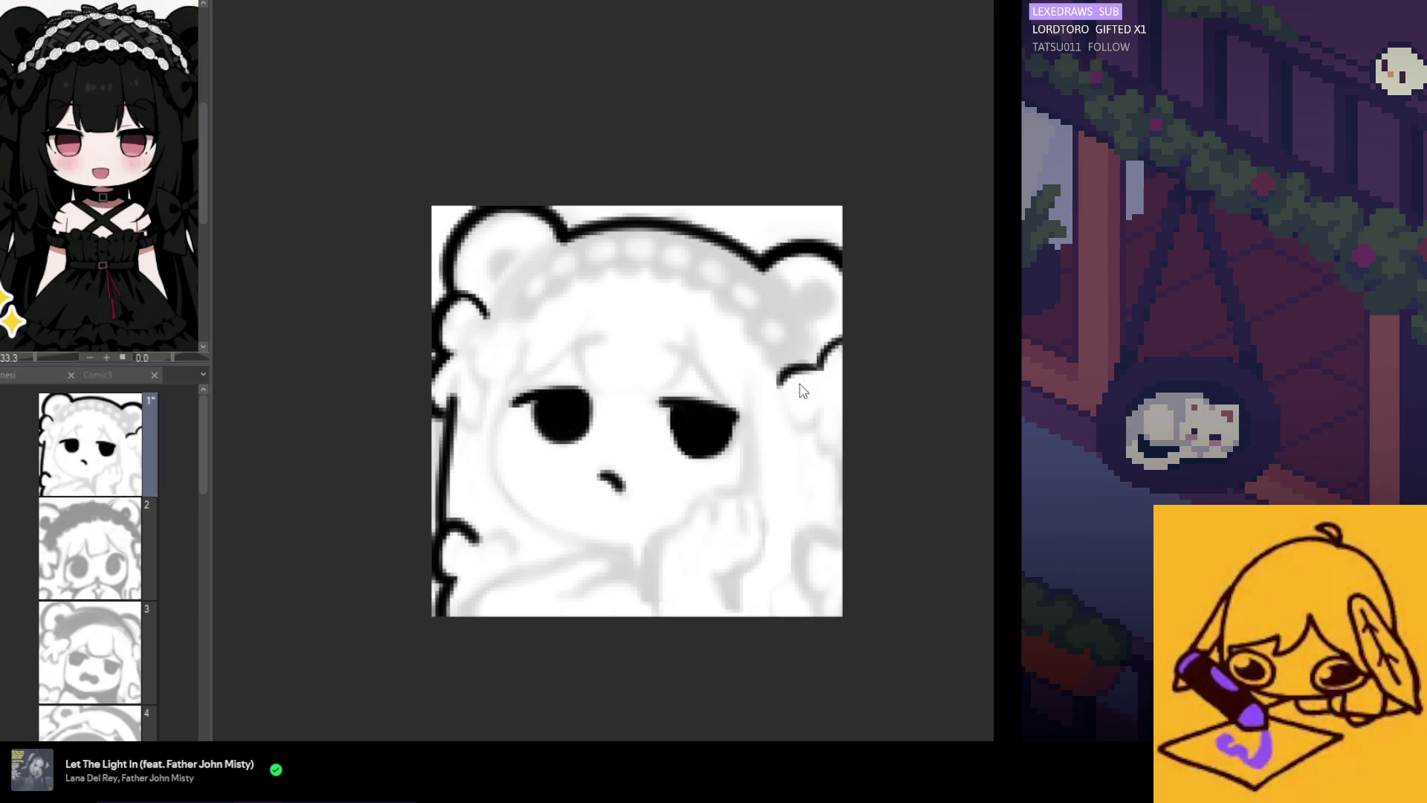
drag(818, 366, 779, 383)
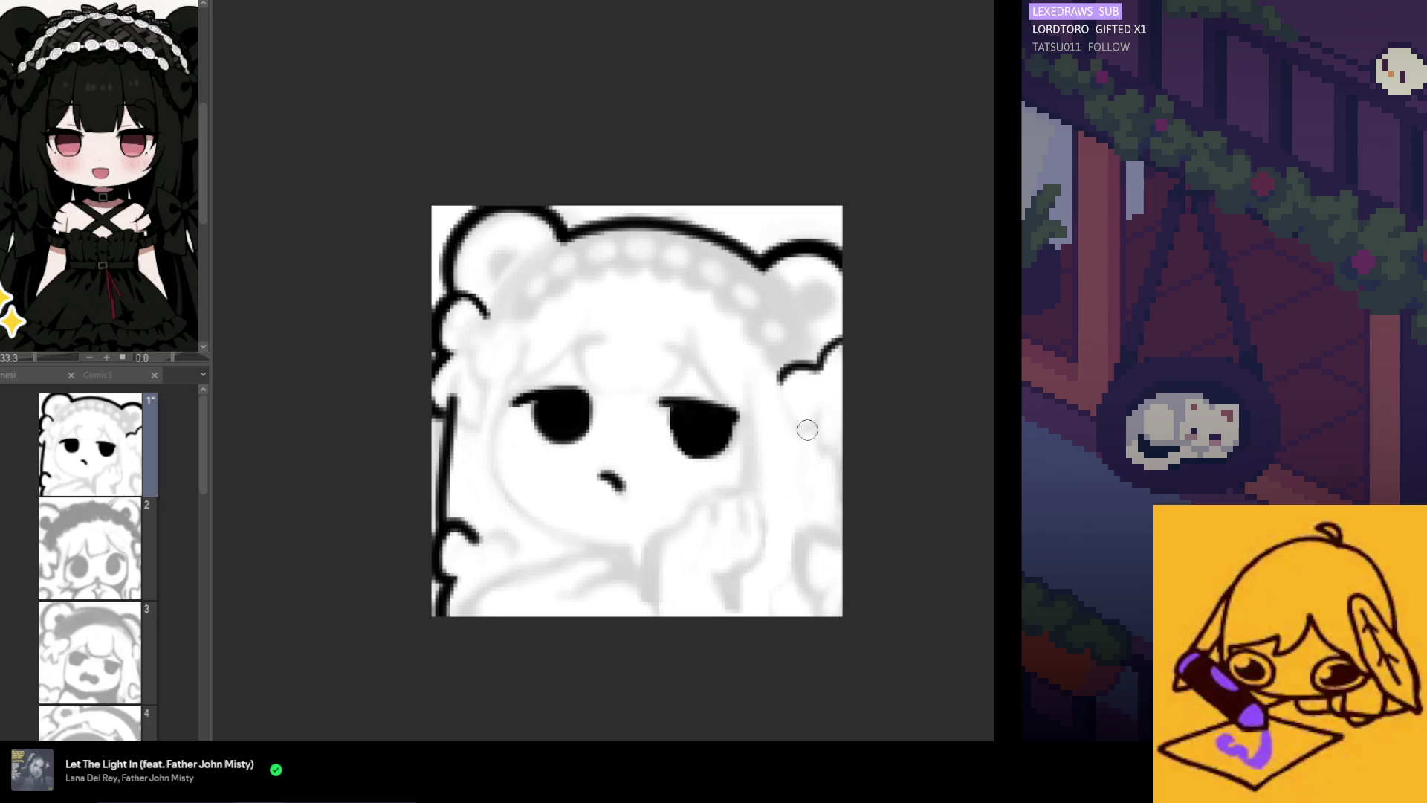
key(ctrl+z)
drag(801, 430, 811, 428)
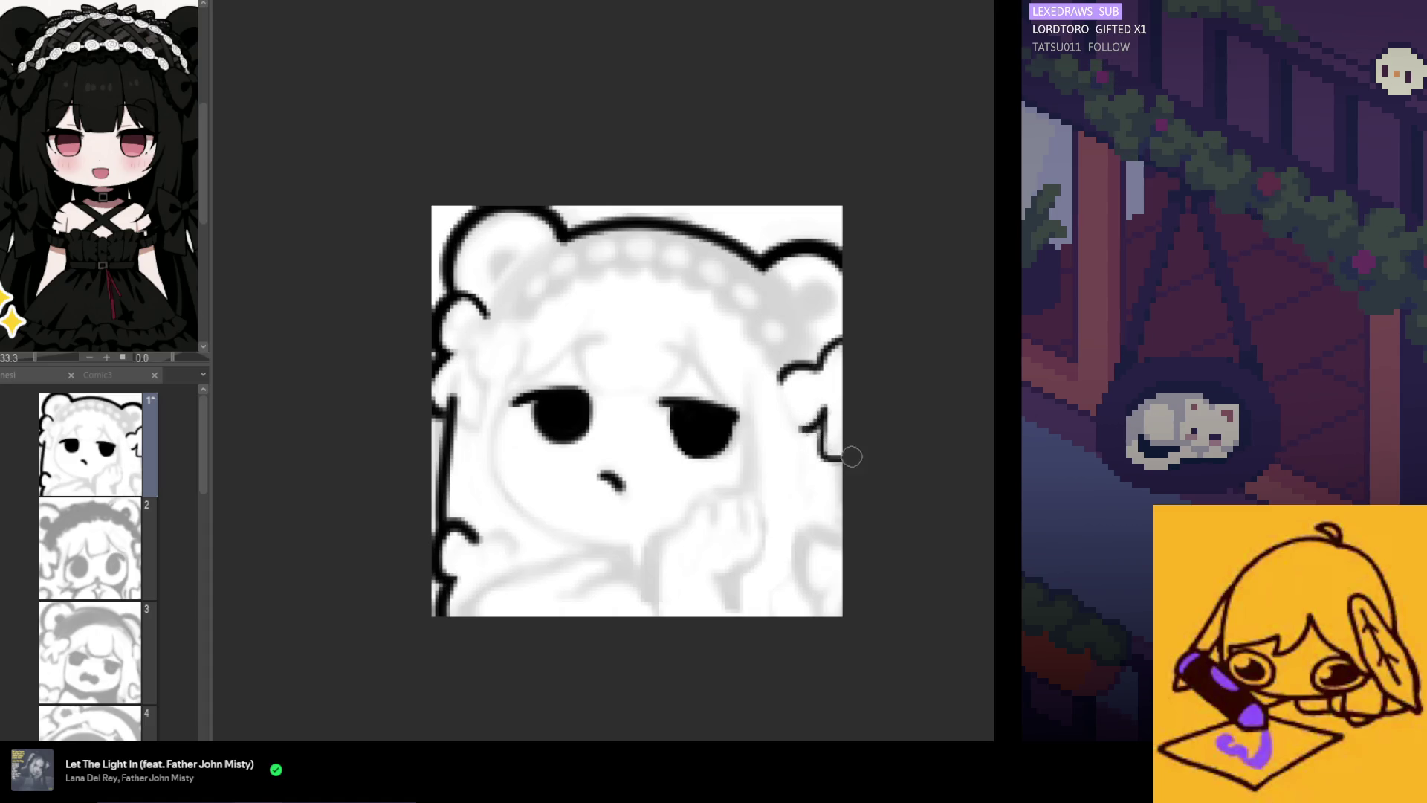
drag(824, 439, 849, 460)
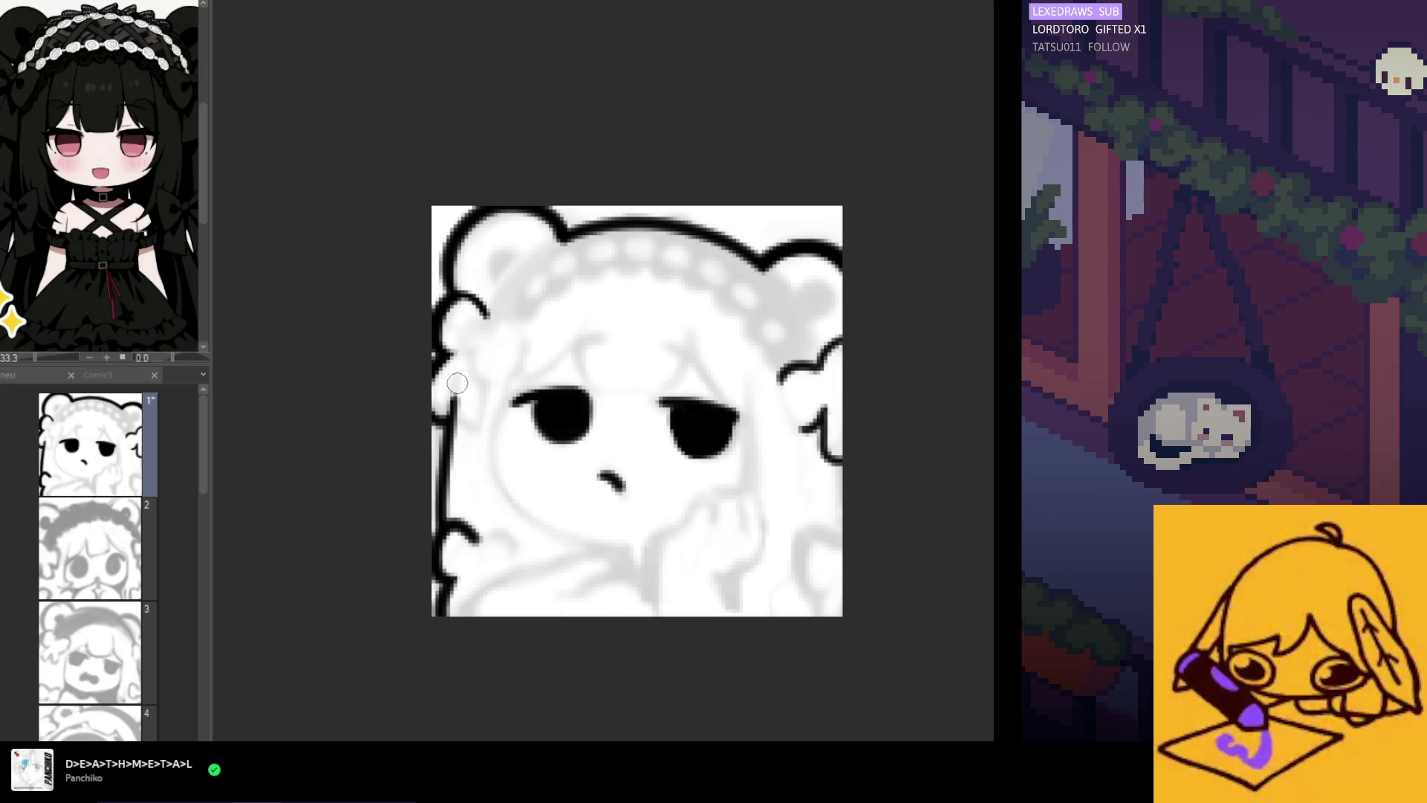
mouse_move(459, 430)
mouse_down()
mouse_move(485, 427)
mouse_move(480, 406)
mouse_up()
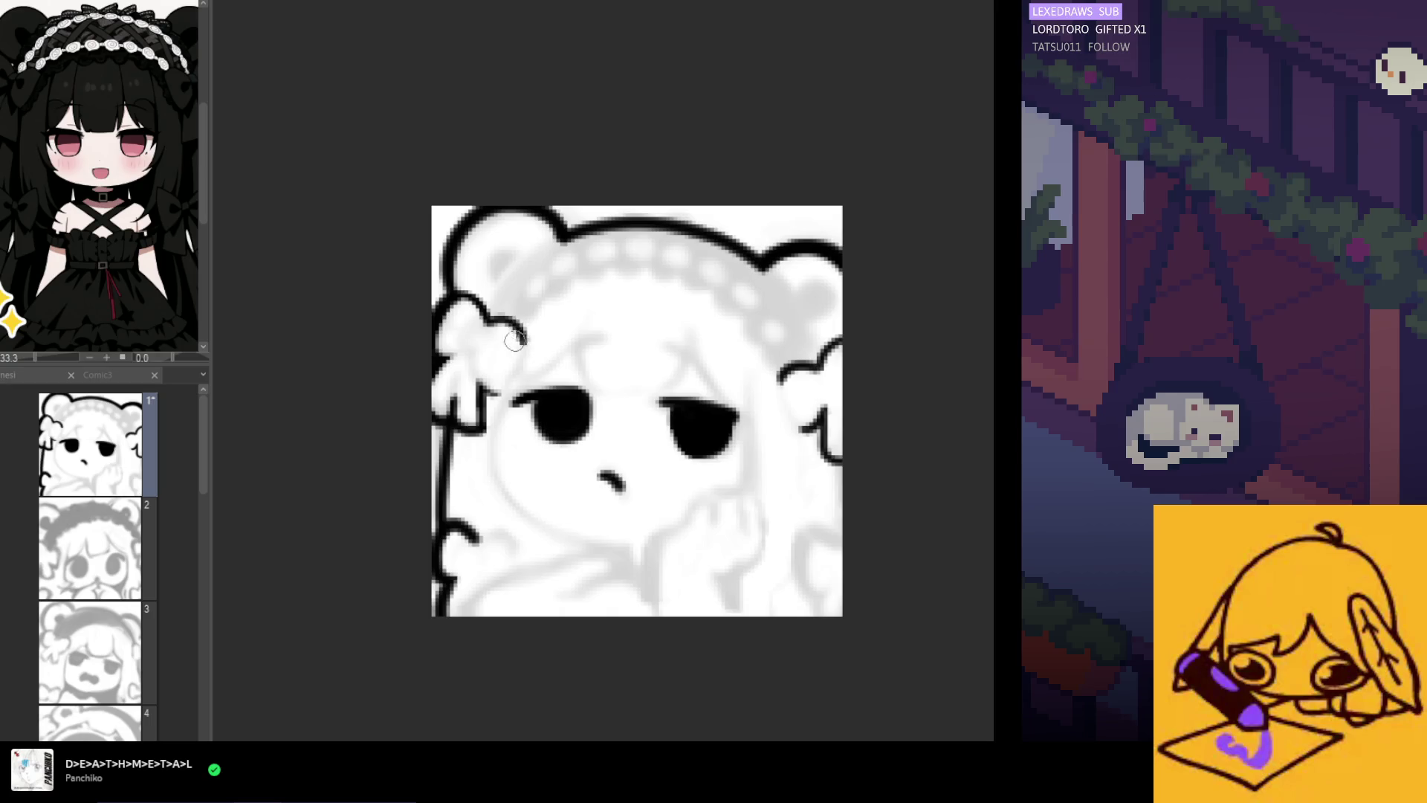
Outline the flower bump left of the head and erase a stray part of the right ear line
mouse_move(516, 321)
mouse_down()
mouse_move(529, 360)
mouse_move(511, 383)
mouse_up()
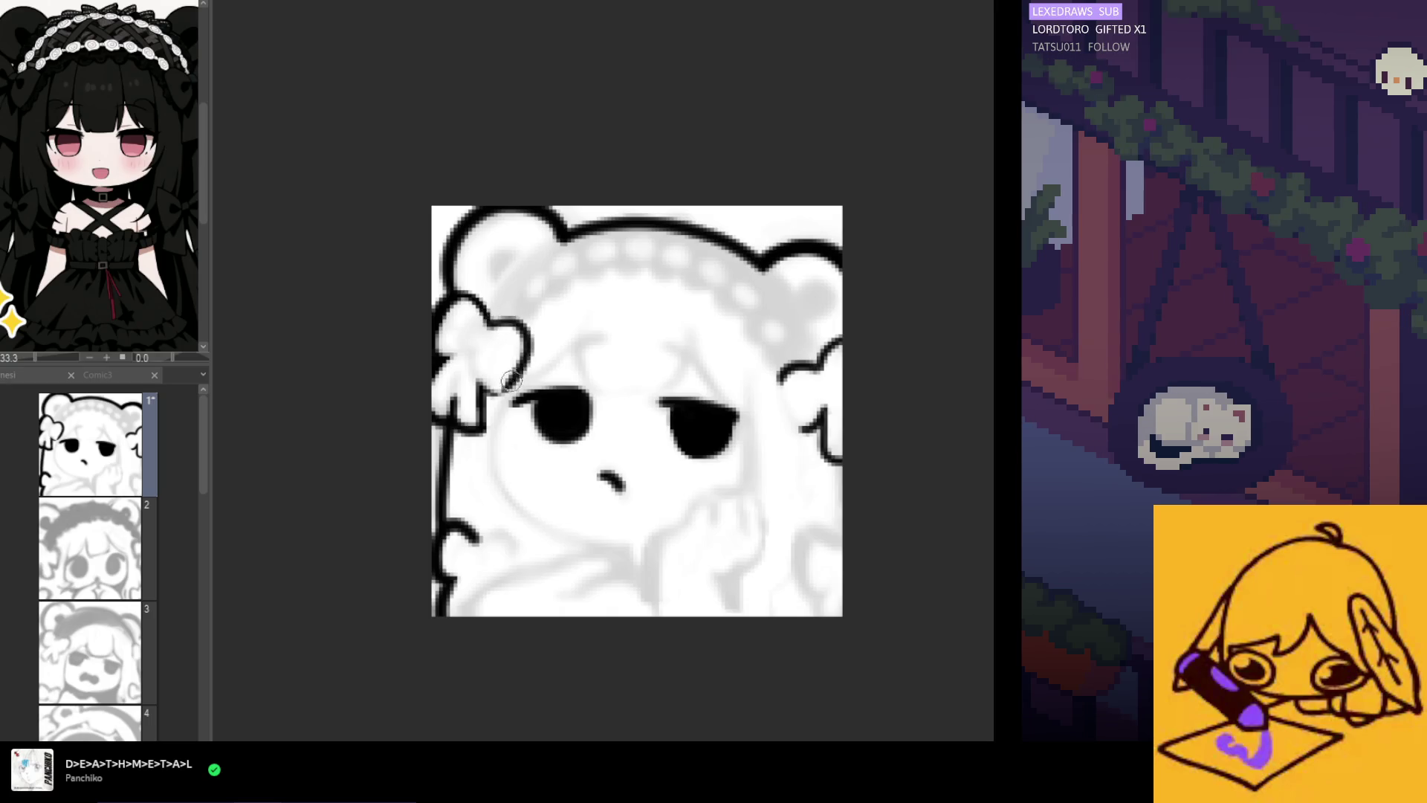
key(ctrl+z)
key(ctrl+z)
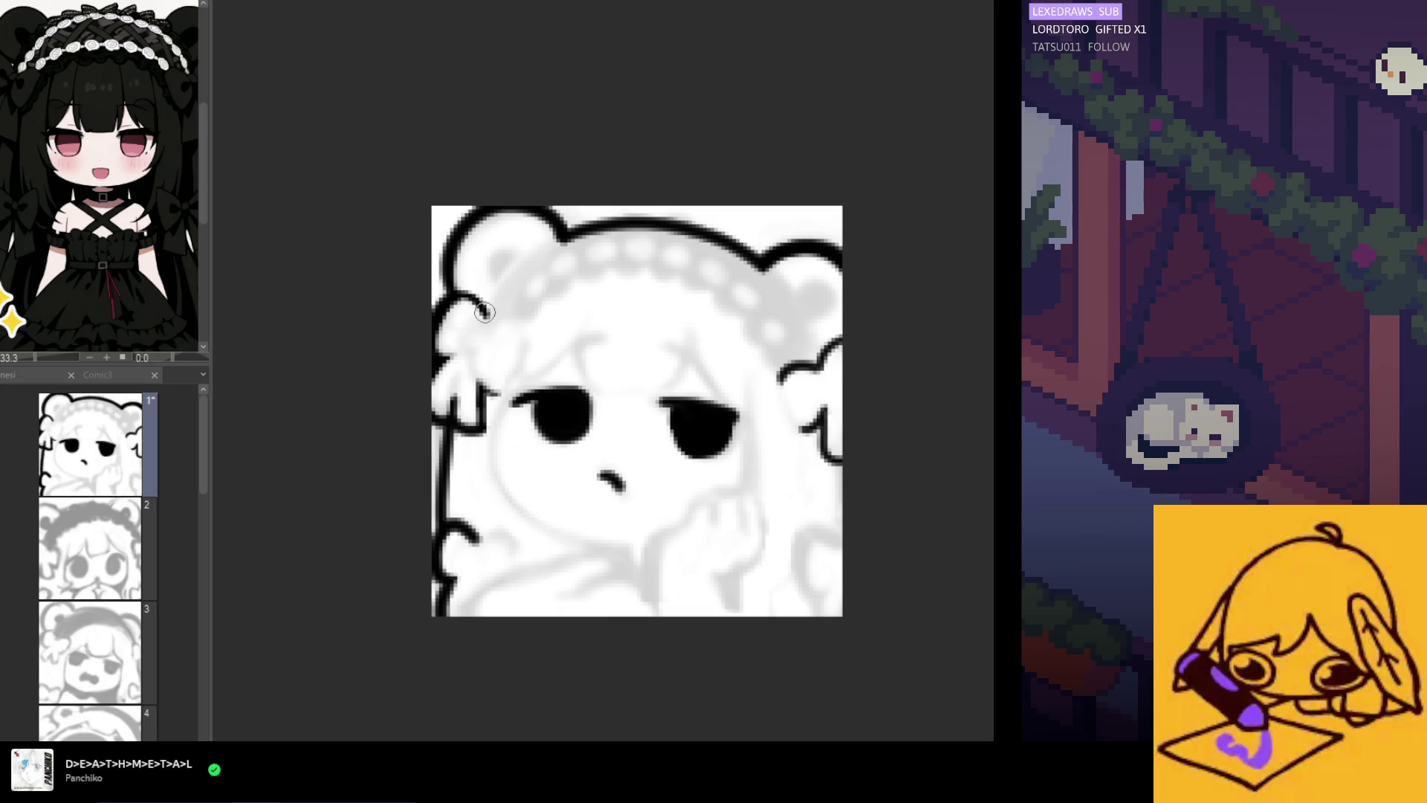
mouse_move(482, 314)
mouse_down()
mouse_move(532, 349)
mouse_move(502, 394)
mouse_up()
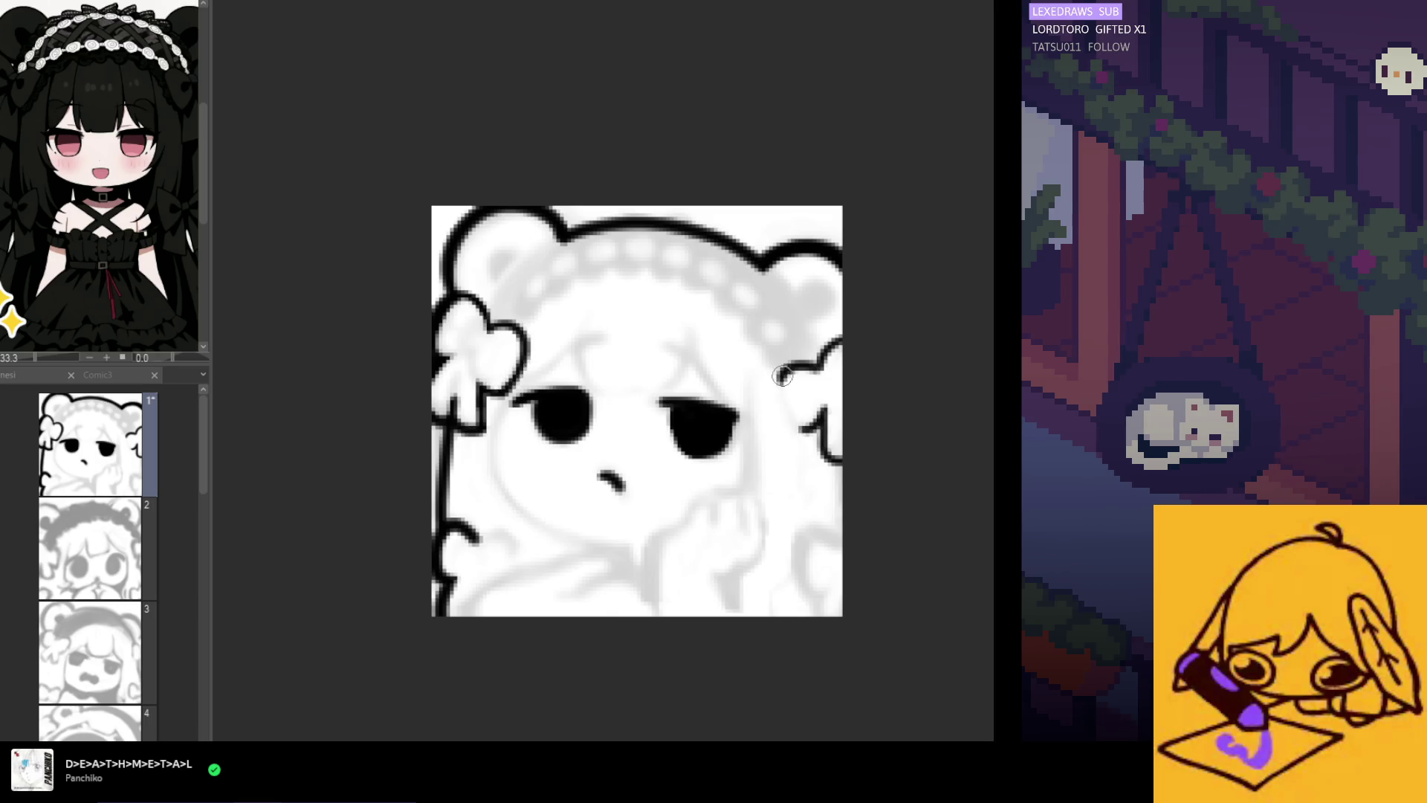
mouse_move(784, 446)
mouse_down()
mouse_move(782, 372)
mouse_move(807, 435)
mouse_up()
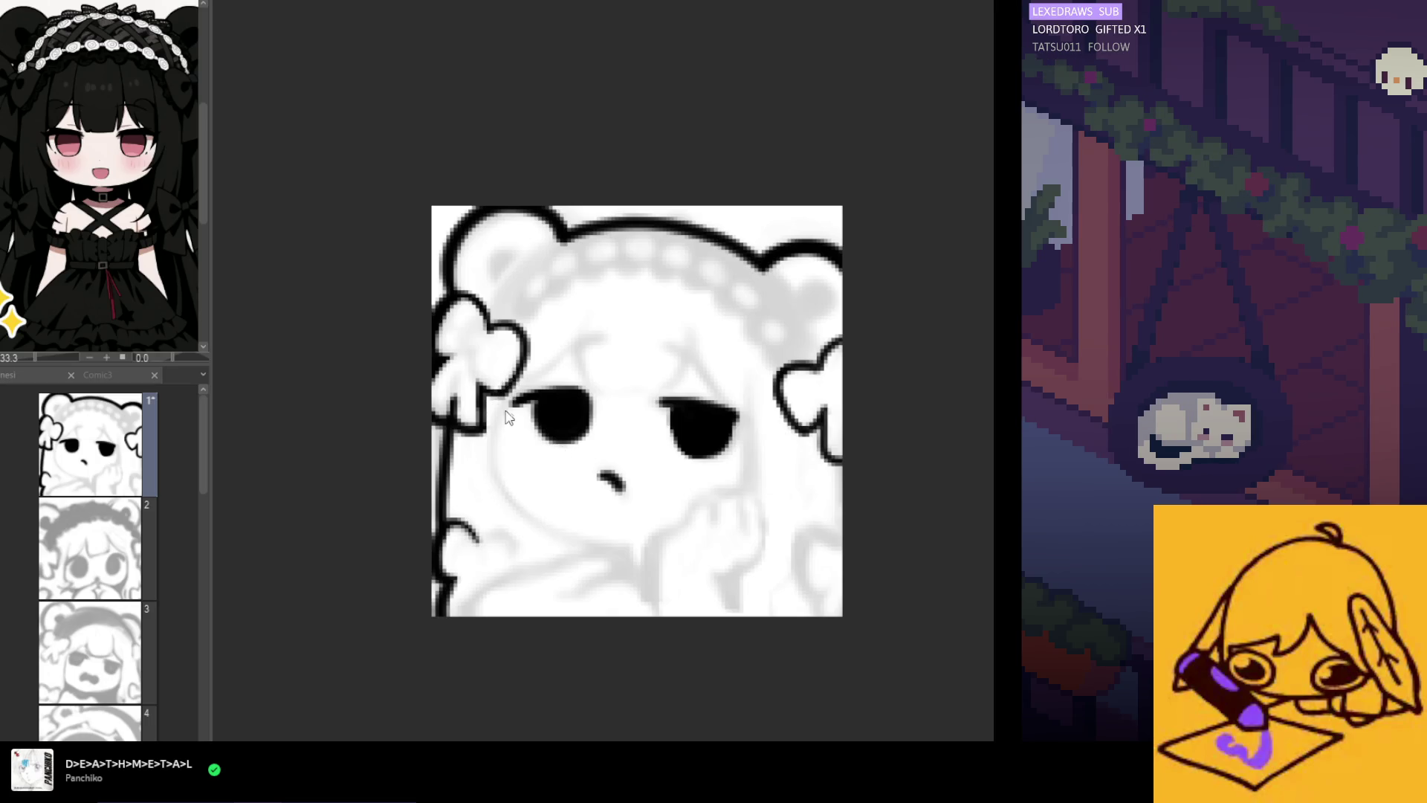
Try several cheek lines down from the left eye's outer corner, undoing each
mouse_move(513, 387)
mouse_down()
mouse_move(500, 457)
mouse_move(561, 541)
mouse_move(613, 549)
mouse_up()
key(ctrl+z)
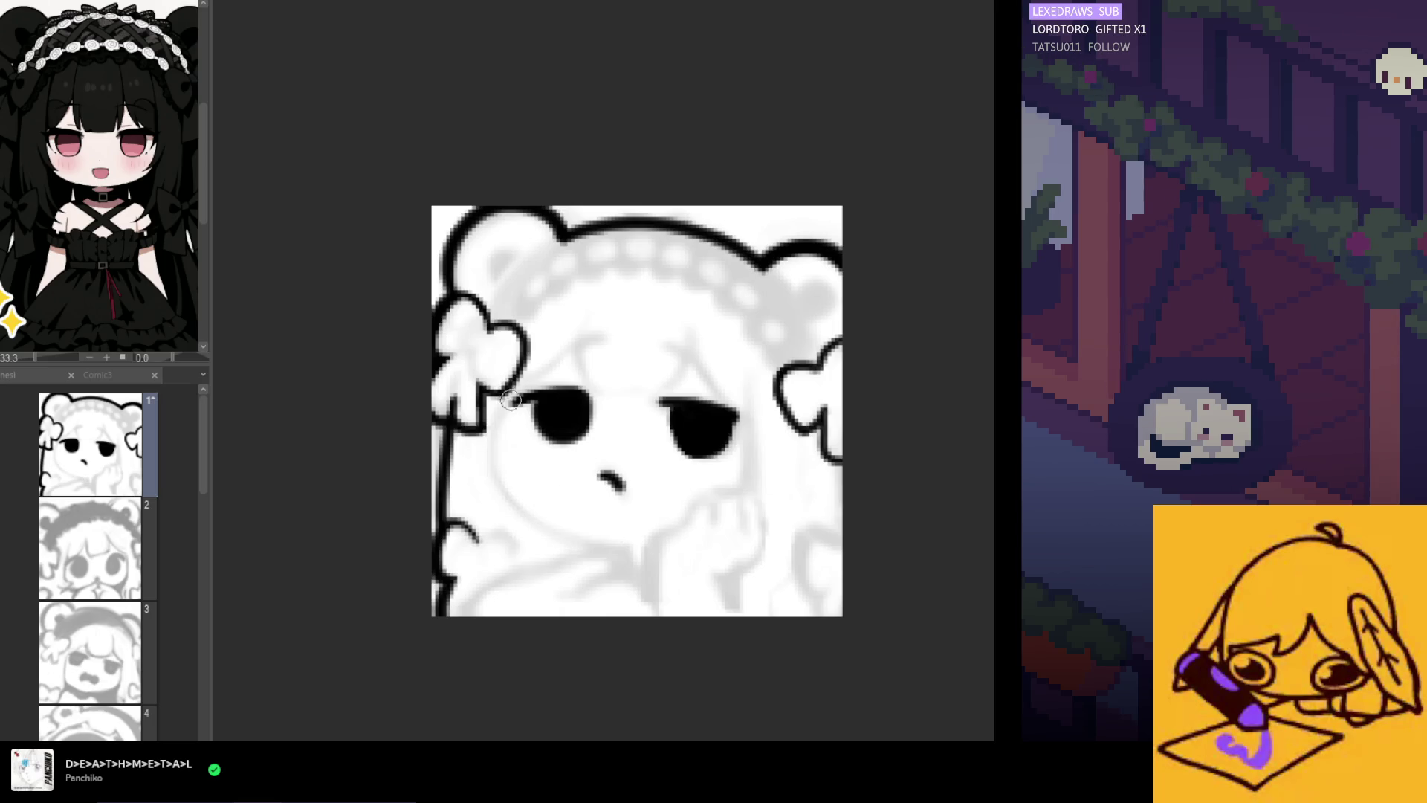
drag(513, 382, 494, 491)
key(ctrl+z)
mouse_move(513, 383)
mouse_down()
mouse_move(495, 480)
mouse_move(489, 446)
mouse_move(541, 526)
mouse_up()
key(ctrl+z)
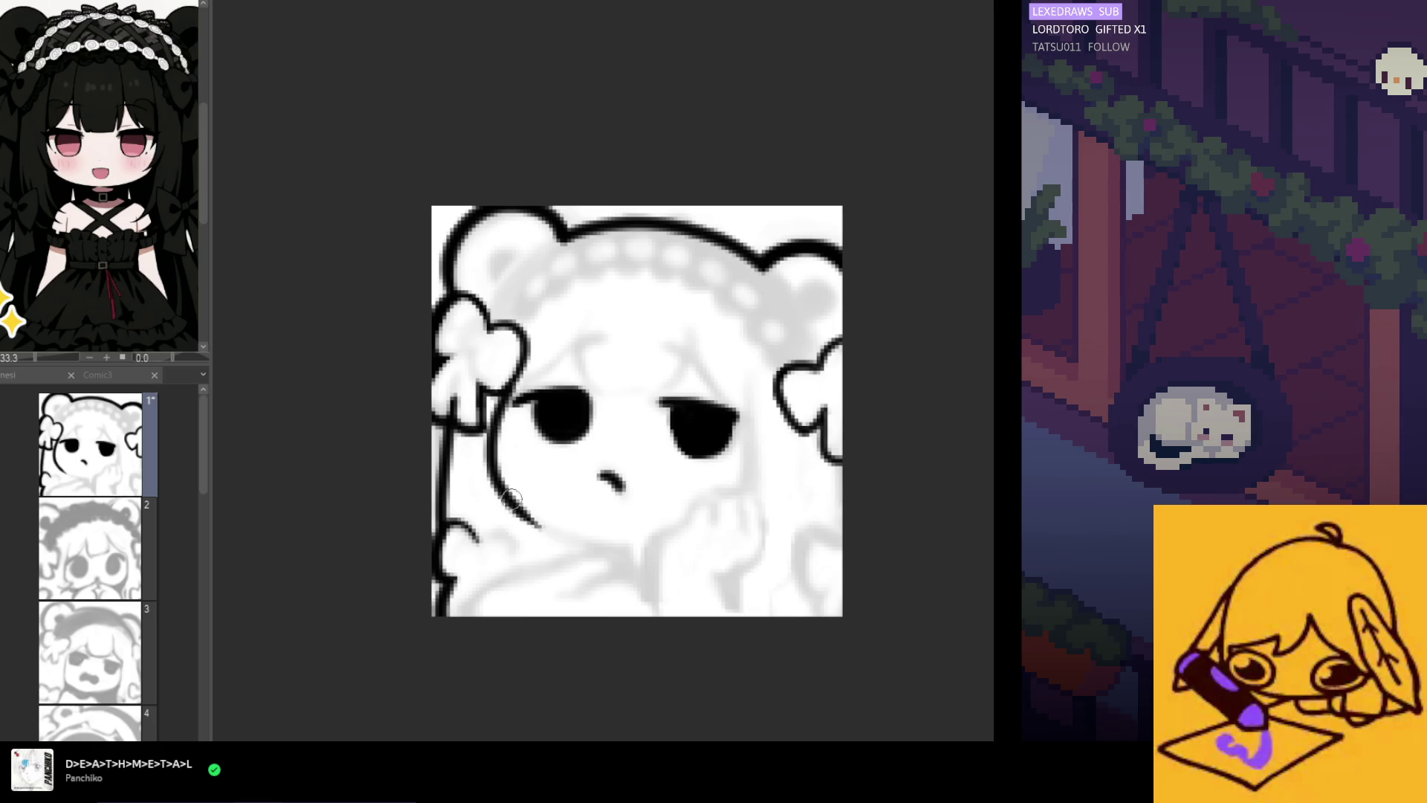
key(ctrl+z)
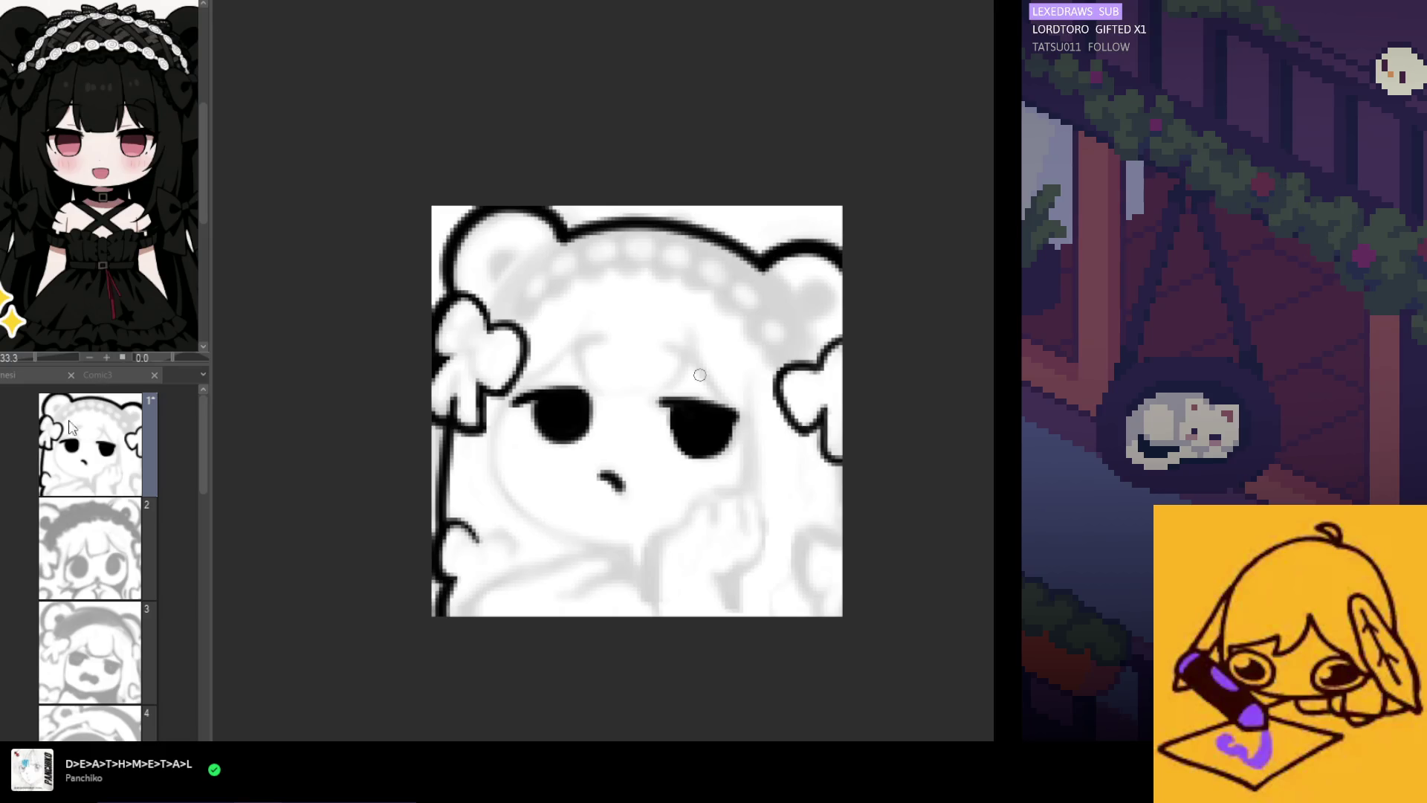
drag(509, 388, 490, 462)
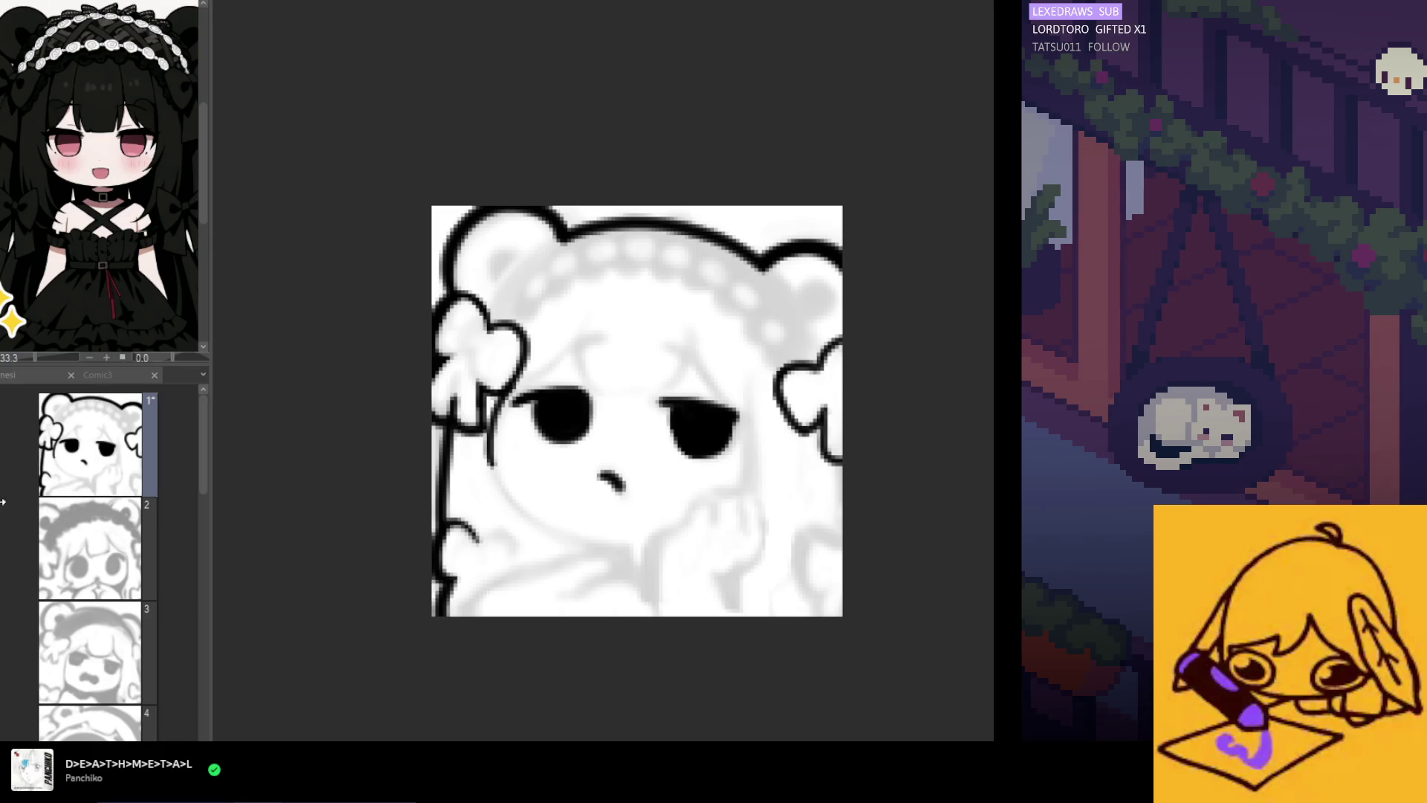
key(ctrl+z)
mouse_move(512, 388)
mouse_down()
mouse_move(492, 491)
mouse_move(578, 538)
mouse_up()
key(ctrl+z)
Ink the final curved cheek line from the left eye corner toward the hand and zoom in
mouse_move(511, 394)
mouse_down()
mouse_move(487, 494)
mouse_move(542, 530)
mouse_up()
key(ctrl+z)
mouse_move(513, 398)
mouse_down()
mouse_move(532, 519)
mouse_move(613, 550)
mouse_up()
key(ctrl+z)
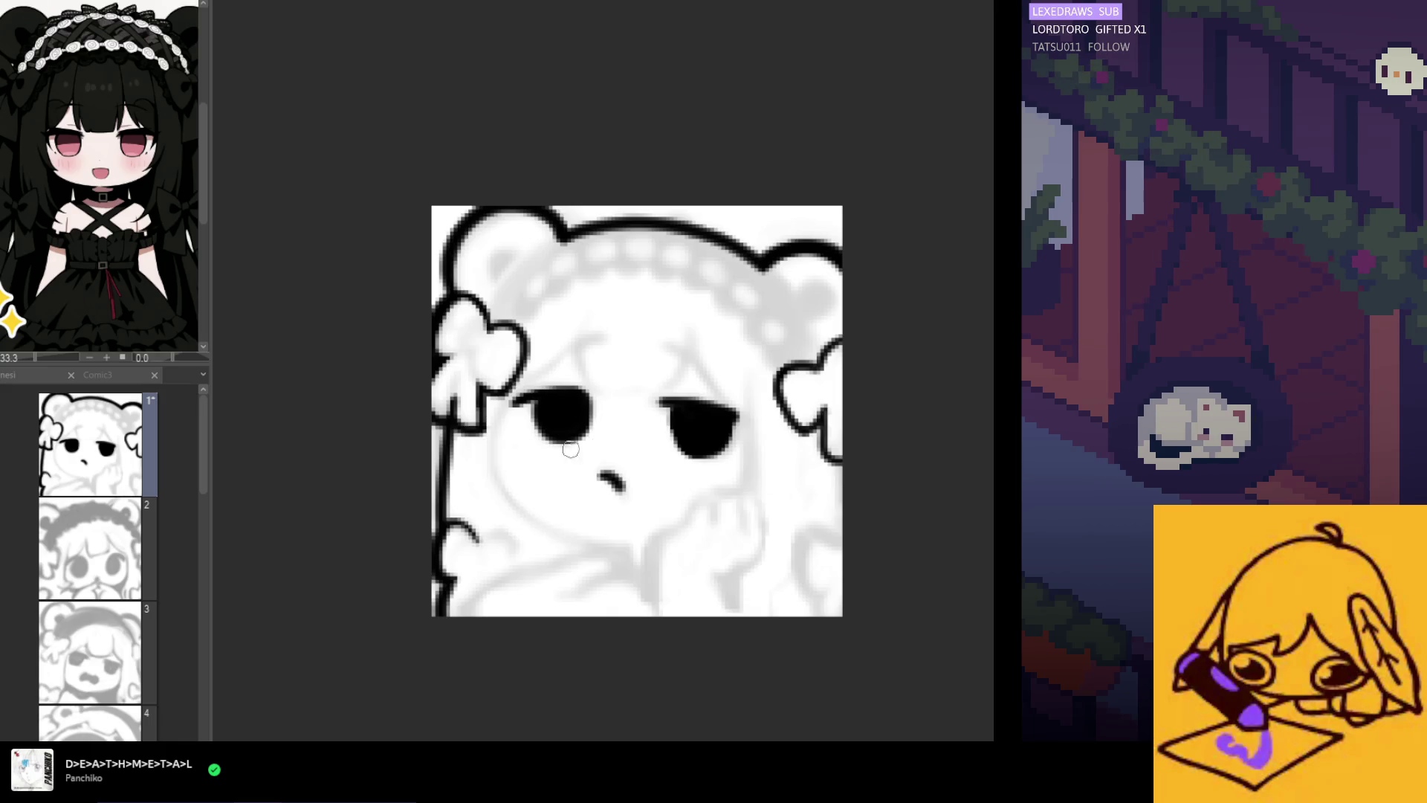
drag(514, 389, 485, 496)
key(ctrl+z)
mouse_move(494, 394)
mouse_down()
mouse_move(487, 448)
mouse_move(569, 544)
mouse_up()
key(ctrl+z)
drag(513, 394, 492, 496)
key(ctrl+z)
mouse_move(509, 386)
mouse_down()
mouse_move(520, 516)
mouse_move(634, 540)
mouse_up()
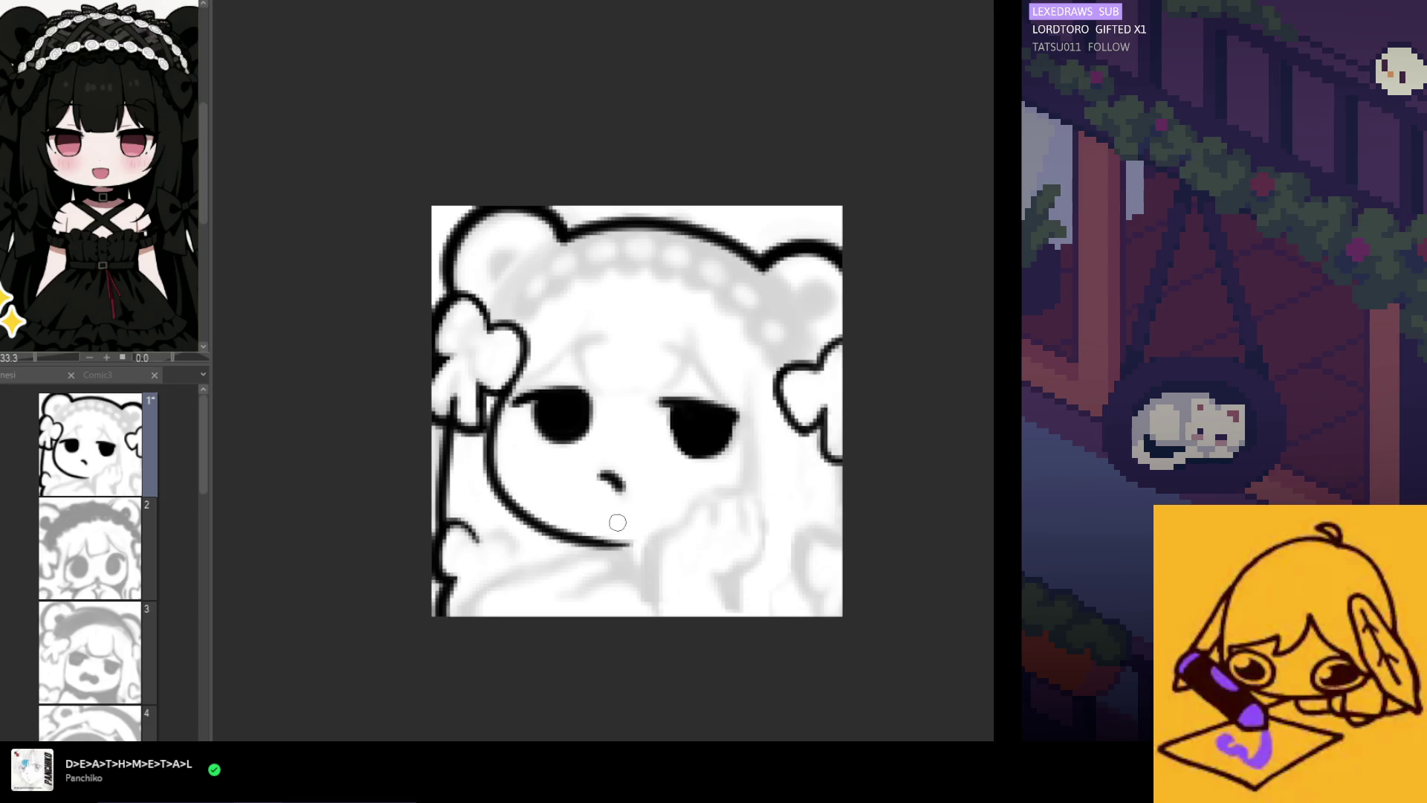
key(ctrl+plus)
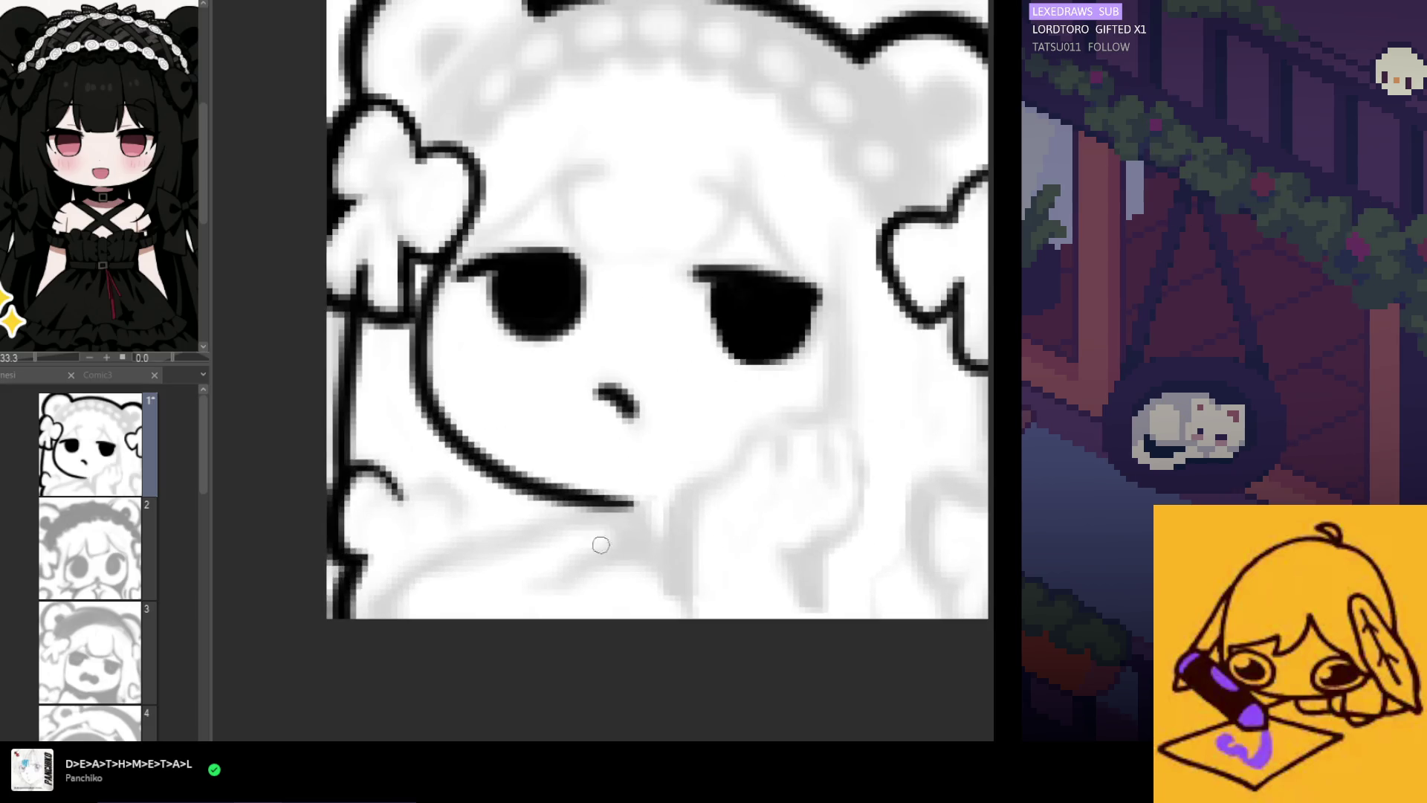
Toggle the cheek curve with undo and redo to compare, then remove it
key(ctrl+z)
key(ctrl+y)
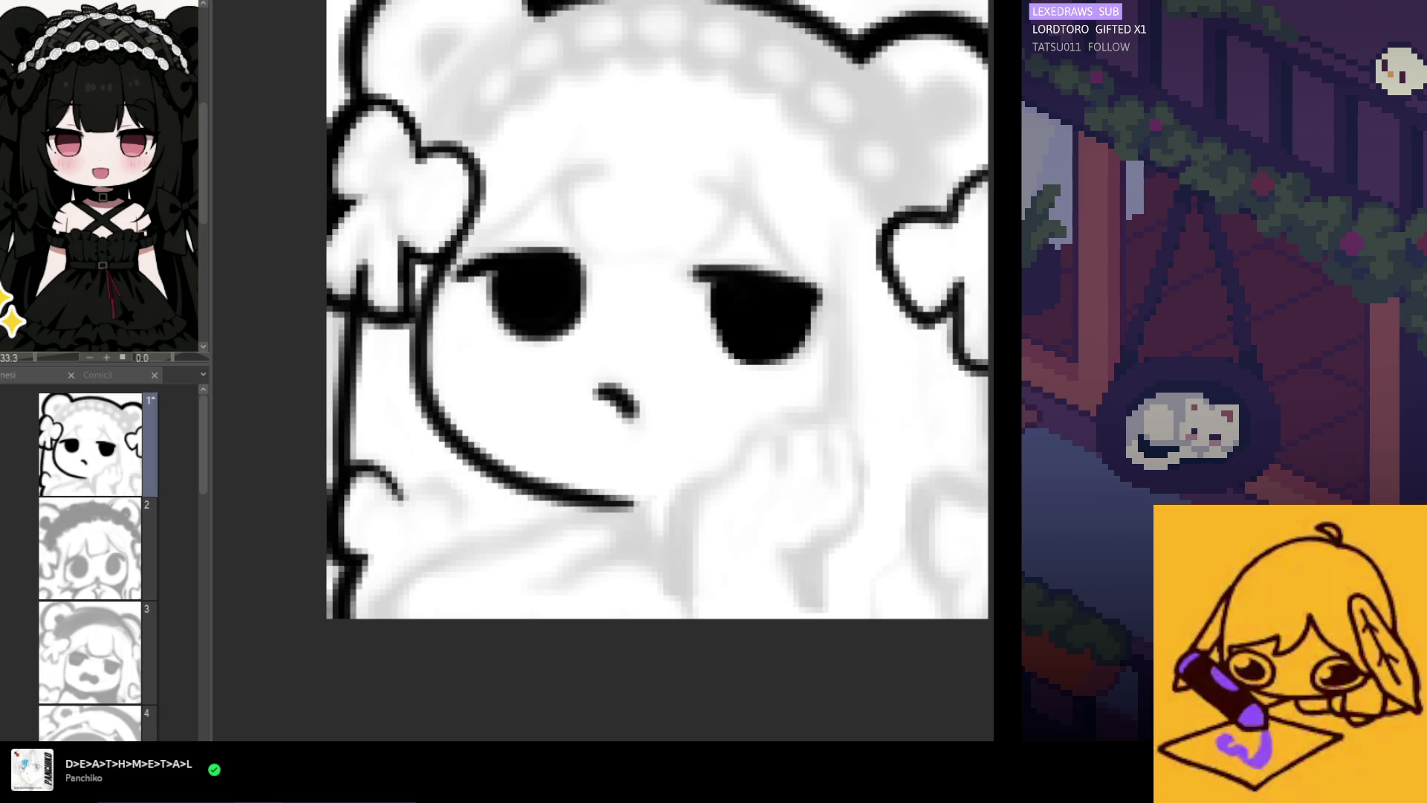
key(ctrl+z)
key(ctrl+y)
key(ctrl+z)
key(ctrl+y)
key(ctrl+z)
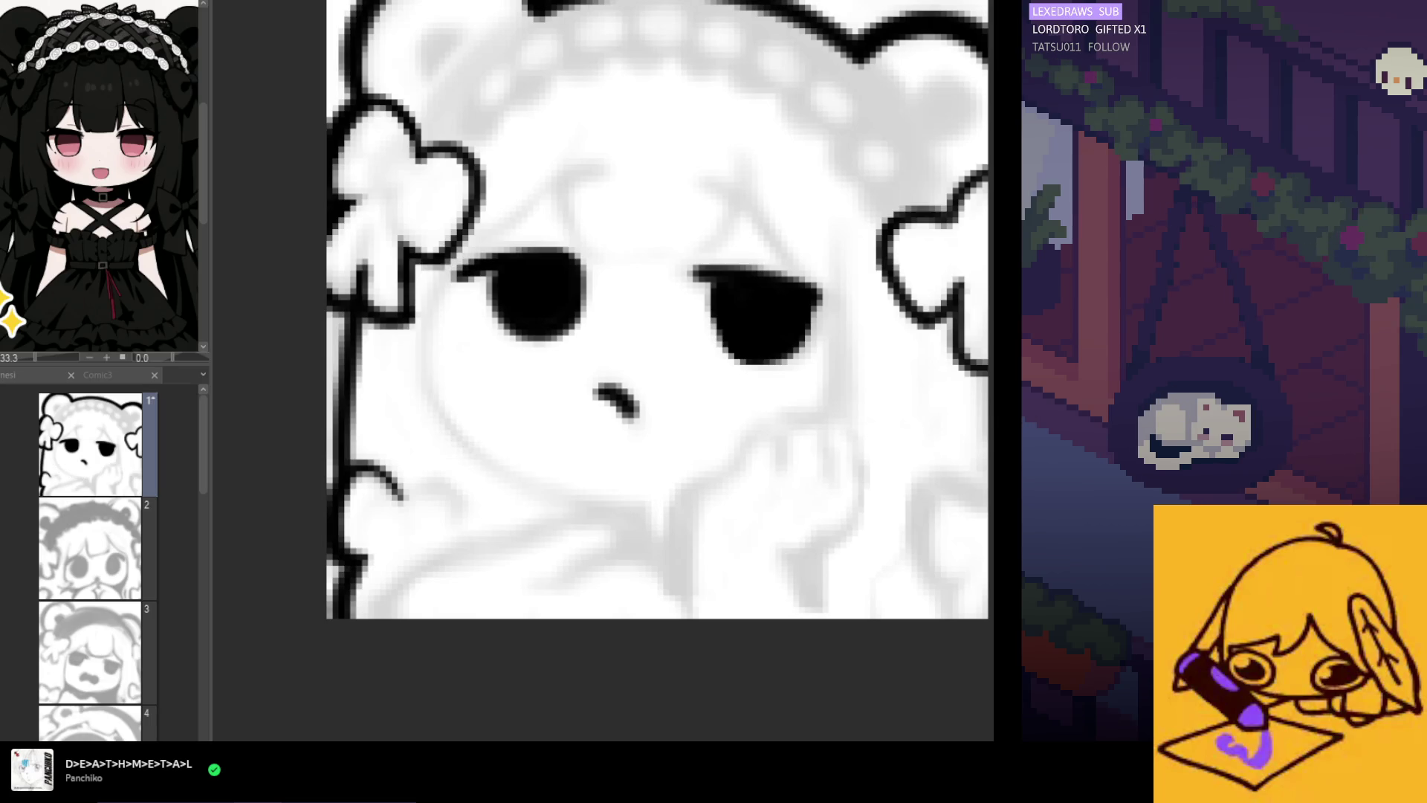
key(ctrl+y)
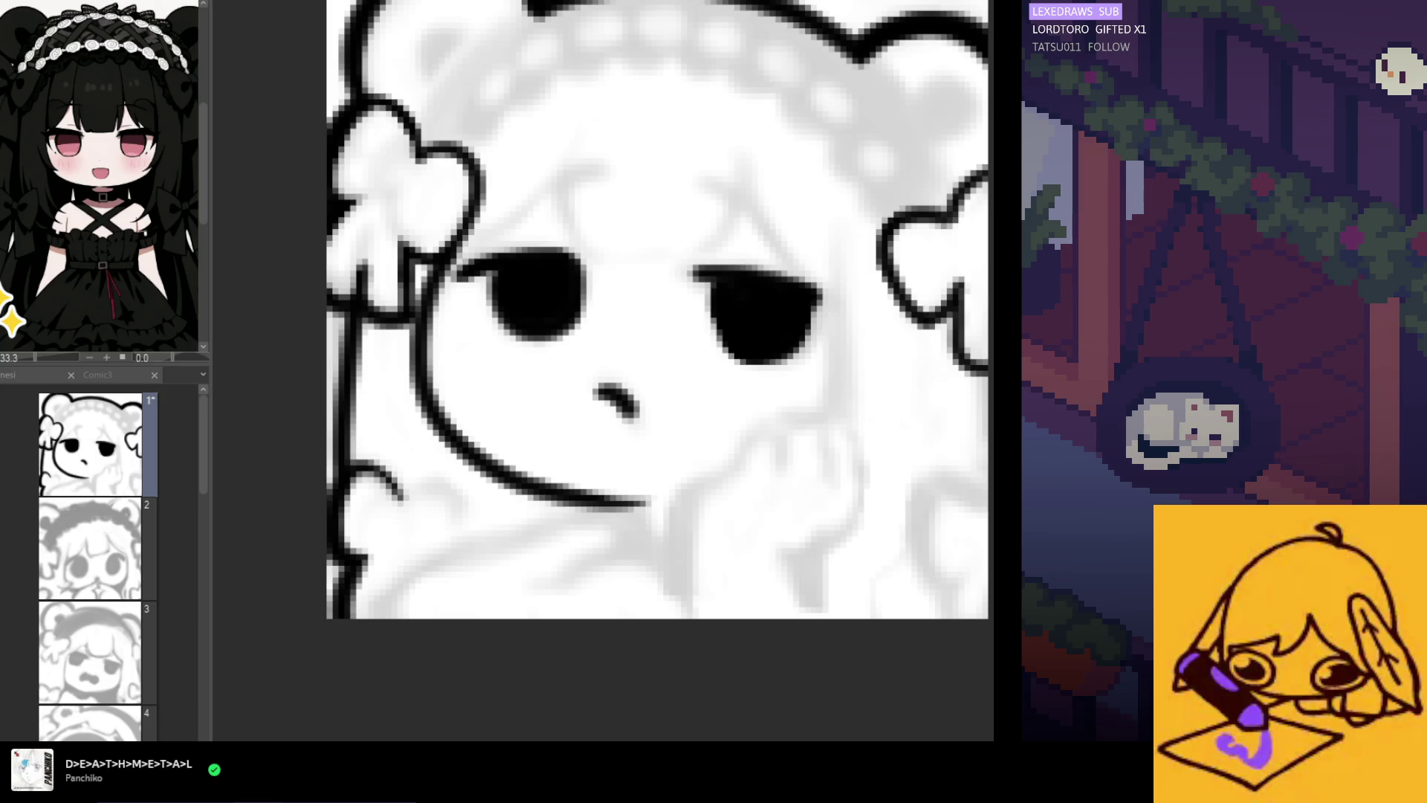
key(ctrl+z)
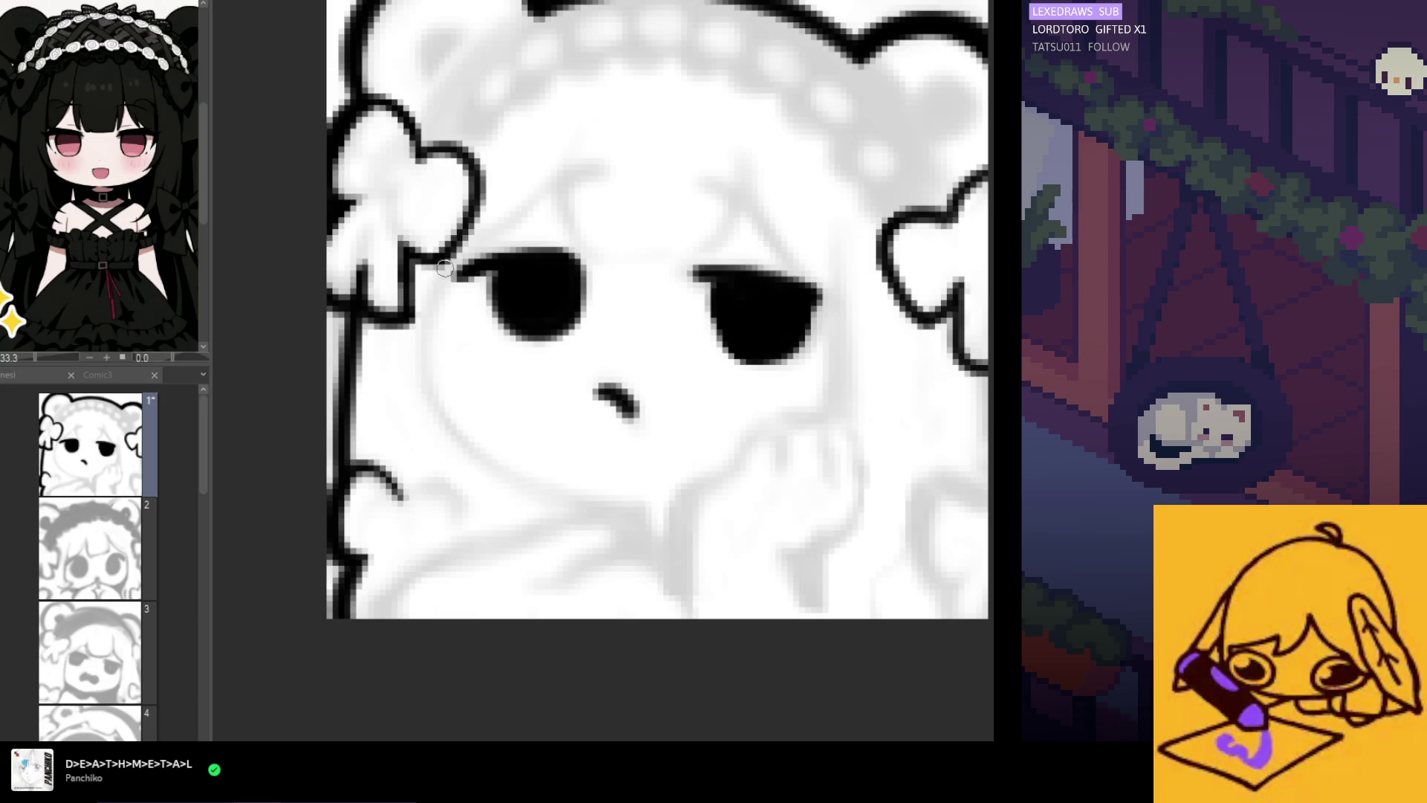
Redraw the cheek line from beside the left eye sweeping down toward the chin
mouse_move(448, 273)
mouse_down()
mouse_move(473, 459)
mouse_move(496, 455)
mouse_up()
key(ctrl+z)
drag(453, 271, 446, 420)
key(ctrl+z)
mouse_move(446, 276)
mouse_down()
mouse_move(431, 320)
mouse_move(485, 472)
mouse_move(524, 491)
mouse_up()
key(ctrl+z)
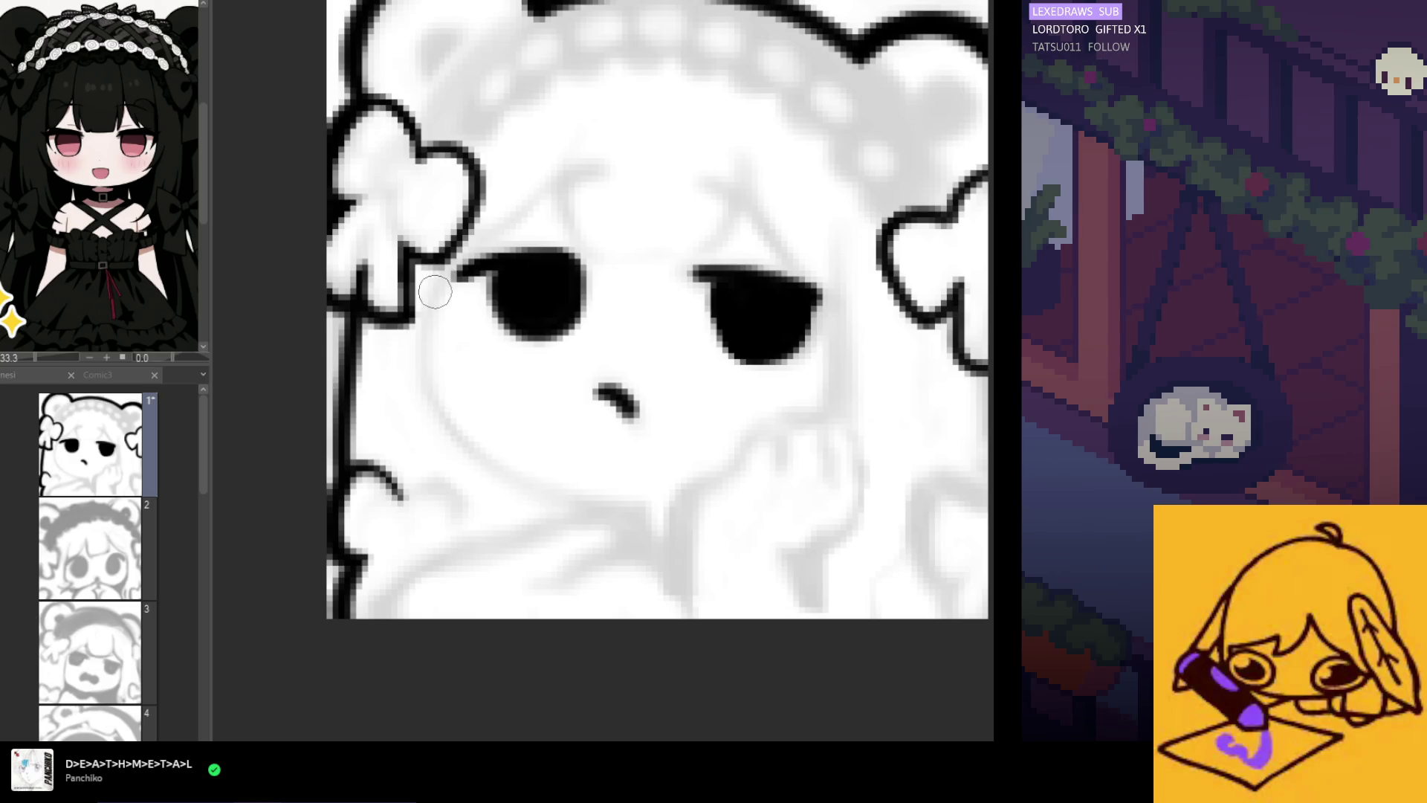
mouse_move(434, 277)
mouse_down()
mouse_move(433, 421)
mouse_move(480, 474)
mouse_up()
key(ctrl+z)
mouse_move(431, 301)
mouse_down()
mouse_move(462, 449)
mouse_move(615, 494)
mouse_up()
key(ctrl+z)
mouse_move(434, 287)
mouse_down()
mouse_move(416, 330)
mouse_move(488, 474)
mouse_move(631, 511)
mouse_up()
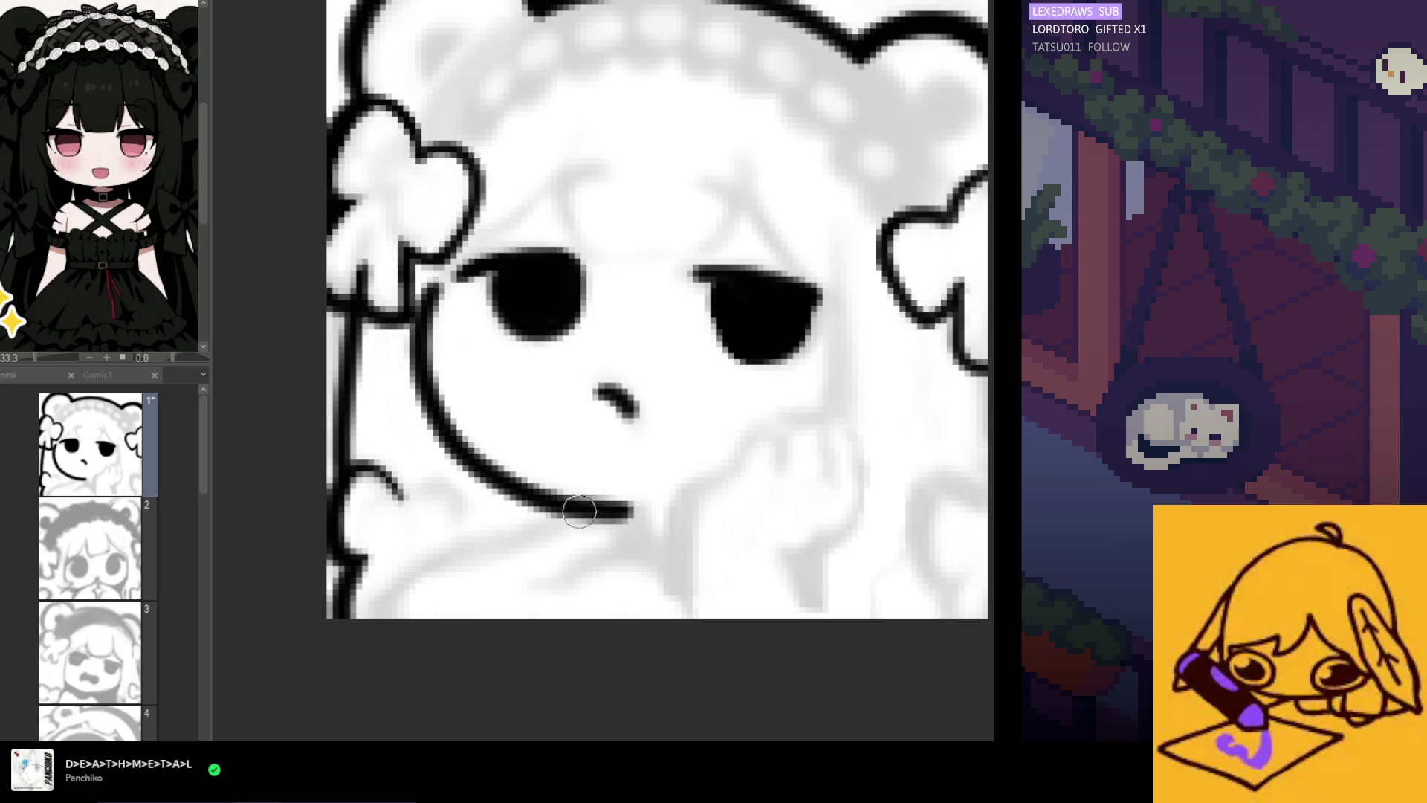
key(ctrl+z)
drag(439, 286, 418, 356)
key(ctrl+z)
mouse_move(450, 271)
mouse_down()
mouse_move(428, 361)
mouse_move(443, 417)
mouse_up()
key(ctrl+z)
mouse_move(449, 272)
mouse_down()
mouse_move(424, 392)
mouse_move(483, 474)
mouse_move(631, 520)
mouse_up()
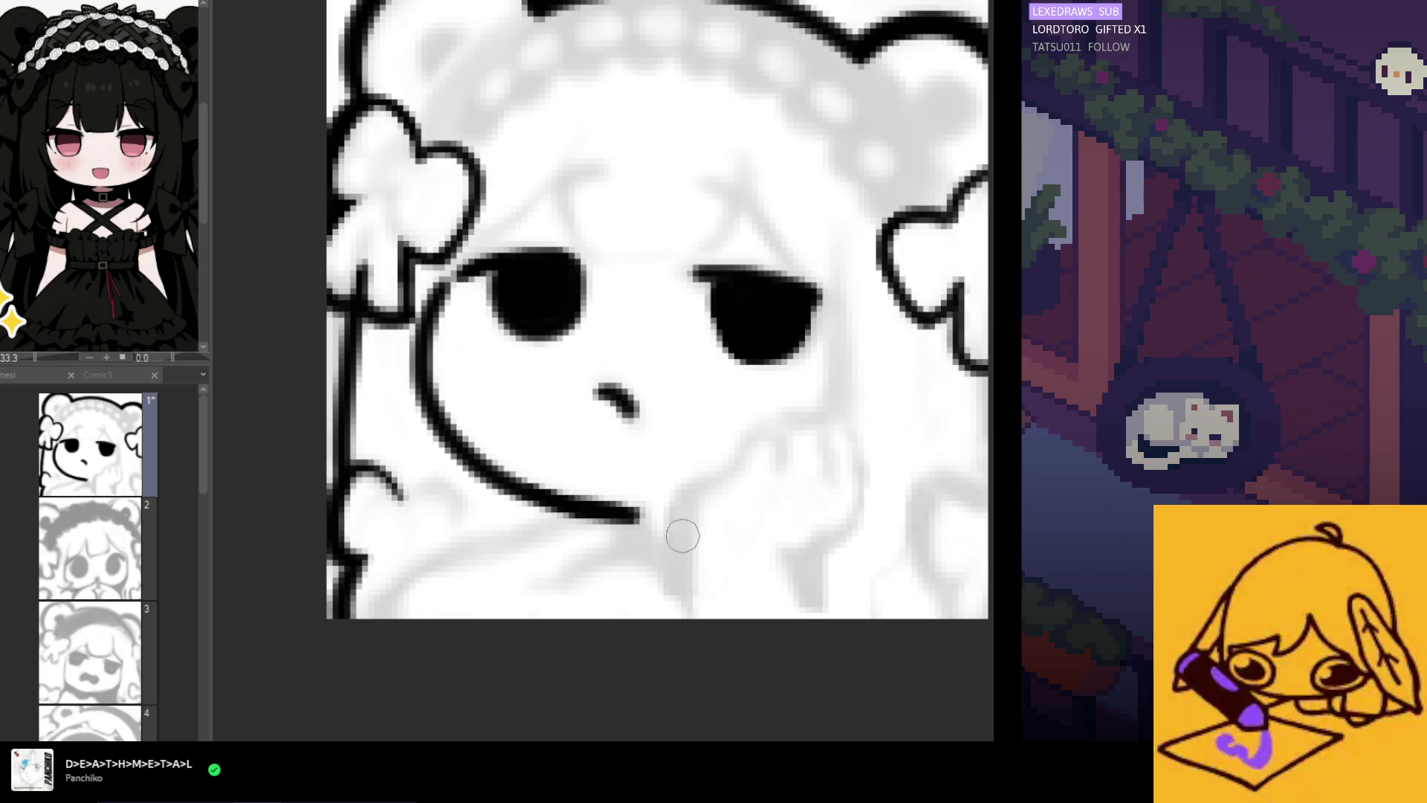
scroll(589, 451, down, 4)
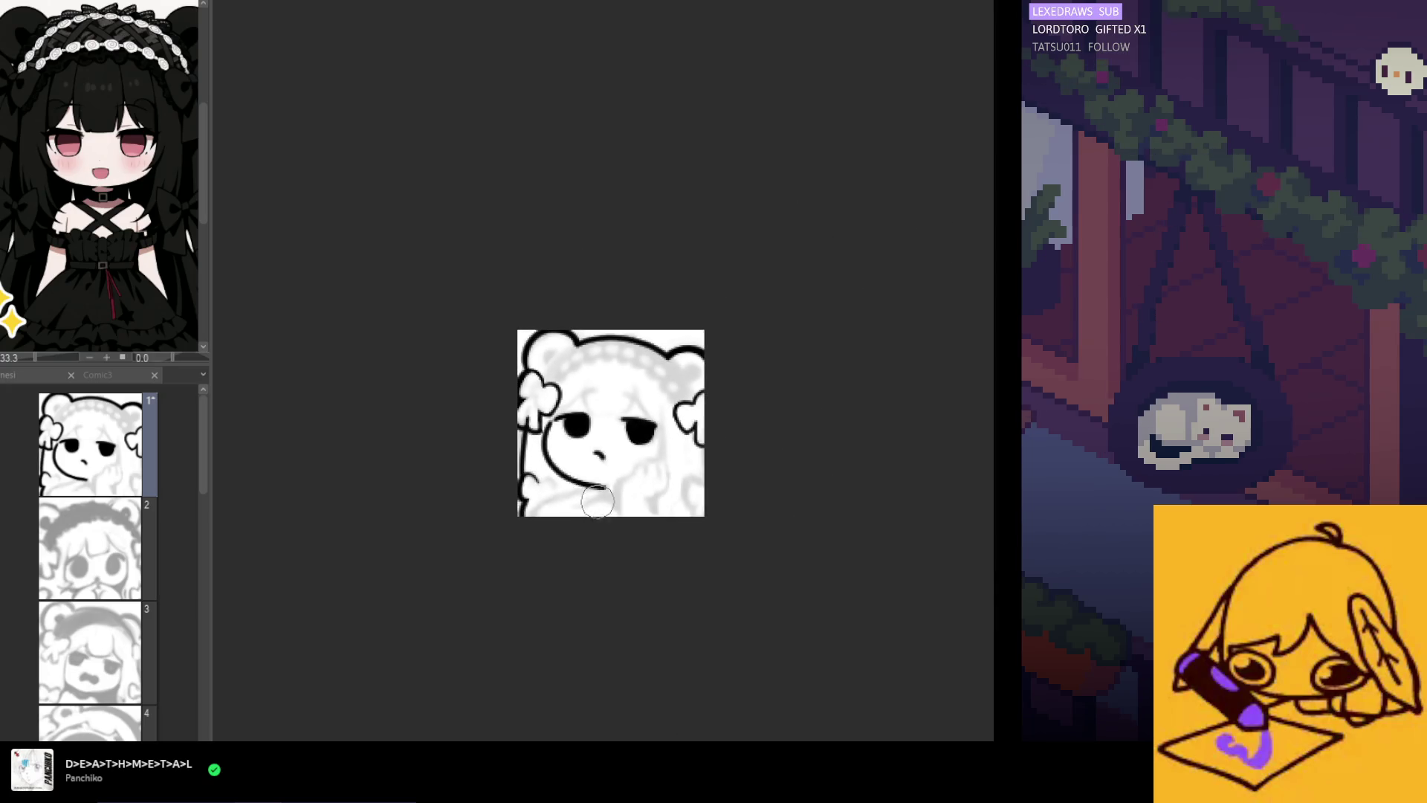
Ink the chin's lower edge and the outline of the hand propping it up
scroll(597, 495, up, 2)
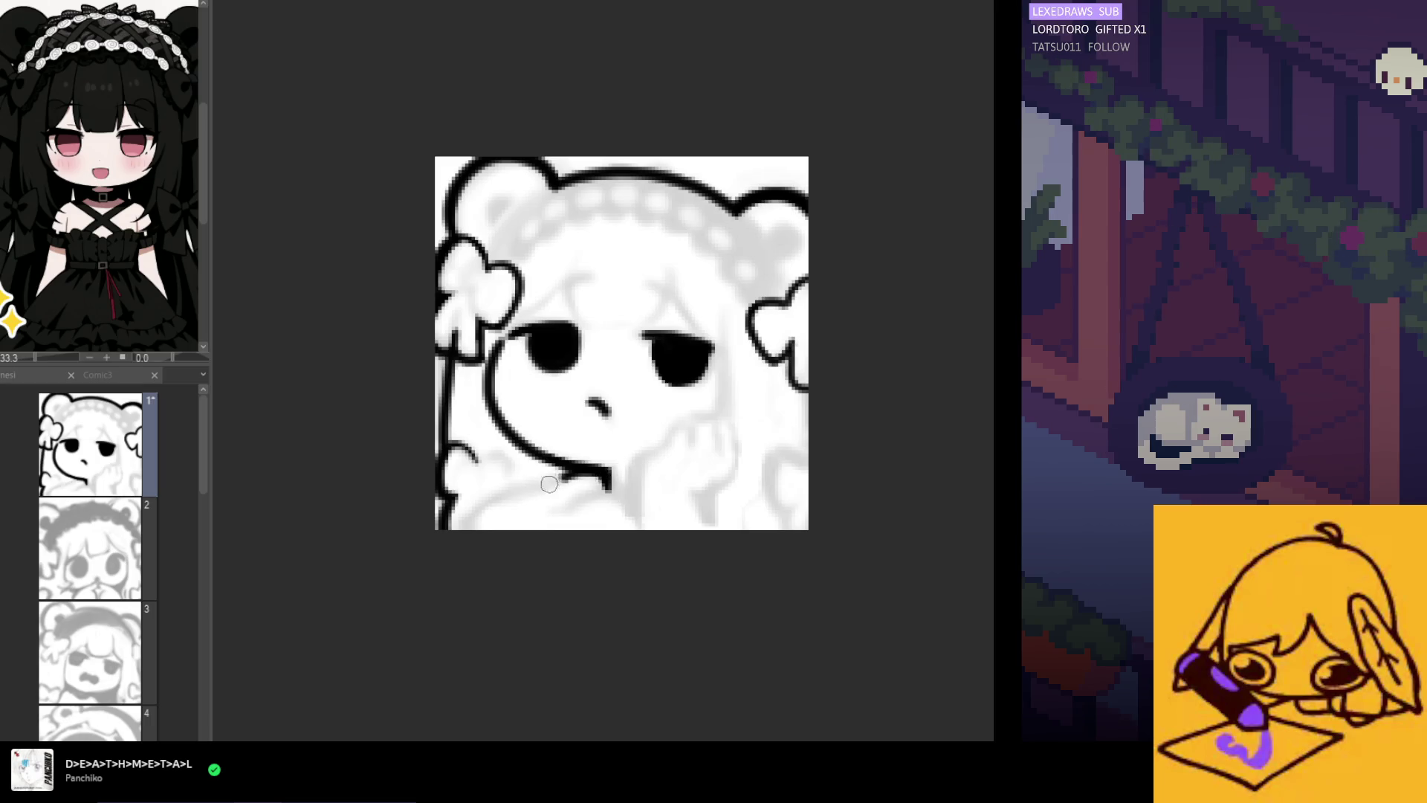
drag(496, 495, 466, 530)
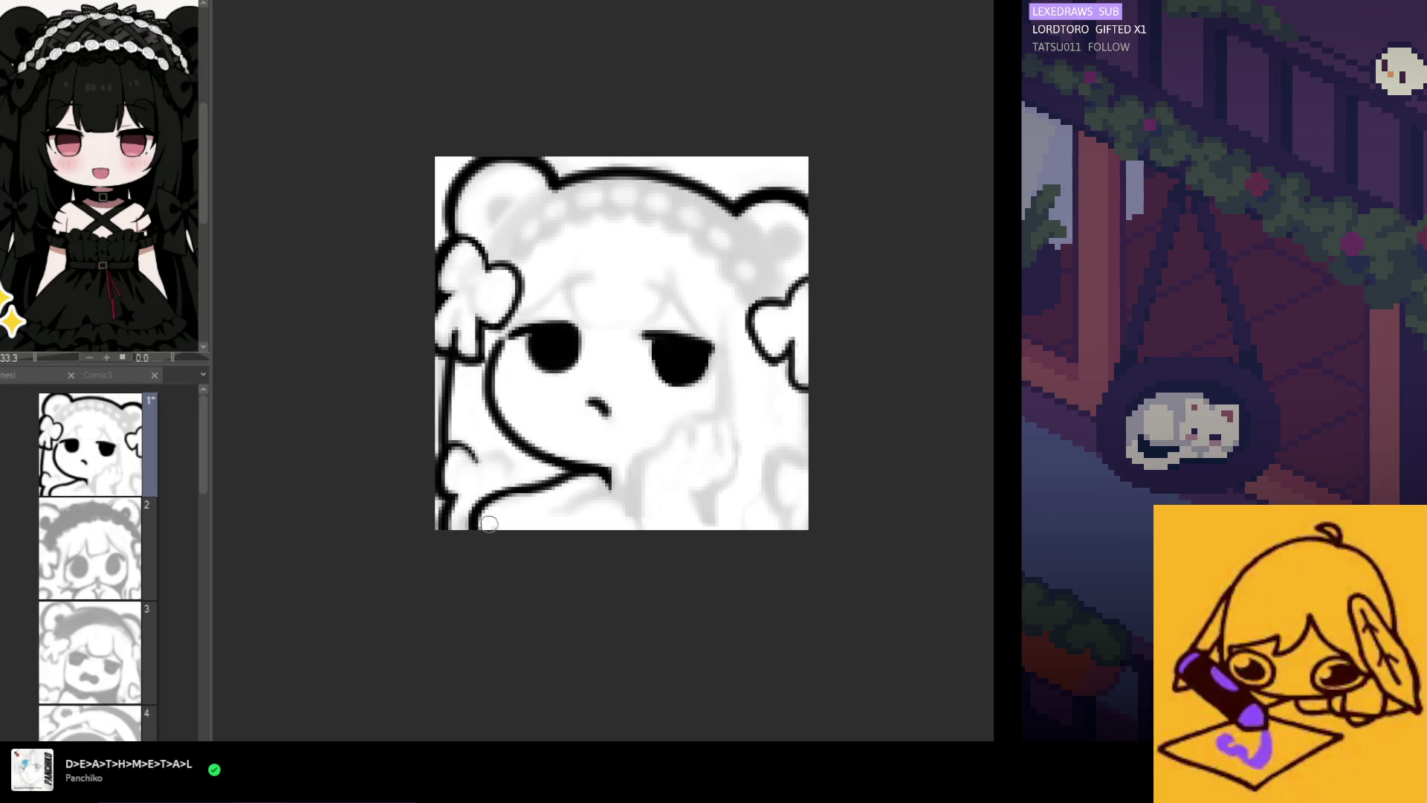
drag(516, 508, 569, 512)
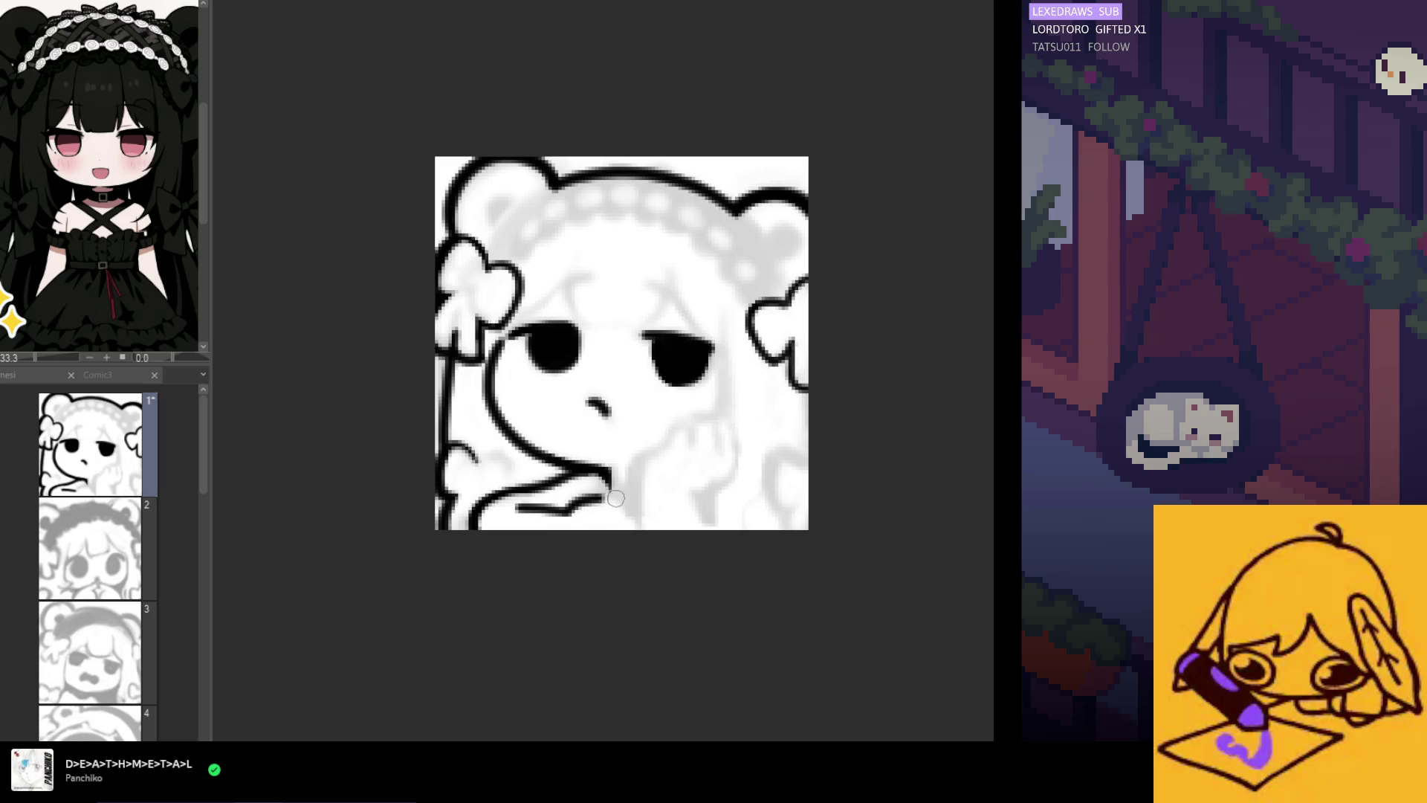
drag(595, 497, 626, 506)
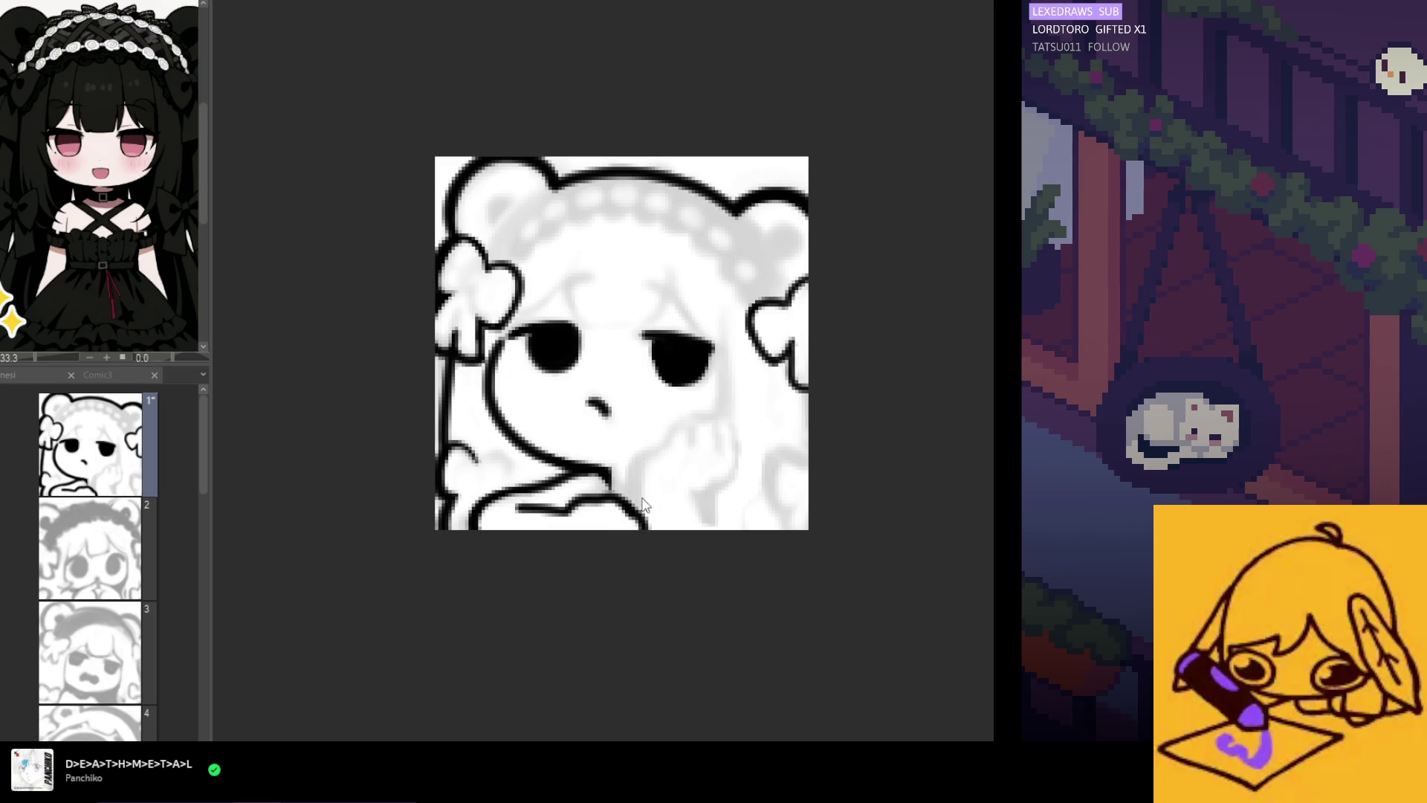
drag(641, 479, 641, 528)
drag(644, 464, 708, 420)
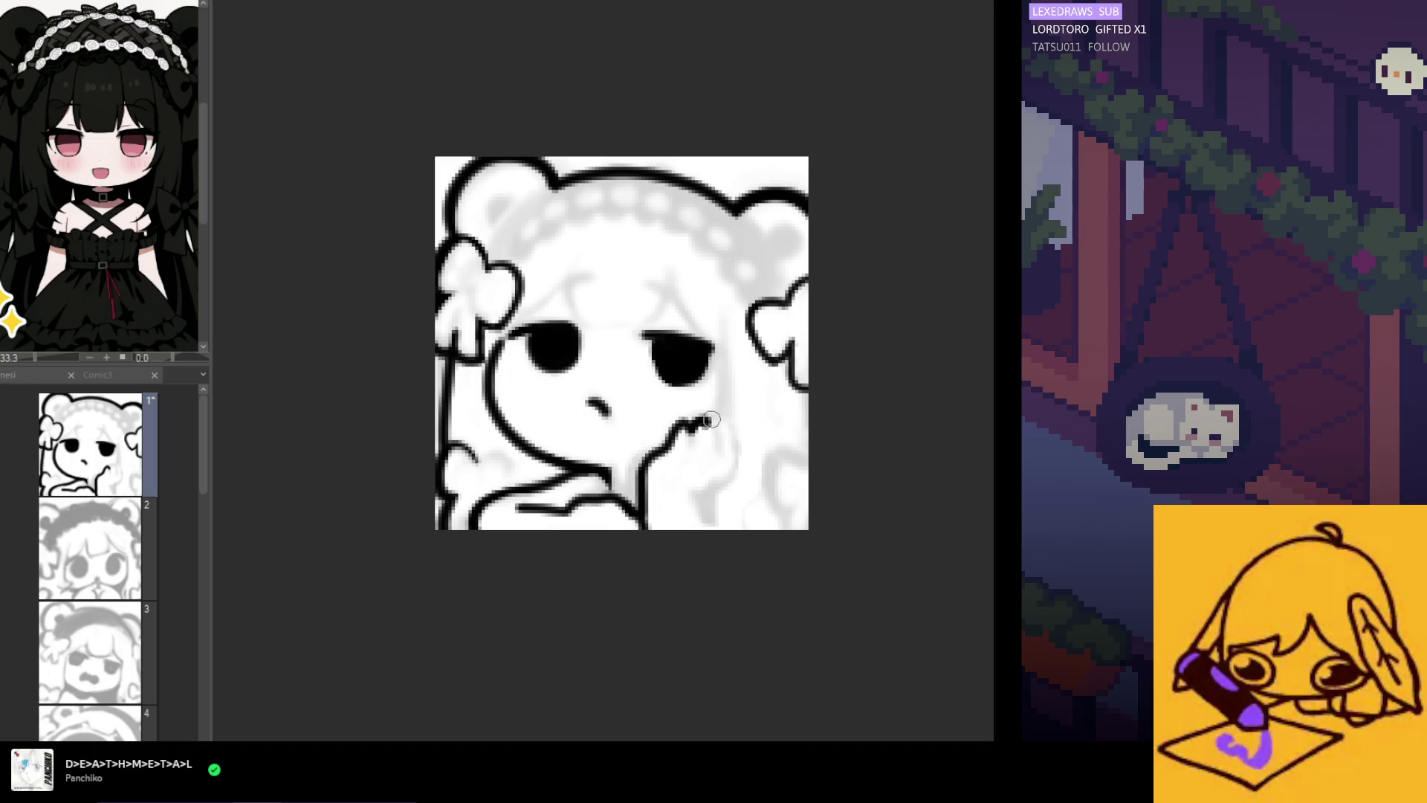
key(ctrl+z)
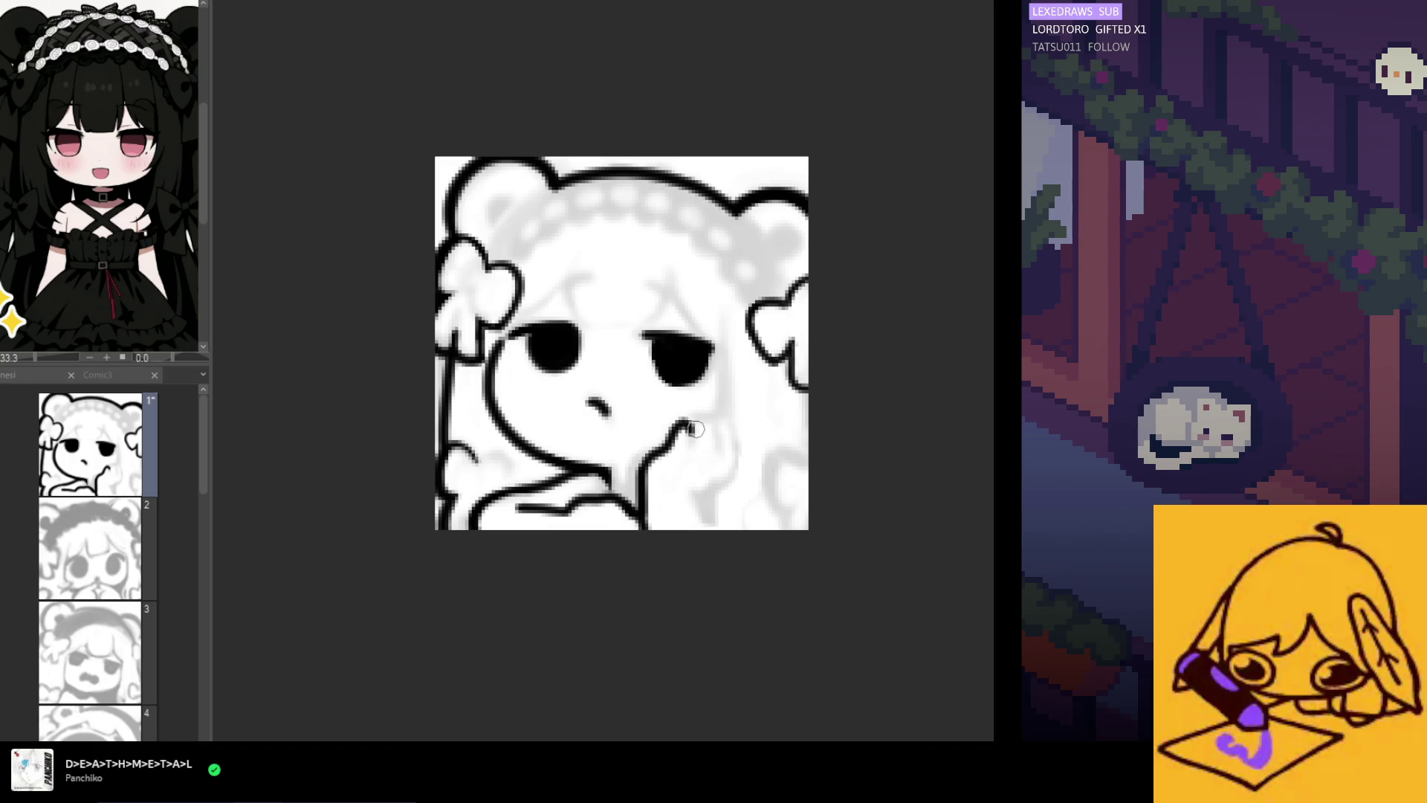
mouse_move(706, 418)
mouse_down()
mouse_move(719, 417)
mouse_move(714, 495)
mouse_up()
key(ctrl+z)
Draw and thicken the finger outlines against the cheek, mirror-checking the canvas
key(h)
mouse_move(683, 423)
mouse_down()
mouse_move(675, 415)
mouse_move(699, 422)
mouse_up()
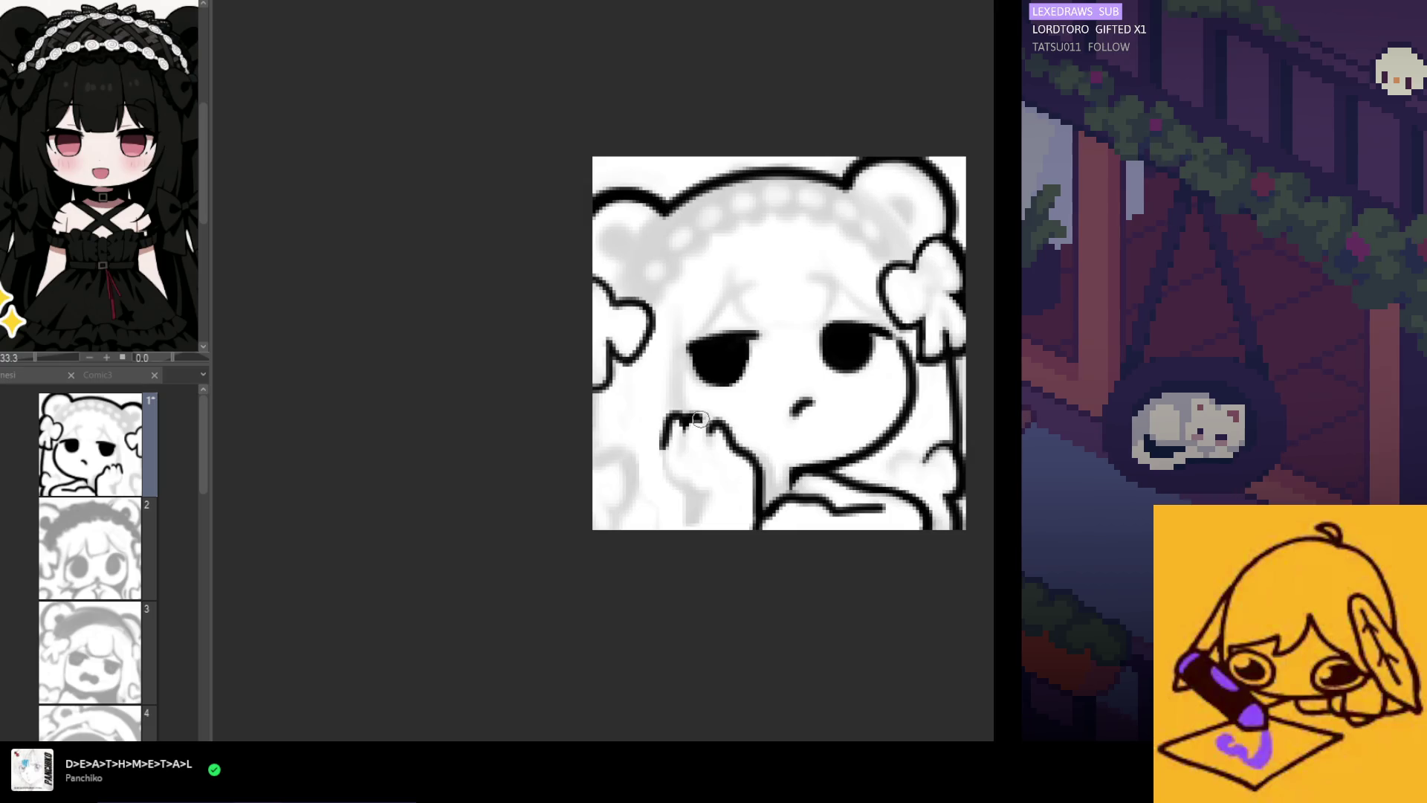
key(h)
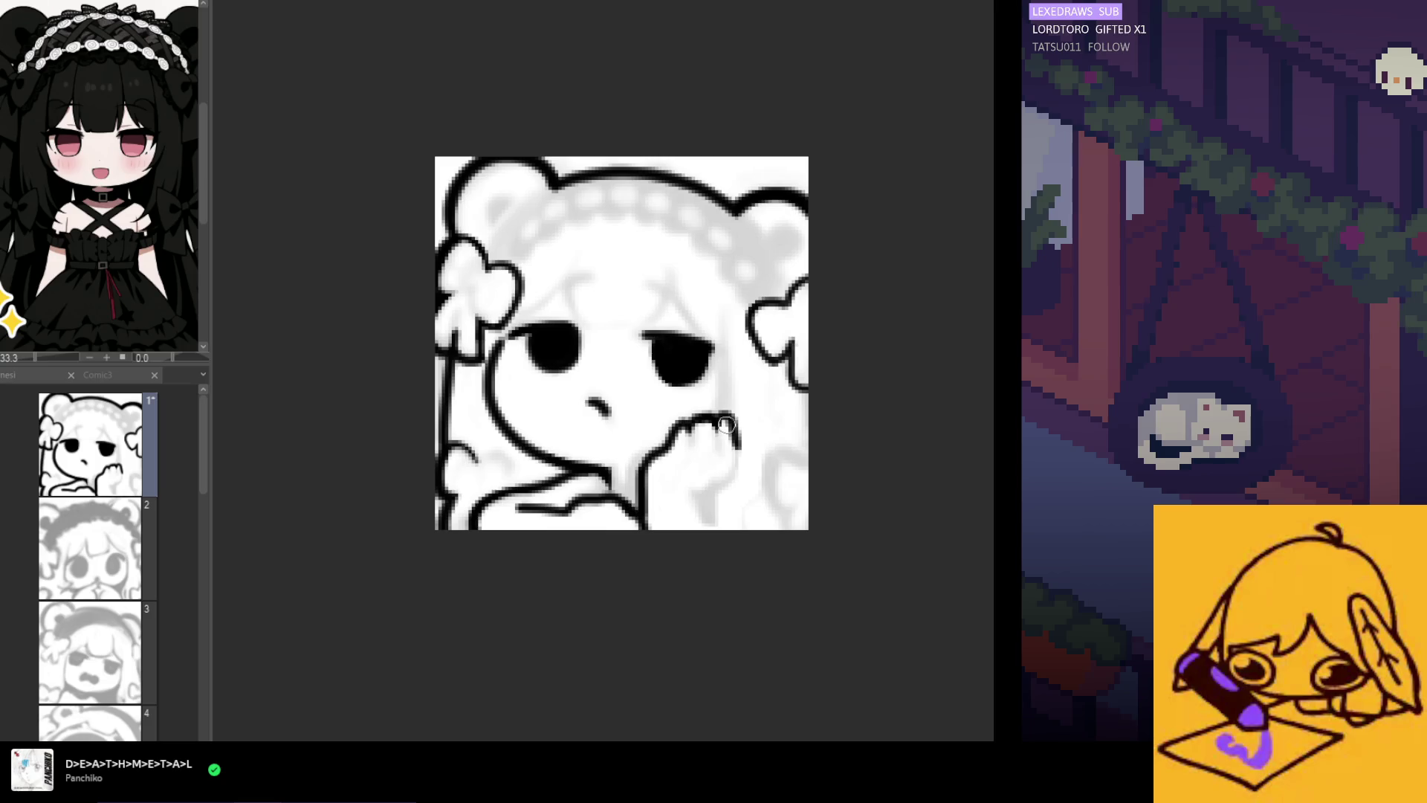
drag(726, 425, 733, 464)
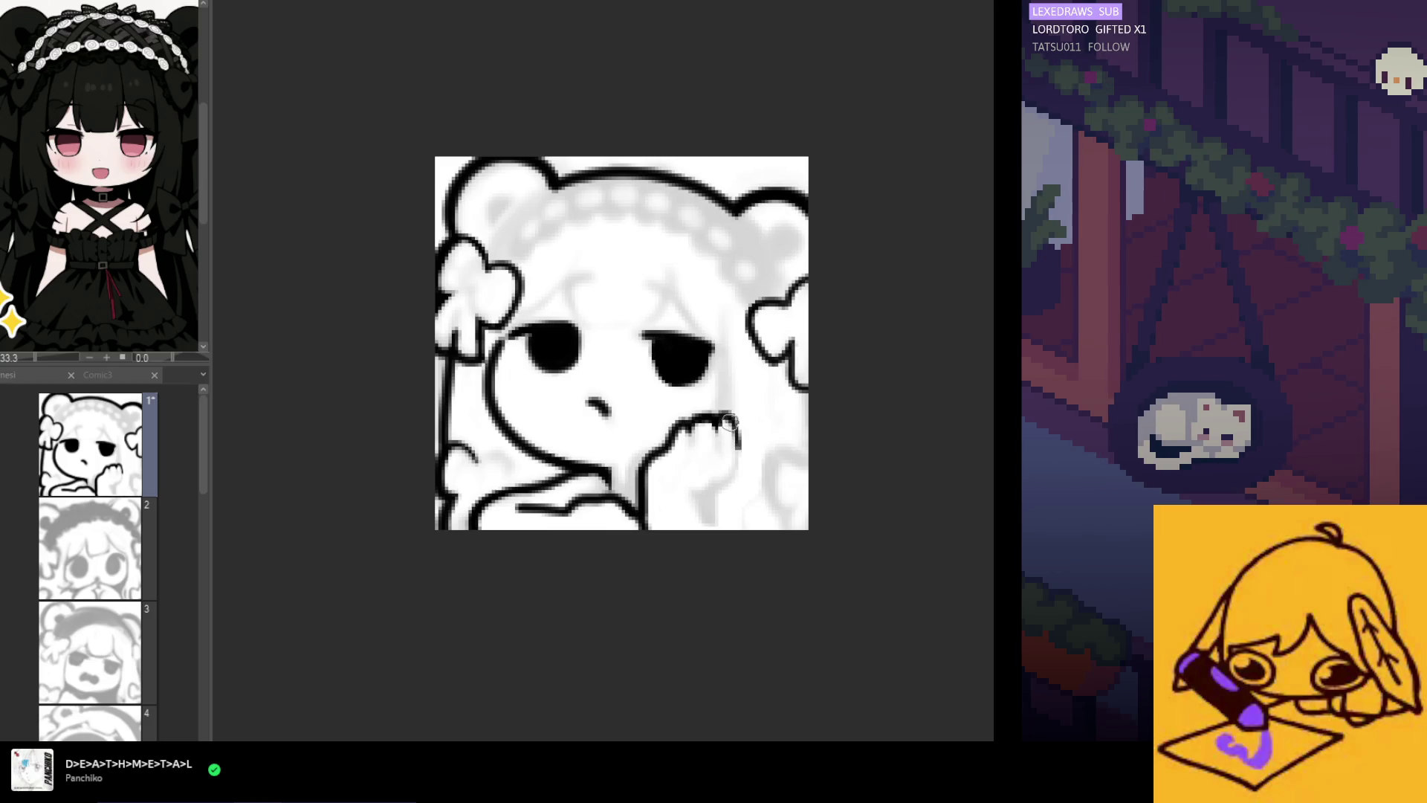
drag(736, 446, 718, 485)
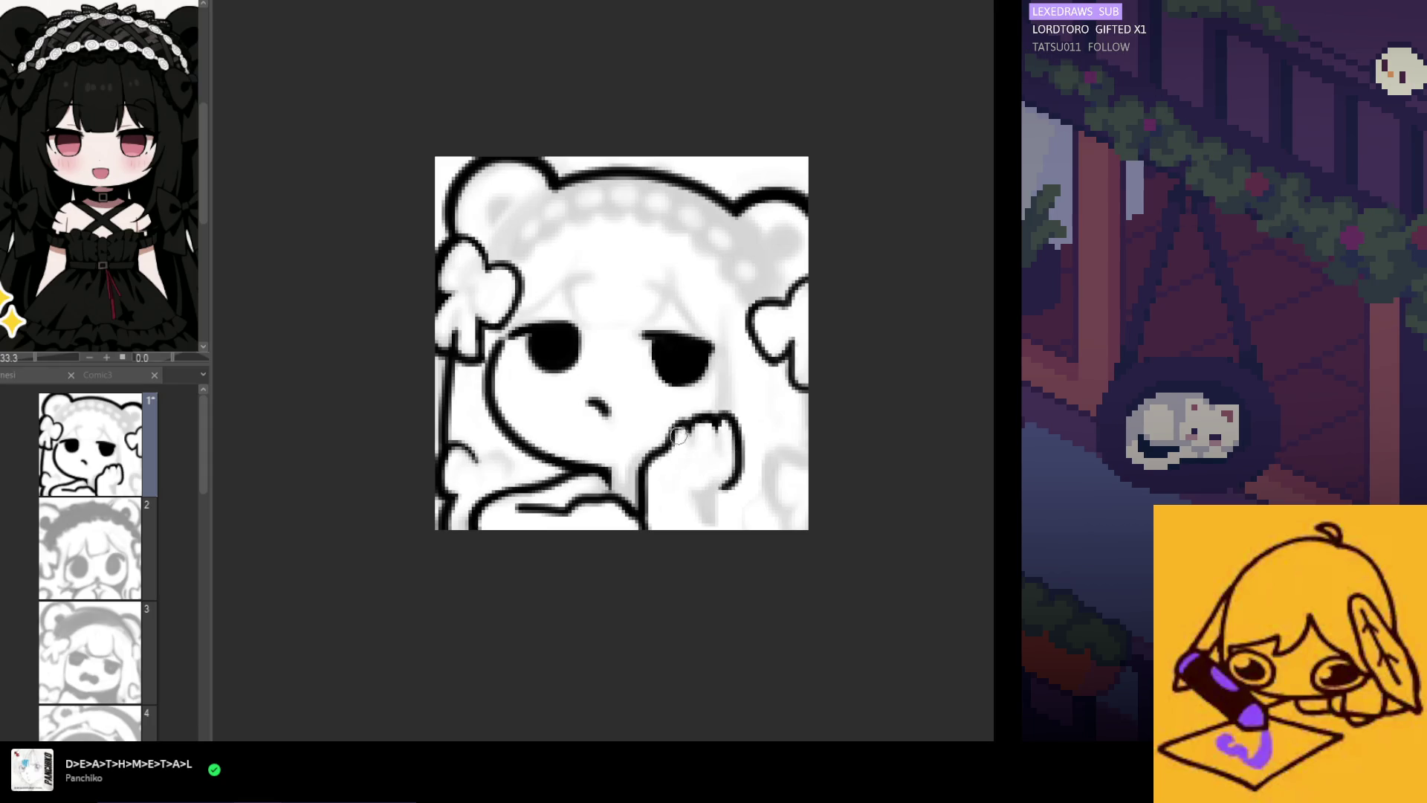
drag(678, 427, 669, 446)
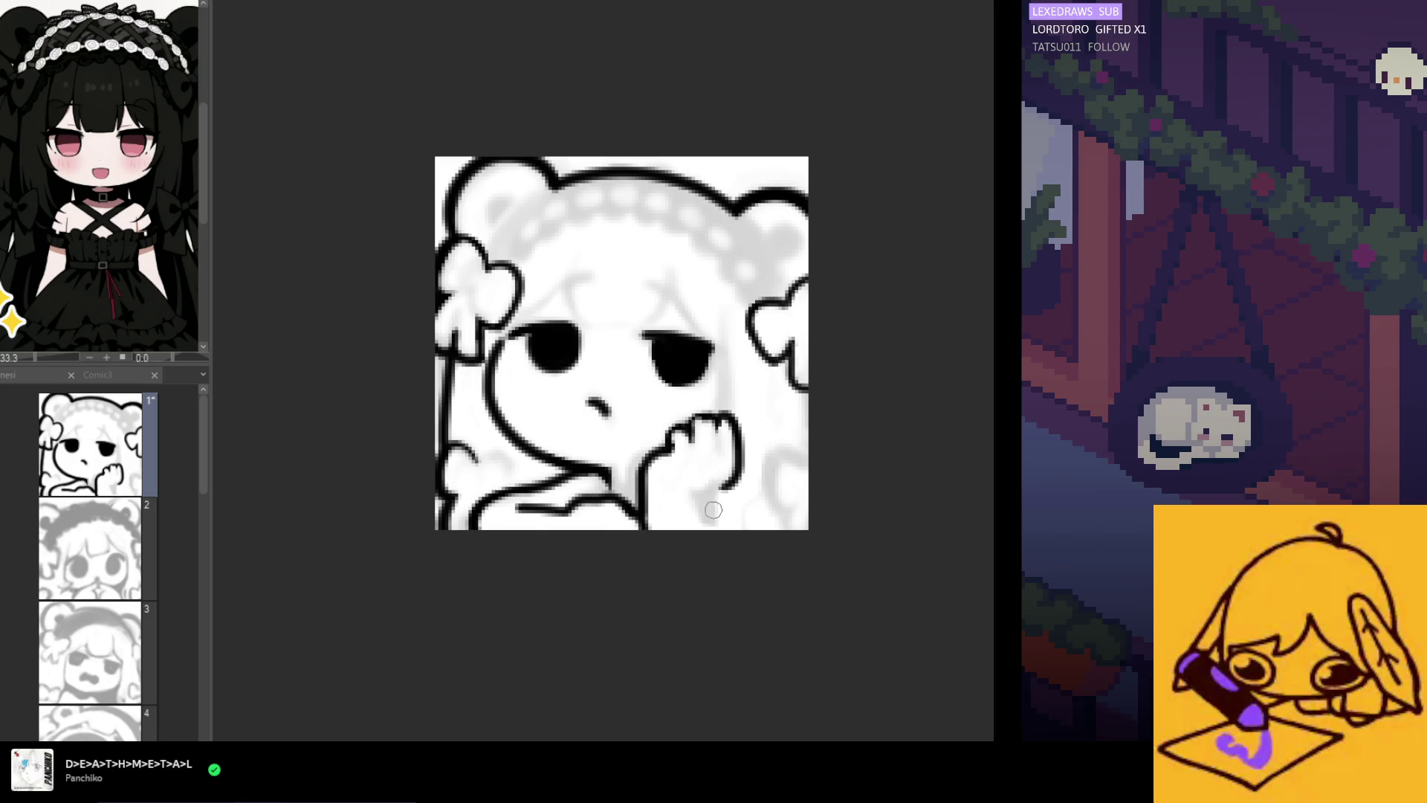
key(h)
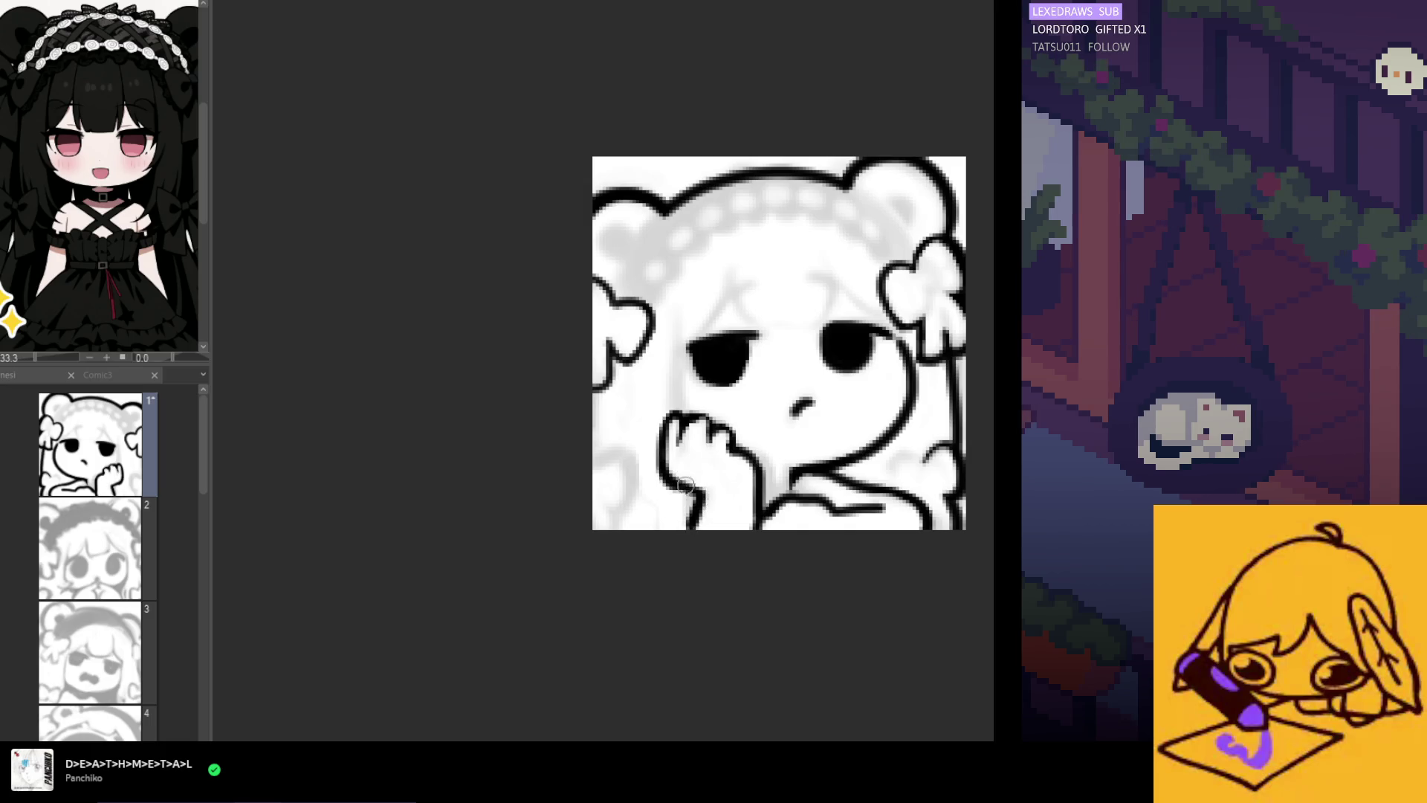
key(h)
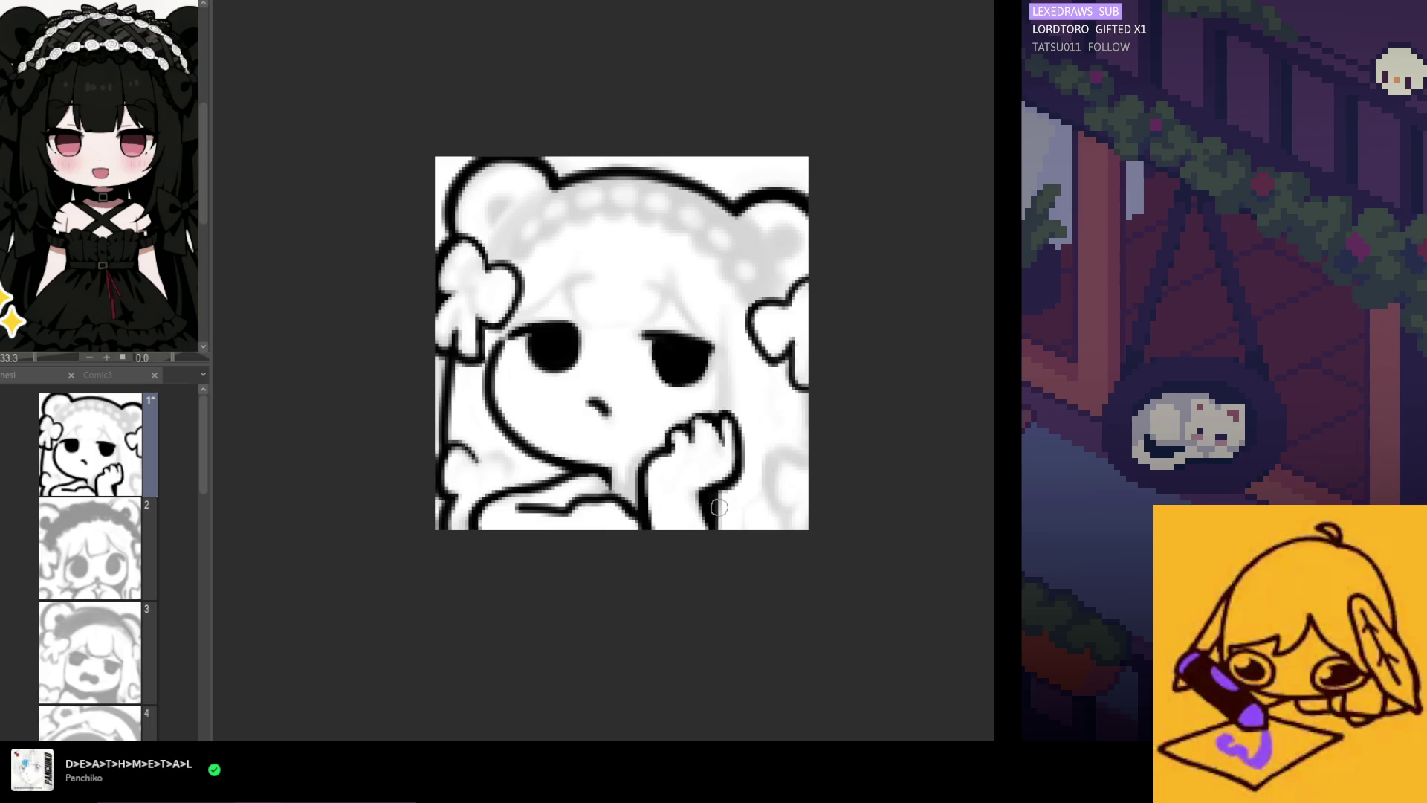
drag(722, 485, 719, 528)
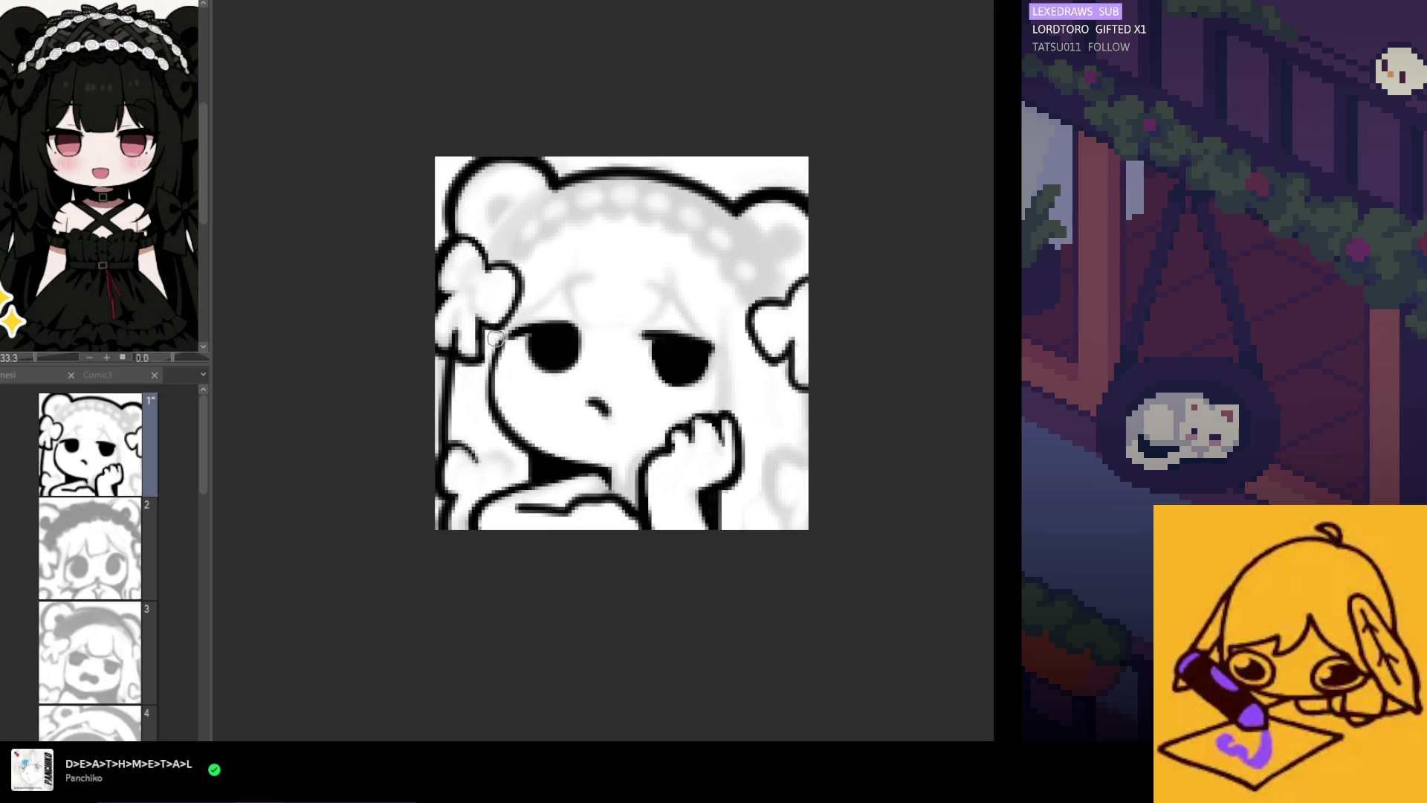
Try the cheek line under the left eye, undo it, and add a stroke beside the right eye
drag(504, 333, 492, 381)
key(ctrl+z)
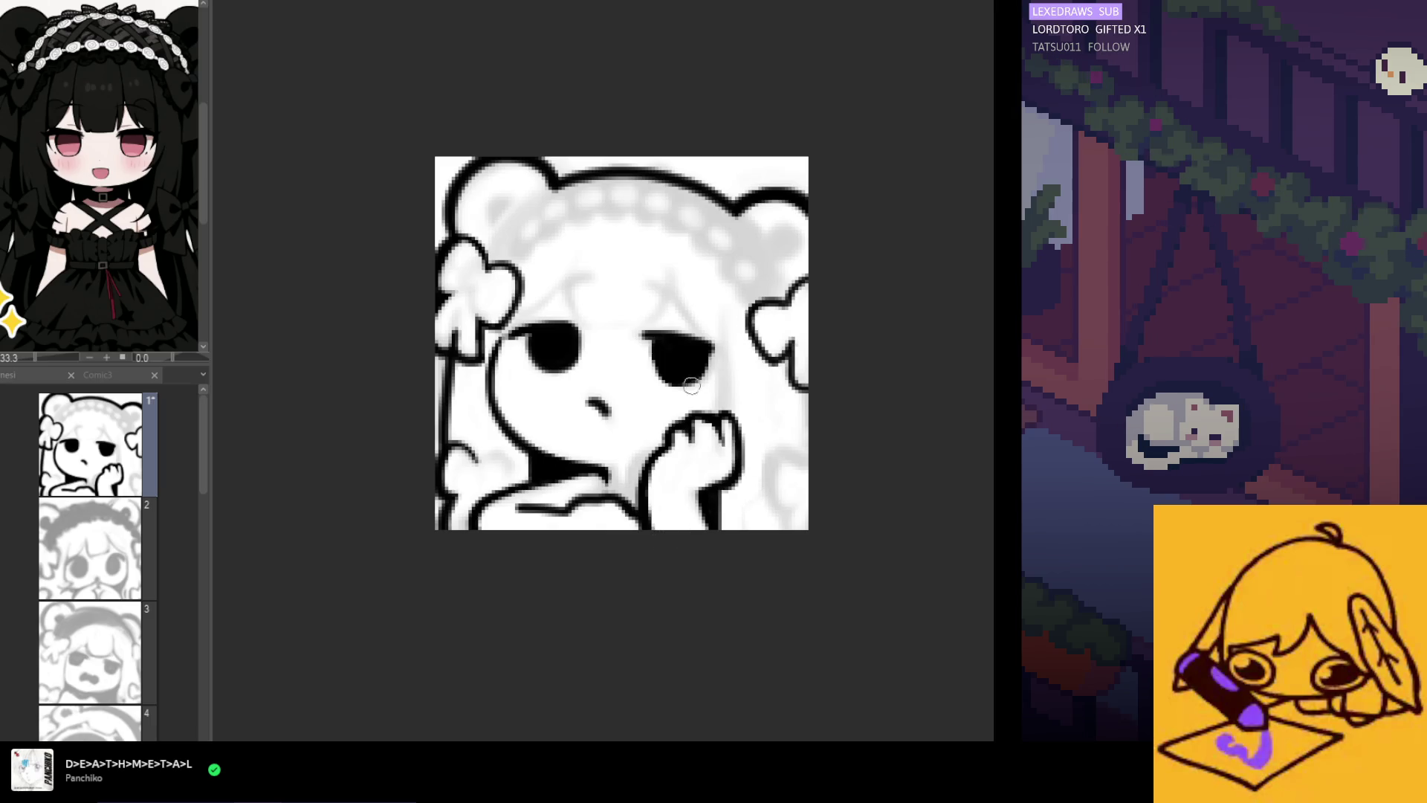
mouse_move(725, 365)
mouse_down()
mouse_move(725, 409)
mouse_move(720, 367)
mouse_up()
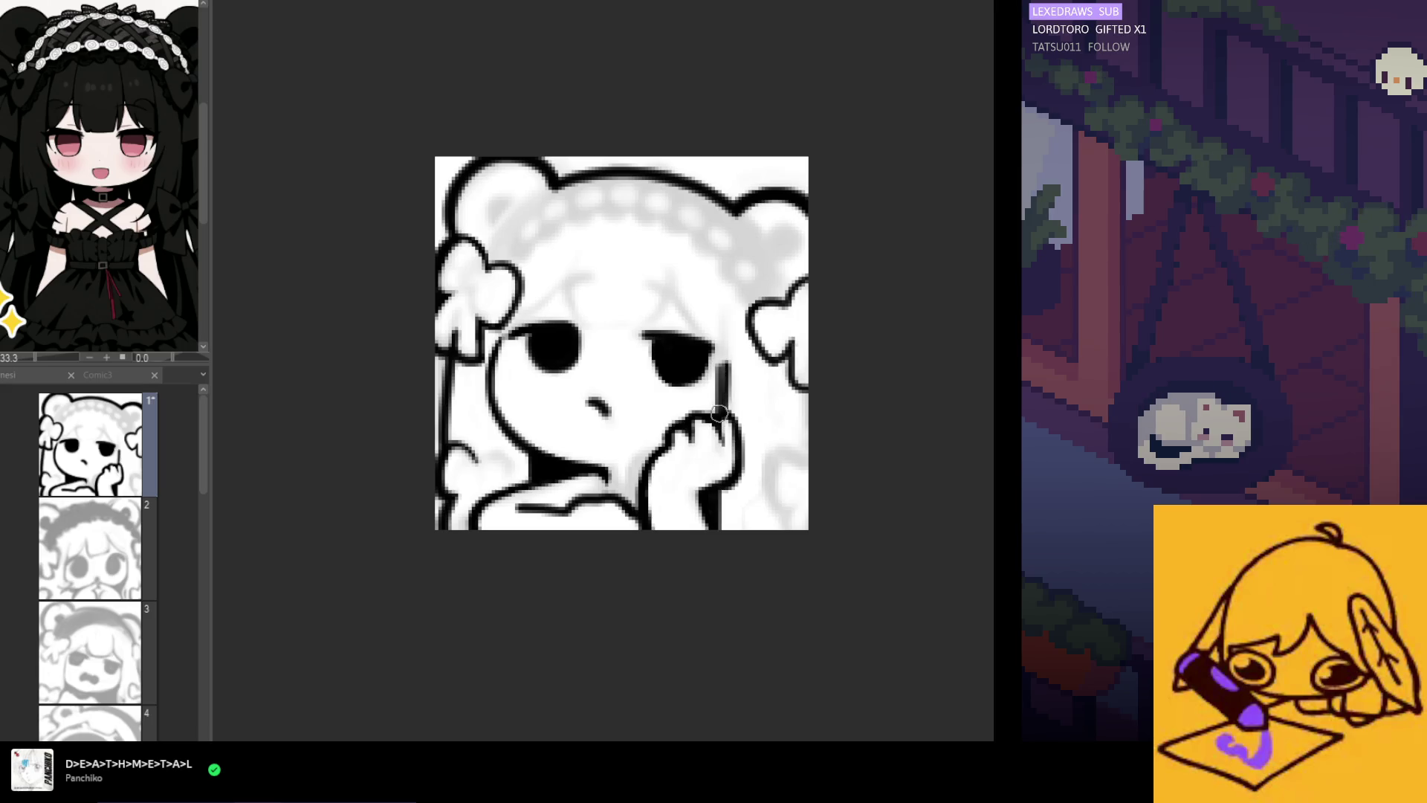
Redraw a thin vertical line from beside the right eye down to the hand until it fits
key(ctrl+z)
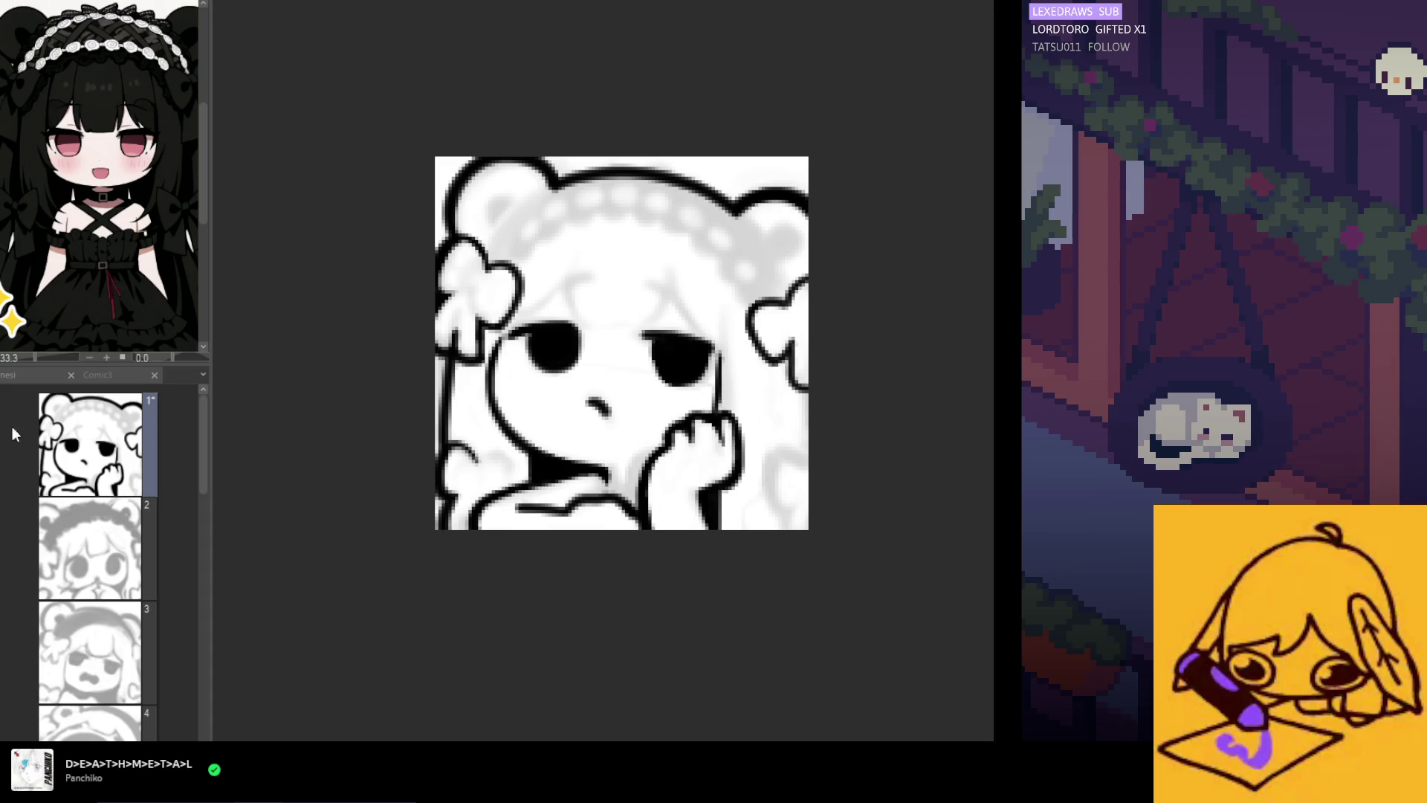
key(ctrl+z)
drag(723, 346, 722, 445)
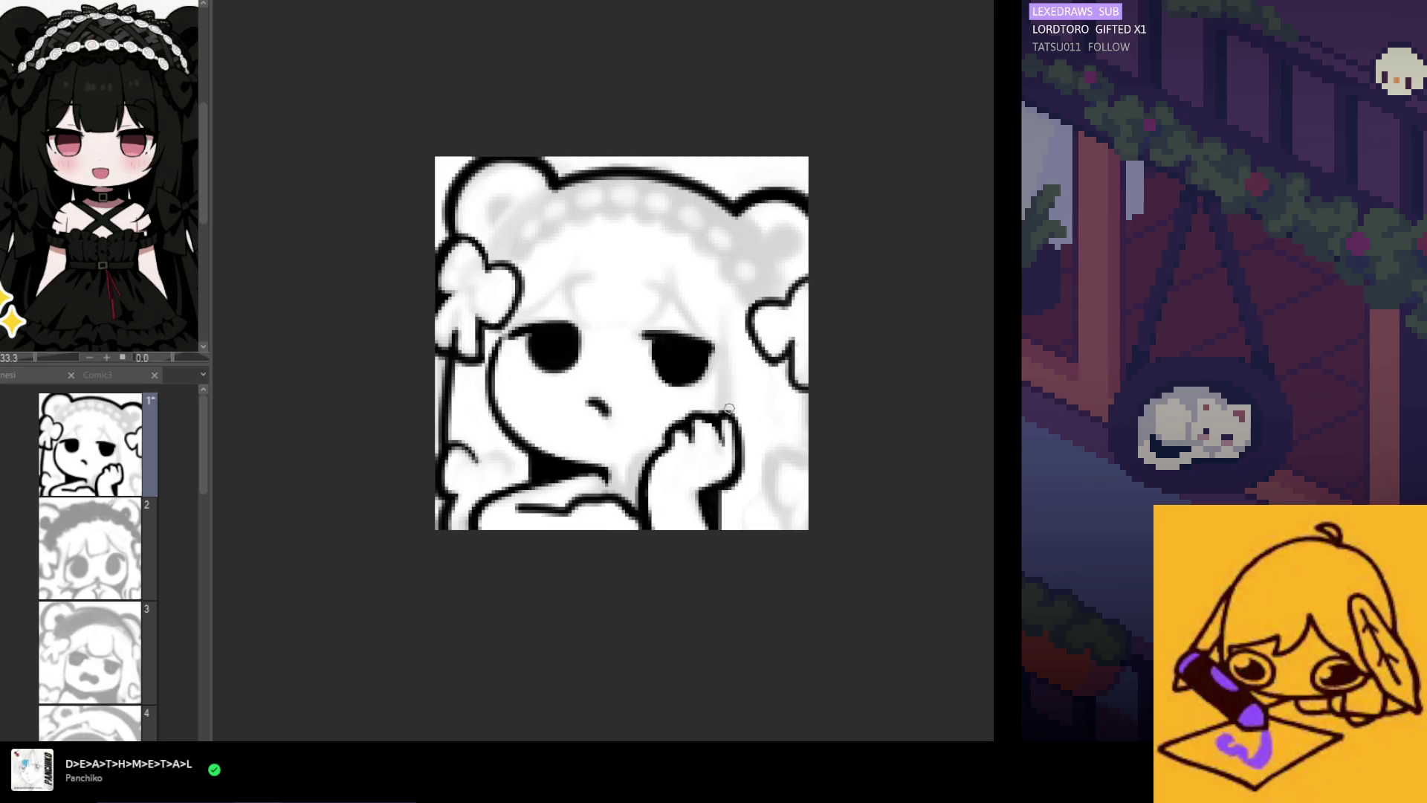
drag(721, 414, 720, 330)
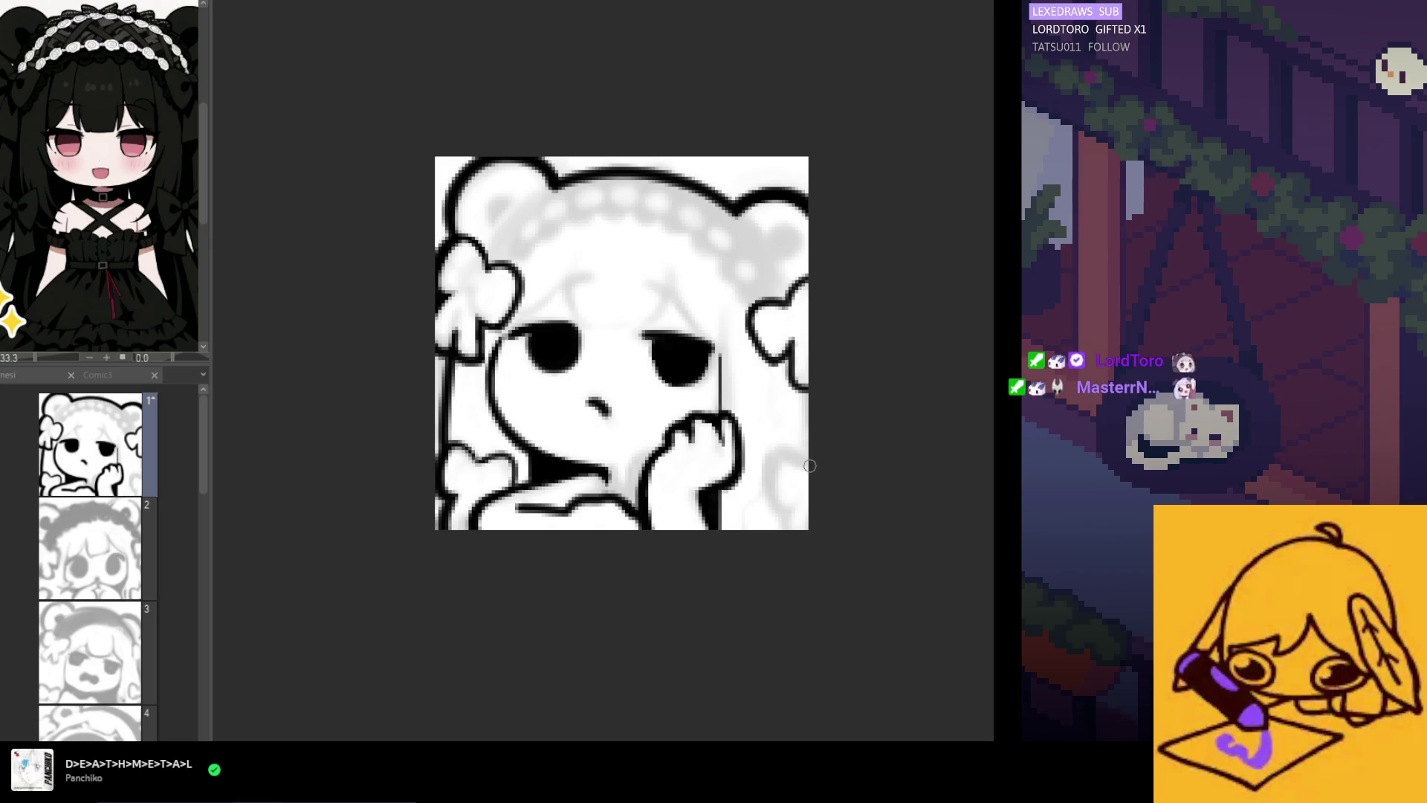
Rework the small strokes at the hand's right edge and erase the thin line beside it
key(ctrl+z)
drag(806, 464, 774, 455)
key(ctrl+z)
drag(794, 510, 790, 521)
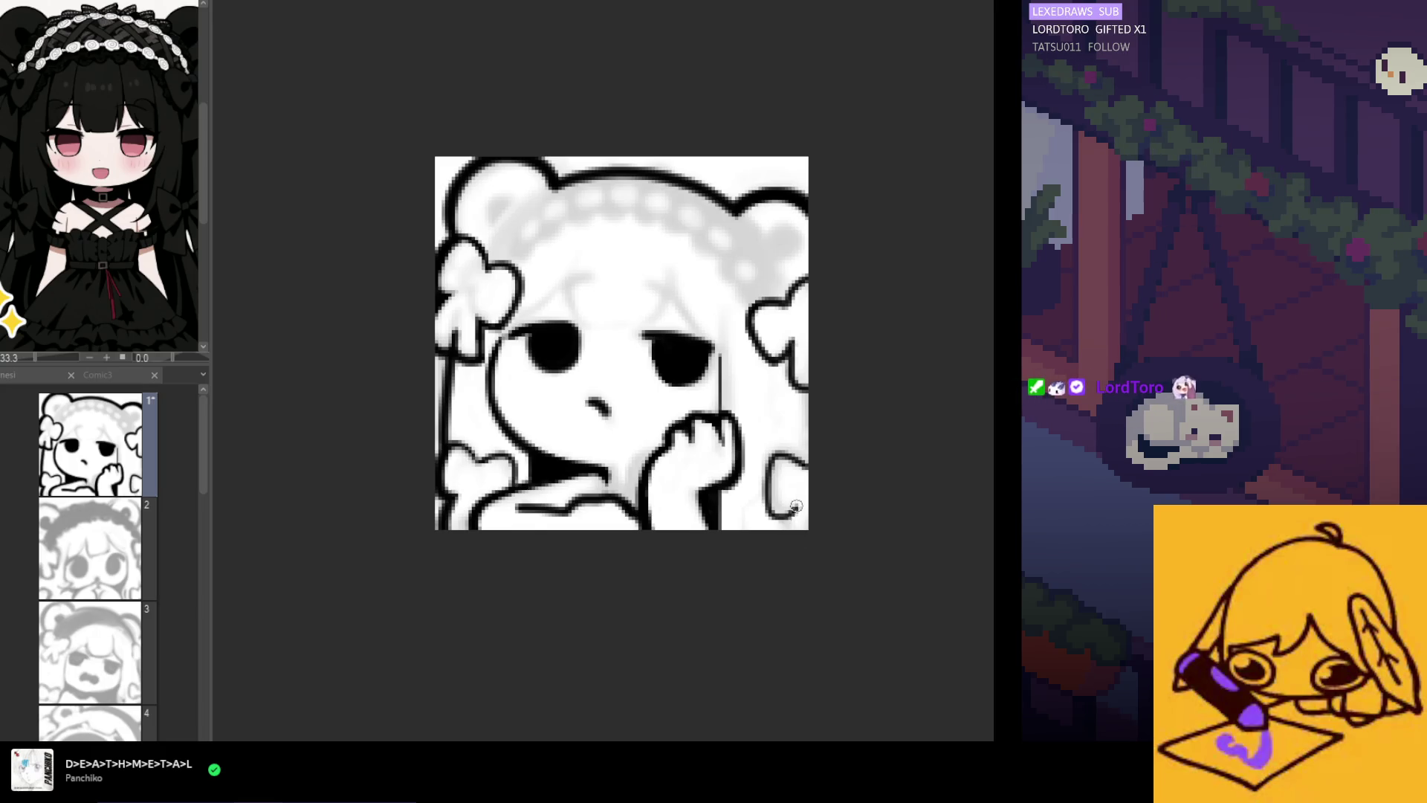
scroll(832, 316, down, 2)
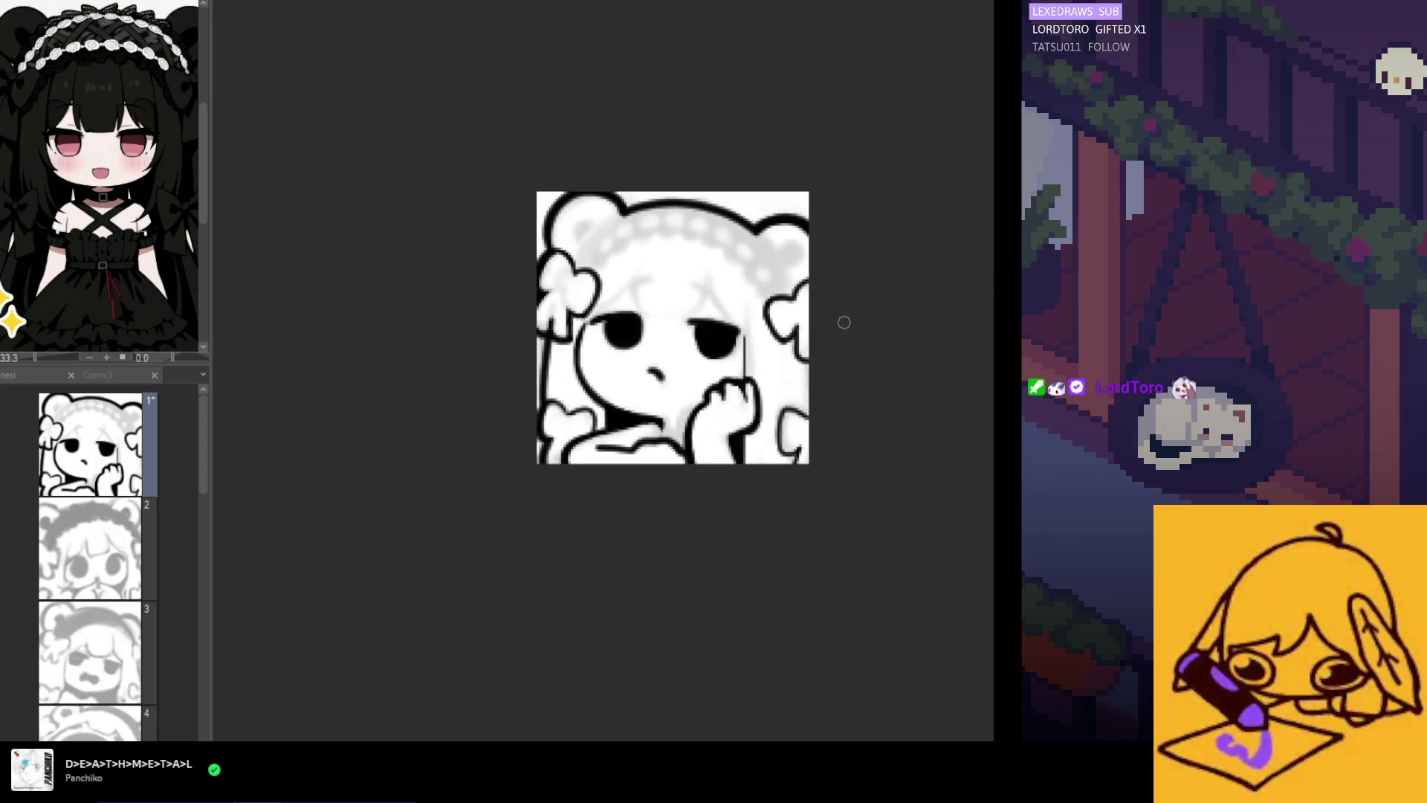
scroll(766, 342, up, 3)
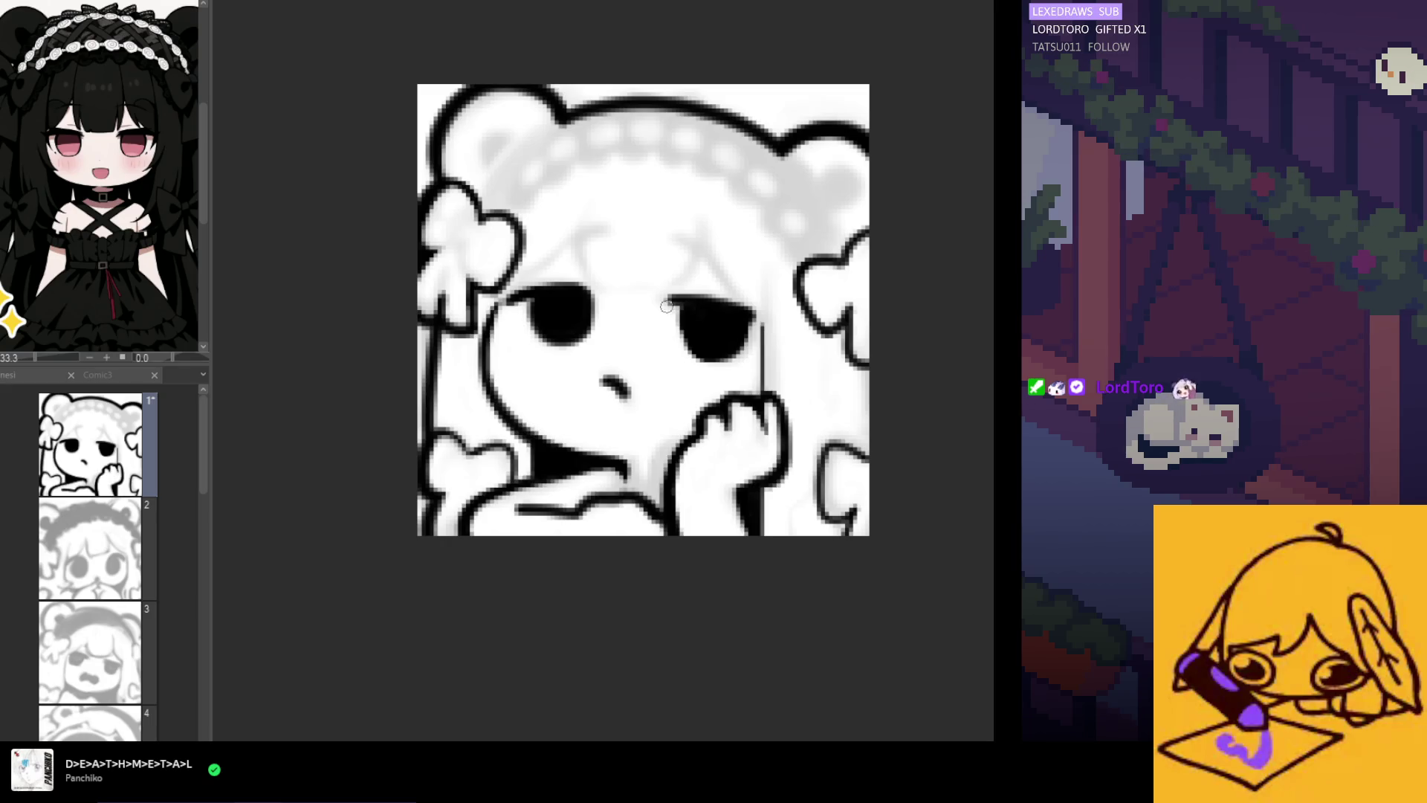
drag(762, 333, 763, 391)
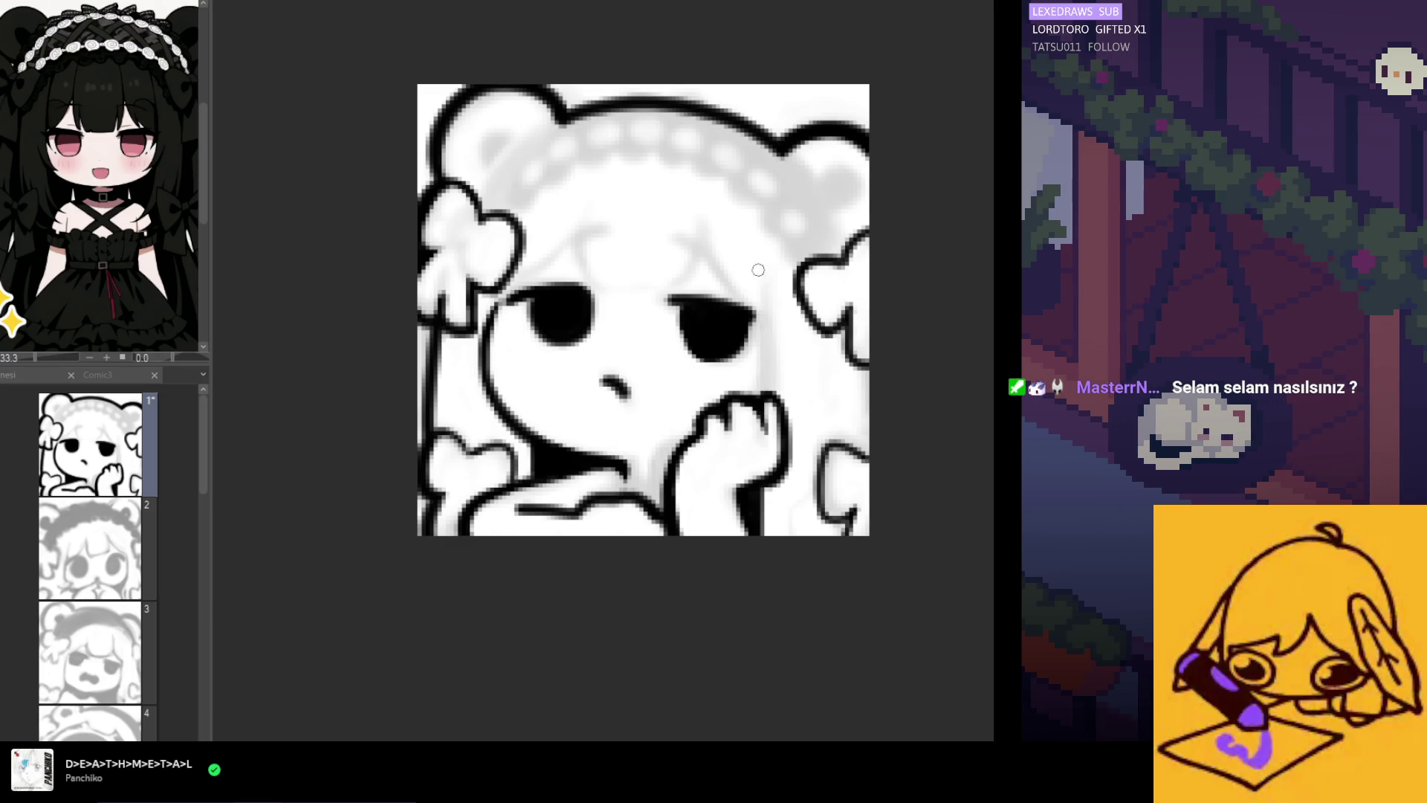
Zoom out and draw a dark bang strand sweeping down-right above the left eye
key(ctrl+minus)
scroll(600, 304, up, 3)
mouse_move(615, 296)
mouse_down()
mouse_move(565, 323)
mouse_move(585, 312)
mouse_move(624, 335)
mouse_up()
key(ctrl+z)
drag(608, 285, 627, 339)
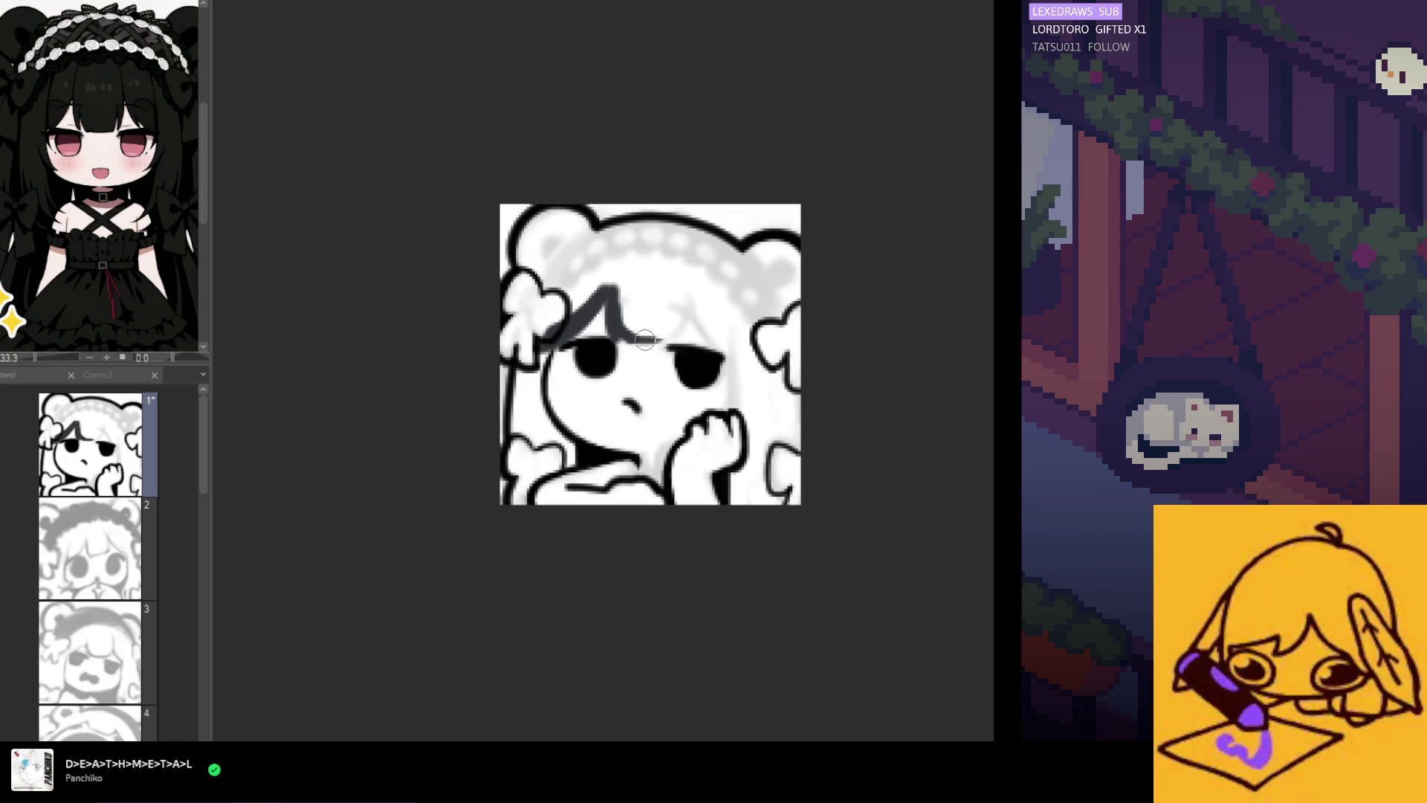
Add three more bang strands, then paint the hair and bear ears dark grey
key(ctrl+z)
mouse_move(647, 338)
mouse_down()
mouse_move(680, 306)
mouse_move(678, 341)
mouse_move(681, 302)
mouse_move(725, 348)
mouse_move(736, 435)
mouse_move(731, 352)
mouse_up()
drag(732, 424, 734, 358)
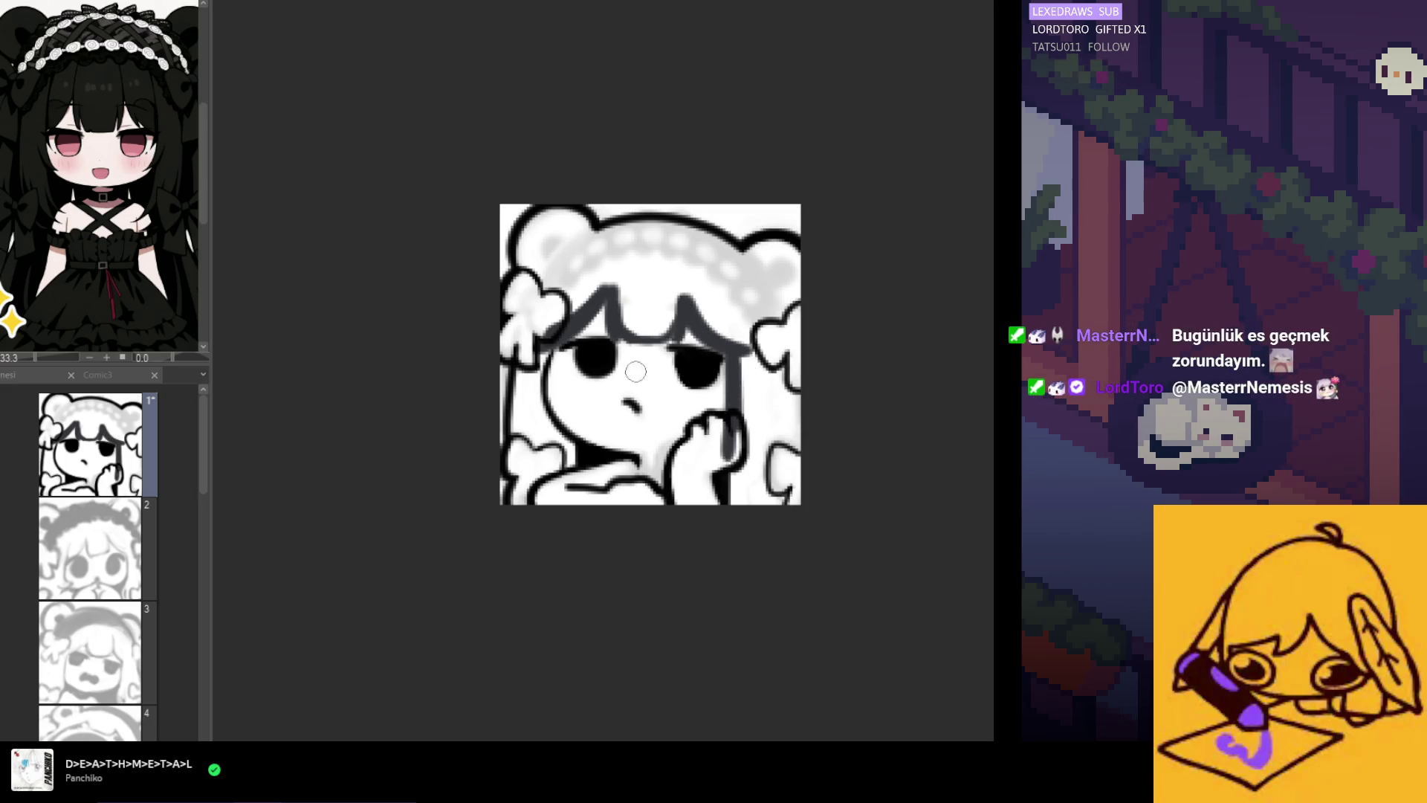
mouse_move(548, 329)
mouse_down()
mouse_move(520, 435)
mouse_move(537, 417)
mouse_move(539, 450)
mouse_up()
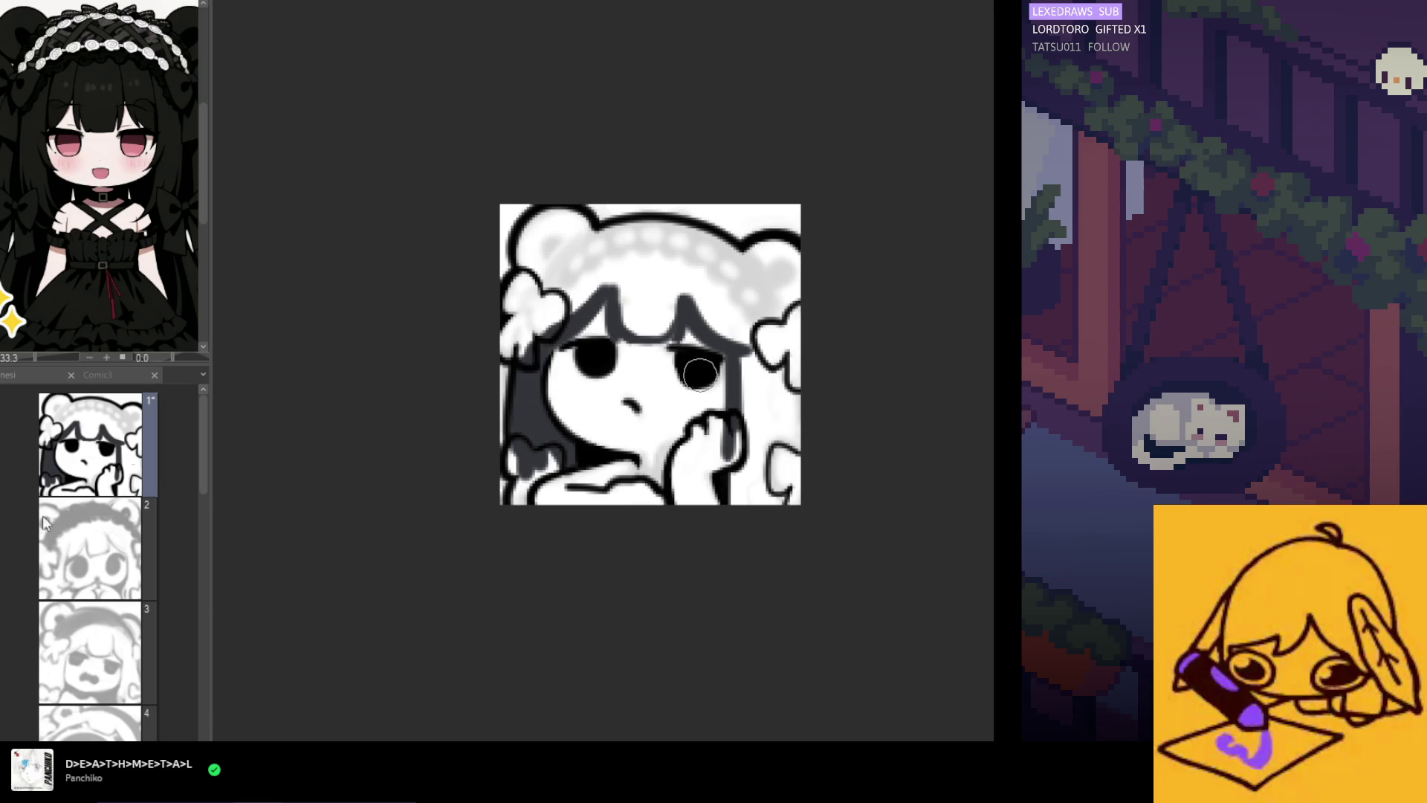
mouse_move(584, 219)
mouse_down()
mouse_move(535, 230)
mouse_move(548, 282)
mouse_move(532, 246)
mouse_move(587, 231)
mouse_move(585, 250)
mouse_move(676, 232)
mouse_move(733, 261)
mouse_move(714, 251)
mouse_move(795, 256)
mouse_move(791, 548)
mouse_move(784, 280)
mouse_move(745, 358)
mouse_move(758, 529)
mouse_move(768, 520)
mouse_move(739, 533)
mouse_move(745, 488)
mouse_up()
mouse_move(770, 348)
mouse_down()
mouse_move(721, 323)
mouse_move(777, 286)
mouse_move(769, 260)
mouse_move(713, 327)
mouse_move(630, 247)
mouse_move(676, 272)
mouse_move(649, 326)
mouse_move(610, 260)
mouse_move(557, 294)
mouse_move(531, 287)
mouse_move(508, 339)
mouse_move(528, 328)
mouse_up()
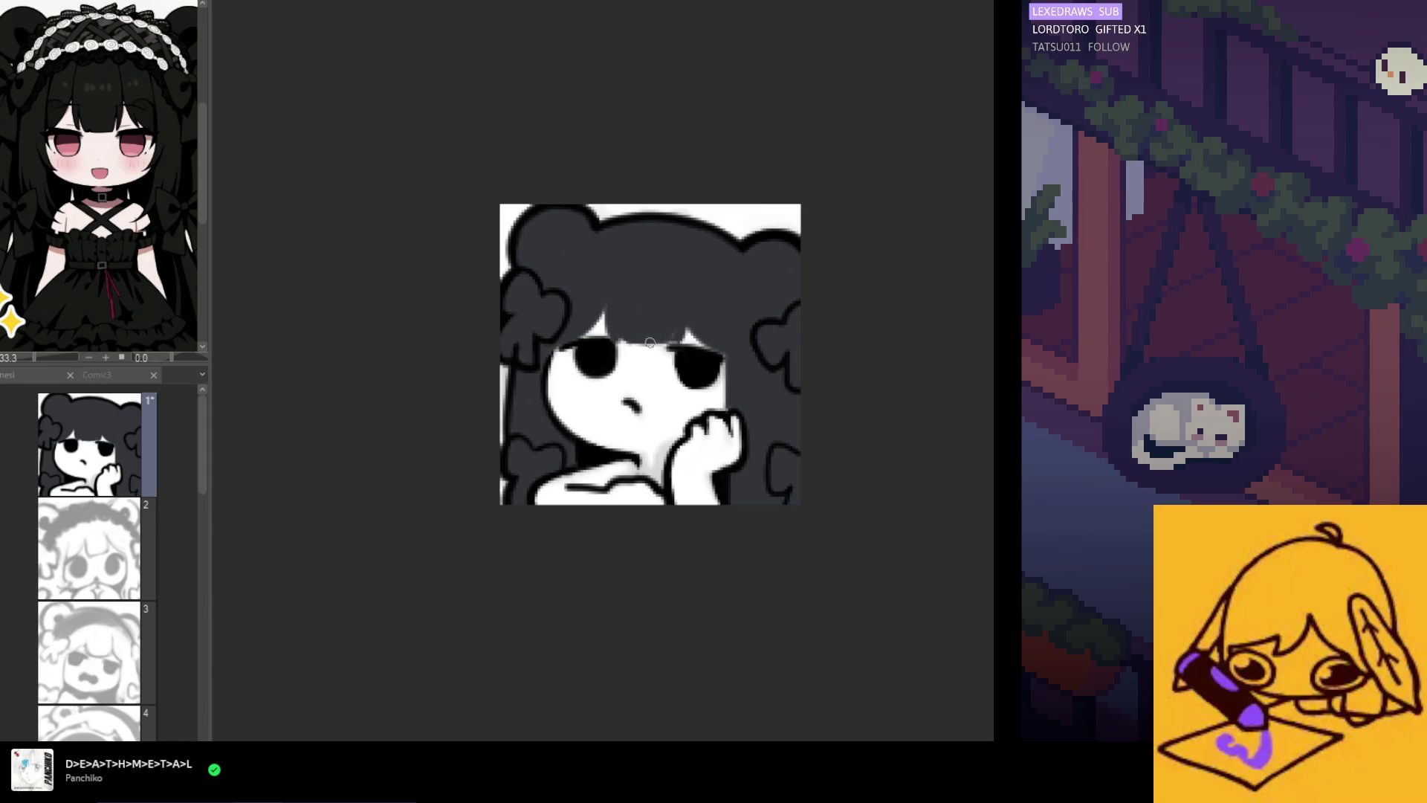
Extend the thin light parting line between the bangs in a mirrored view
key(h)
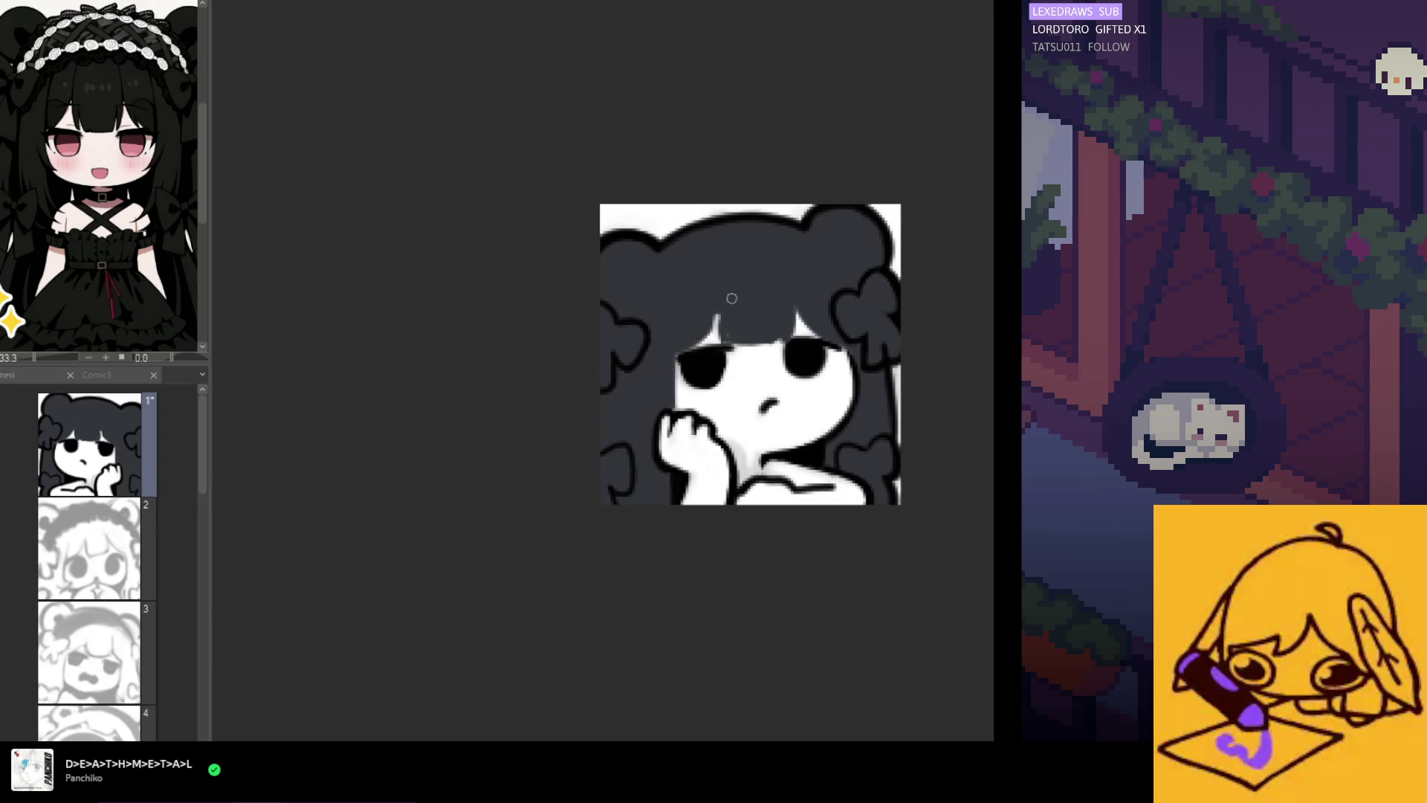
drag(719, 304, 720, 335)
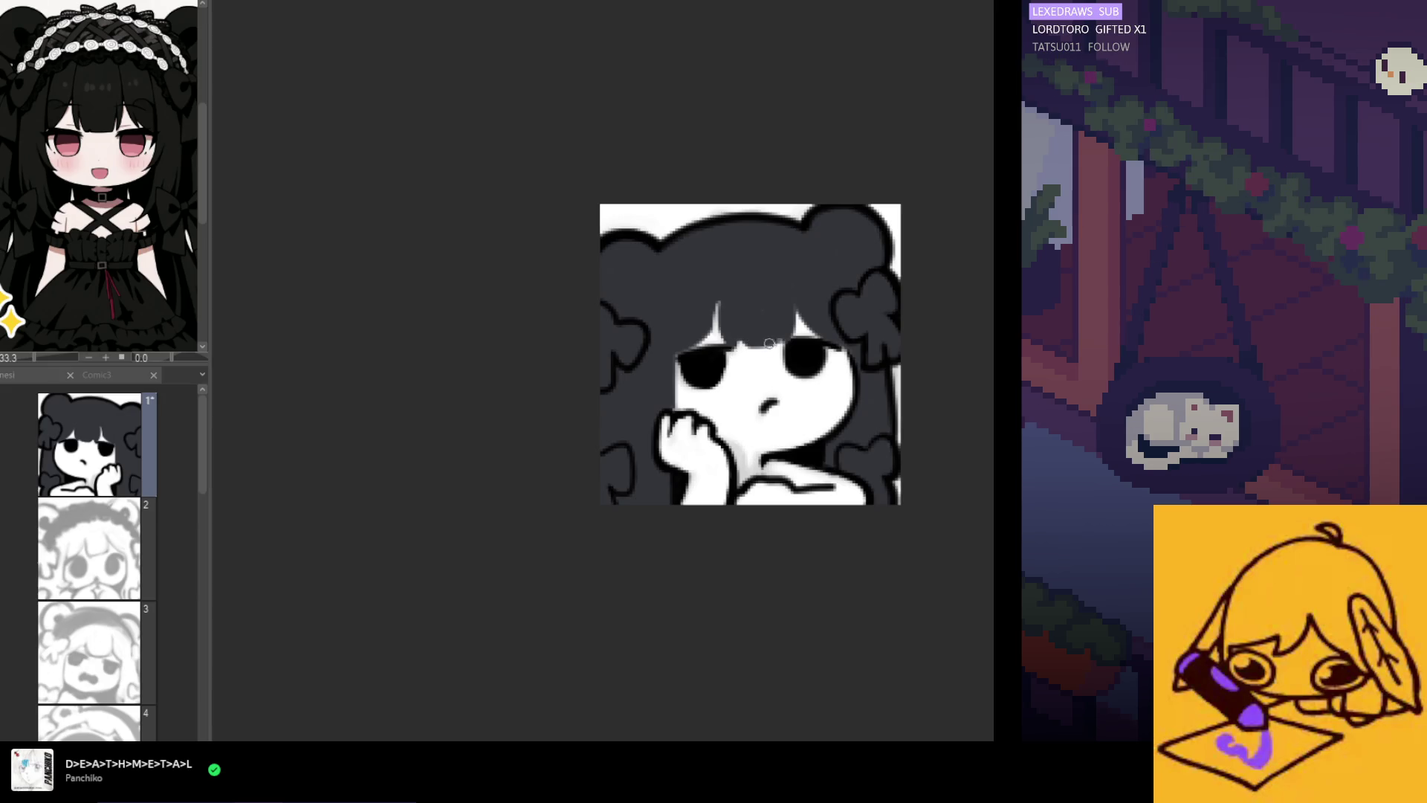
key(h)
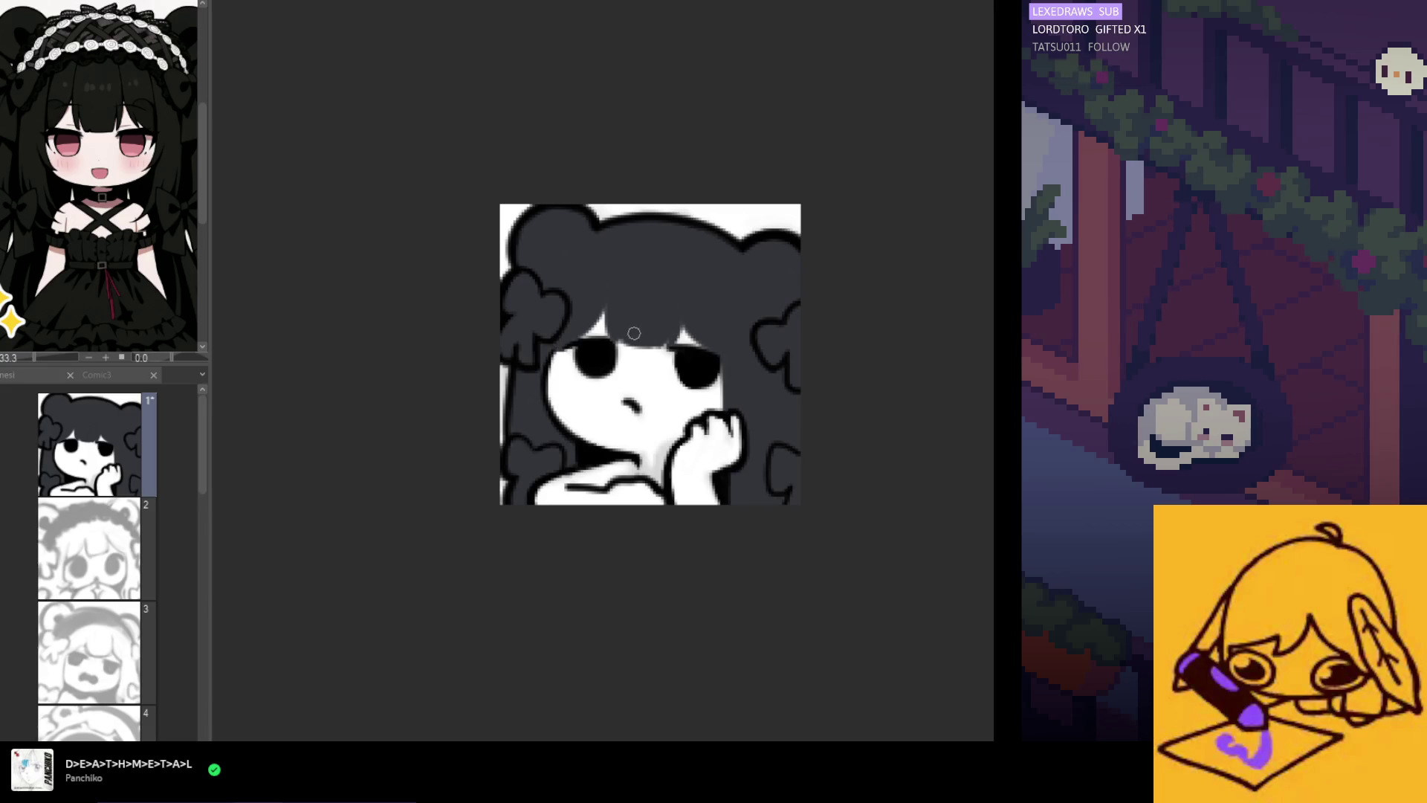
scroll(515, 306, down, 5)
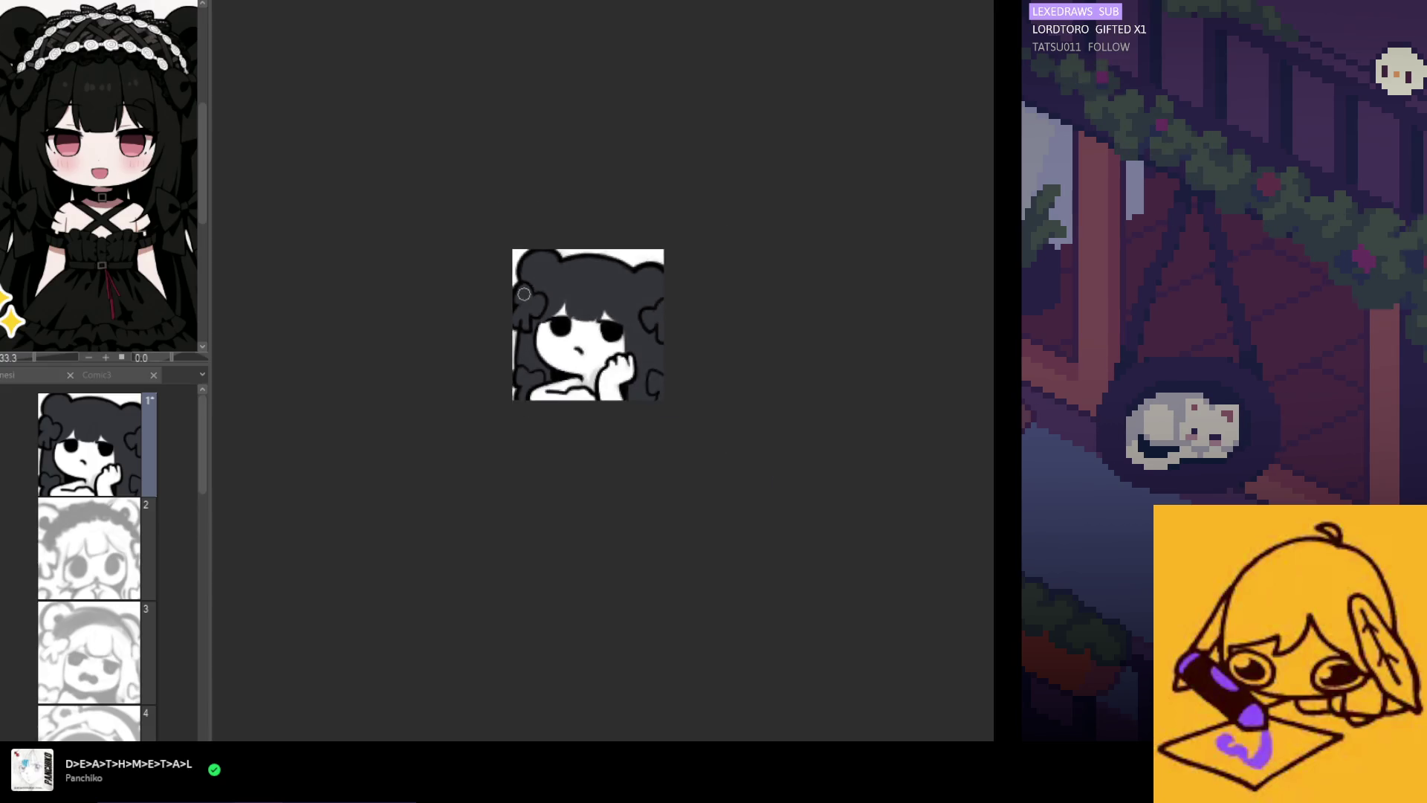
scroll(514, 305, up, 3)
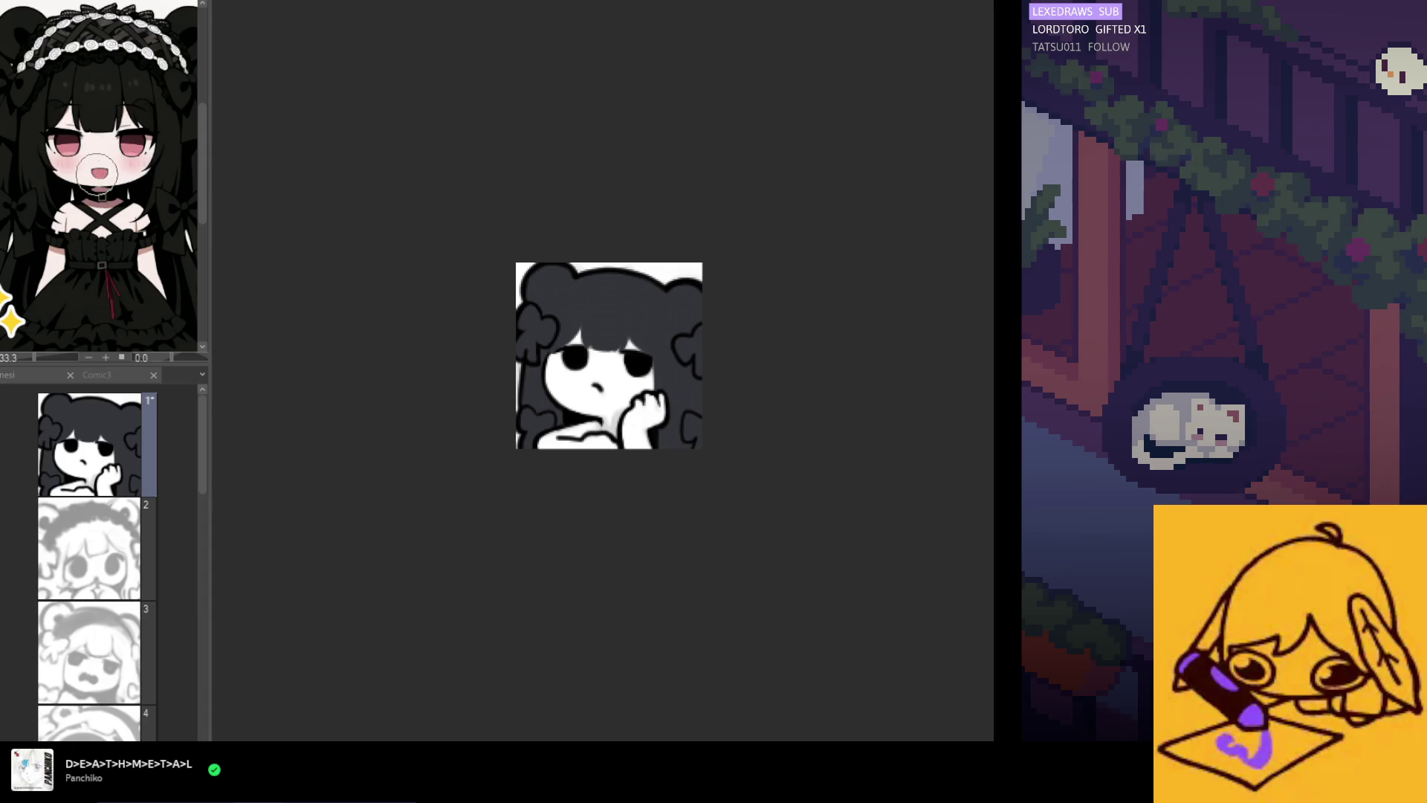
Fill the white face and resting hand with a pale pink skin tone
drag(593, 337, 637, 420)
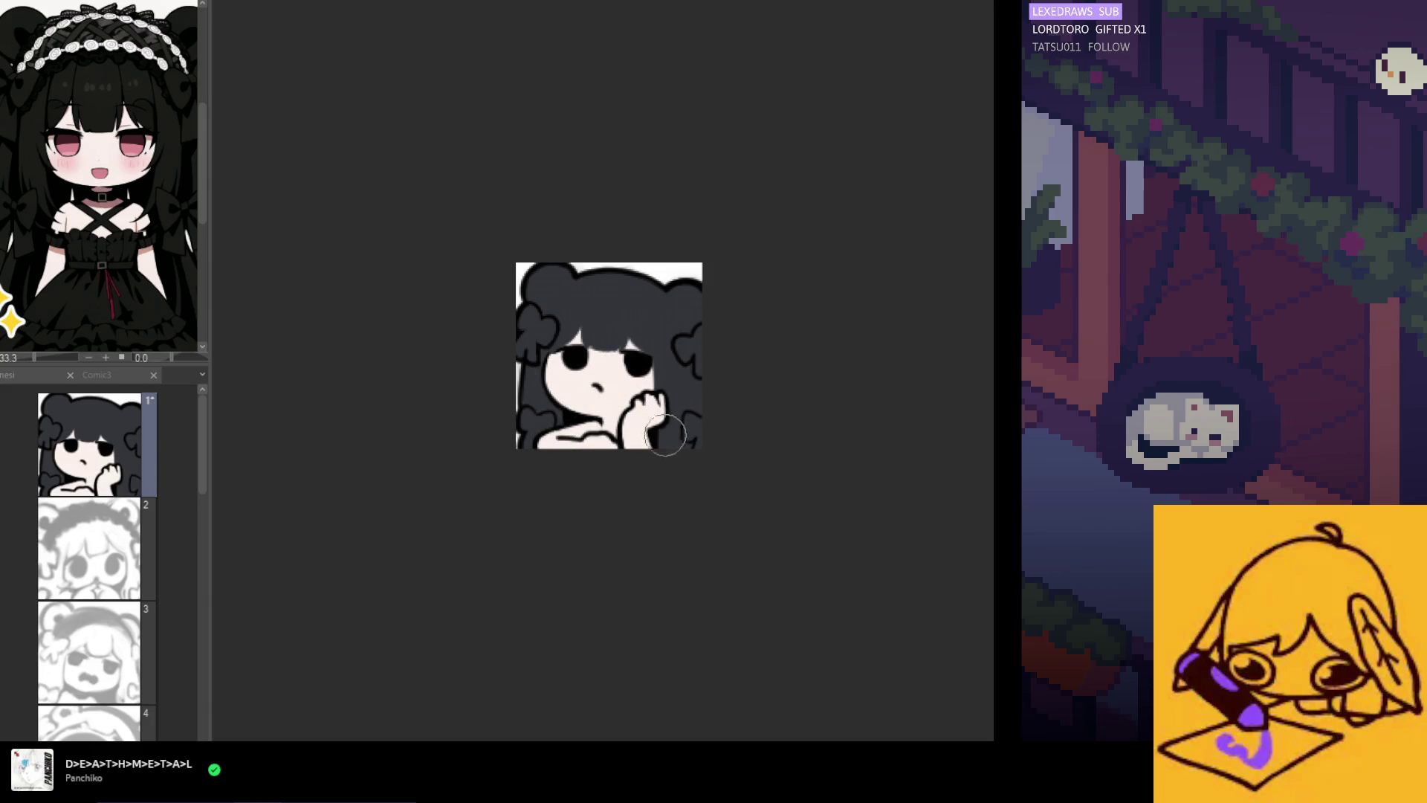
scroll(662, 483, down, 3)
scroll(663, 488, up, 1)
scroll(663, 488, up, 5)
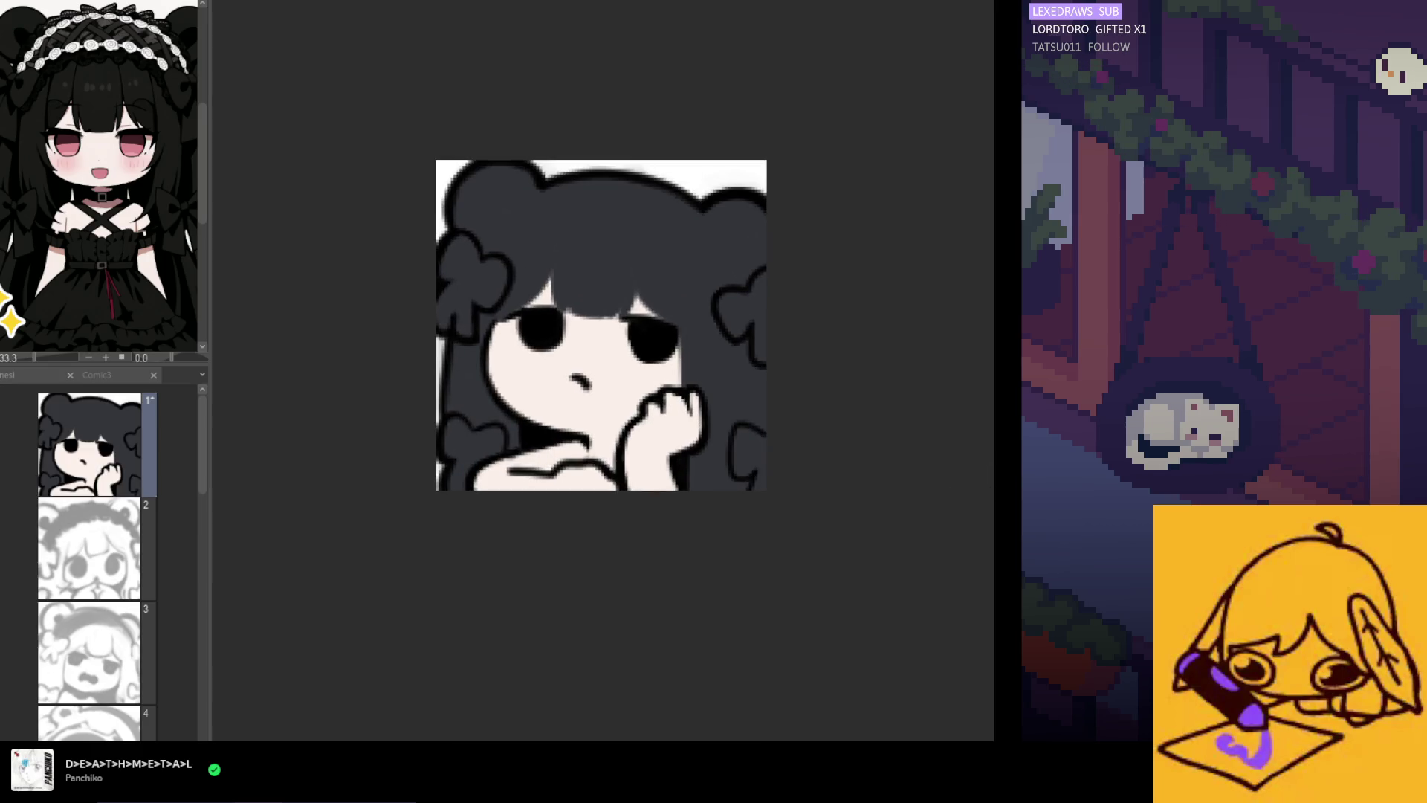
scroll(541, 319, up, 4)
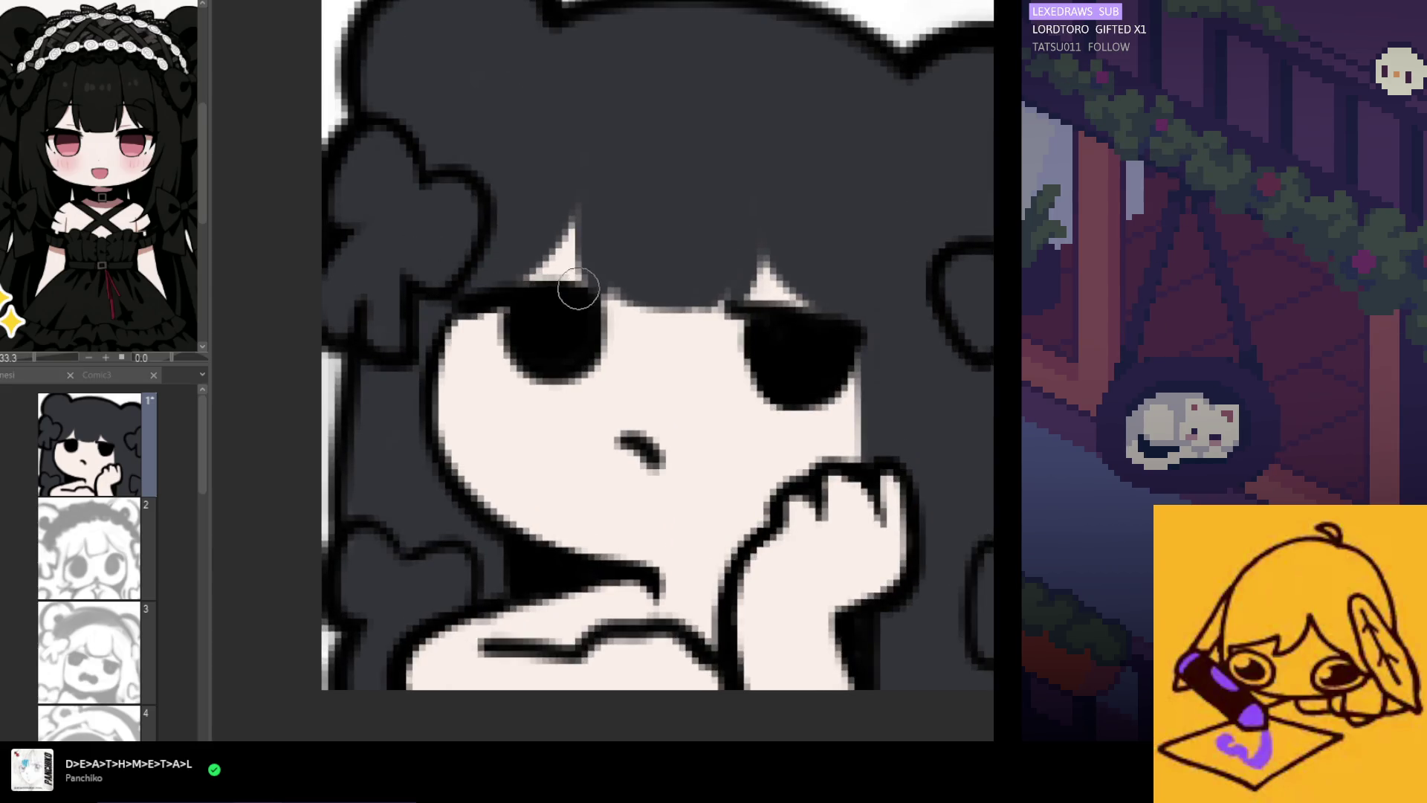
Thicken the left eye's upper lash line, trying and undoing a right-eye lash stroke
mouse_move(542, 290)
mouse_down()
mouse_move(484, 293)
mouse_move(602, 297)
mouse_up()
mouse_move(762, 330)
mouse_down()
mouse_move(729, 305)
mouse_move(856, 325)
mouse_up()
mouse_move(740, 306)
mouse_down()
mouse_move(707, 309)
mouse_move(823, 293)
mouse_move(860, 325)
mouse_up()
key(ctrl+z)
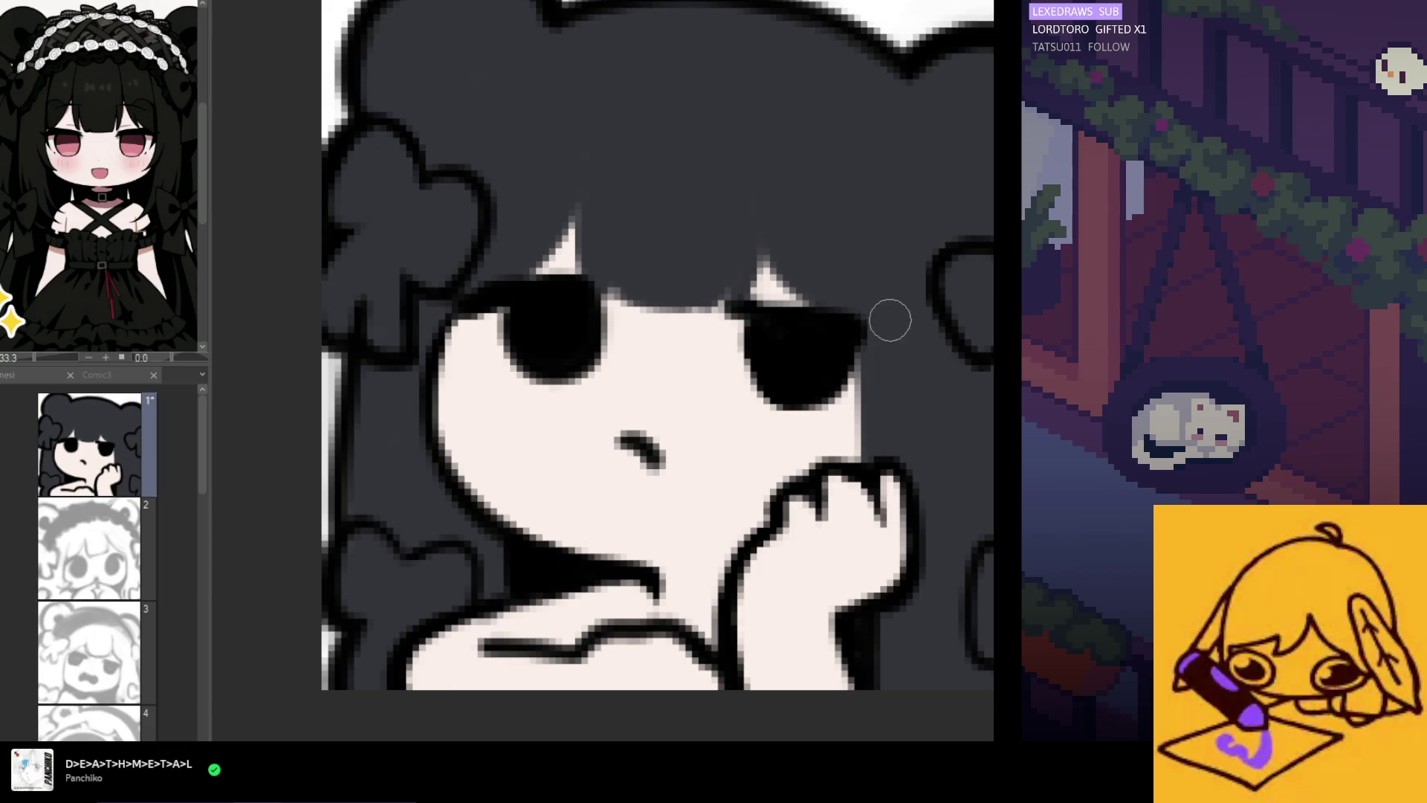
scroll(770, 223, down, 8)
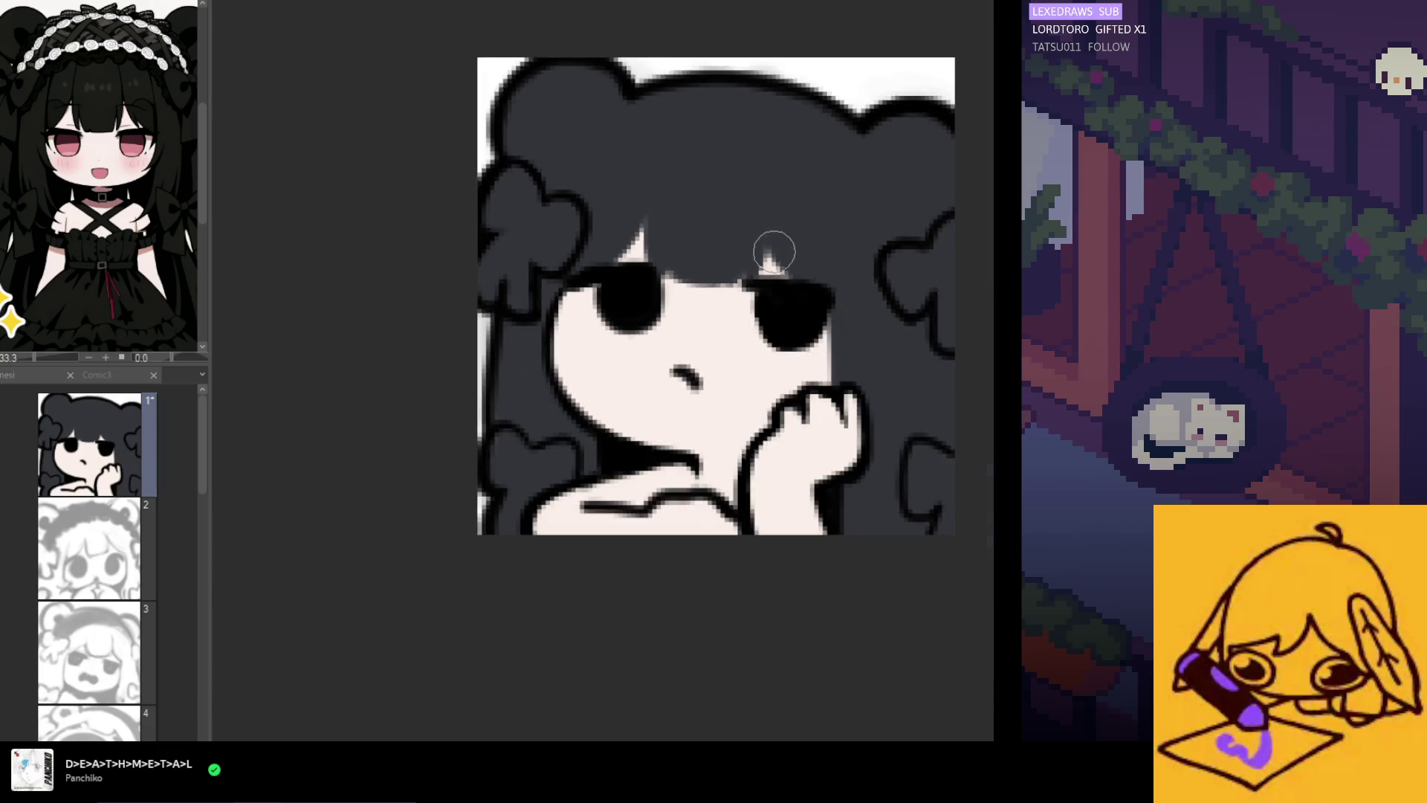
scroll(713, 378, down, 1)
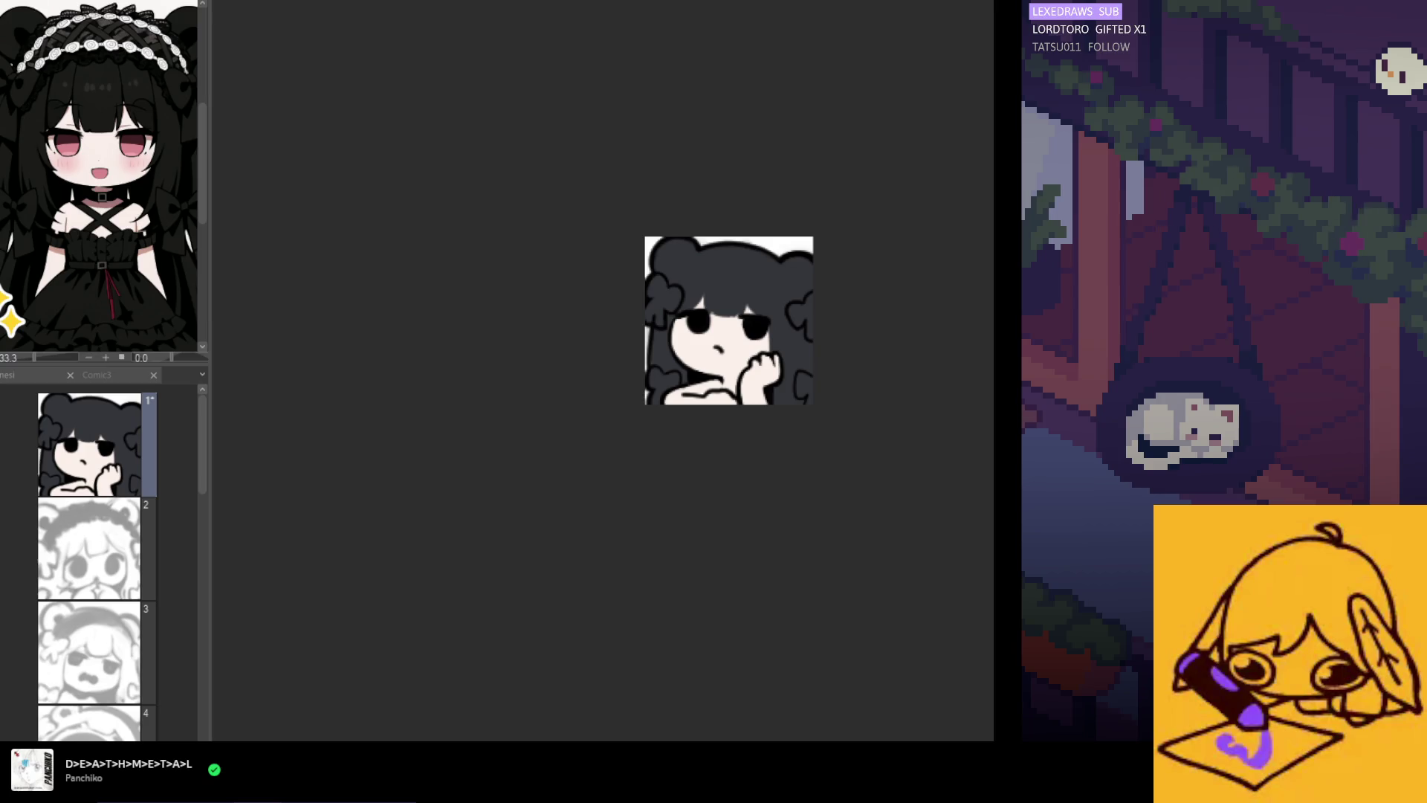
scroll(684, 337, up, 1)
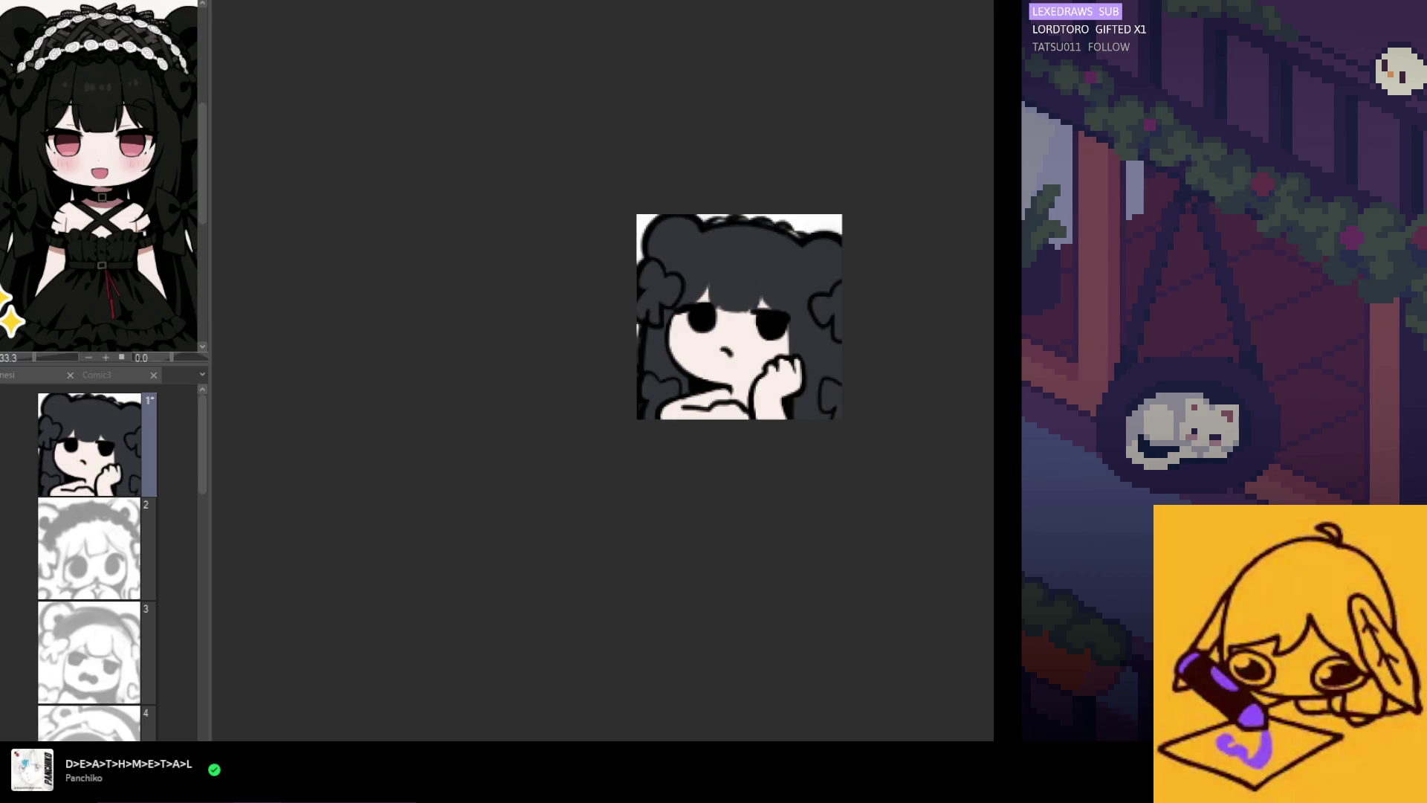
scroll(751, 312, up, 3)
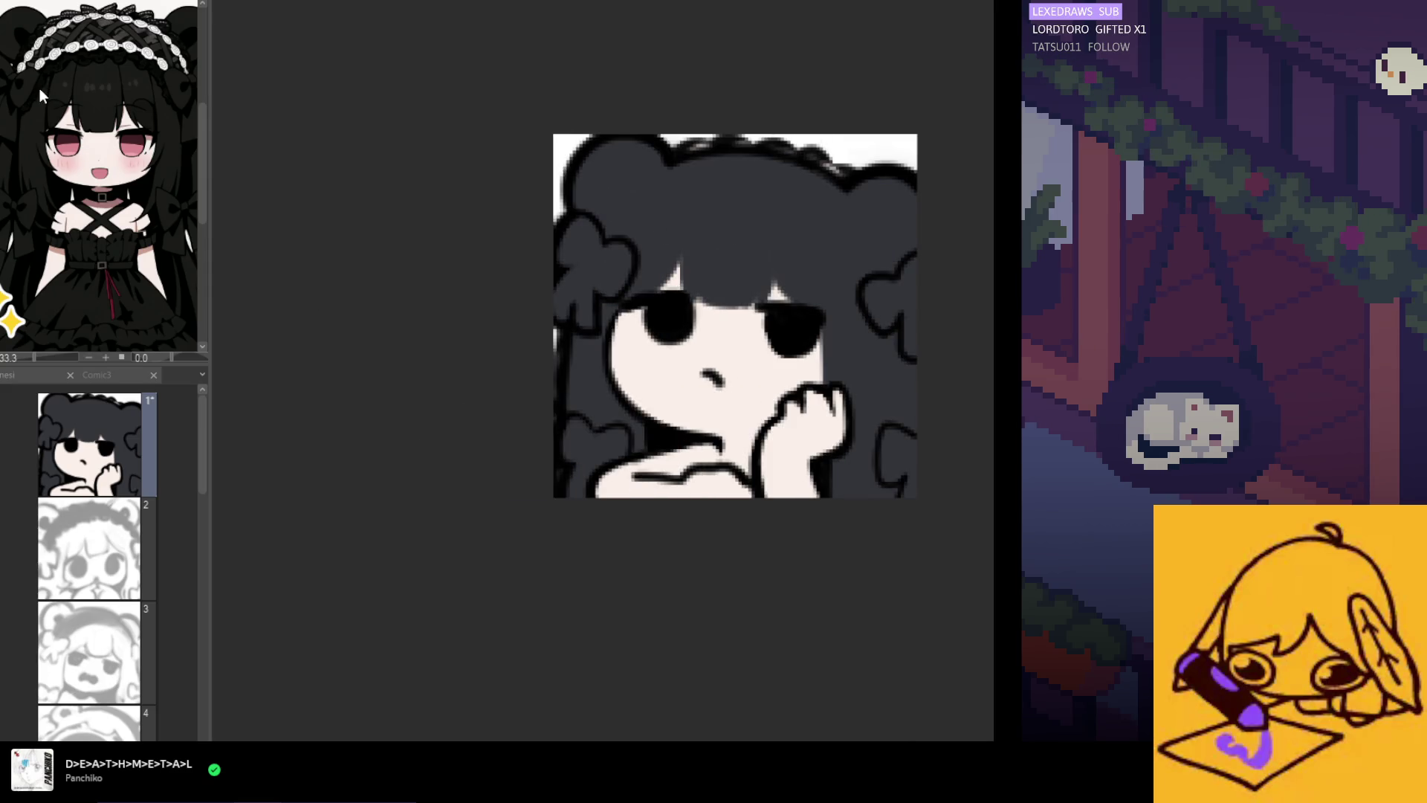
Lasso the right eye, nudge it into place with Transform, and flip-check the face
mouse_move(788, 245)
mouse_down()
mouse_move(840, 357)
mouse_move(744, 268)
mouse_up()
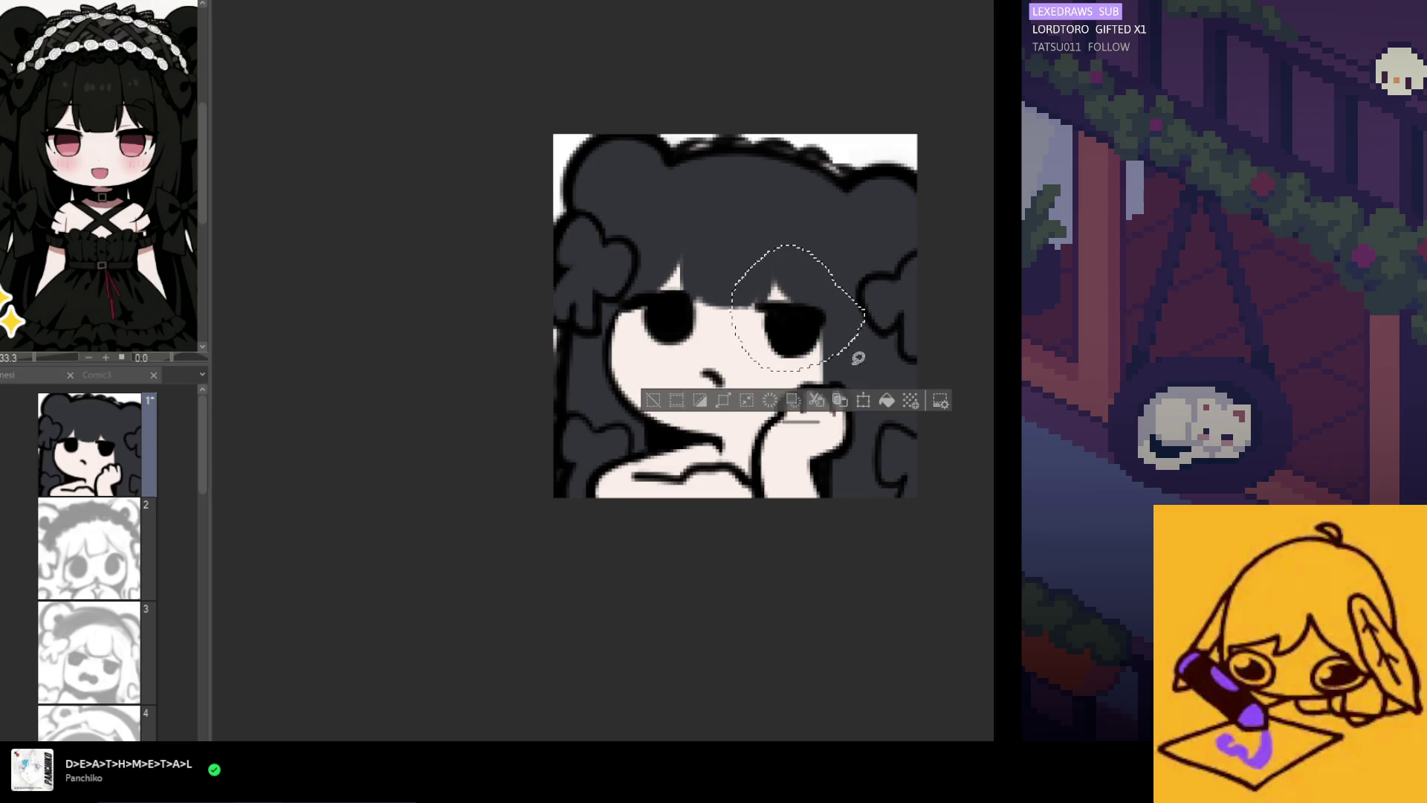
click(873, 399)
drag(828, 355, 818, 346)
click(769, 400)
key(ctrl+d)
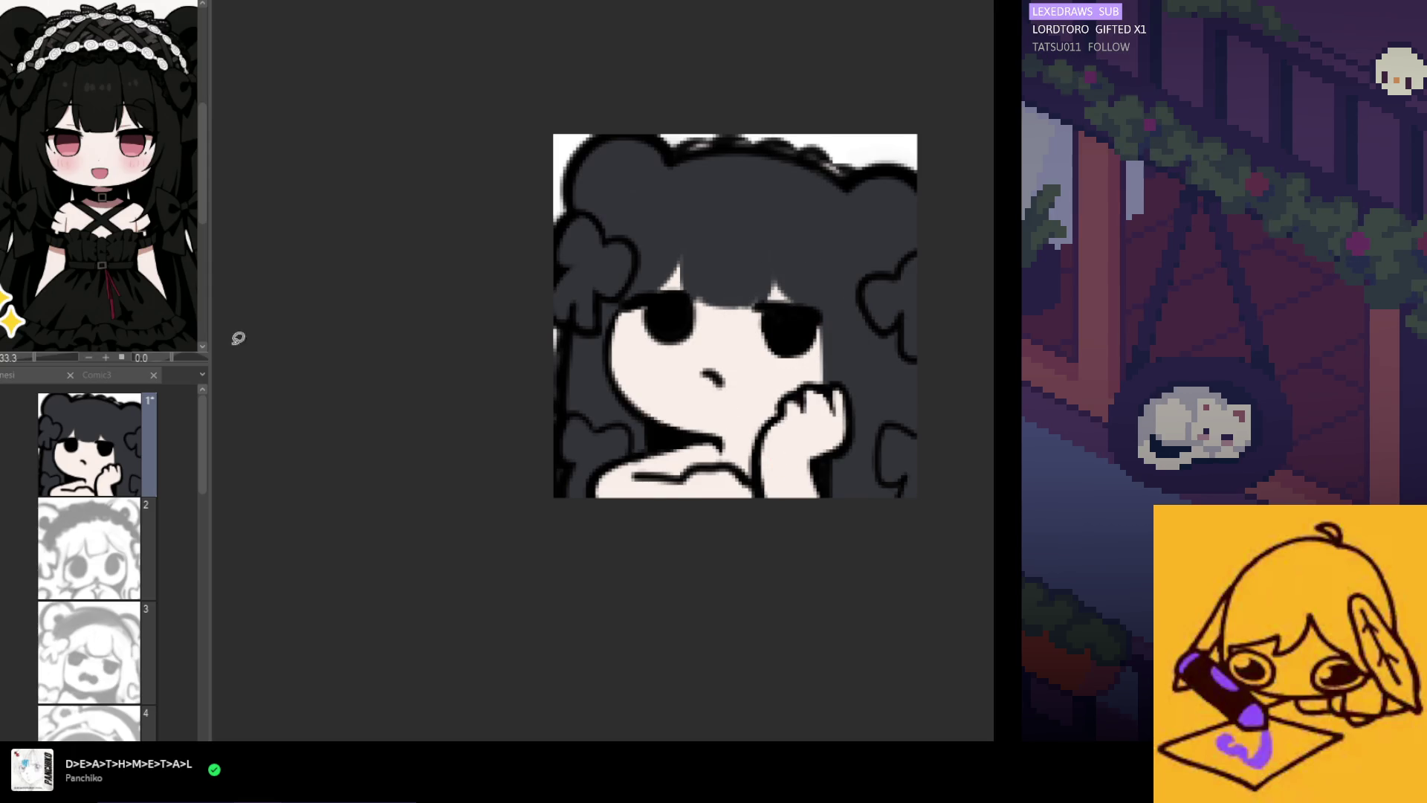
key(h)
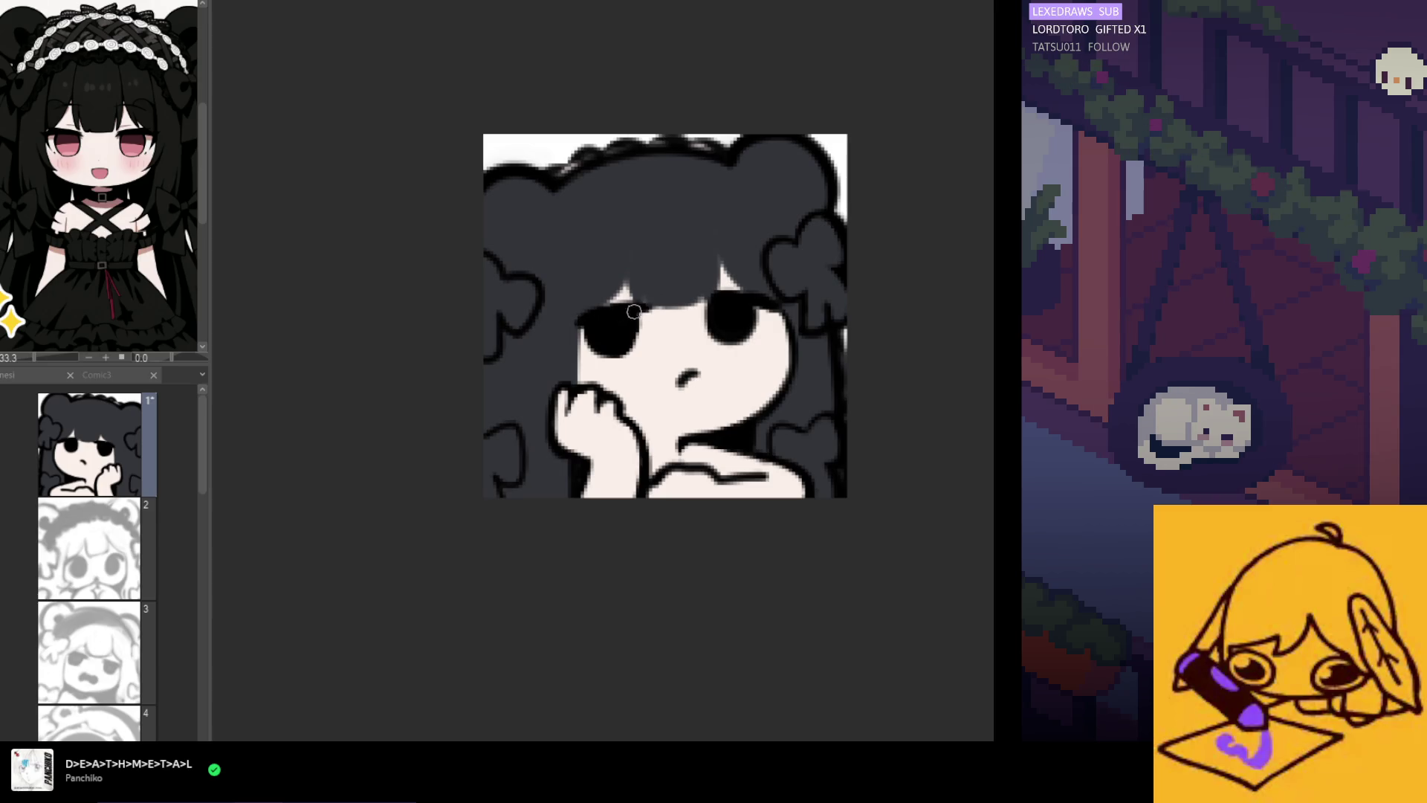
key(h)
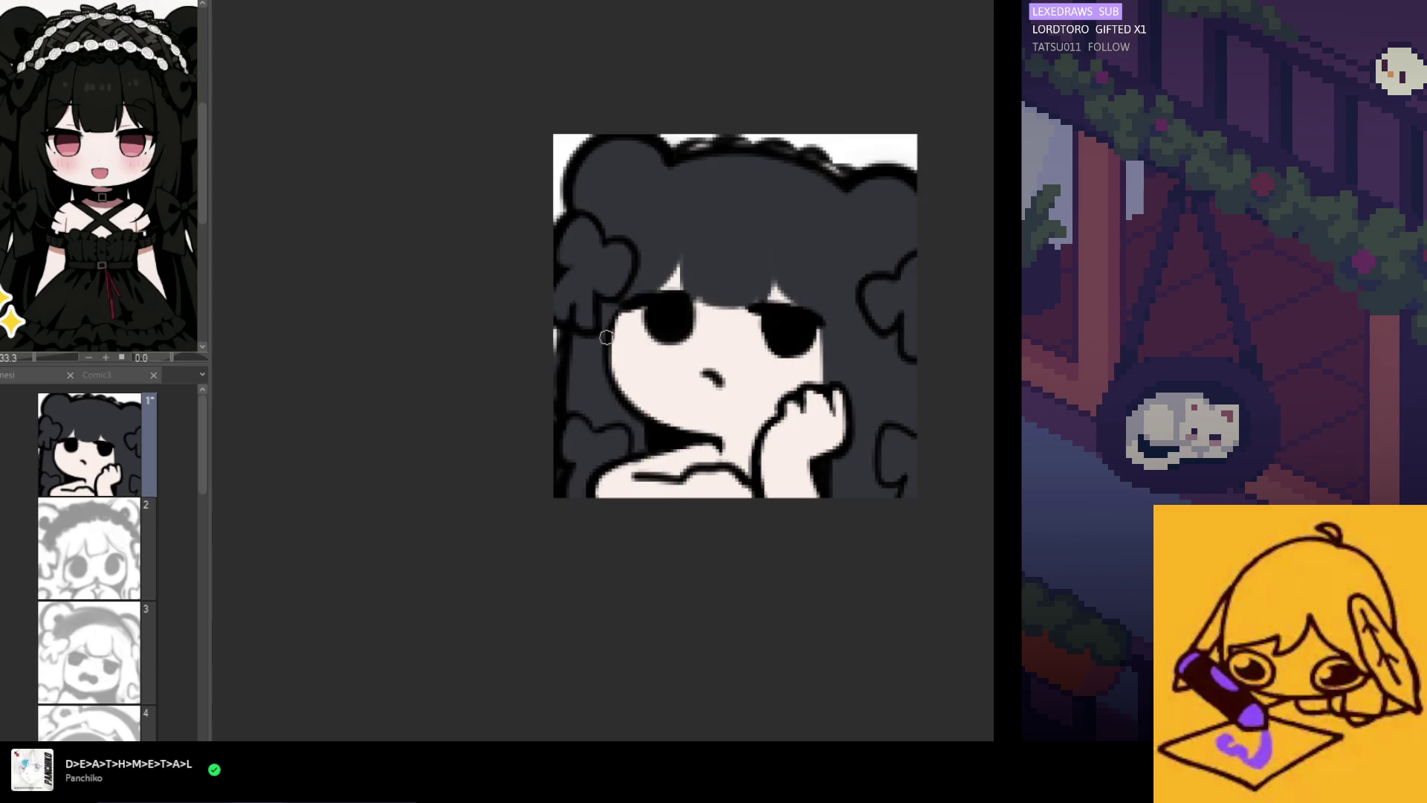
key(ctrl+minus)
key(ctrl+minus)
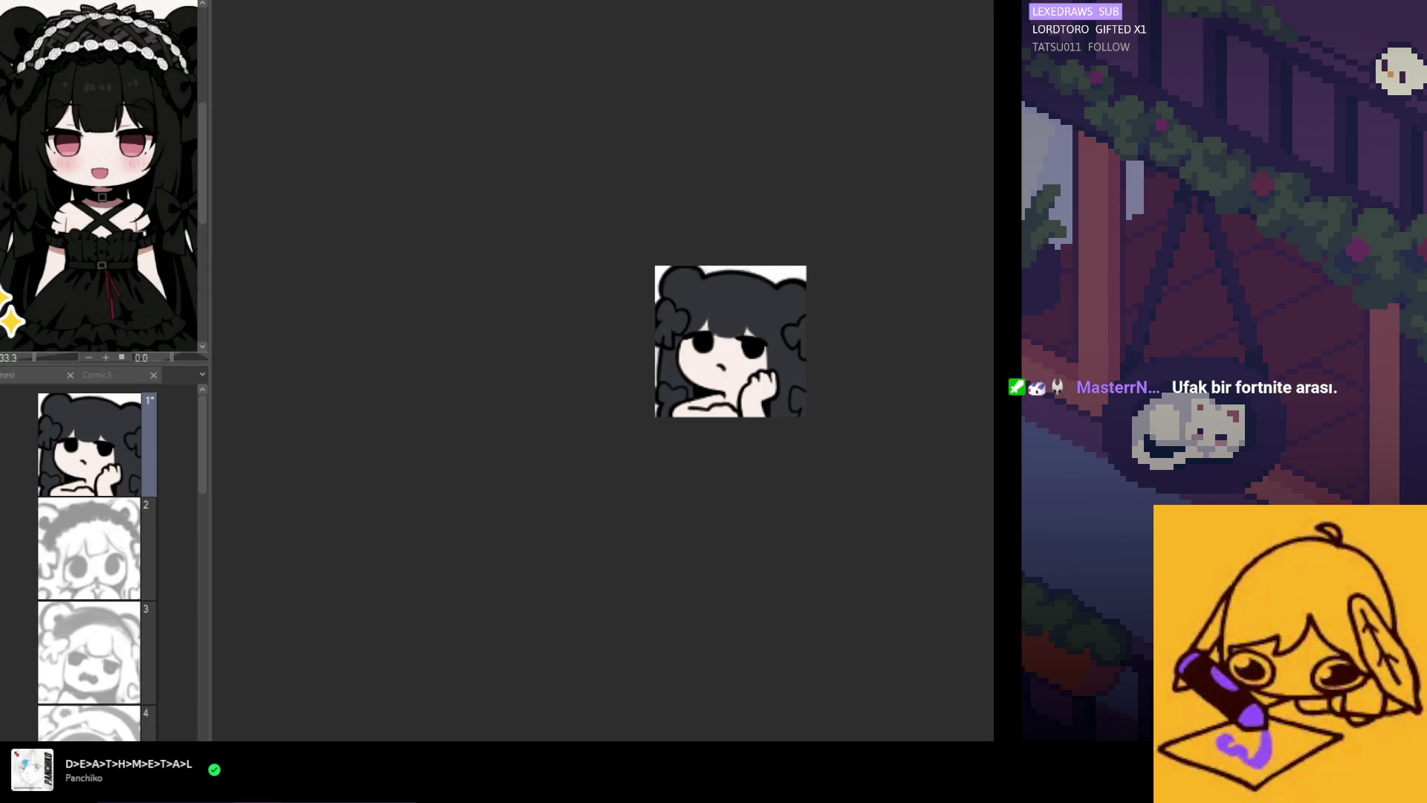
Smooth the left cheek and jaw edge and add a lash stroke to the left eye
scroll(671, 347, up, 4)
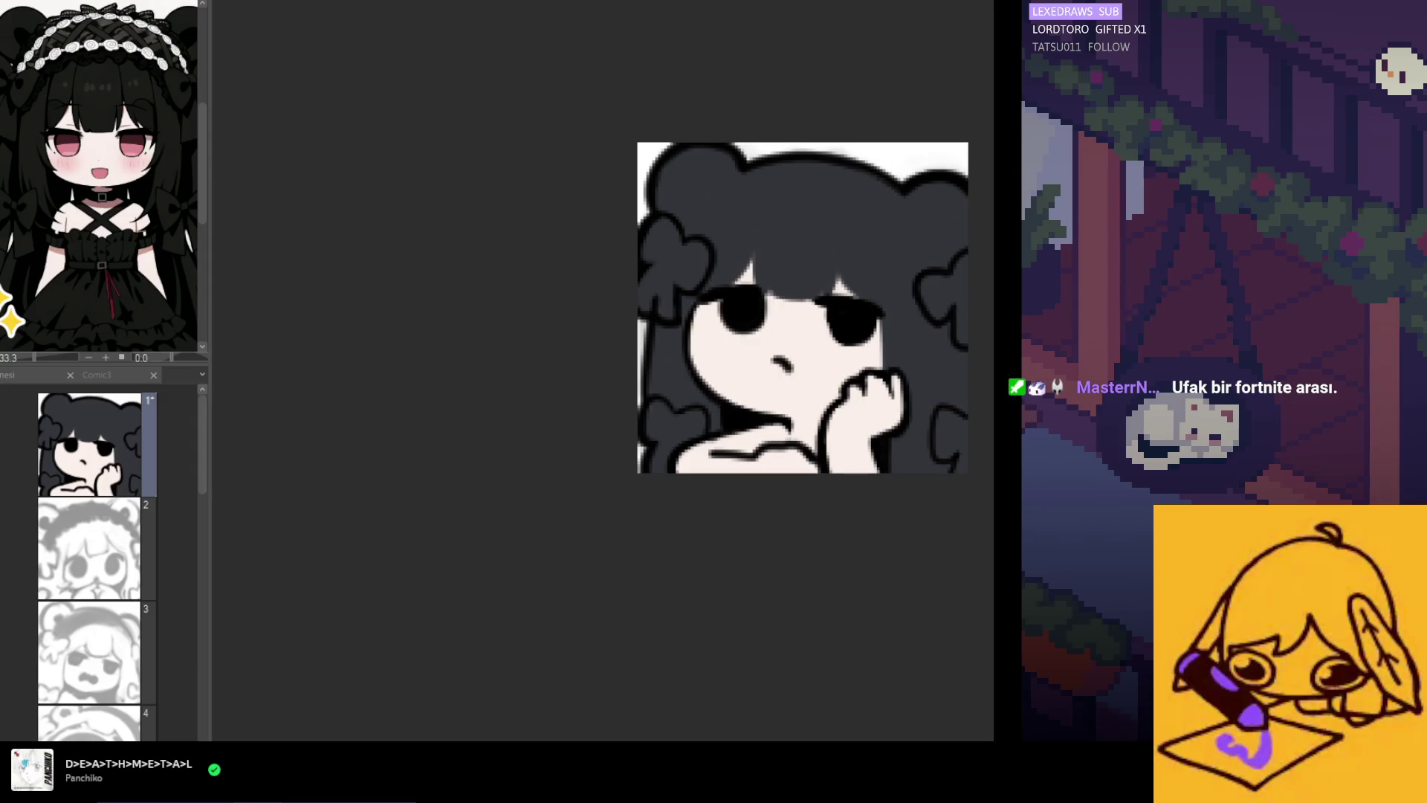
scroll(700, 409, up, 1)
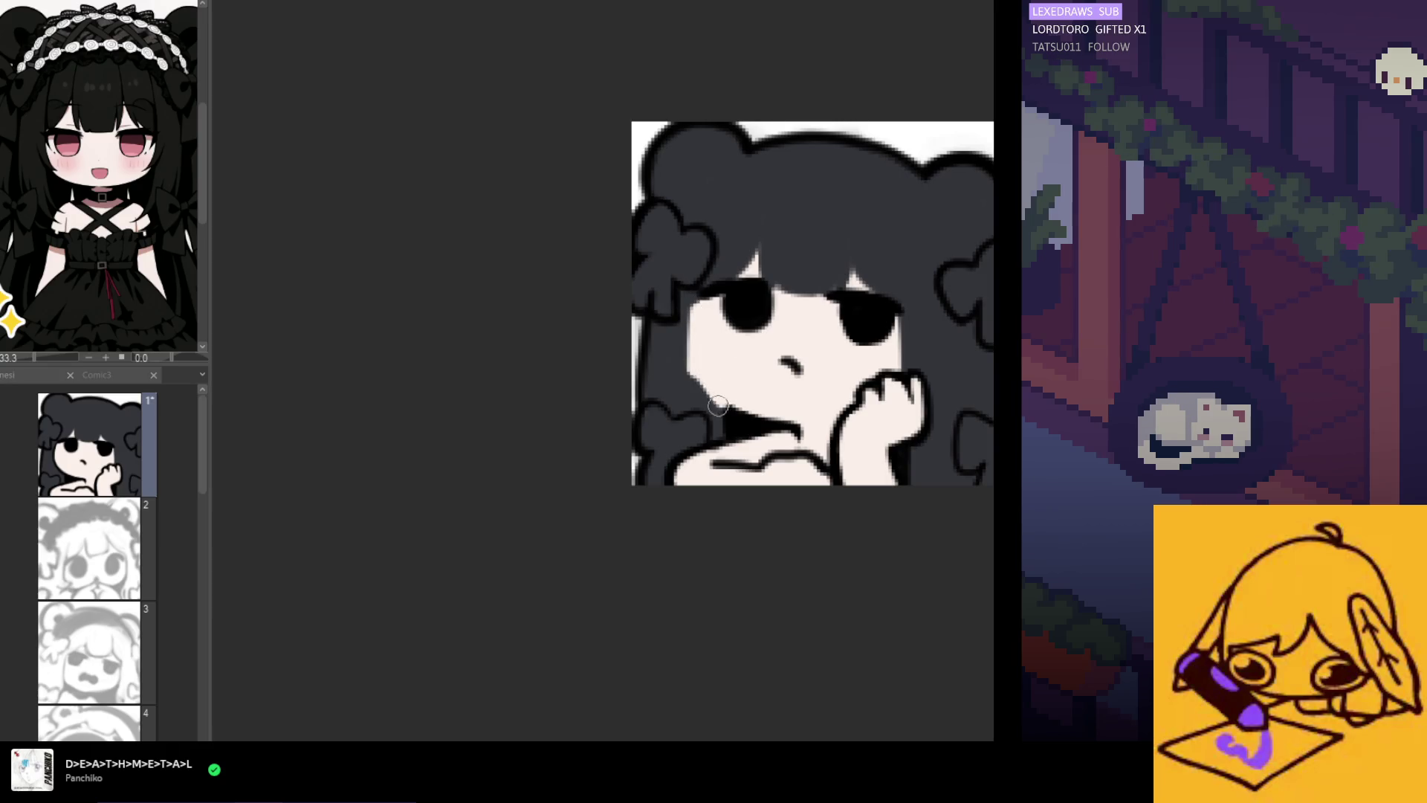
drag(710, 401, 693, 344)
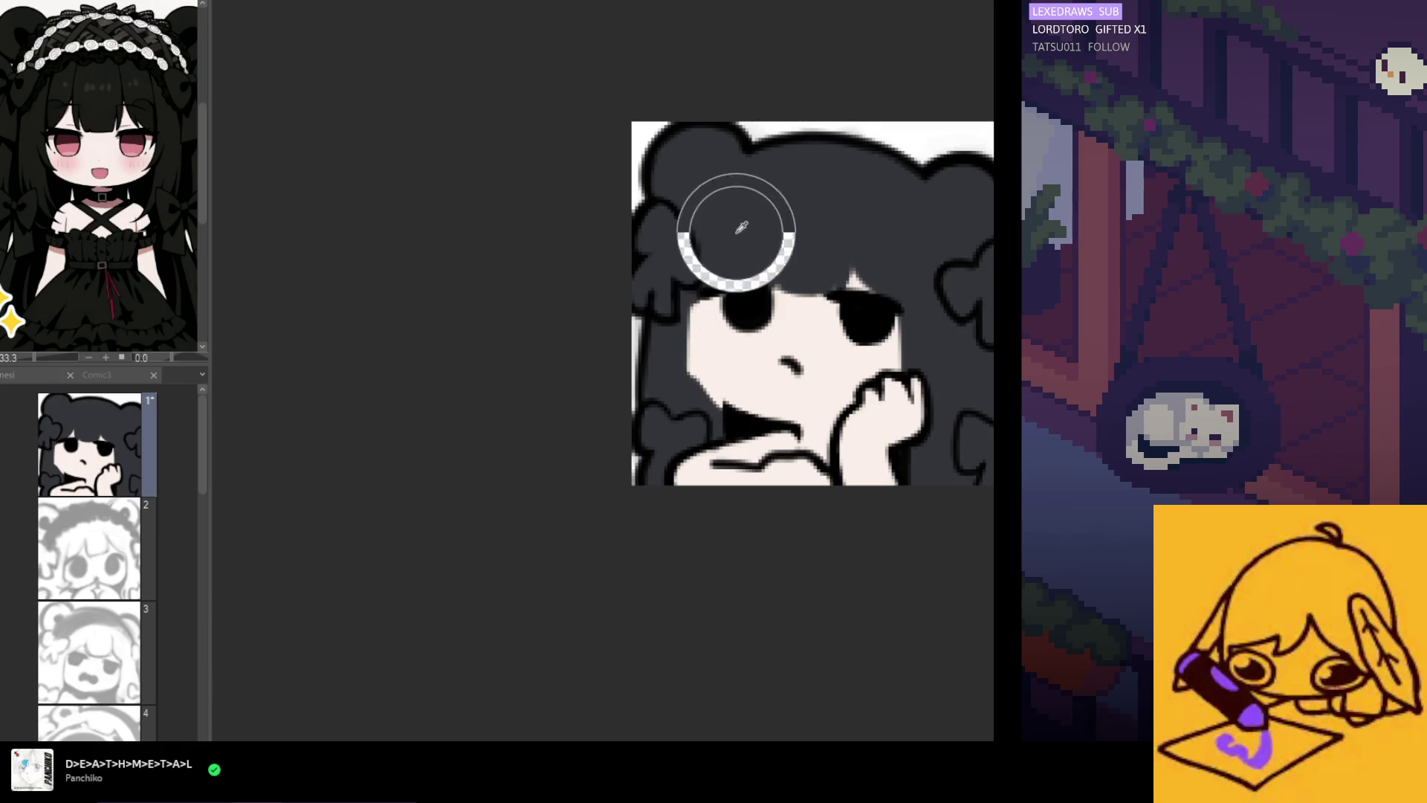
mouse_move(692, 394)
mouse_down()
mouse_move(698, 297)
mouse_move(728, 408)
mouse_up()
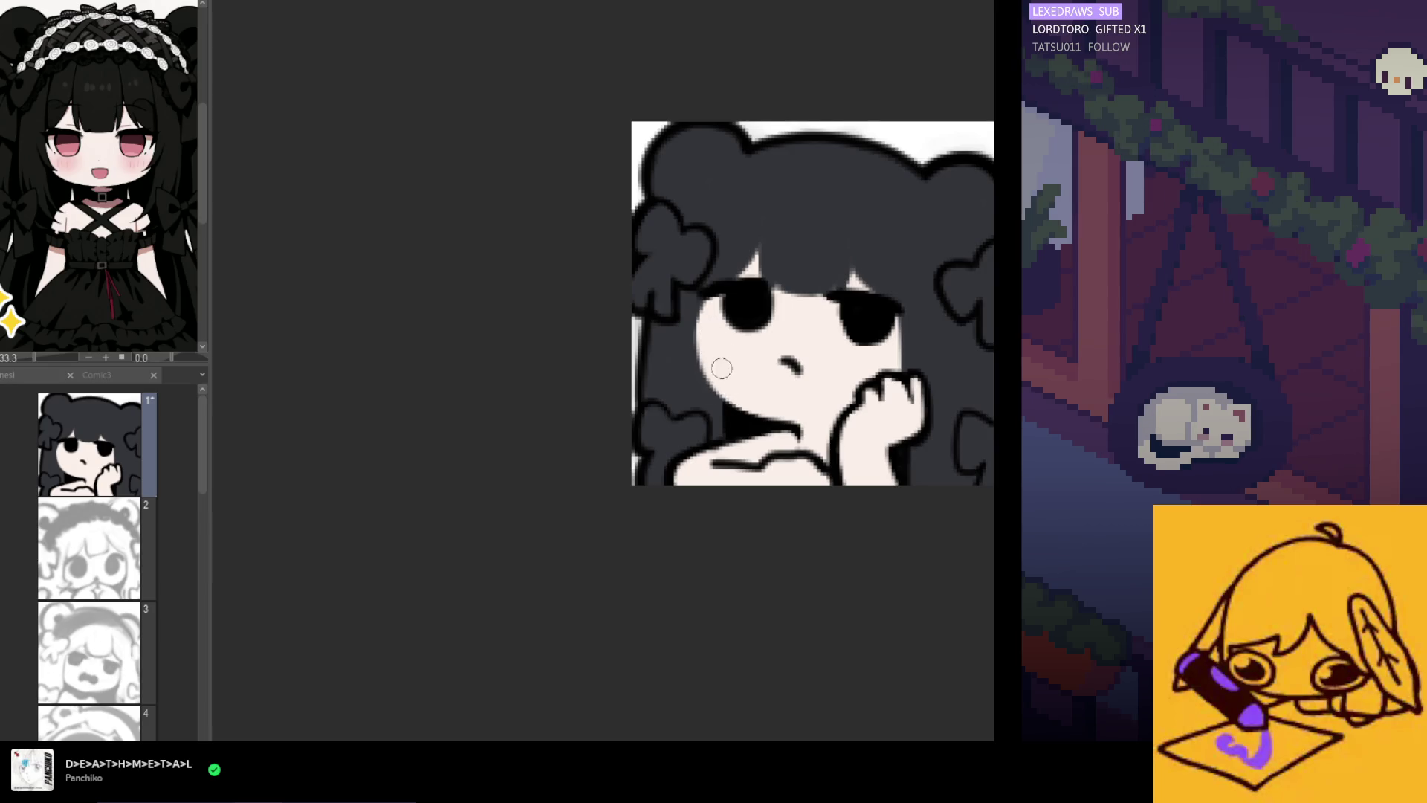
drag(736, 282, 706, 288)
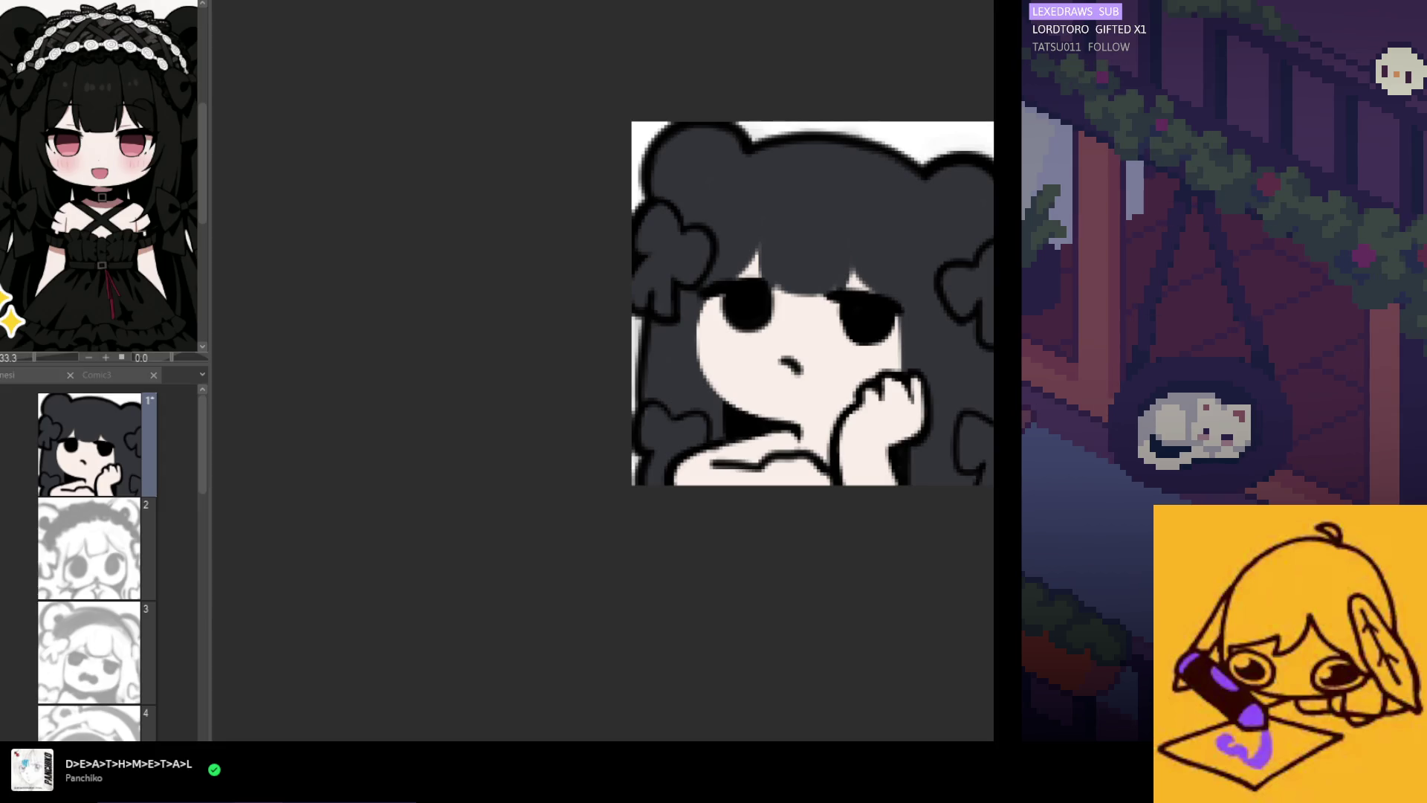
Darken and widen the neck shadow under the chin and paint the small mouth mark pink
key(ctrl+z)
key(ctrl+y)
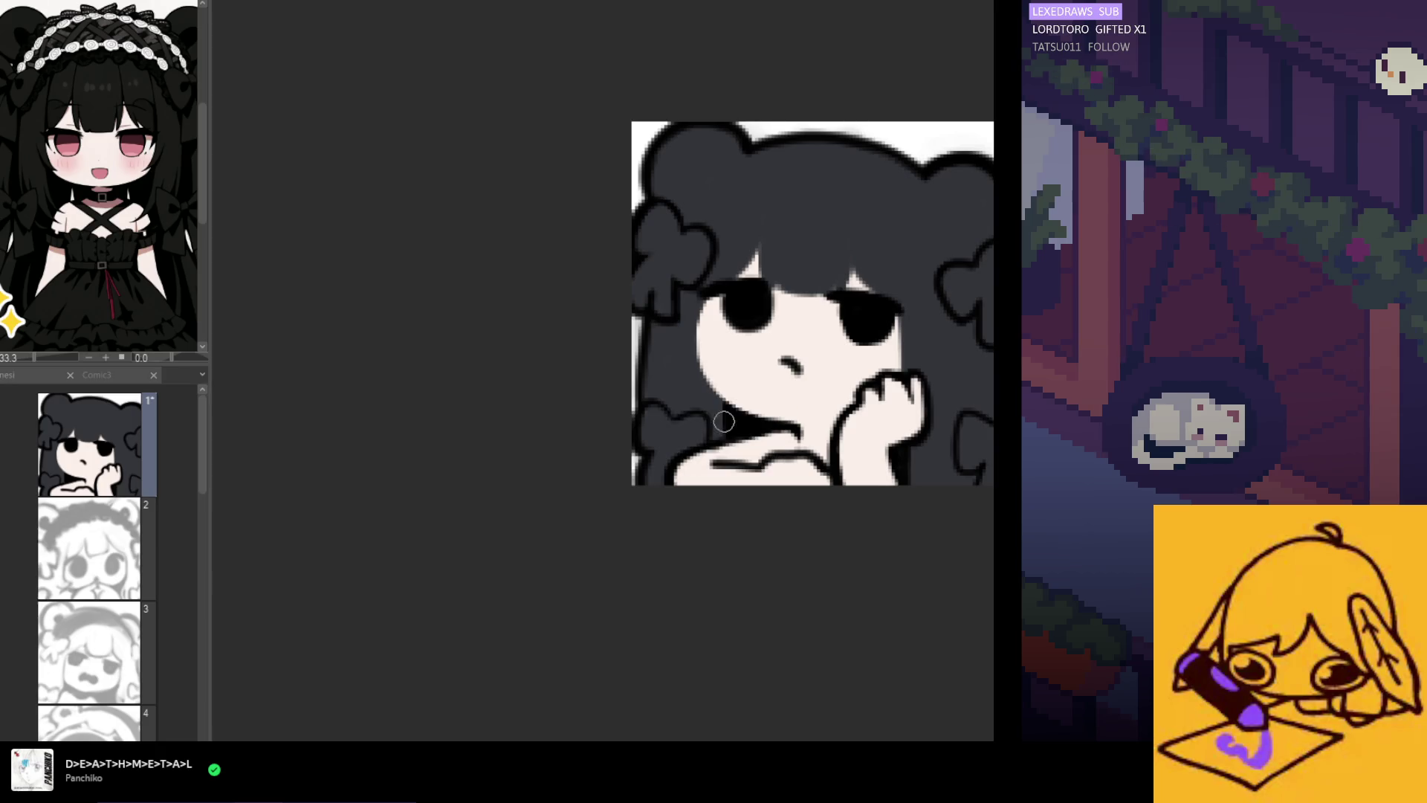
drag(726, 403, 767, 417)
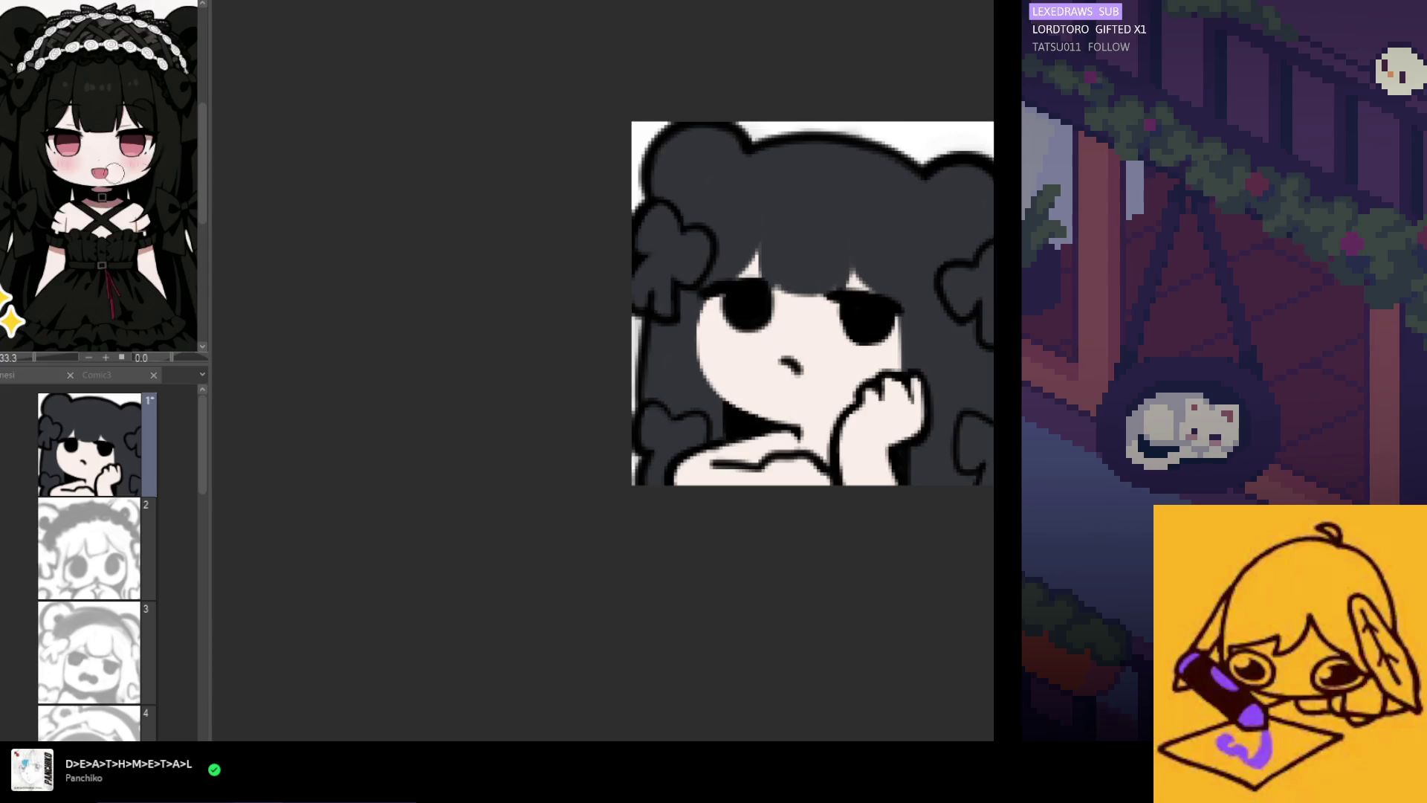
drag(795, 346, 792, 365)
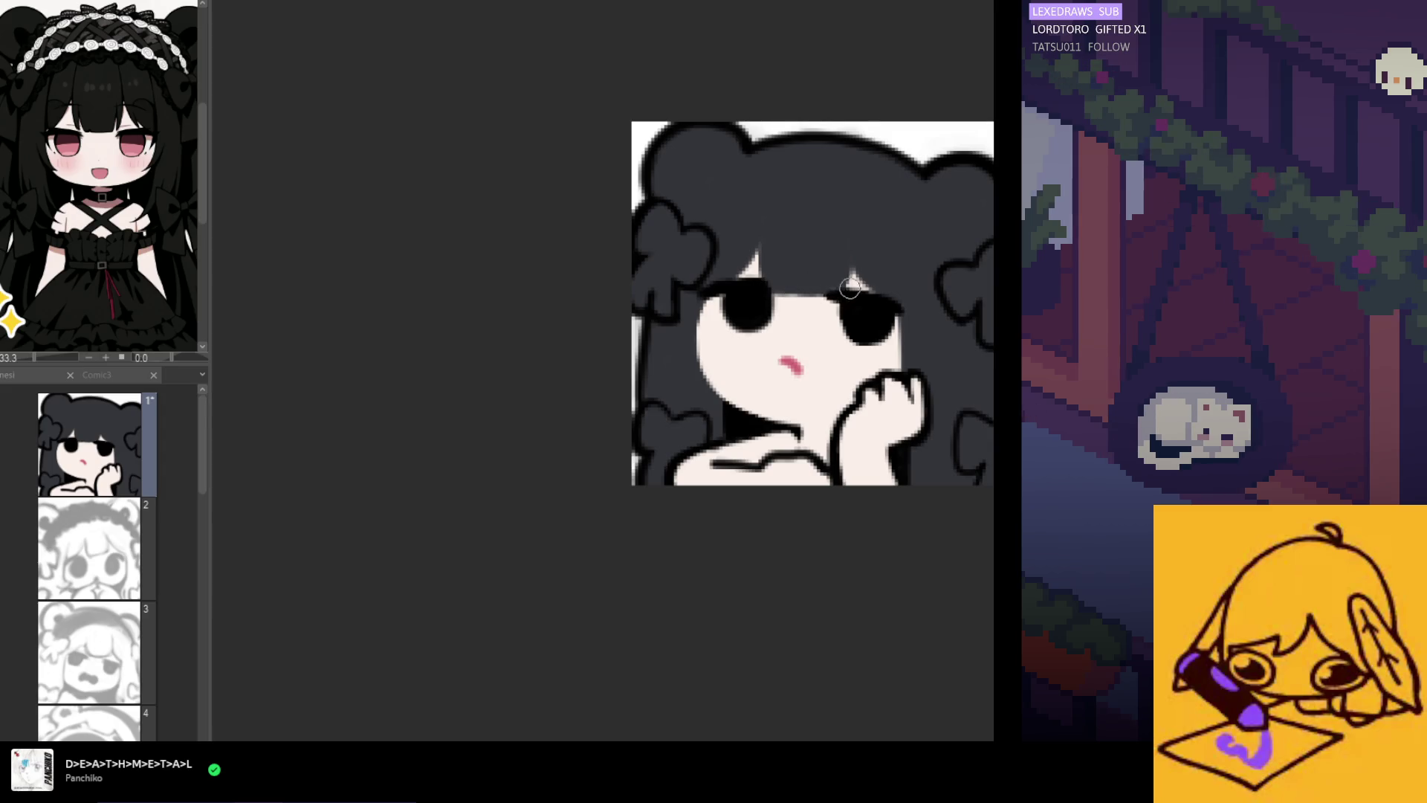
Add a thin light highlight stroke in the hair and mirror-check the emote
drag(851, 293, 850, 252)
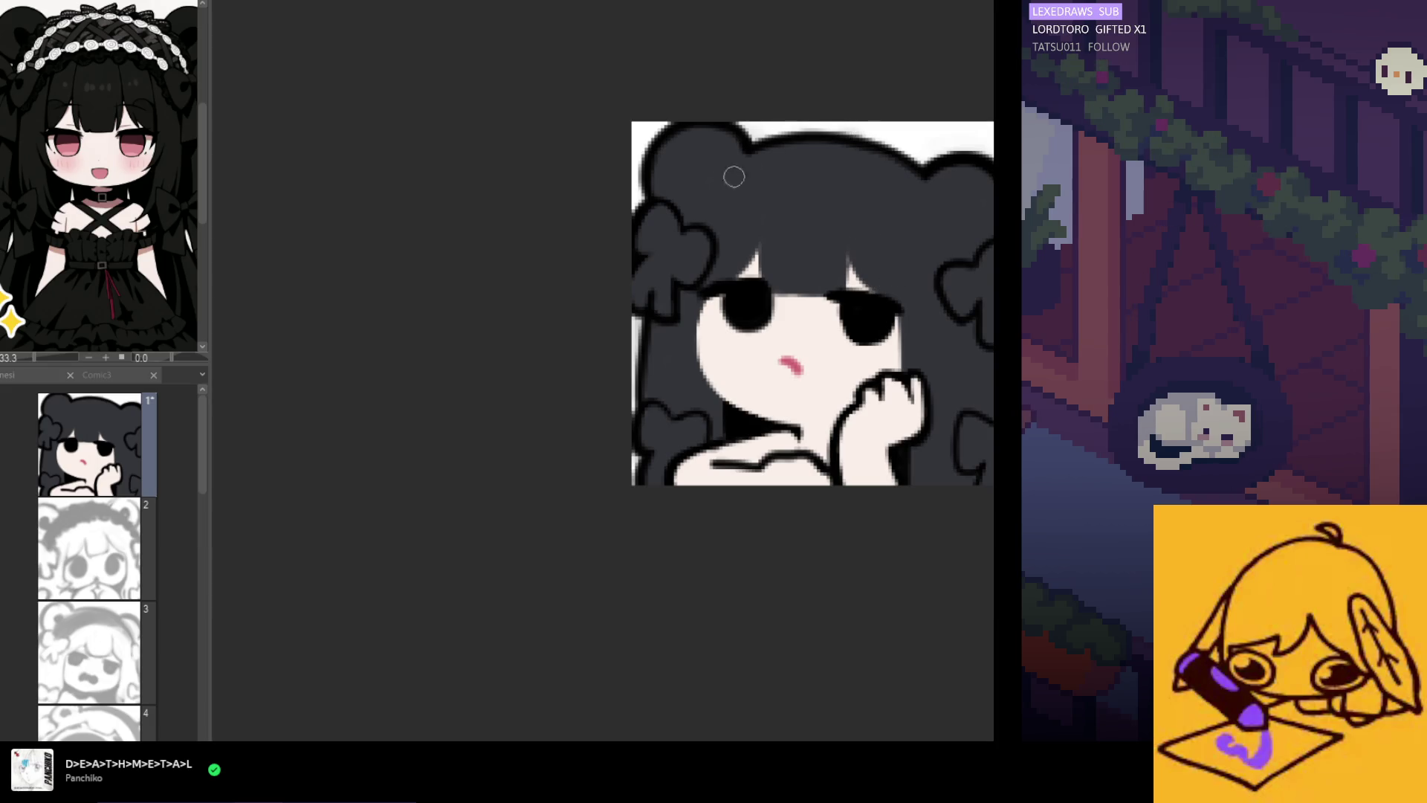
scroll(774, 276, down, 2)
key(h)
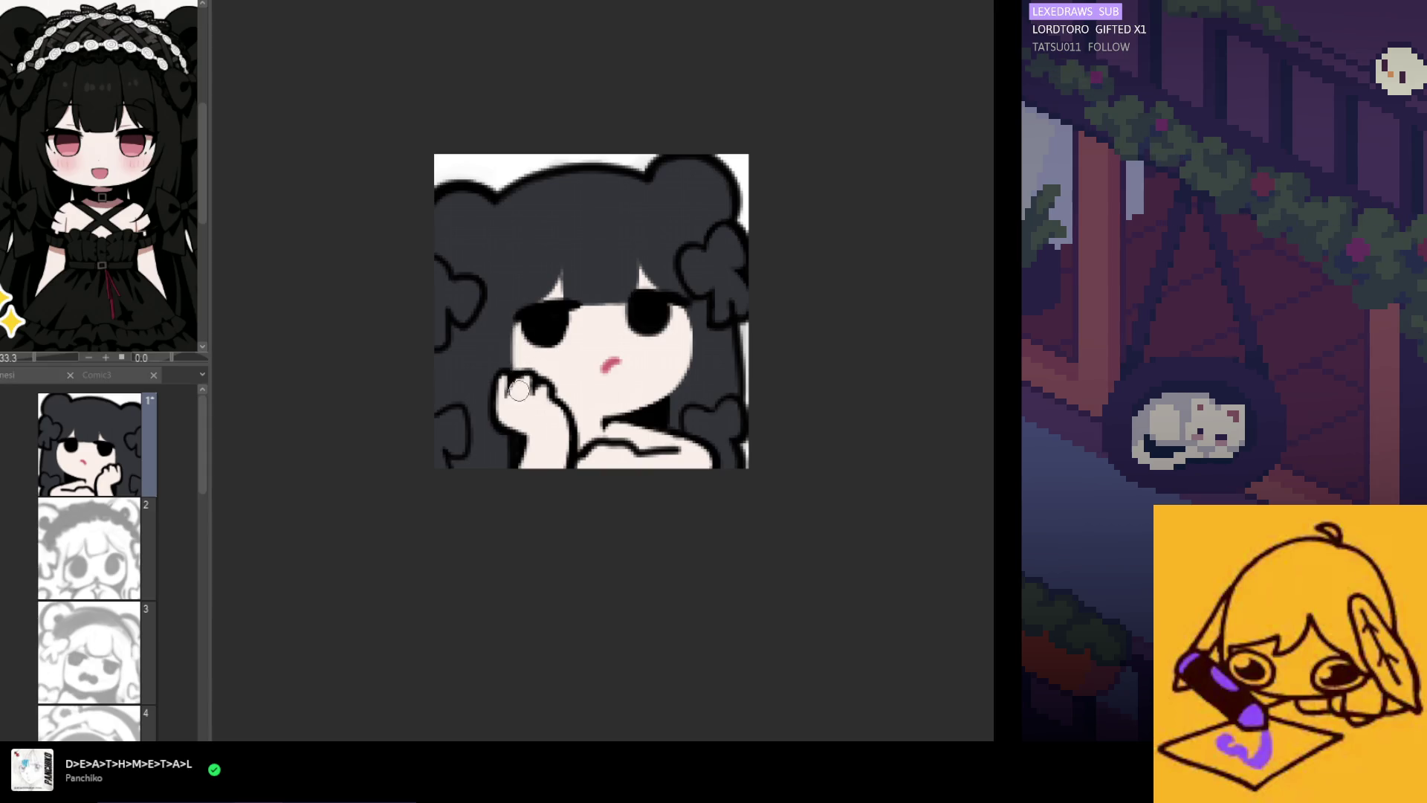
key(h)
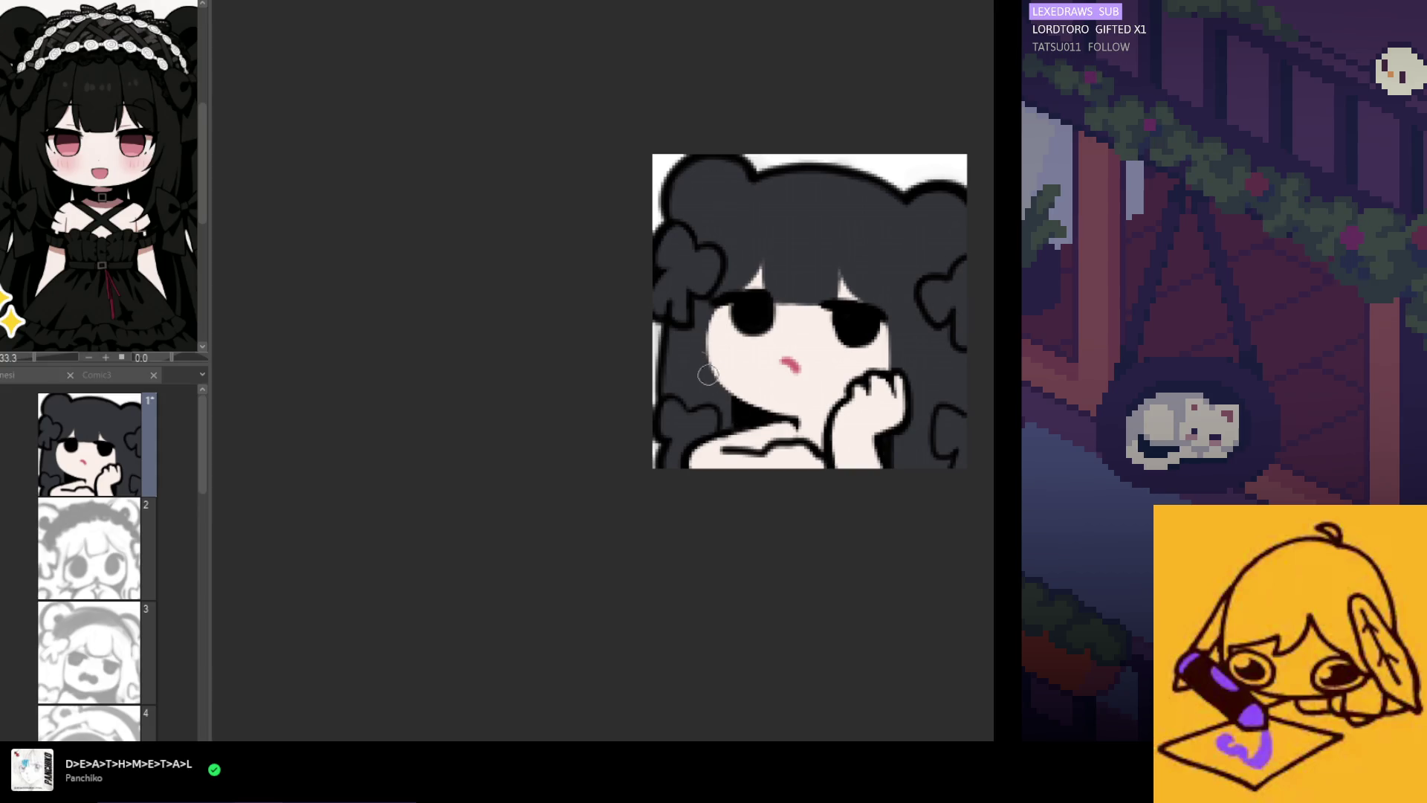
scroll(743, 320, down, 2)
scroll(744, 320, down, 2)
scroll(743, 316, up, 1)
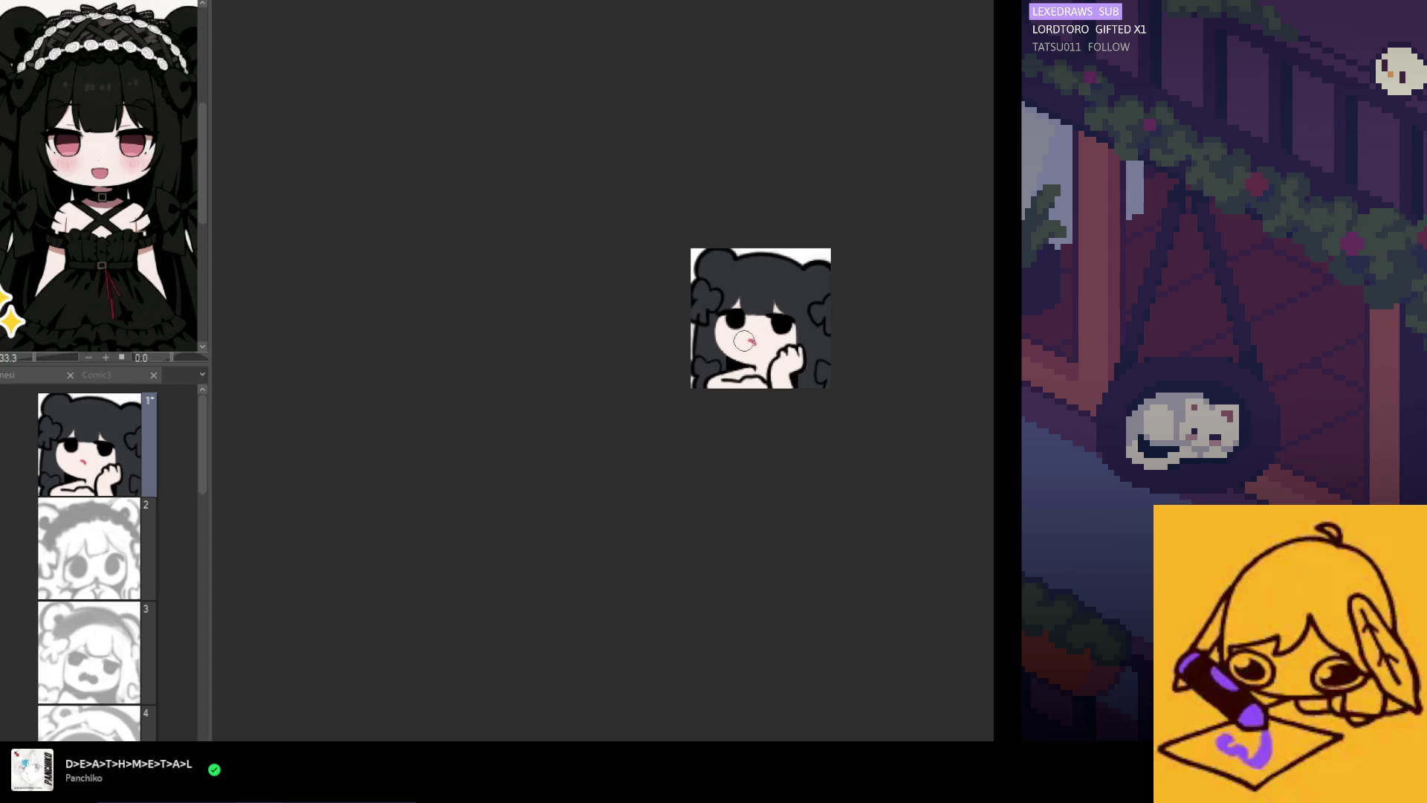
scroll(743, 327, up, 3)
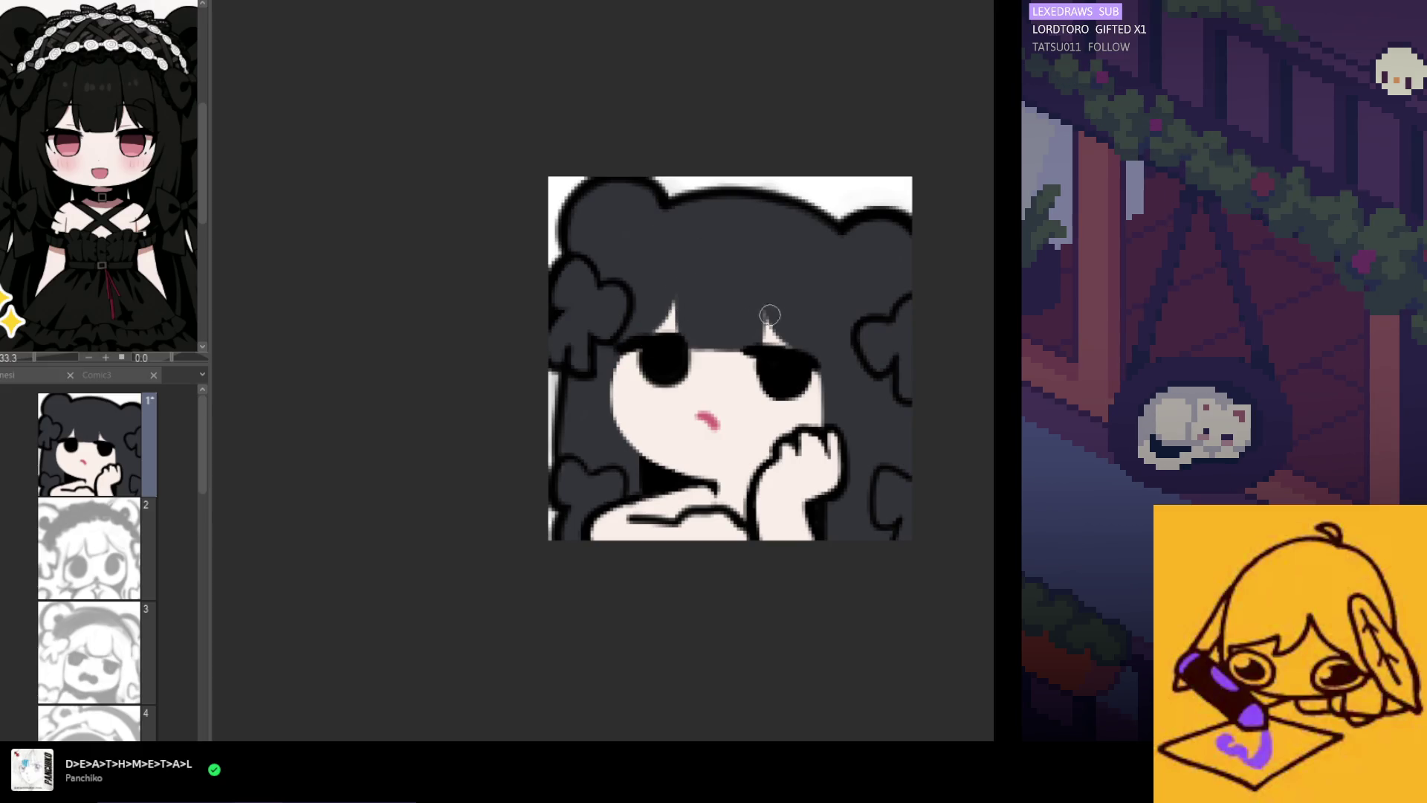
scroll(754, 360, down, 3)
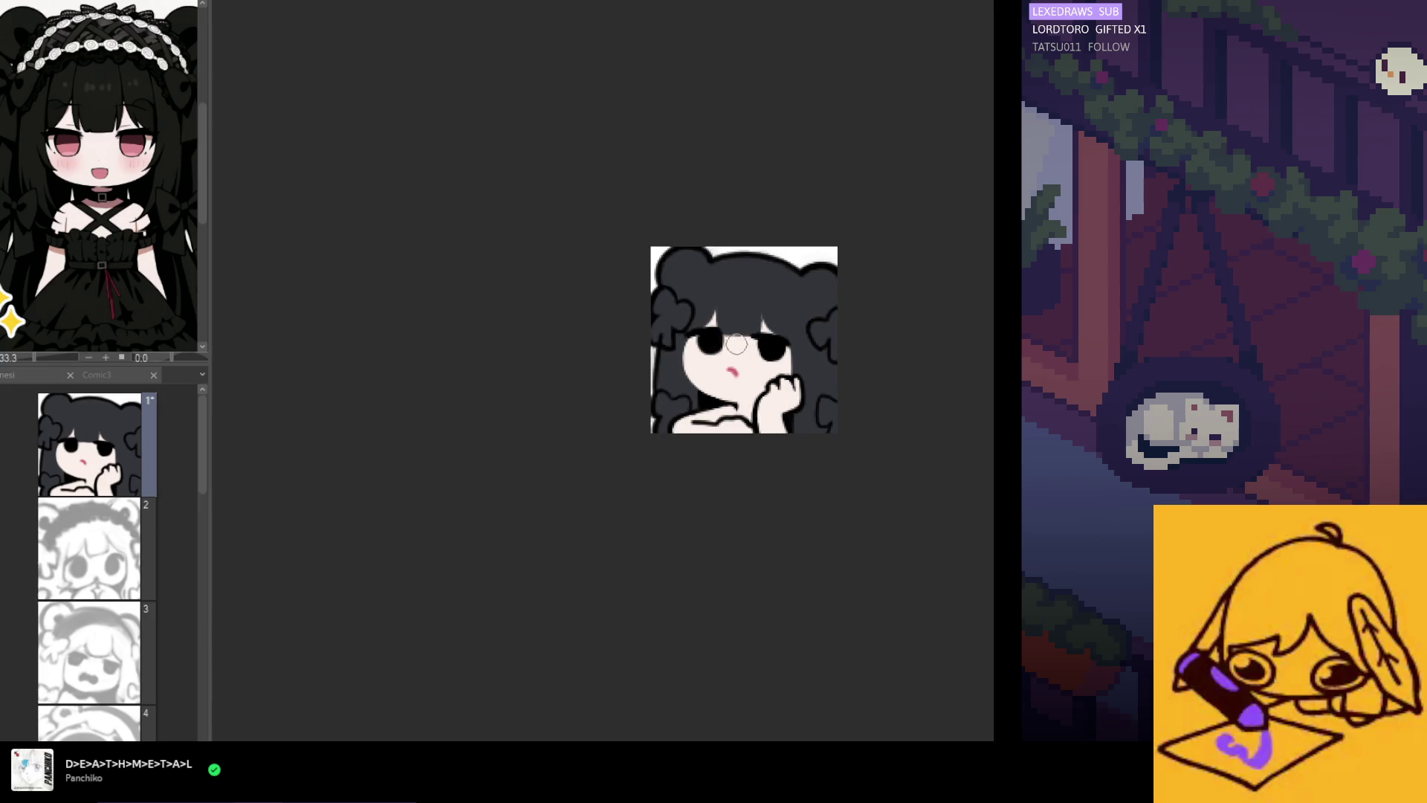
scroll(703, 324, up, 3)
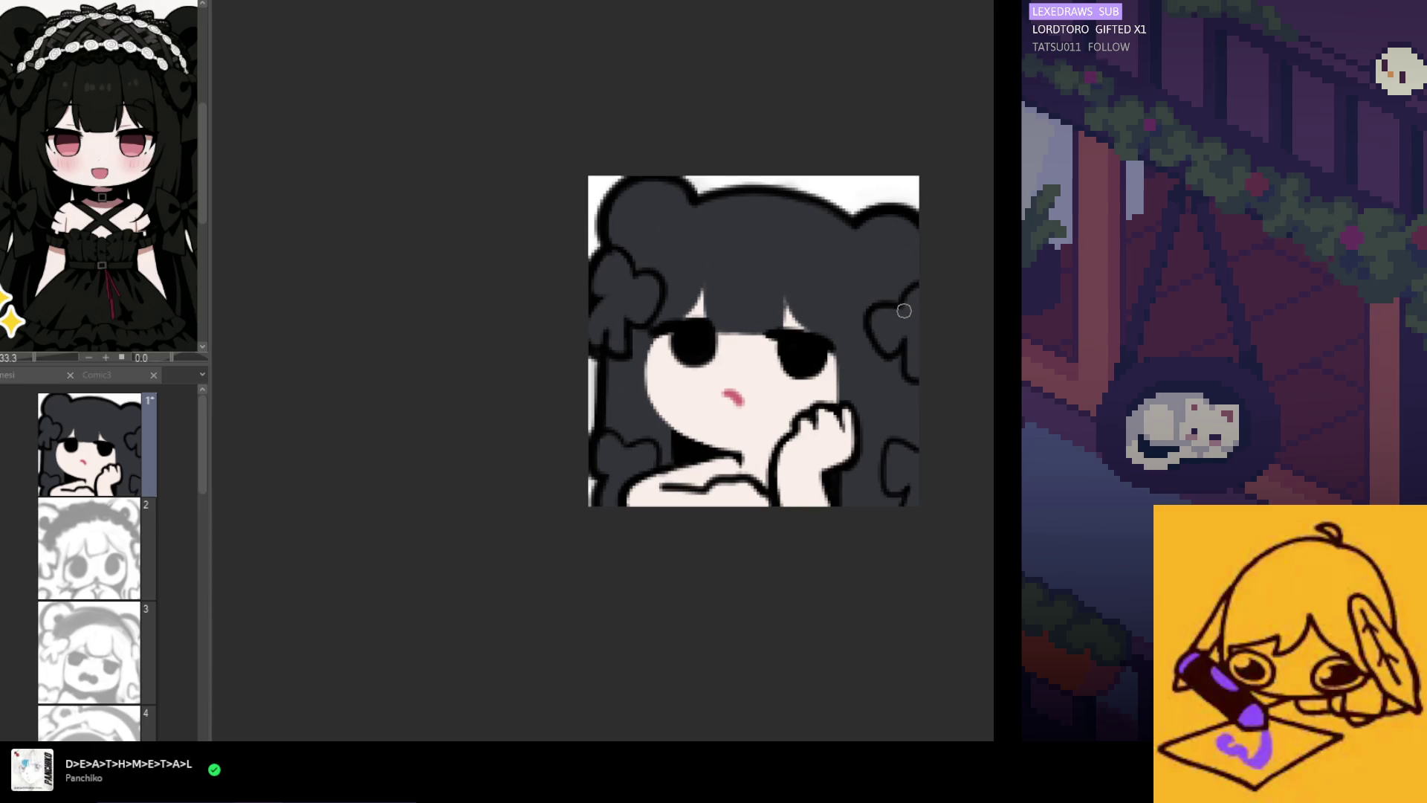
scroll(869, 241, down, 4)
scroll(802, 293, up, 3)
scroll(802, 293, up, 2)
scroll(791, 313, down, 3)
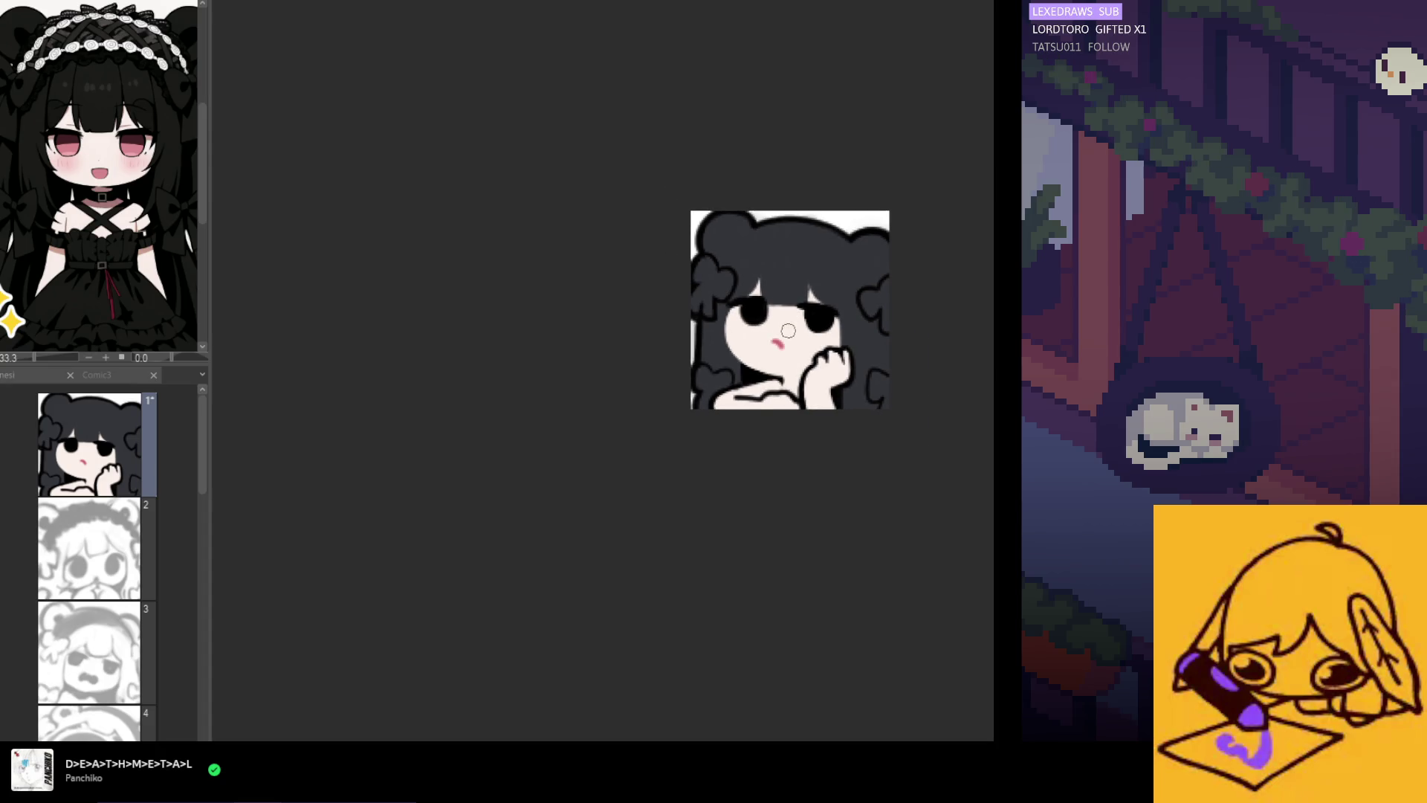
scroll(788, 331, up, 2)
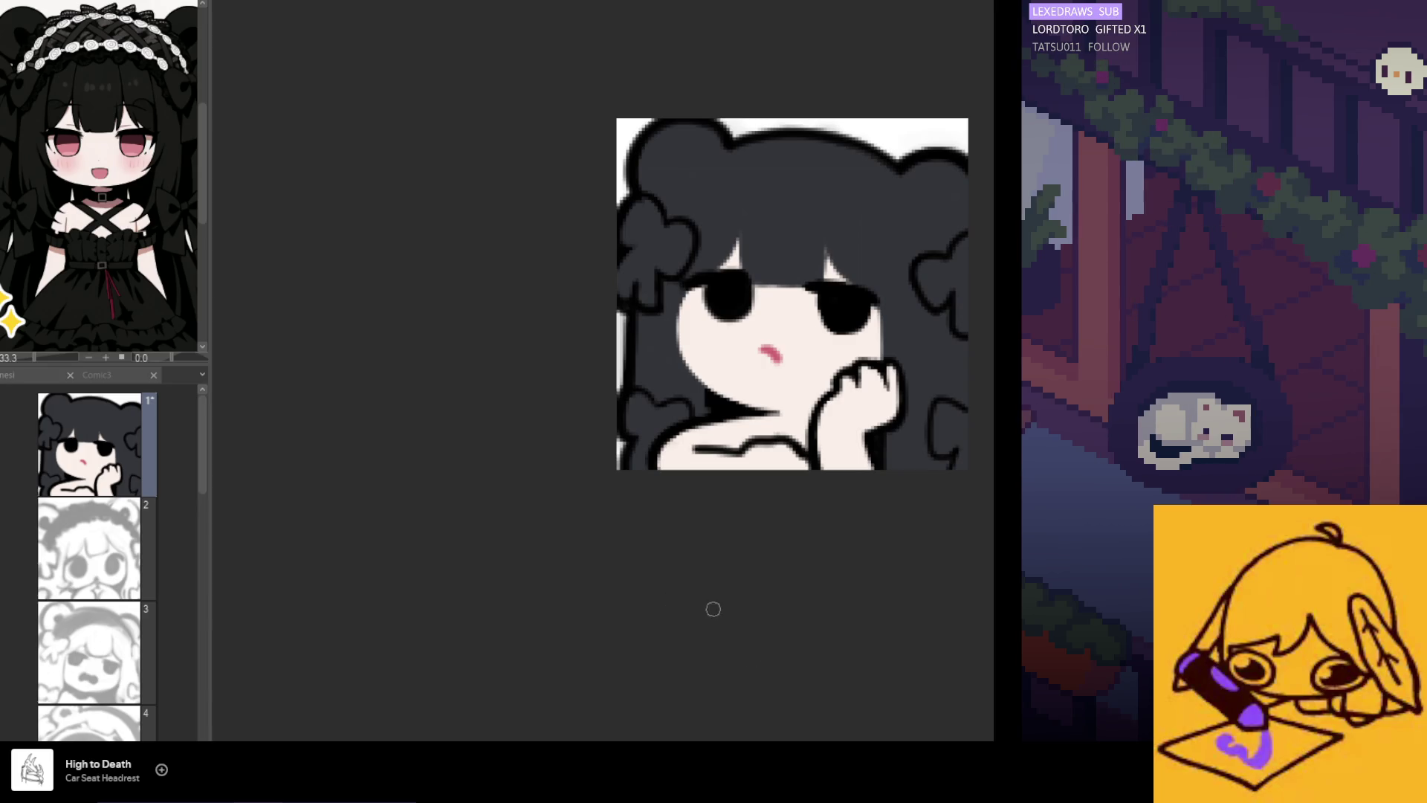
Save the emote, open and close Comic3, and show the twelve pages as thumbnails
scroll(570, 391, down, 2)
key(ctrl+s)
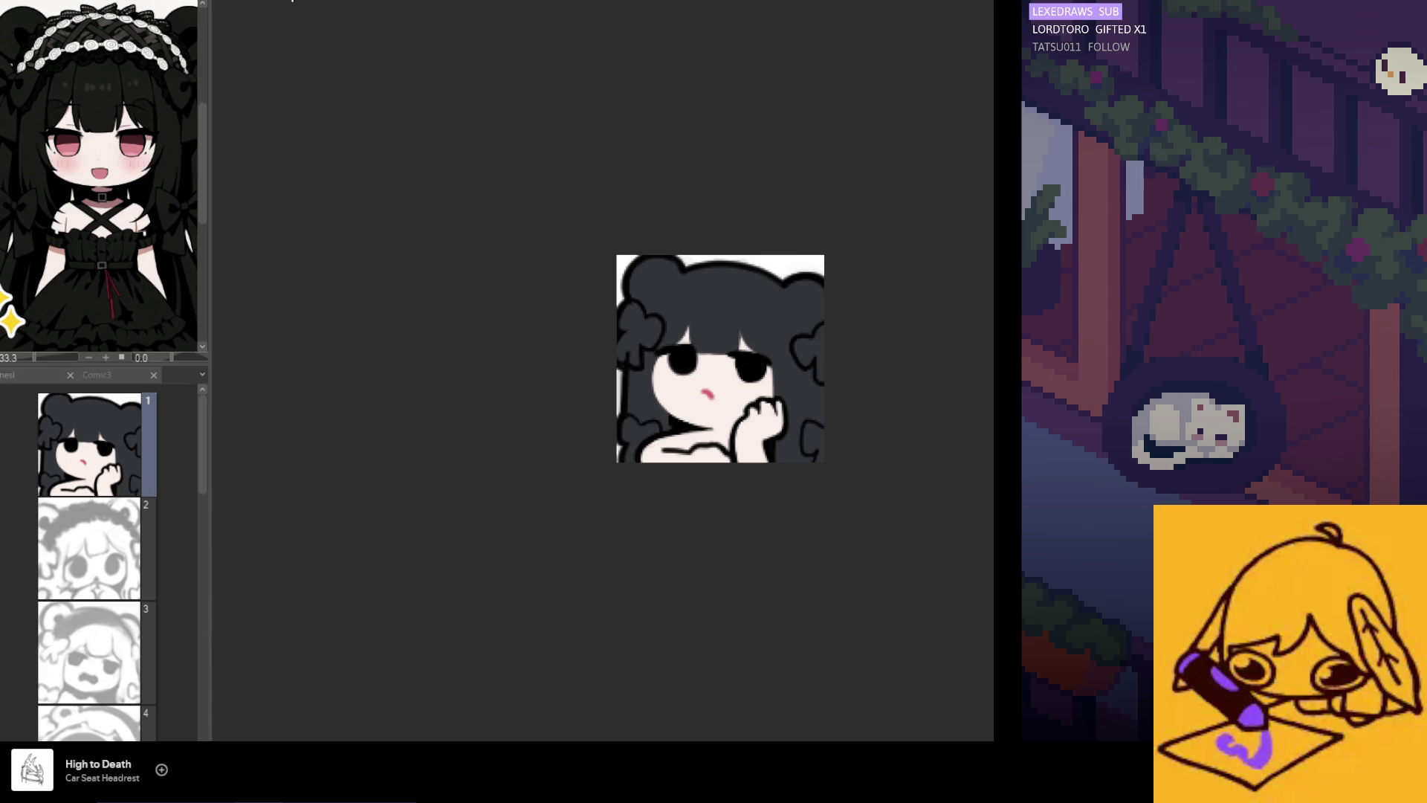
click(119, 376)
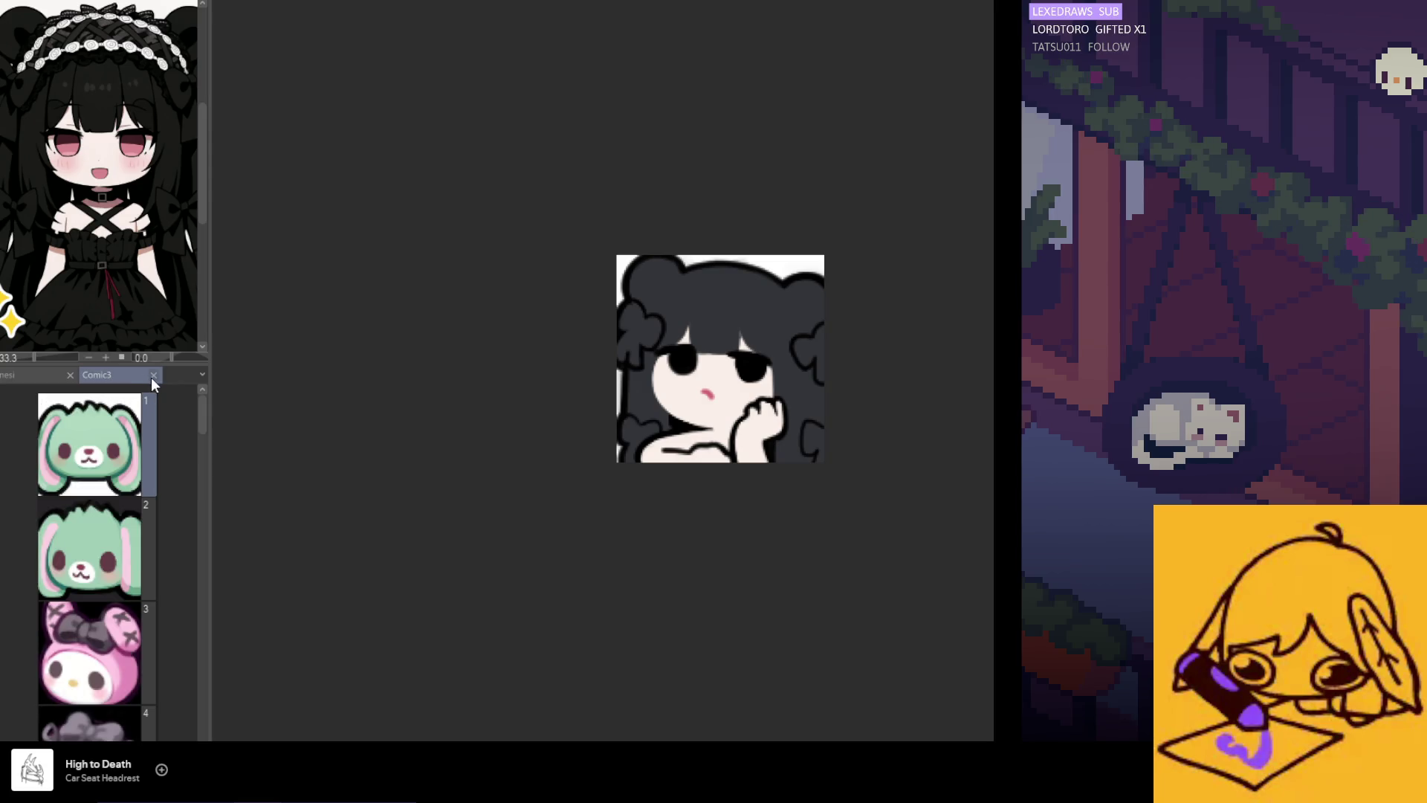
click(152, 376)
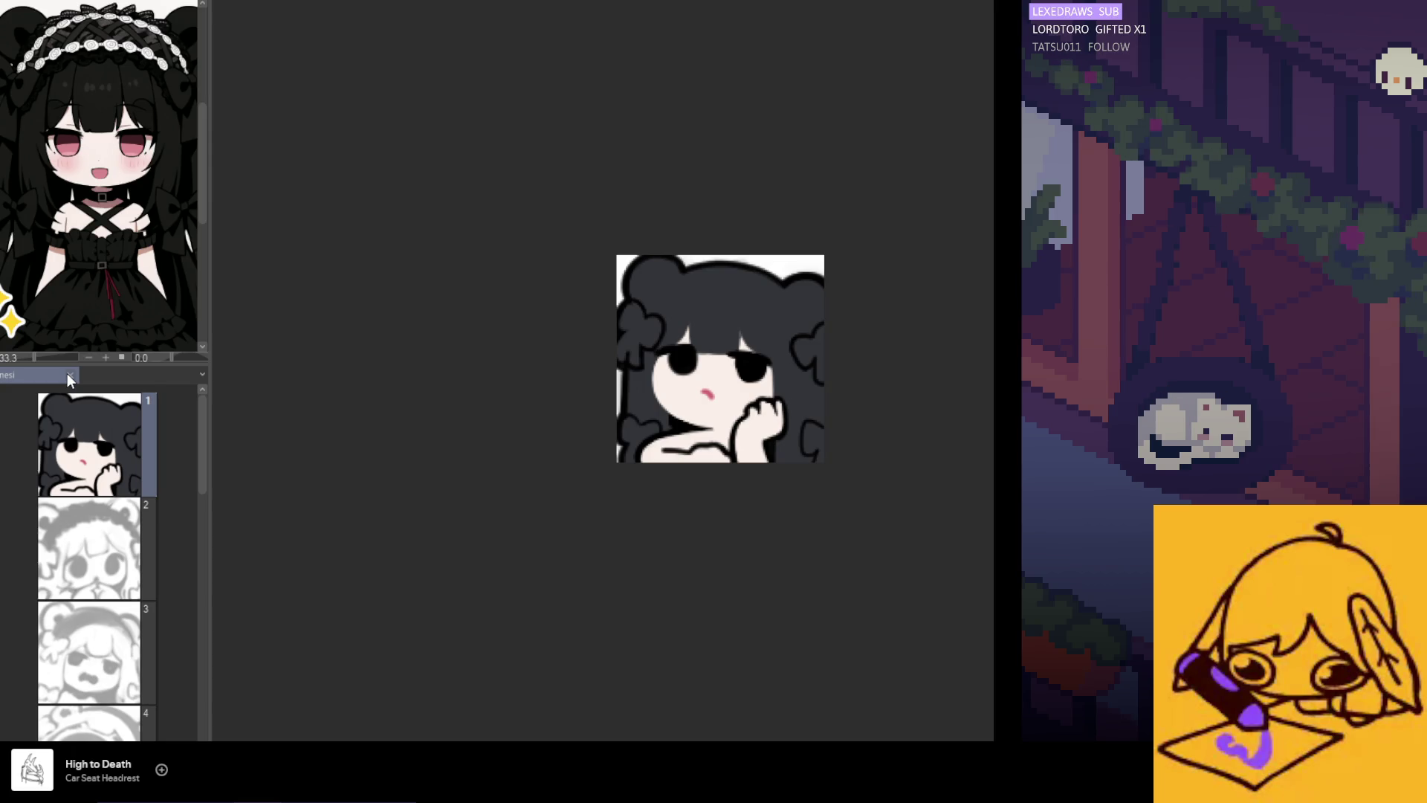
scroll(770, 360, down, 3)
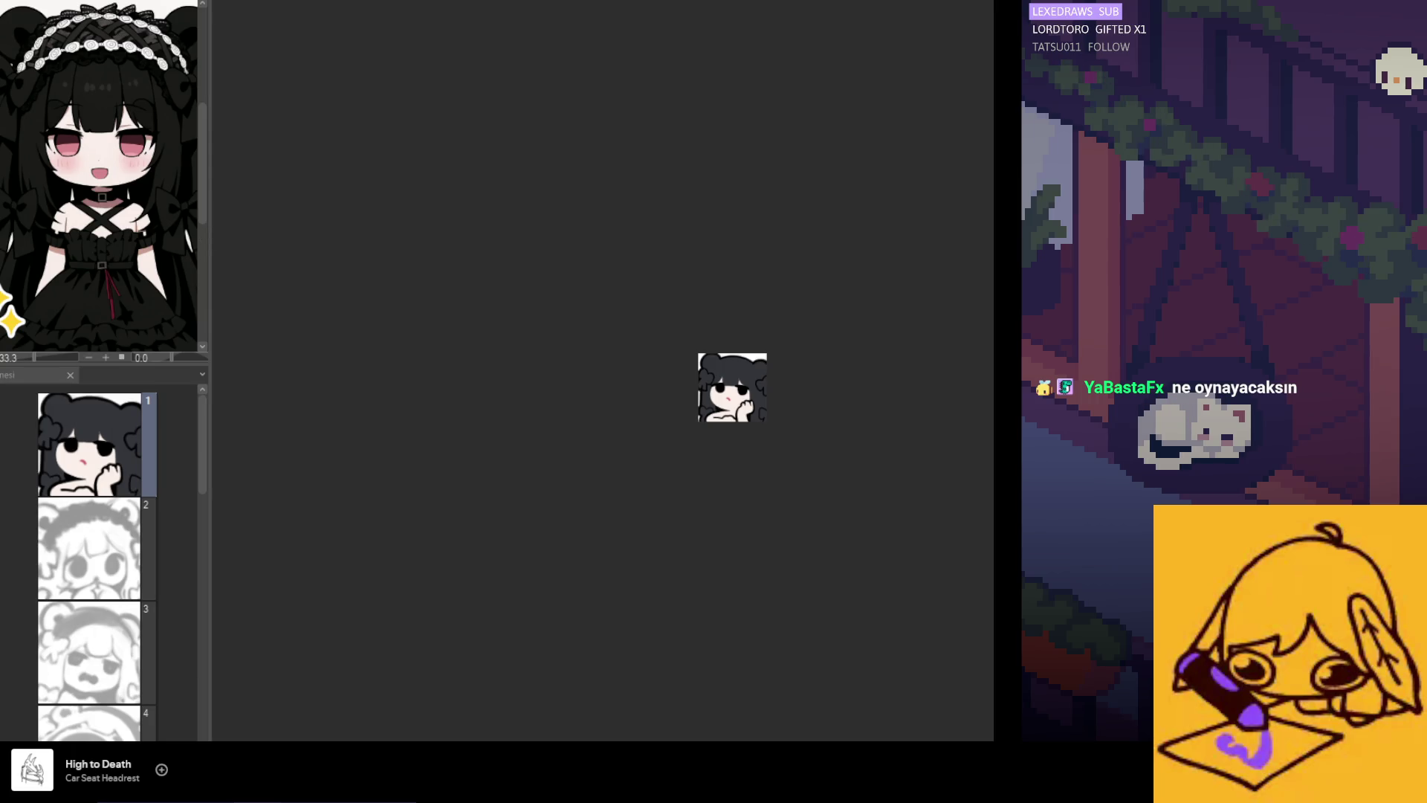
key(Tab)
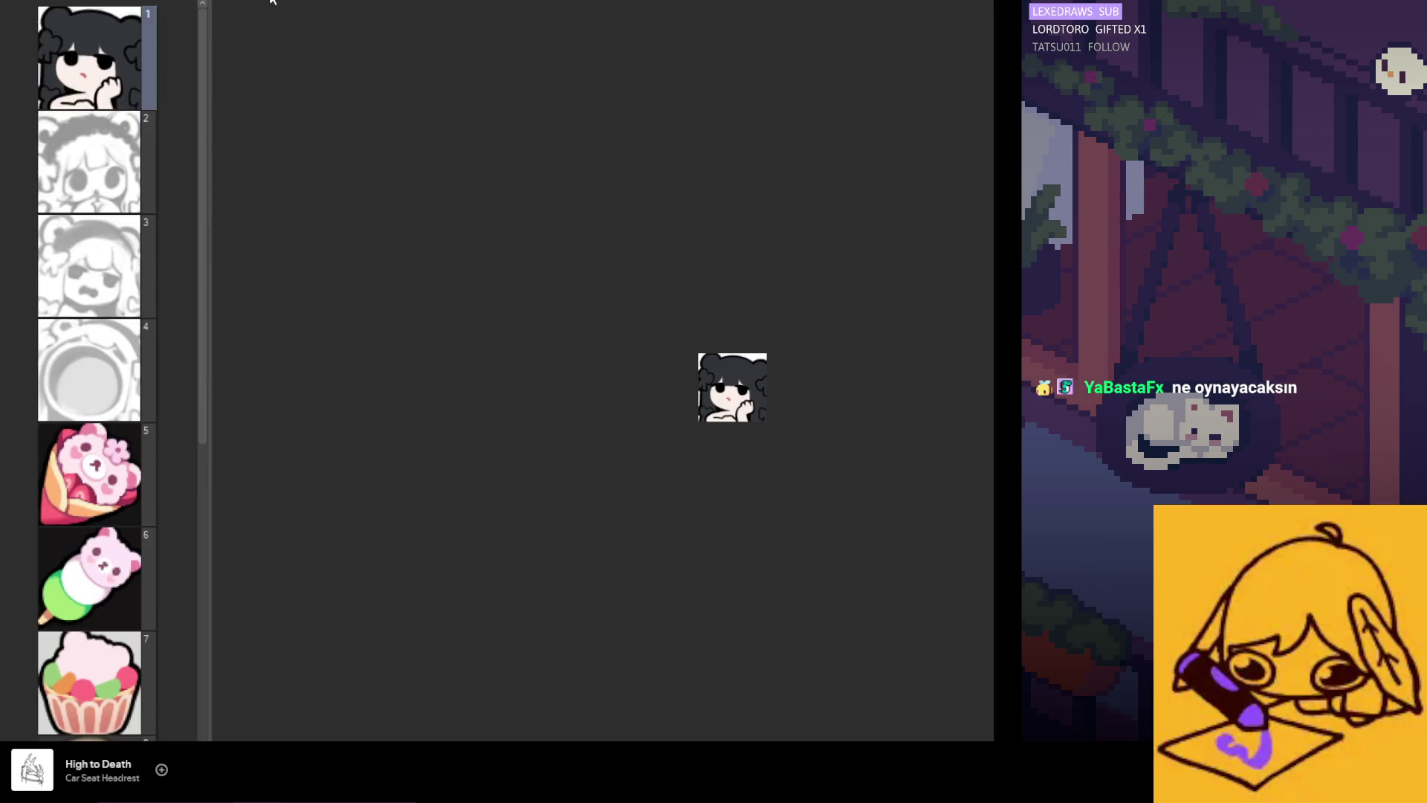
key(Tab)
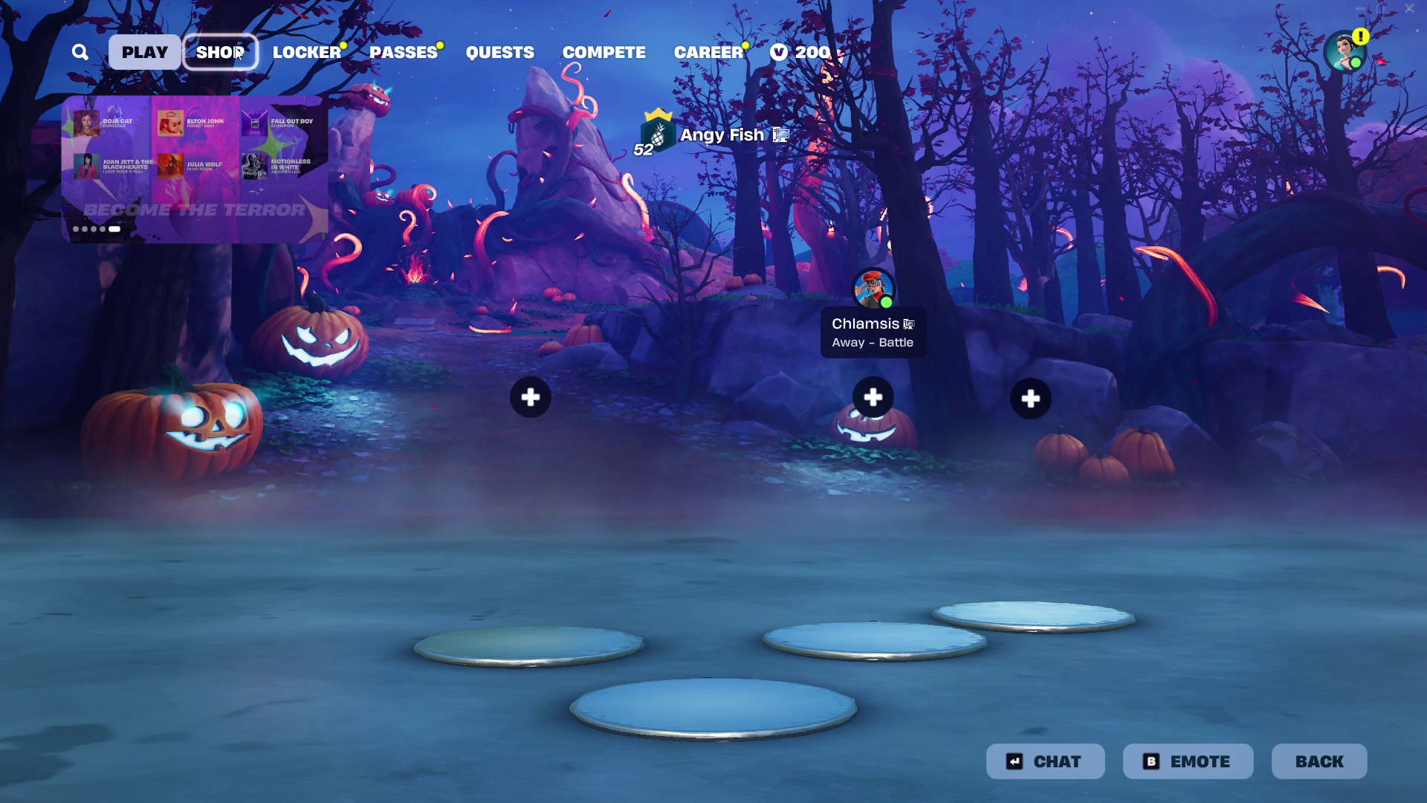
Return from the locker to the lobby and open the Item Shop's Fortnitemares Shaggy & Scooby bundle
click(305, 50)
click(164, 57)
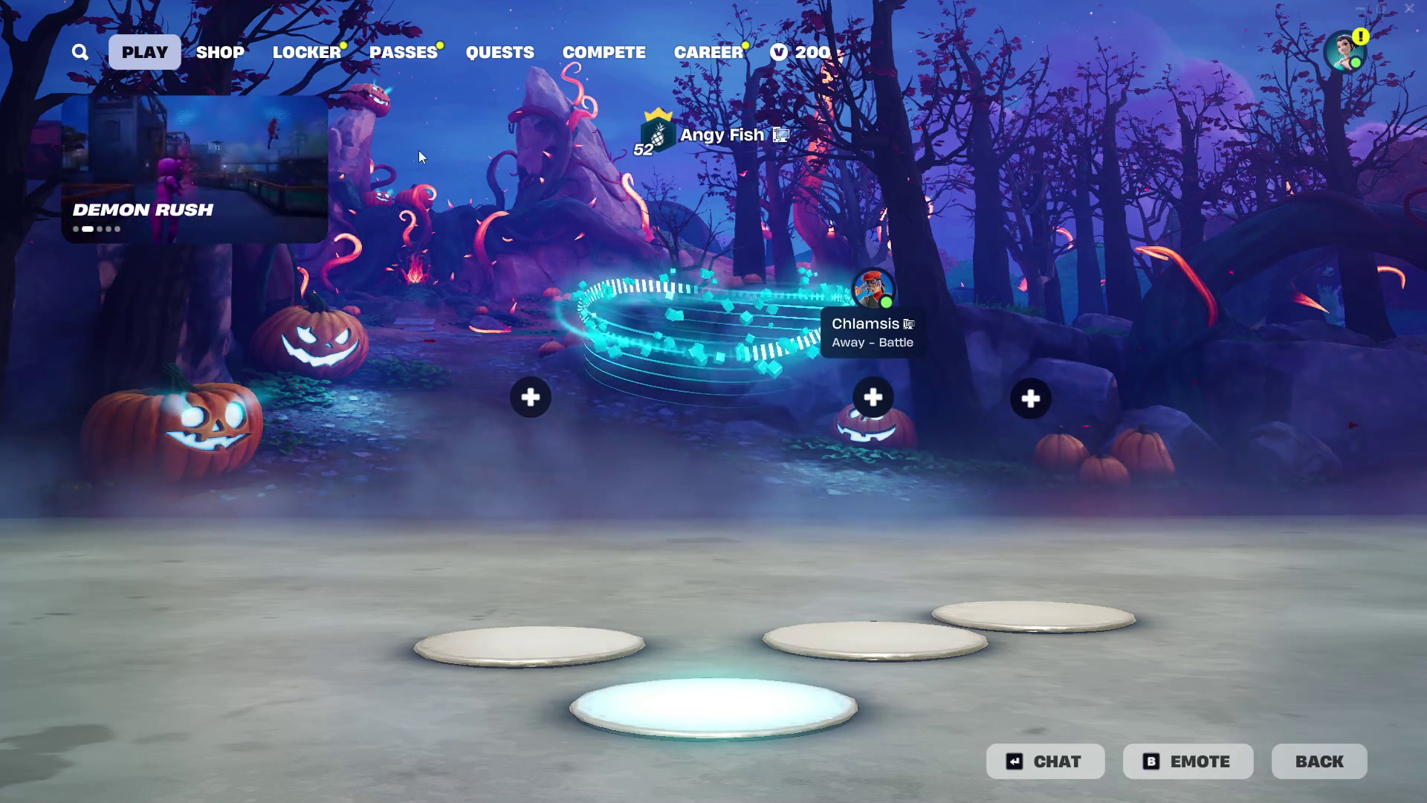
click(230, 55)
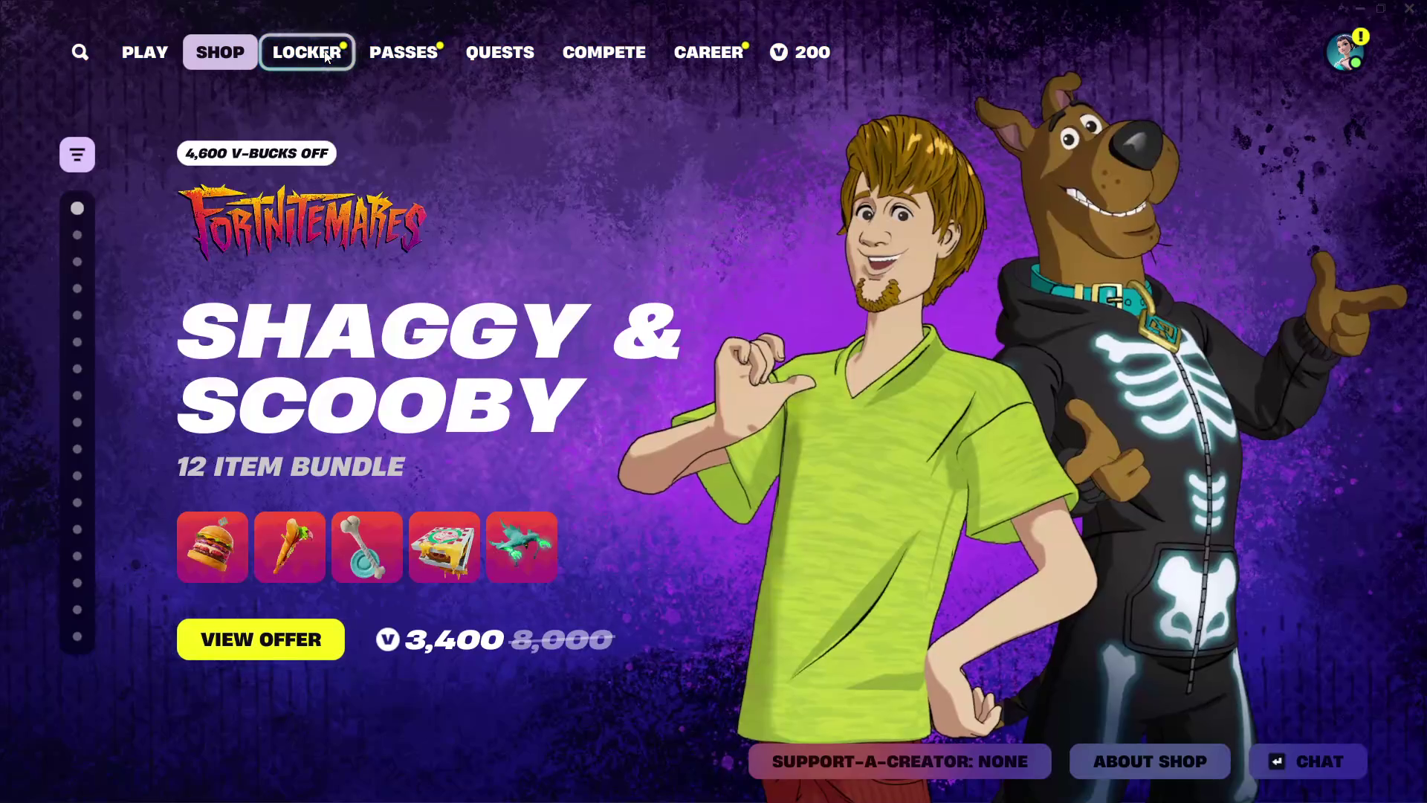
Scroll the shop past Scooby-Doo, Doja Cat and Fortnitemares to Fortnite Drops, then return to the lobby
click(322, 58)
click(220, 52)
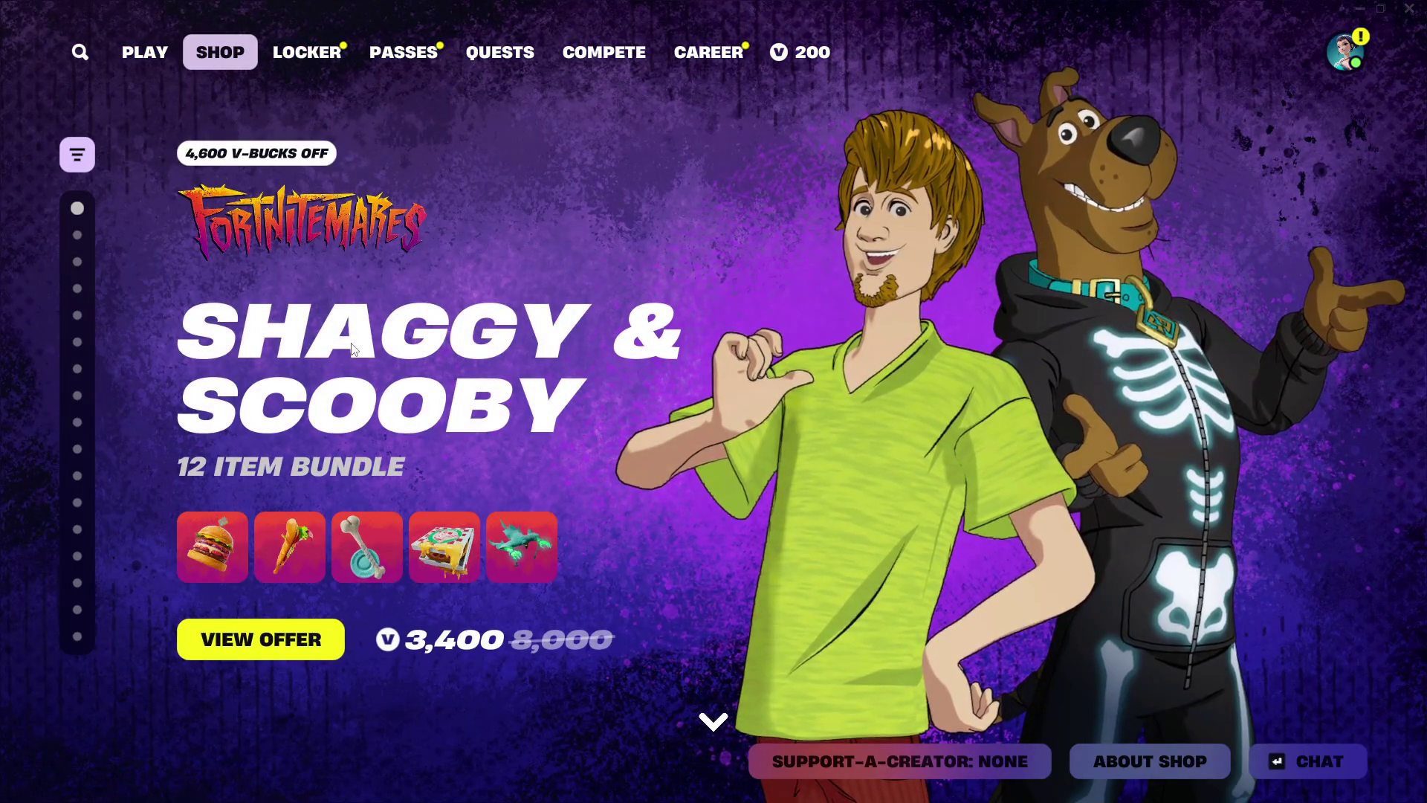
scroll(602, 331, down, 1)
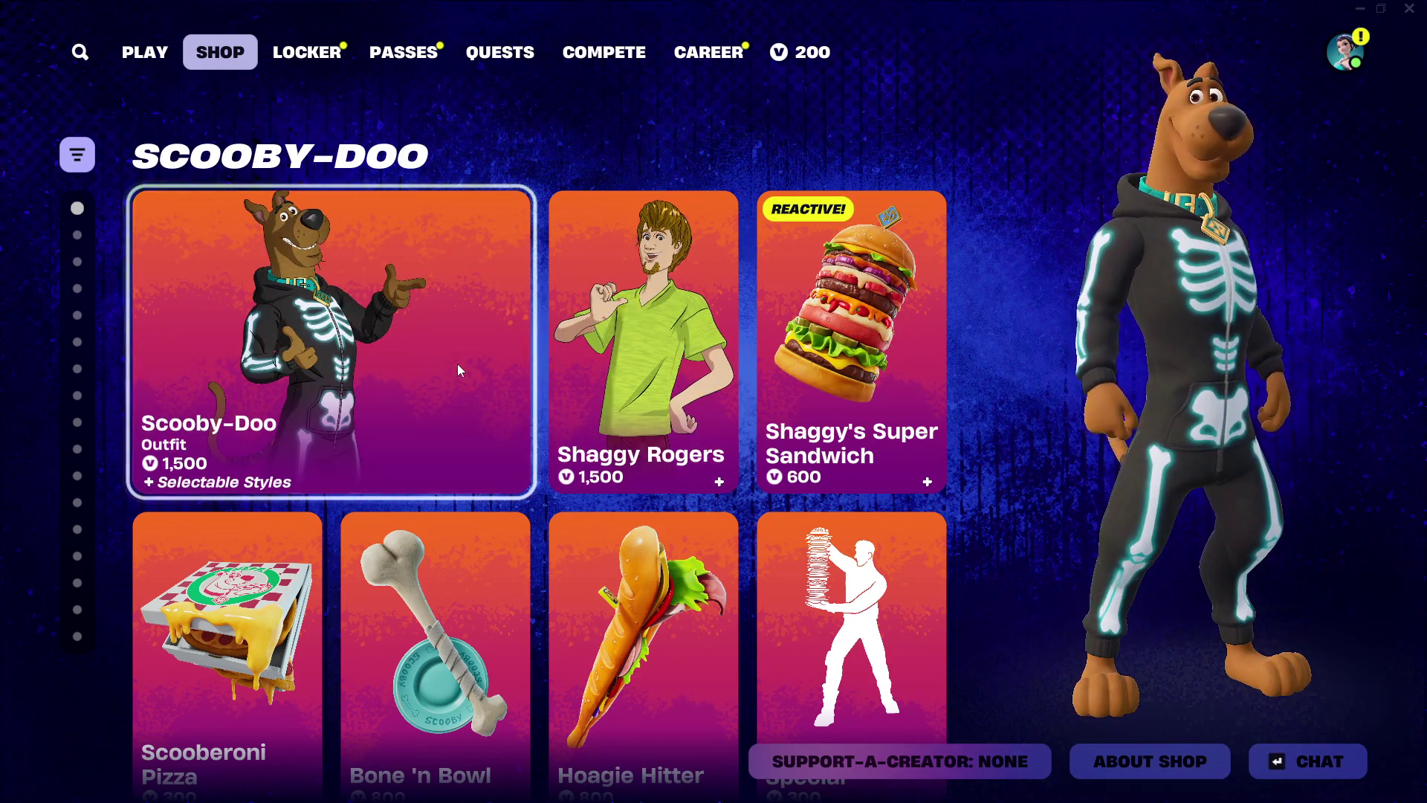
scroll(457, 362, down, 2)
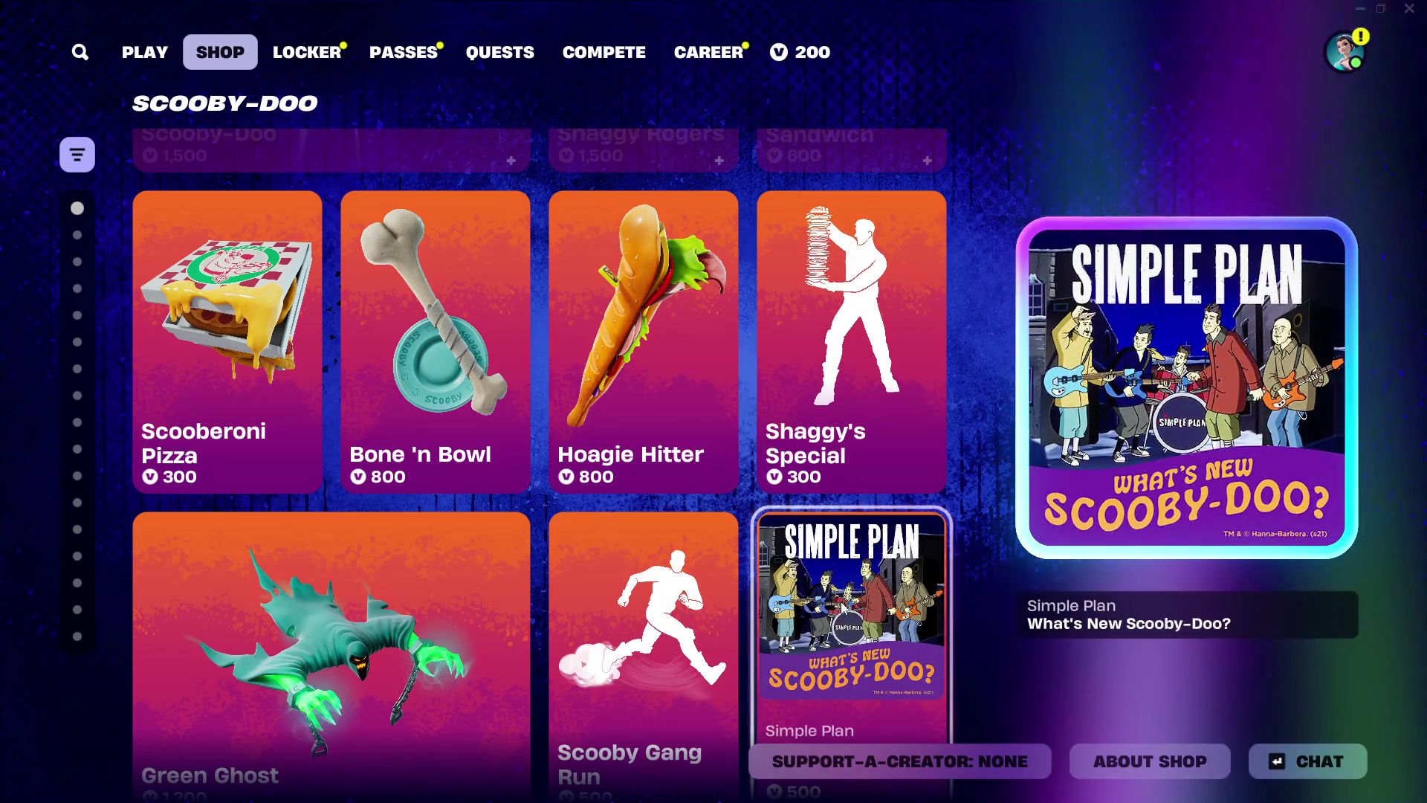
scroll(844, 606, down, 1)
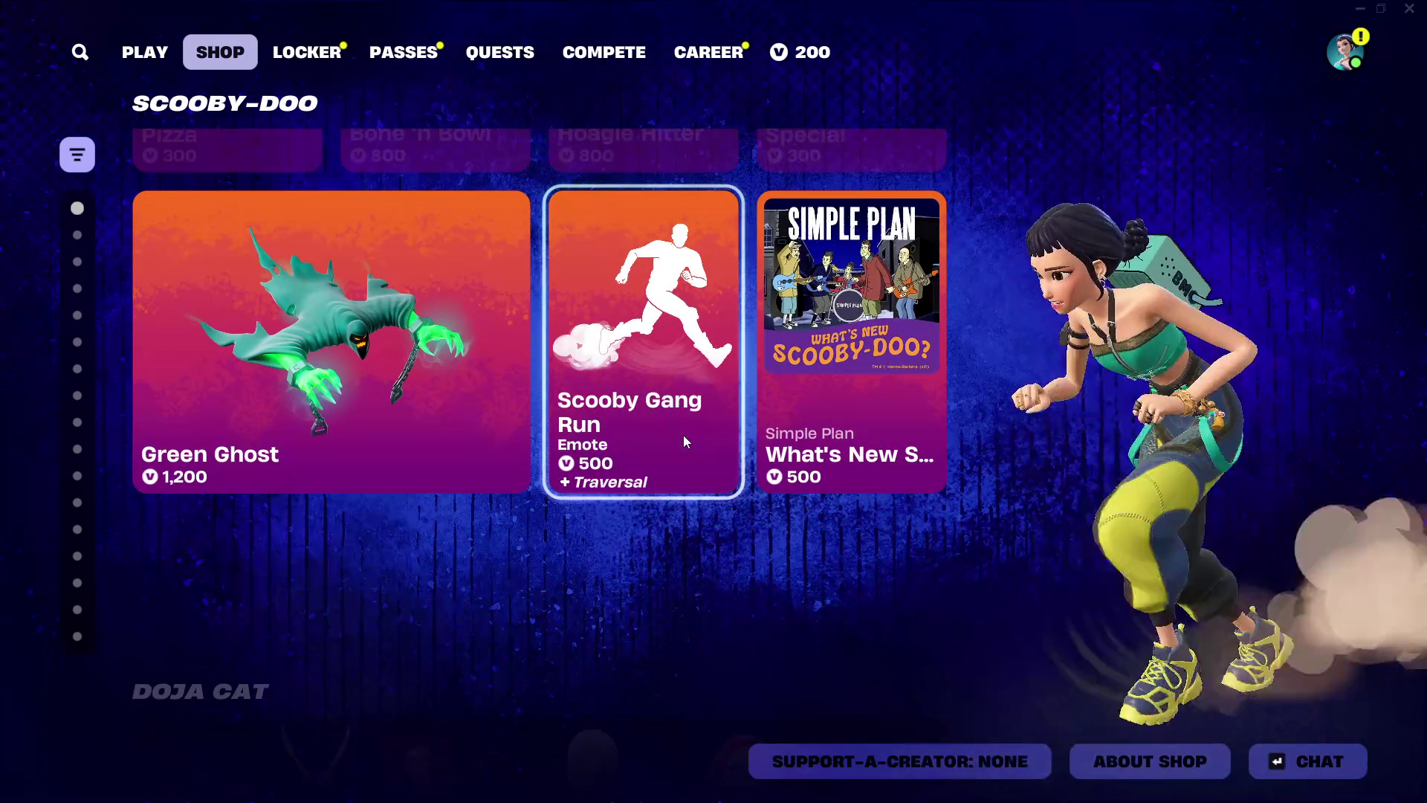
scroll(684, 439, down, 1)
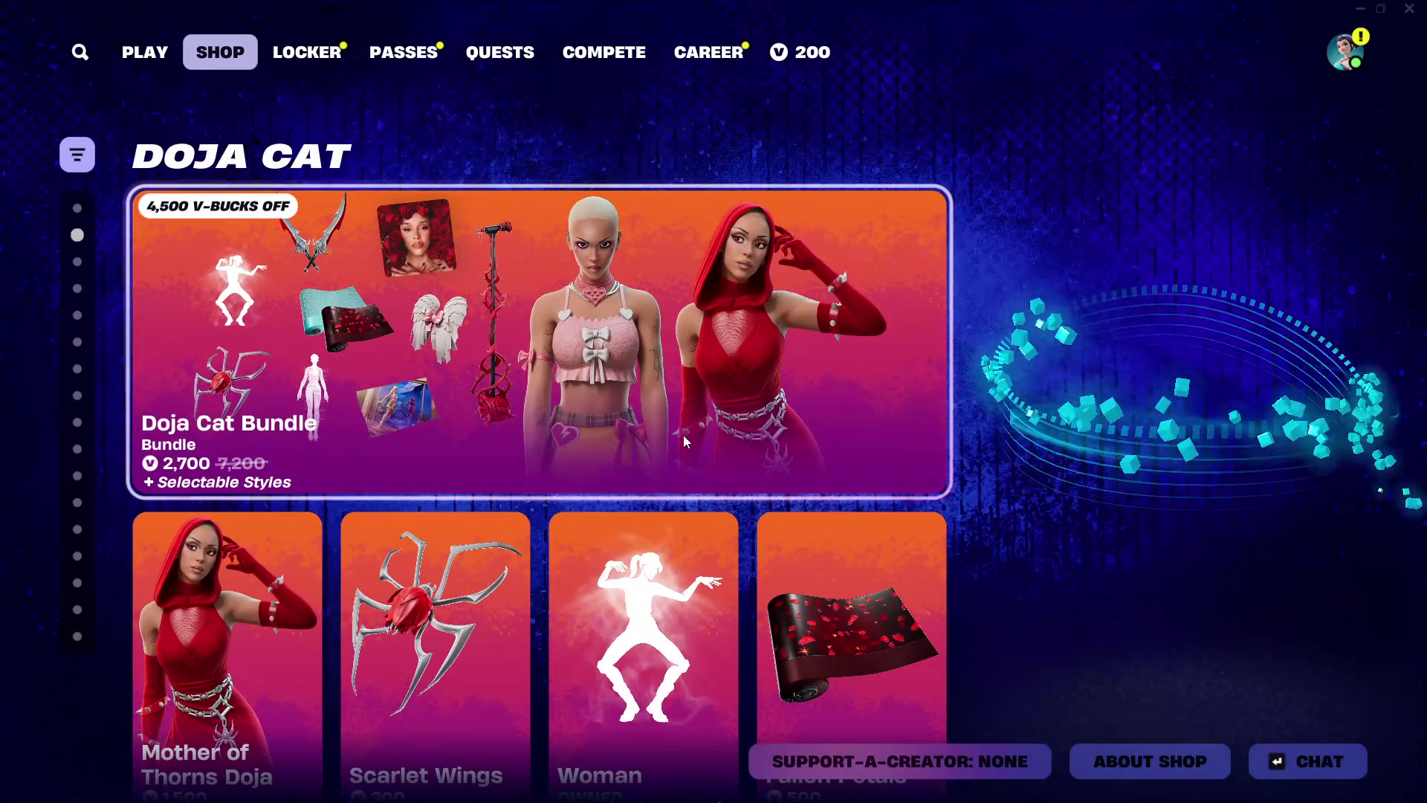
scroll(684, 442, down, 1)
scroll(685, 457, down, 1)
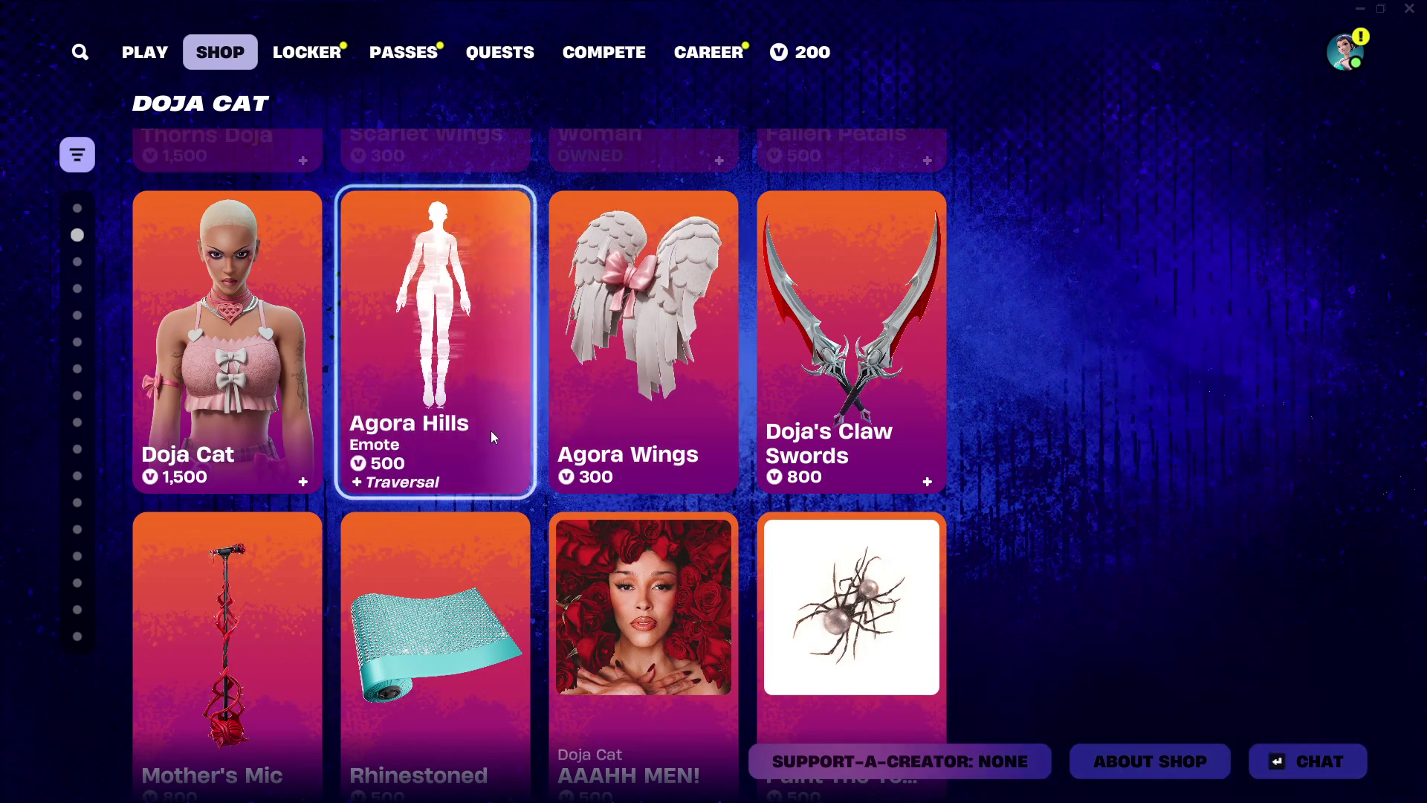
scroll(491, 430, down, 1)
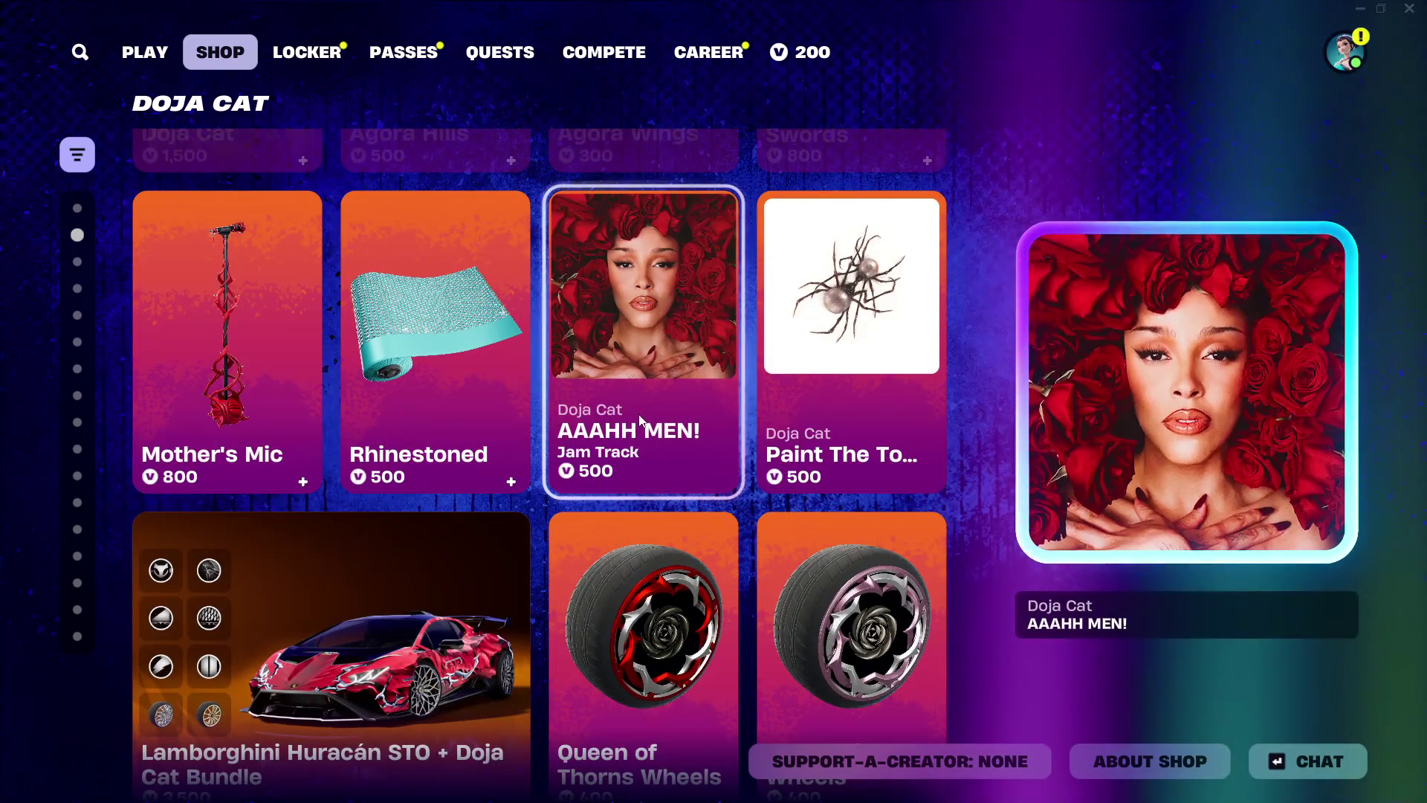
scroll(640, 417, down, 1)
scroll(527, 445, down, 1)
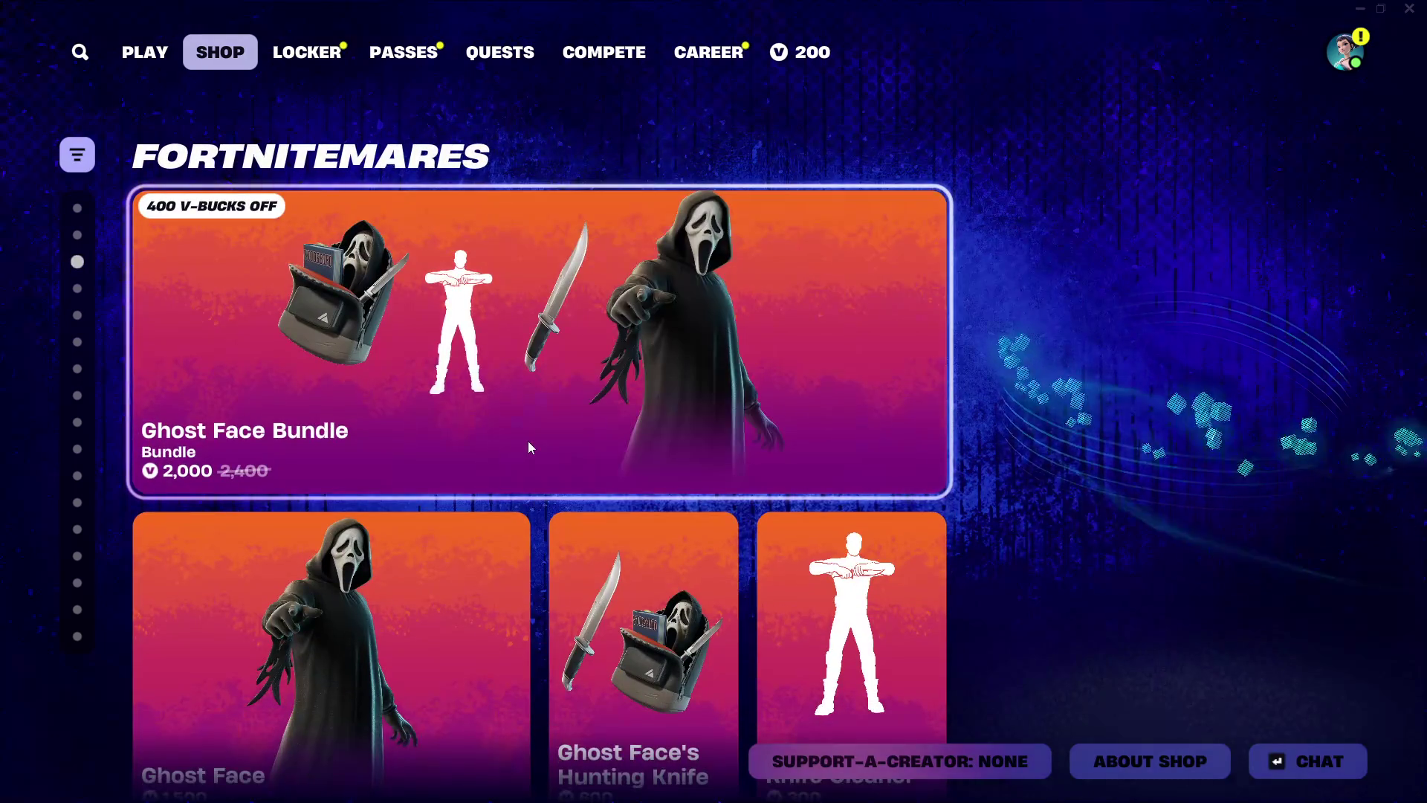
scroll(528, 440, down, 1)
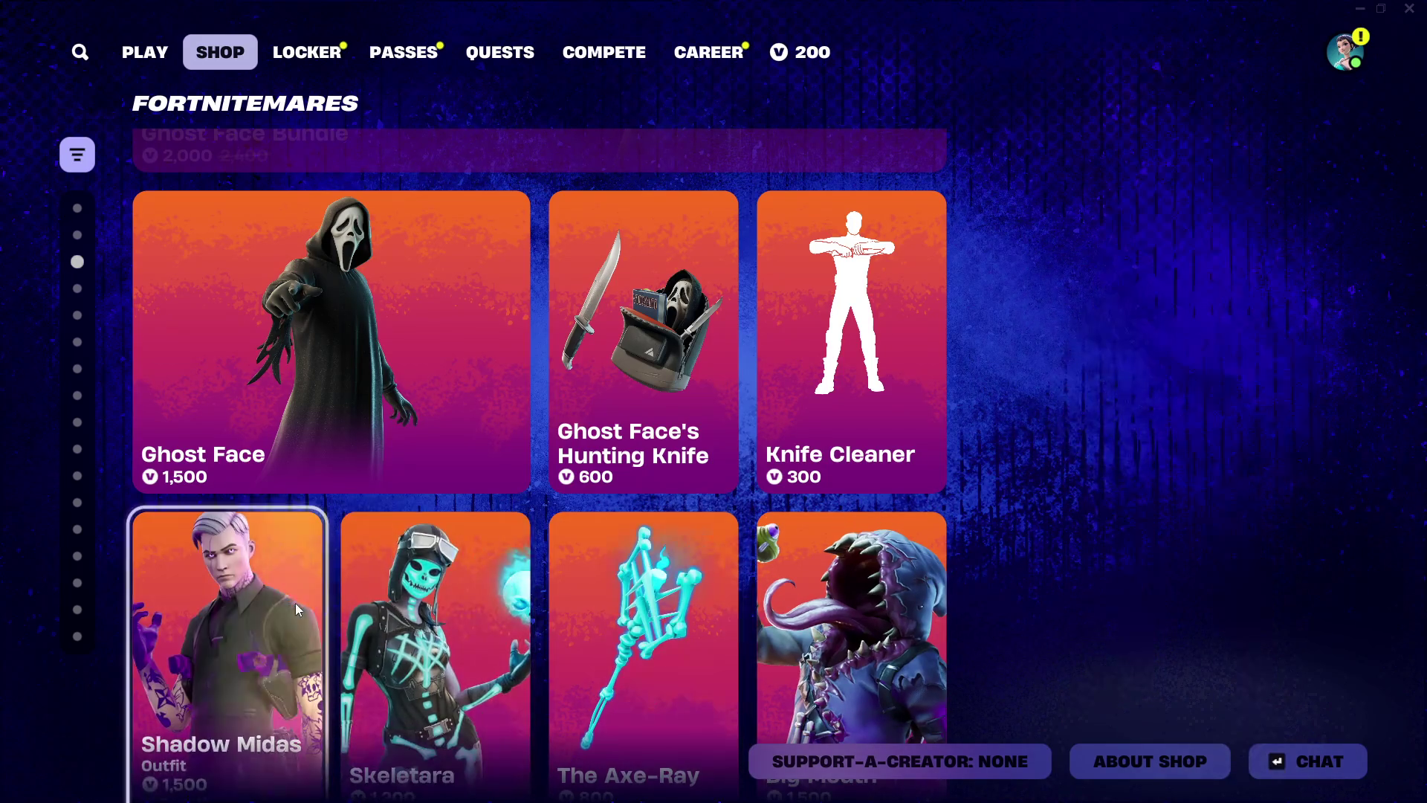
scroll(297, 593, down, 1)
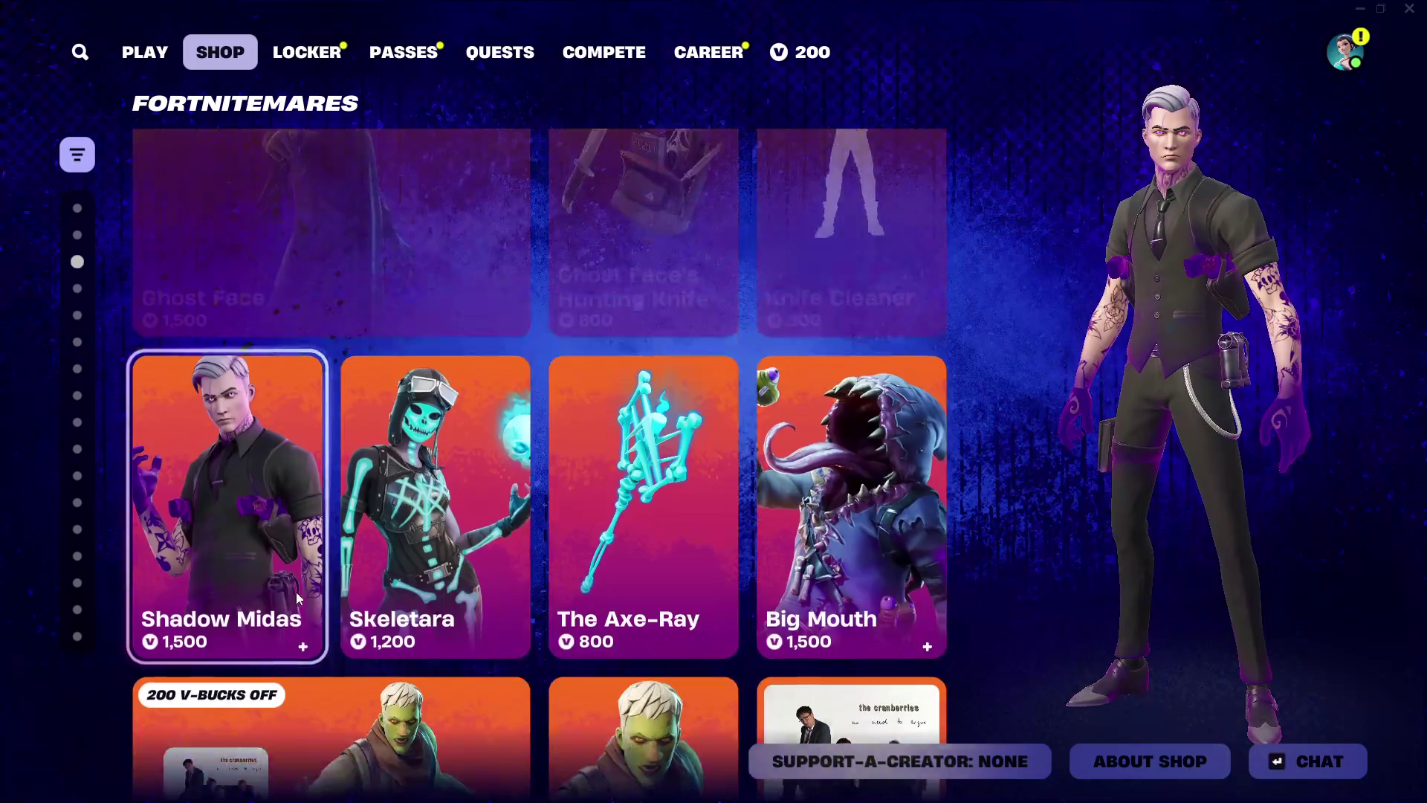
scroll(296, 588, down, 1)
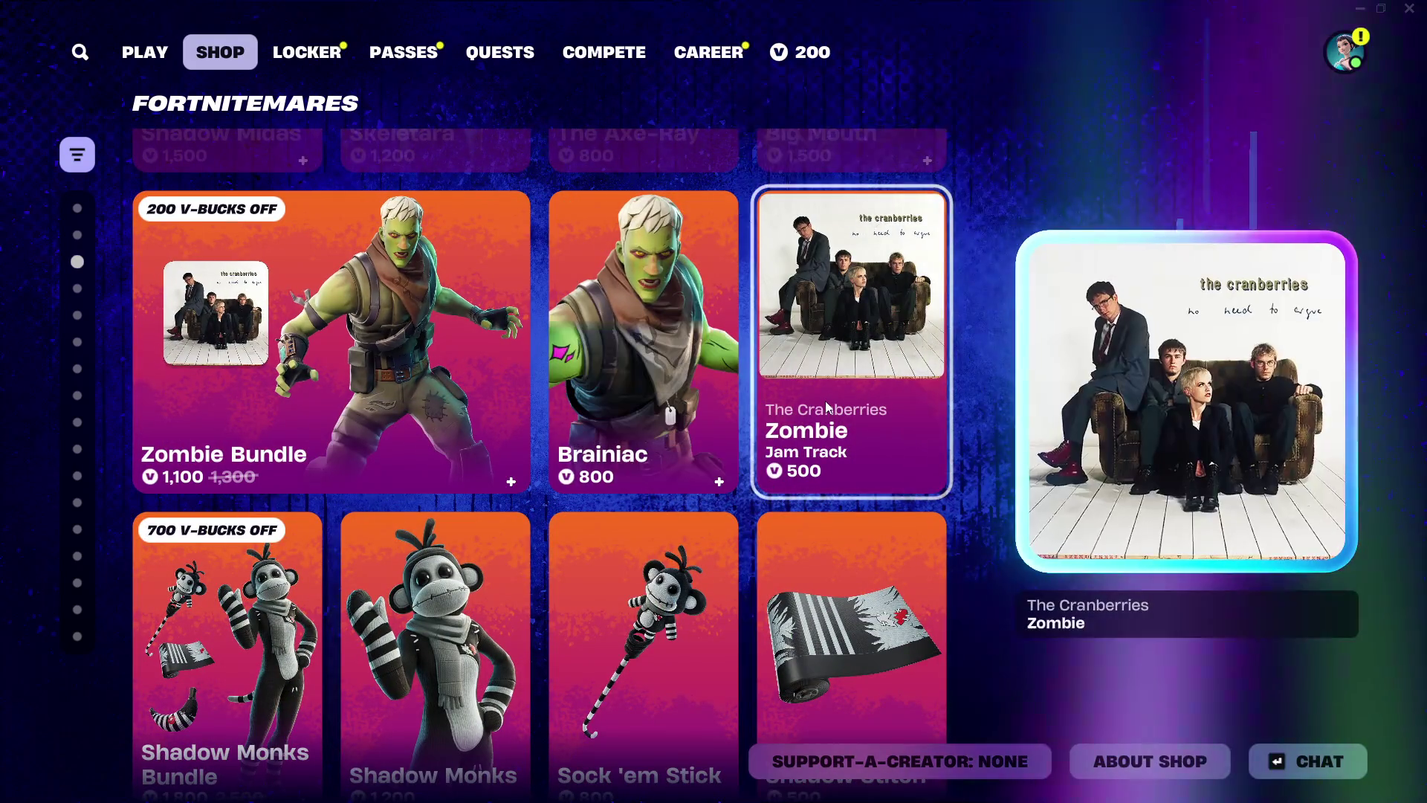
scroll(706, 532, down, 2)
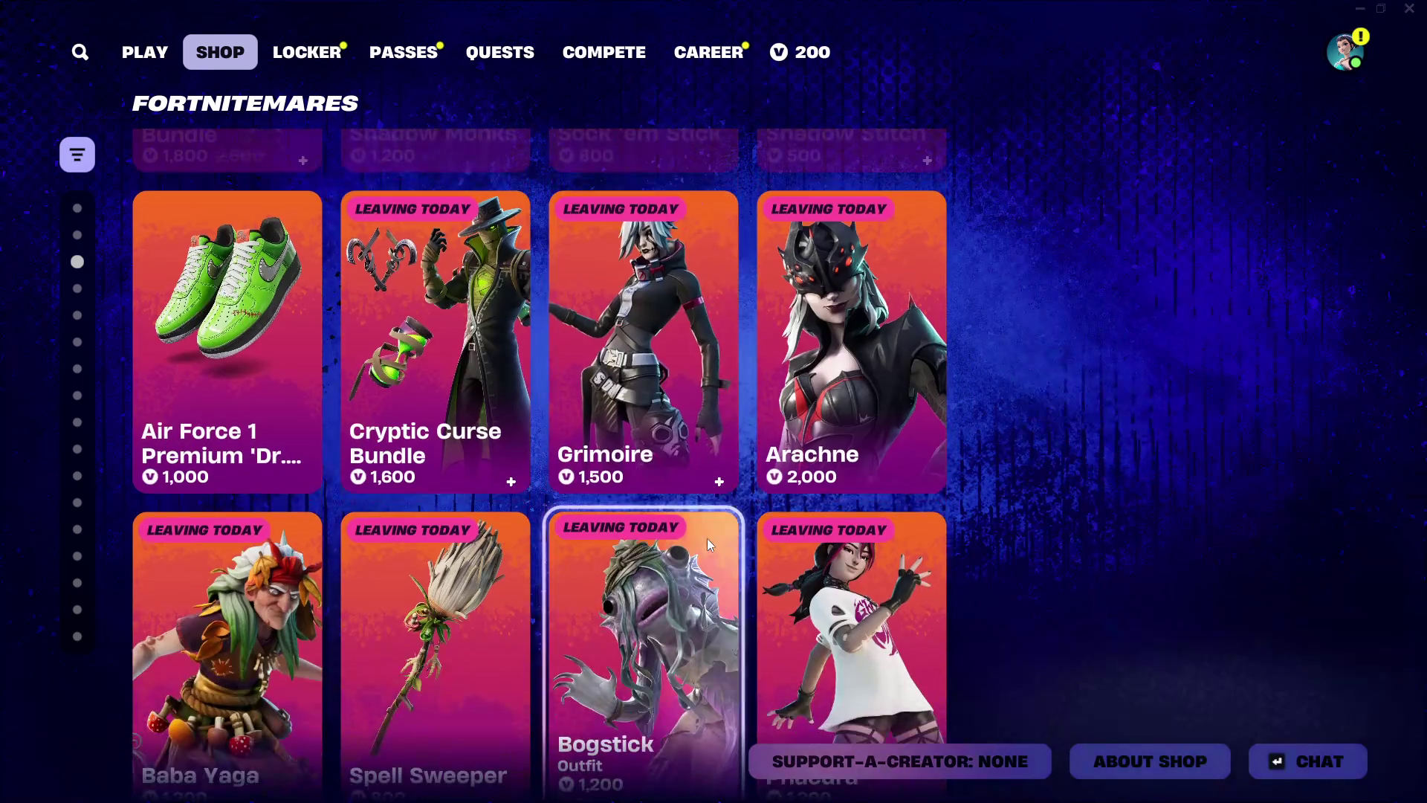
scroll(699, 547, down, 3)
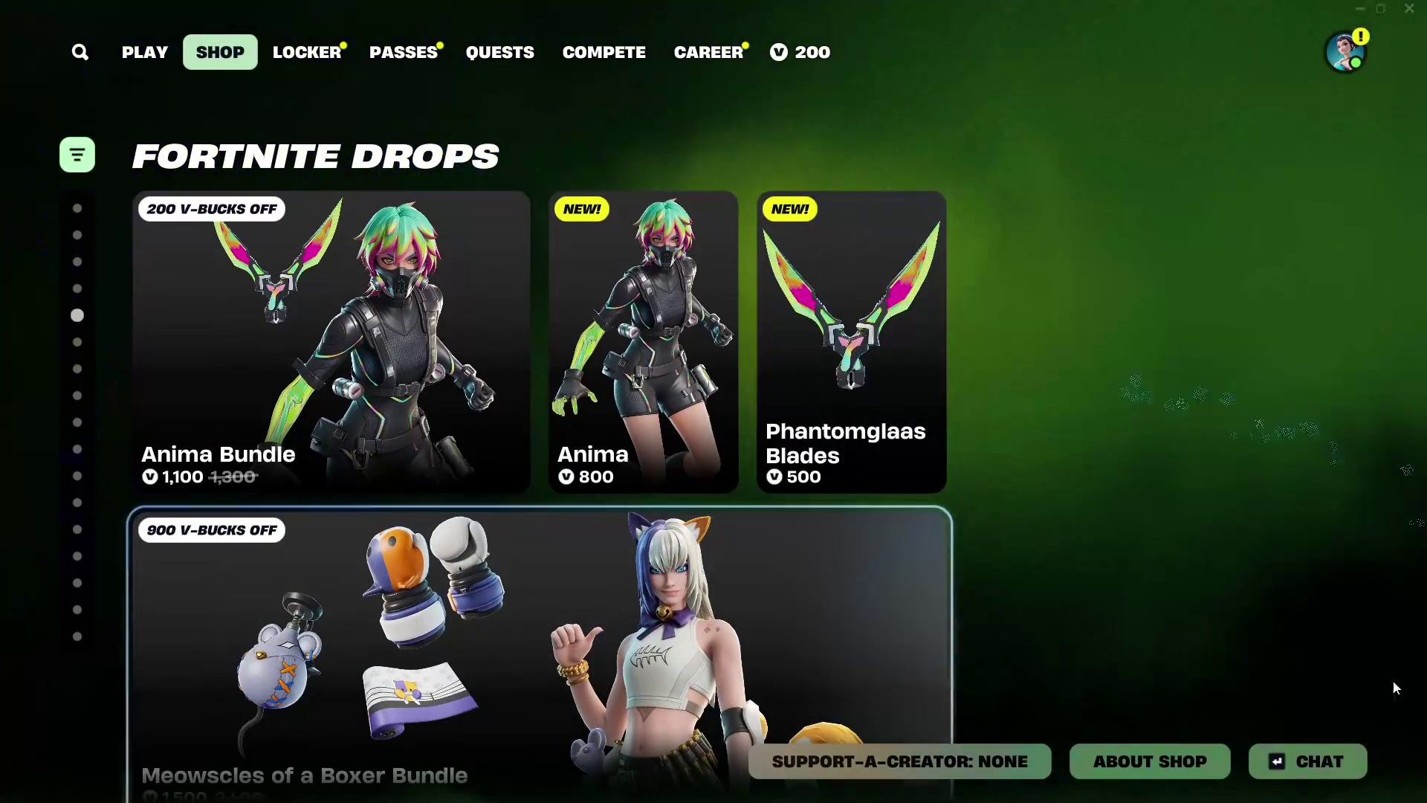
click(119, 63)
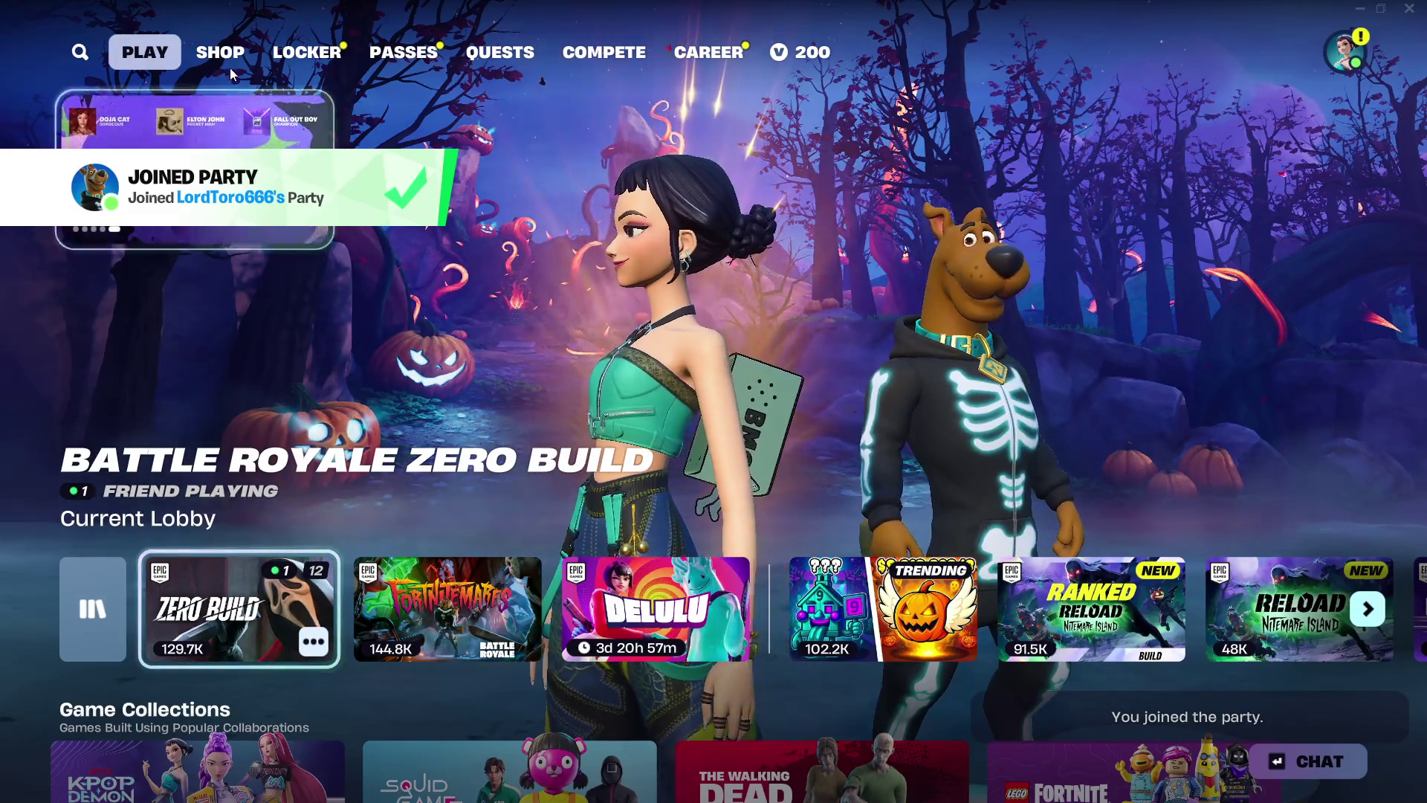
Reopen the Item Shop and scroll through Fortnite Drops to the Victory Vibes emotes
click(232, 65)
scroll(482, 413, down, 2)
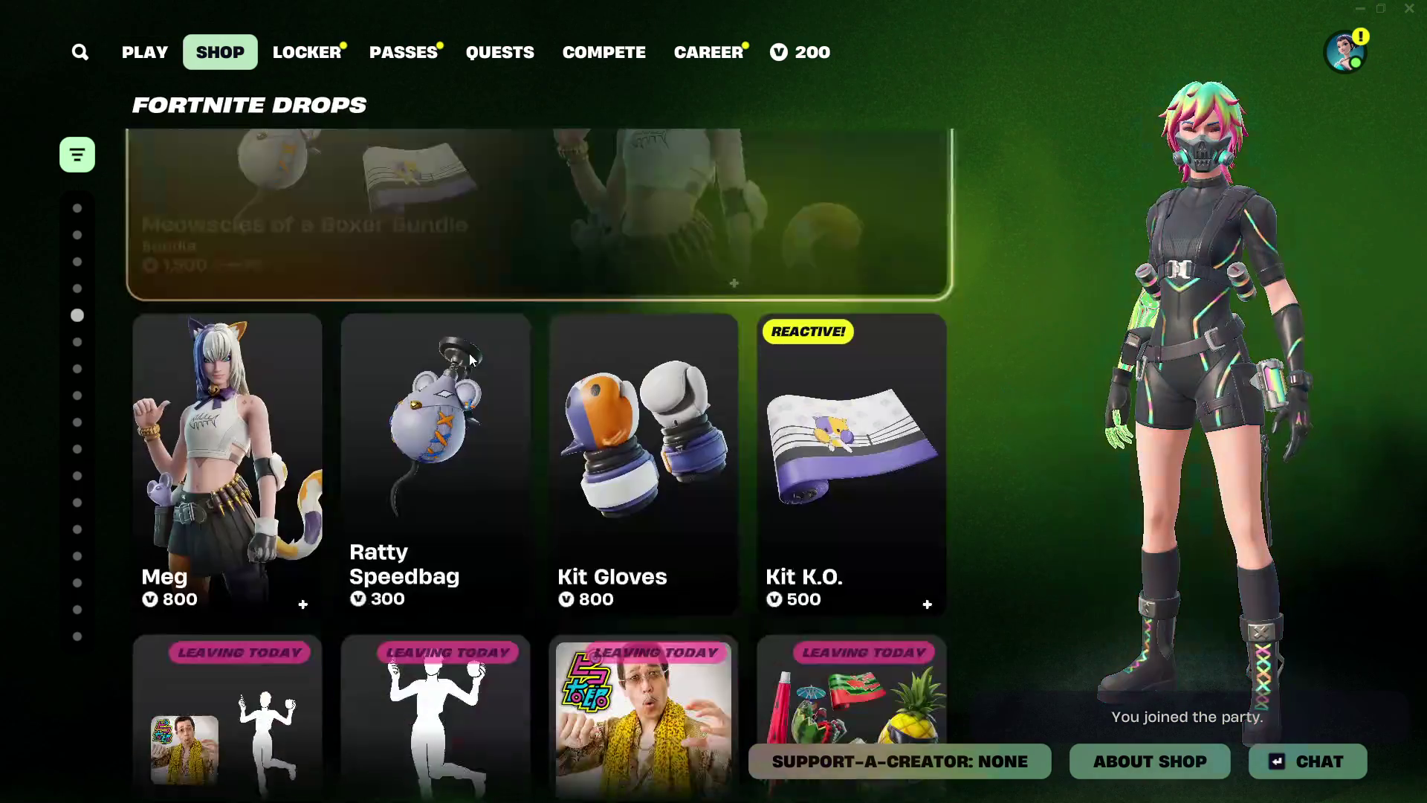
scroll(487, 412, down, 3)
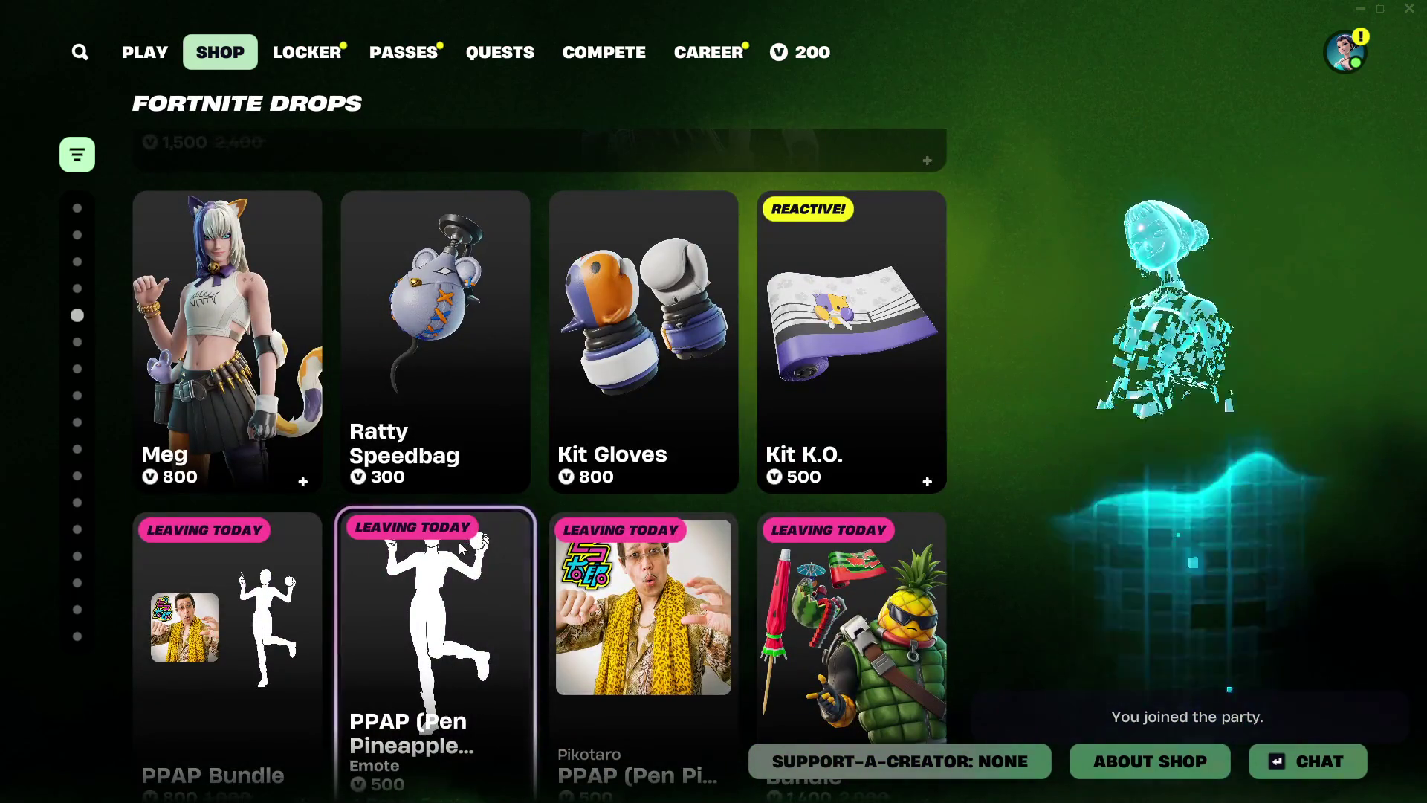
scroll(458, 546, down, 2)
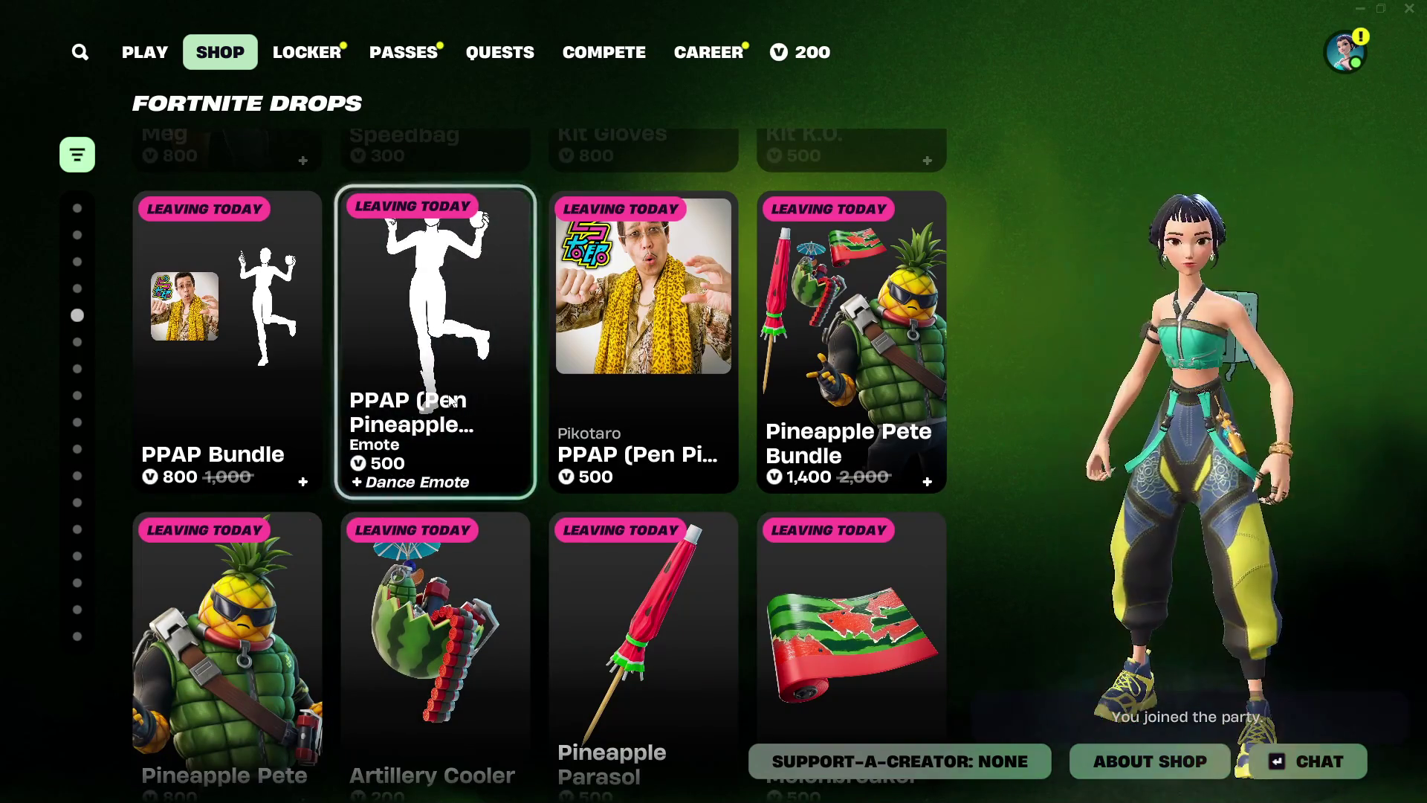
scroll(446, 502, down, 2)
scroll(447, 502, down, 2)
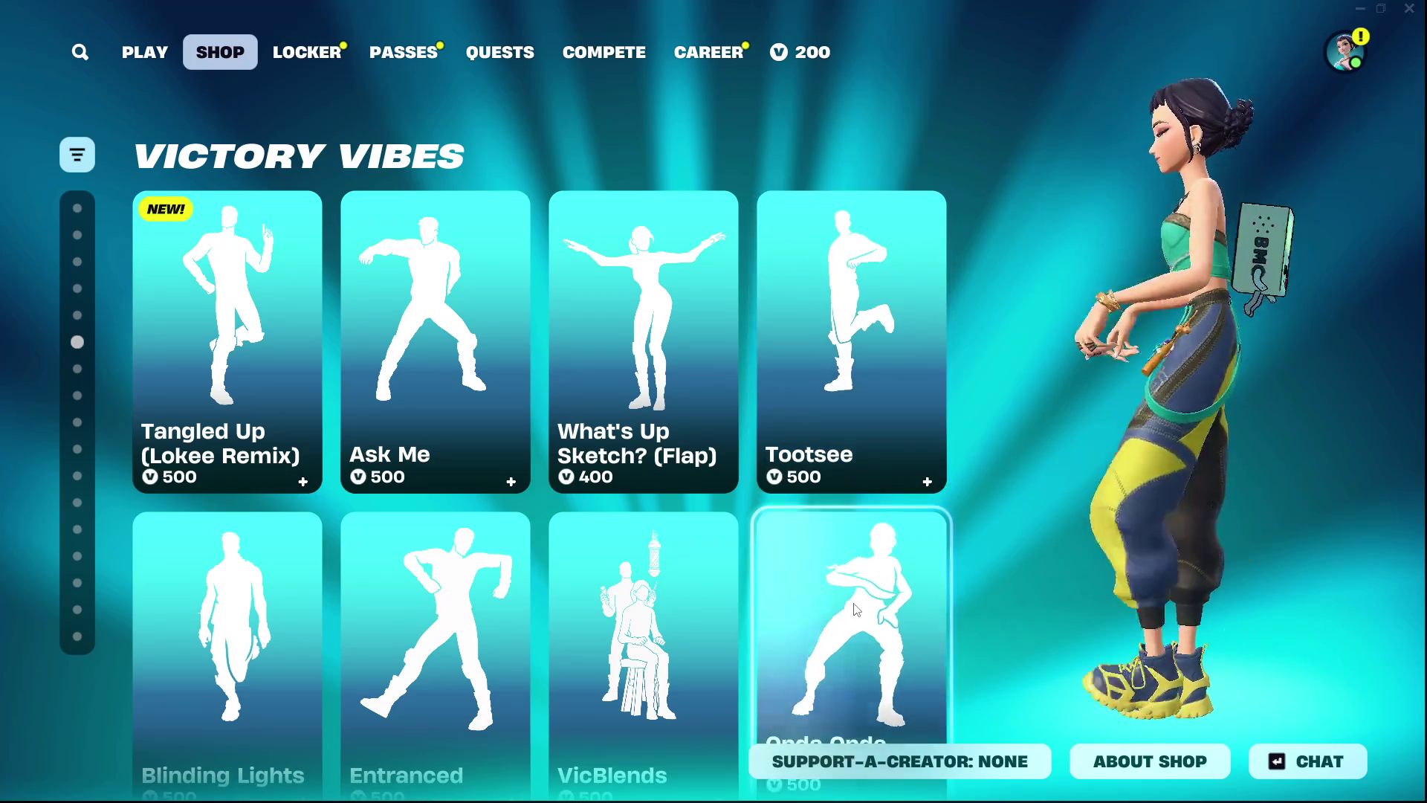
Scroll on to the KPop Demon Hunters items, then head back to the Battle Royale lobby
scroll(847, 595, down, 1)
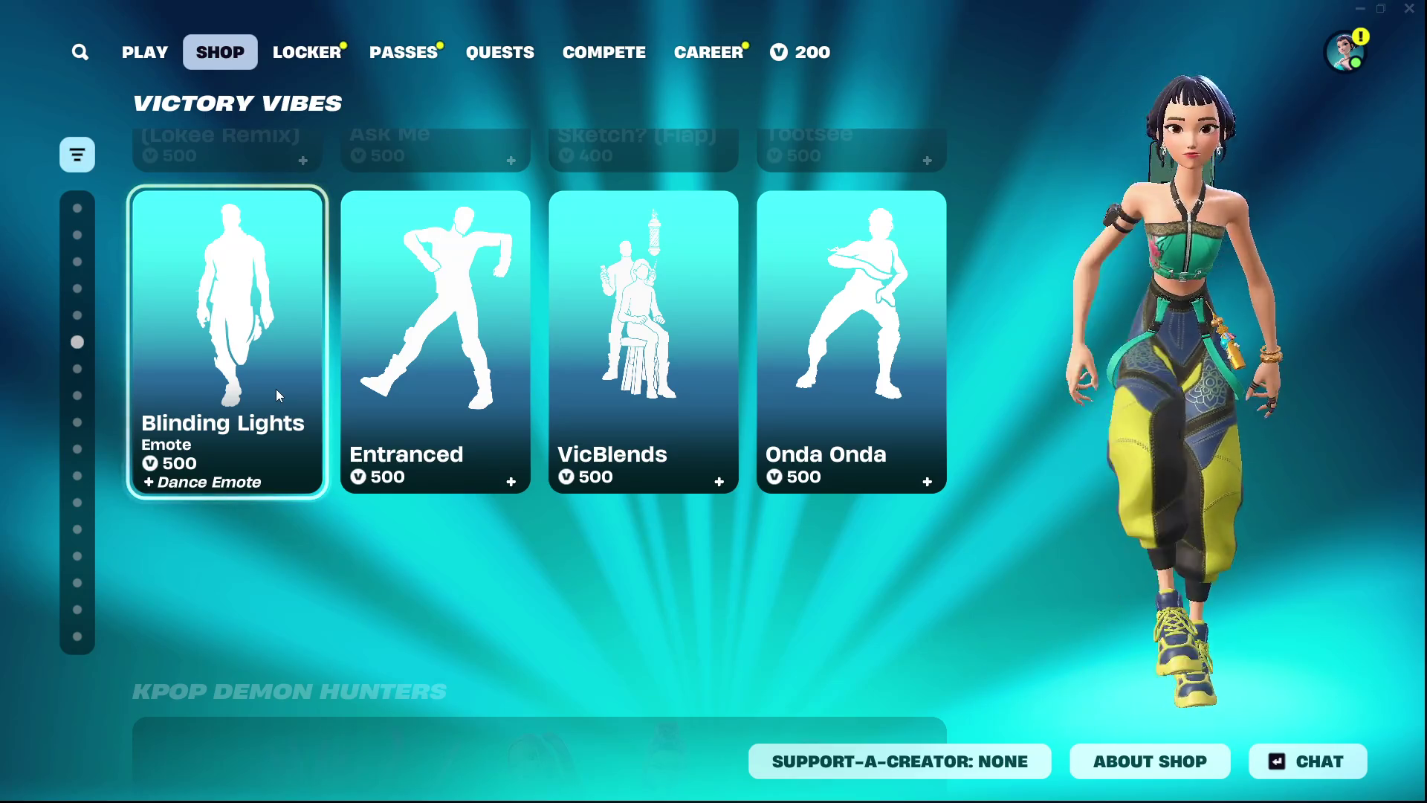
scroll(297, 394, down, 1)
scroll(497, 439, down, 2)
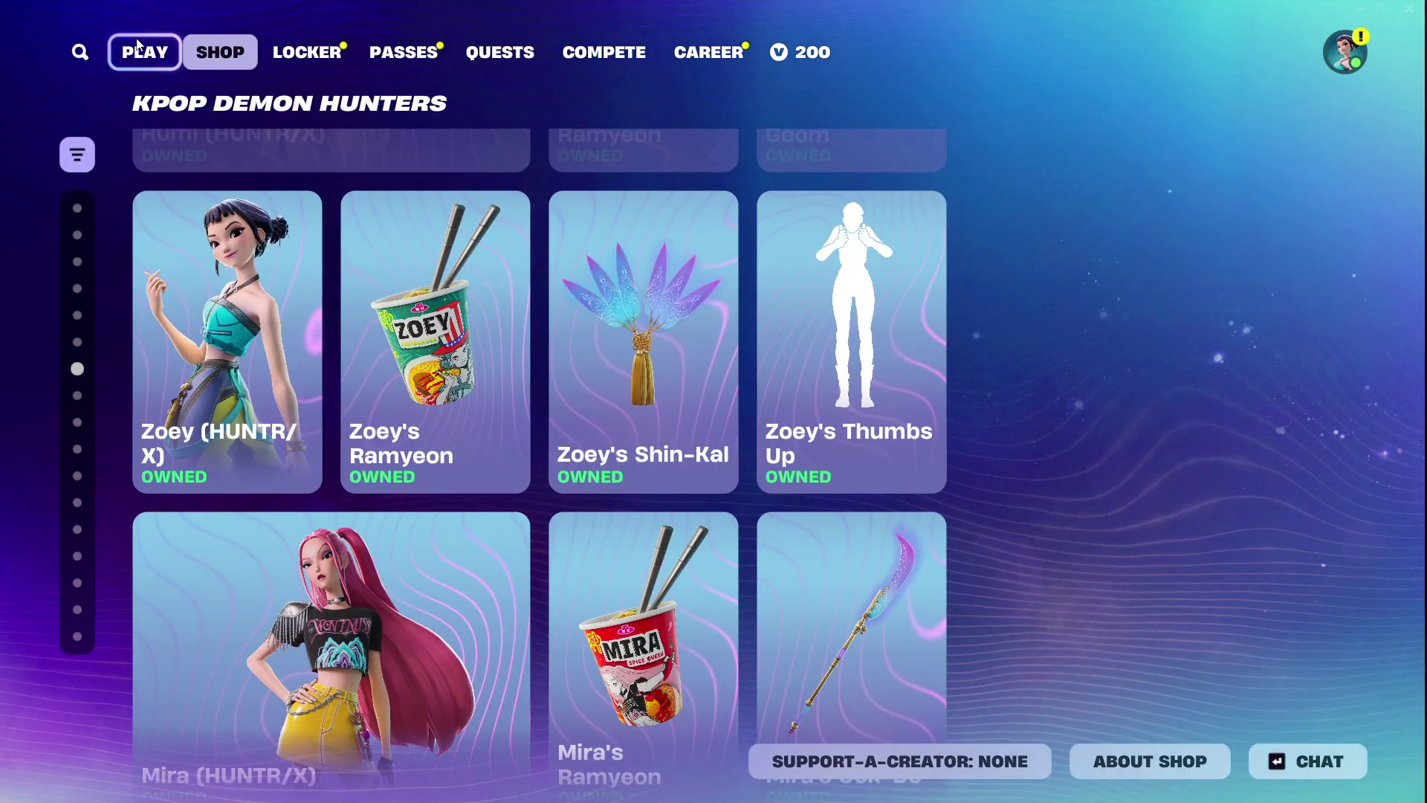
click(144, 52)
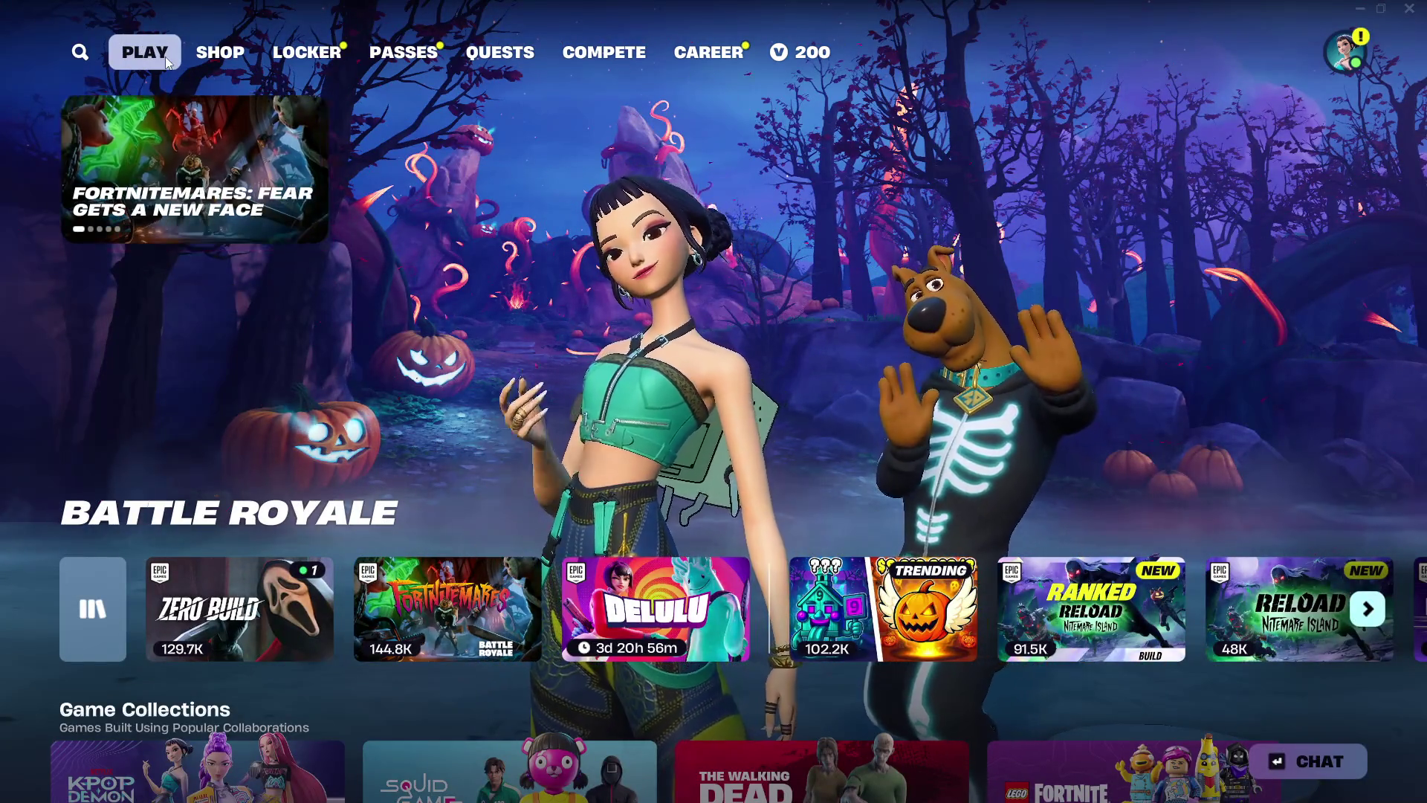
Choose Battle Royale Zero Build and ready up to begin the server search
click(248, 611)
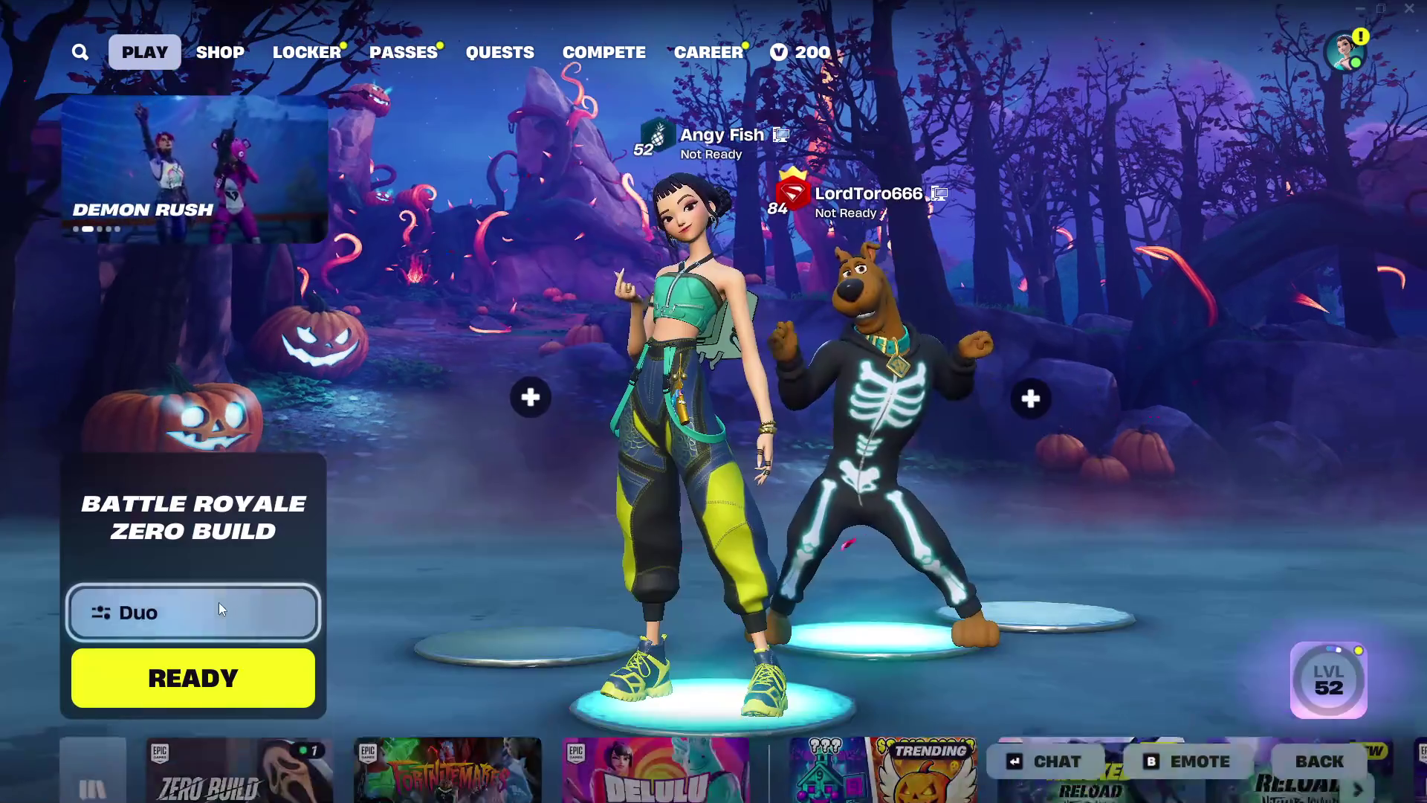
click(240, 673)
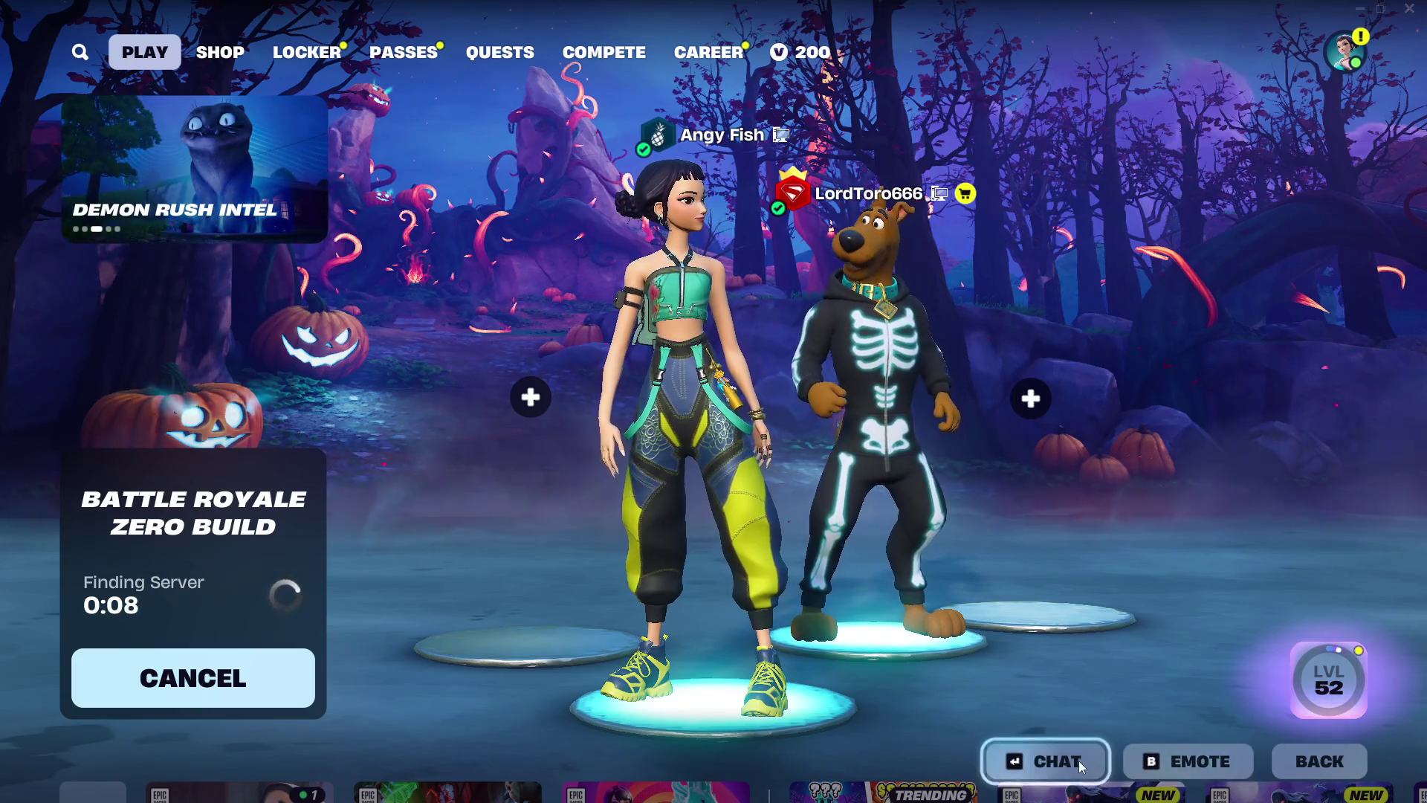
Play the Moongazer emote, then the Image emote, from the emote wheel
click(1135, 778)
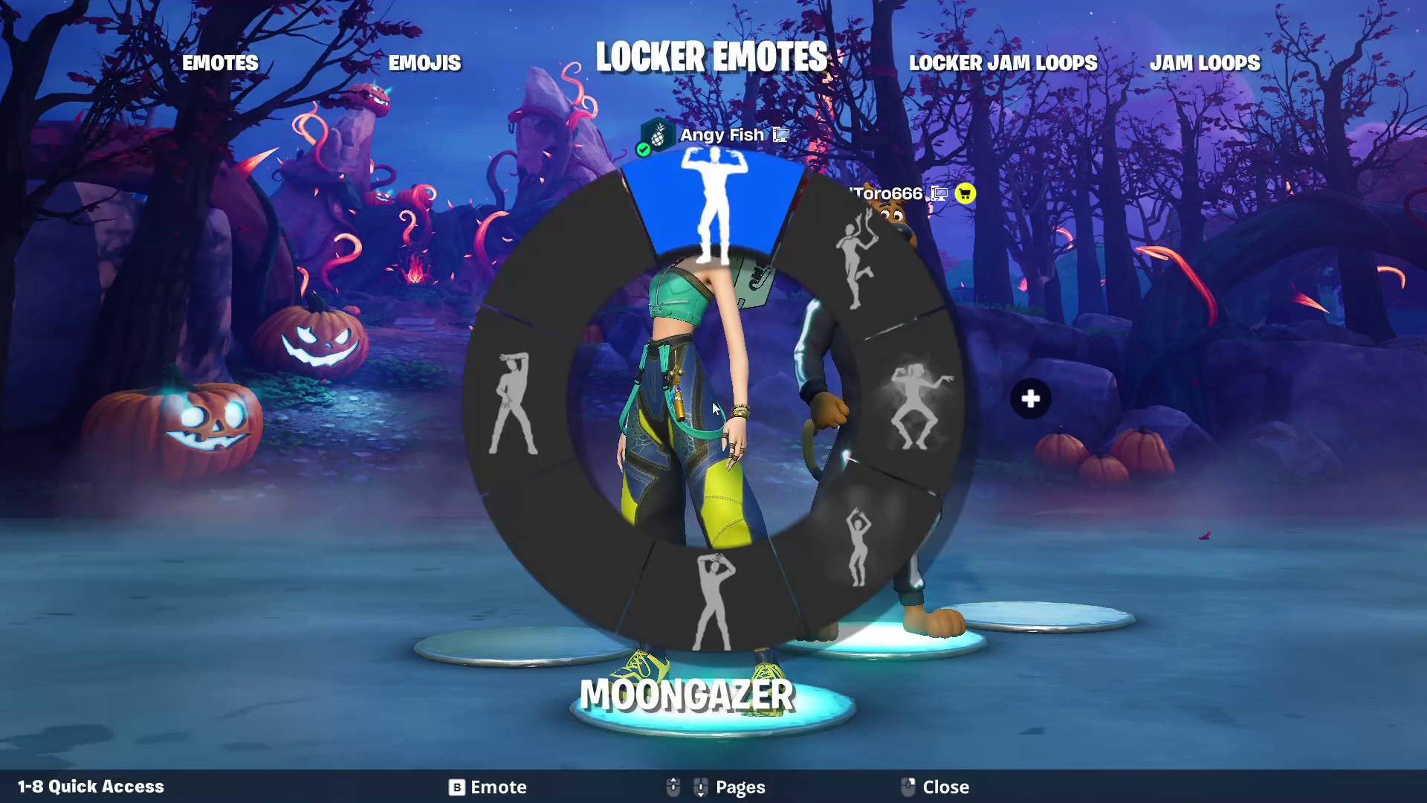
click(749, 245)
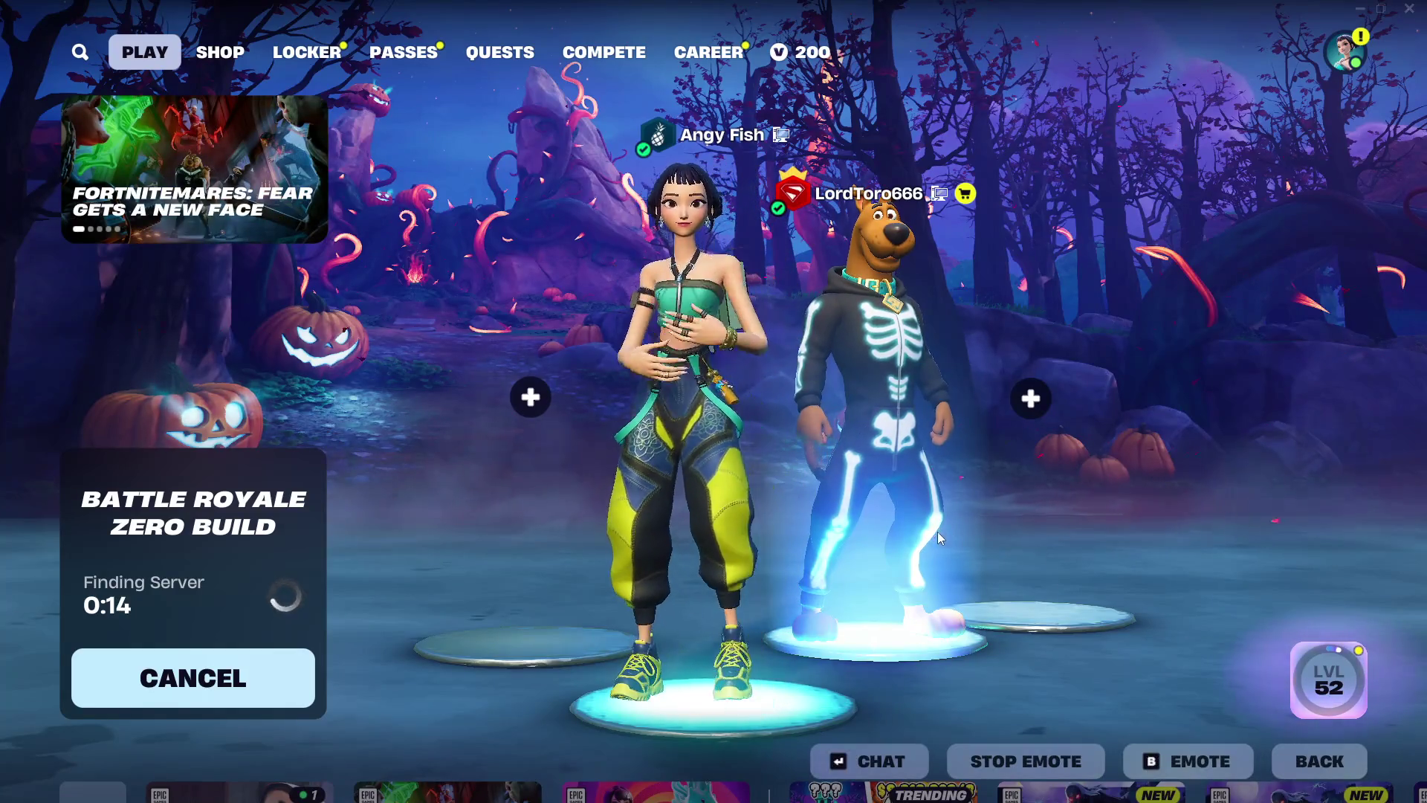
click(1137, 762)
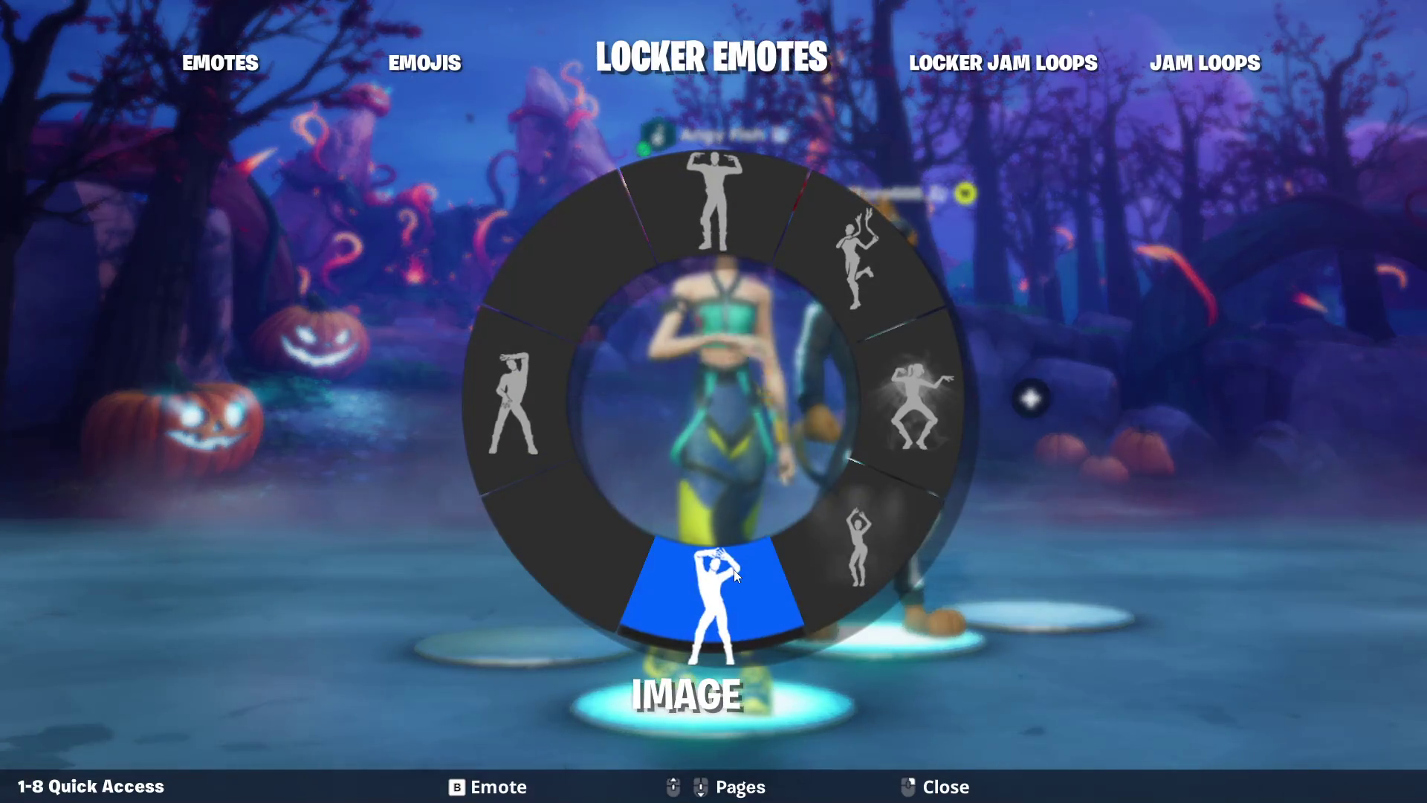
click(734, 569)
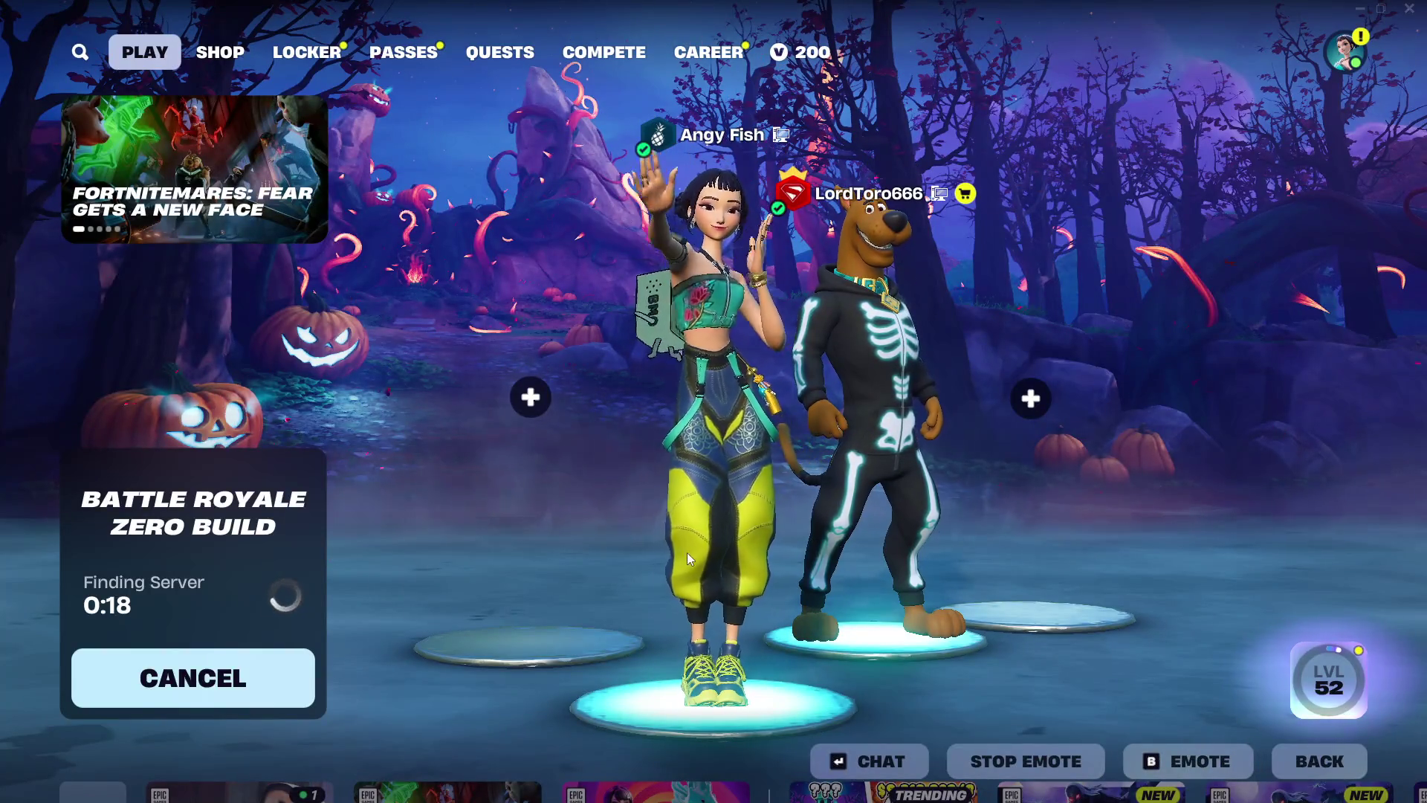
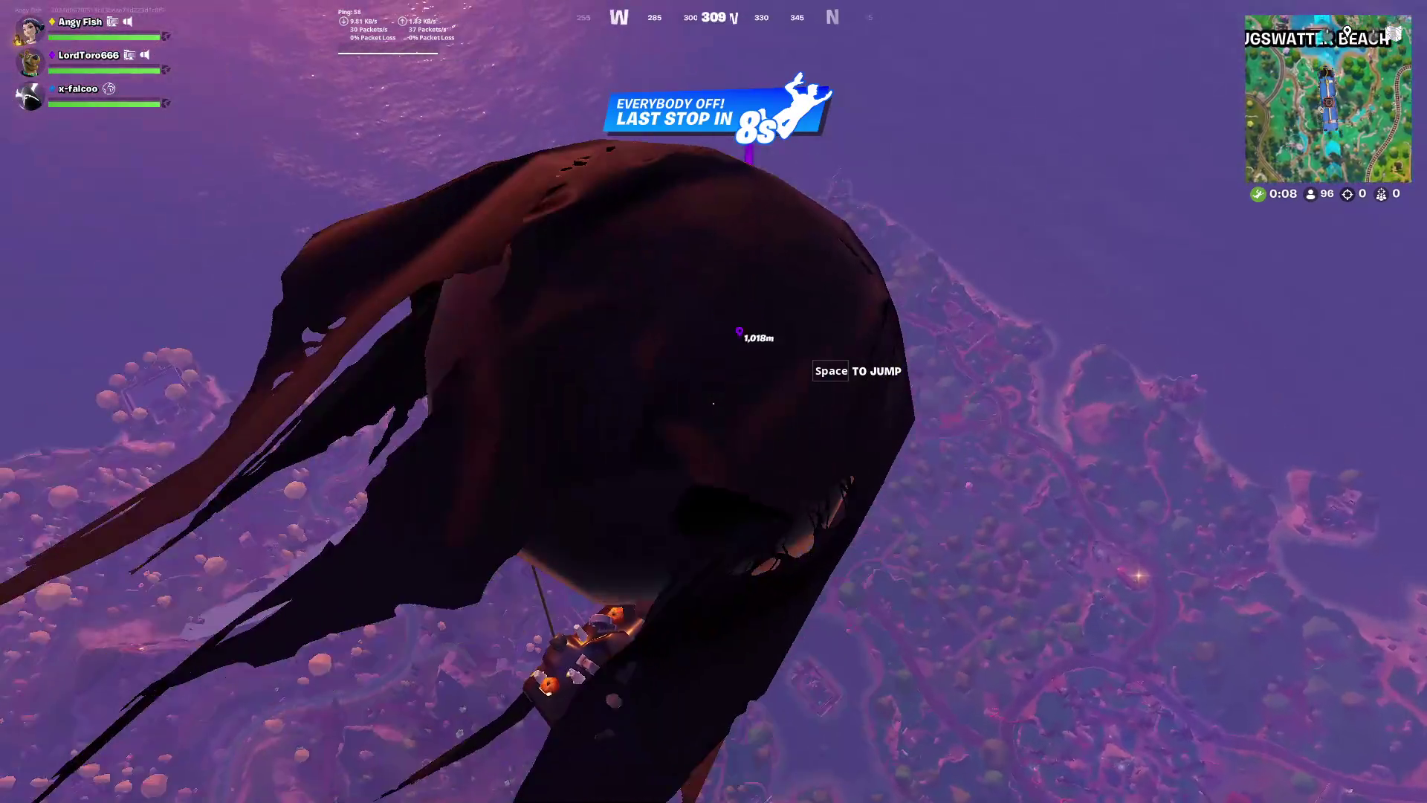
Jump from the Battle Bus and glide down to Creepy Camps beside the gold and loot pile
key(space)
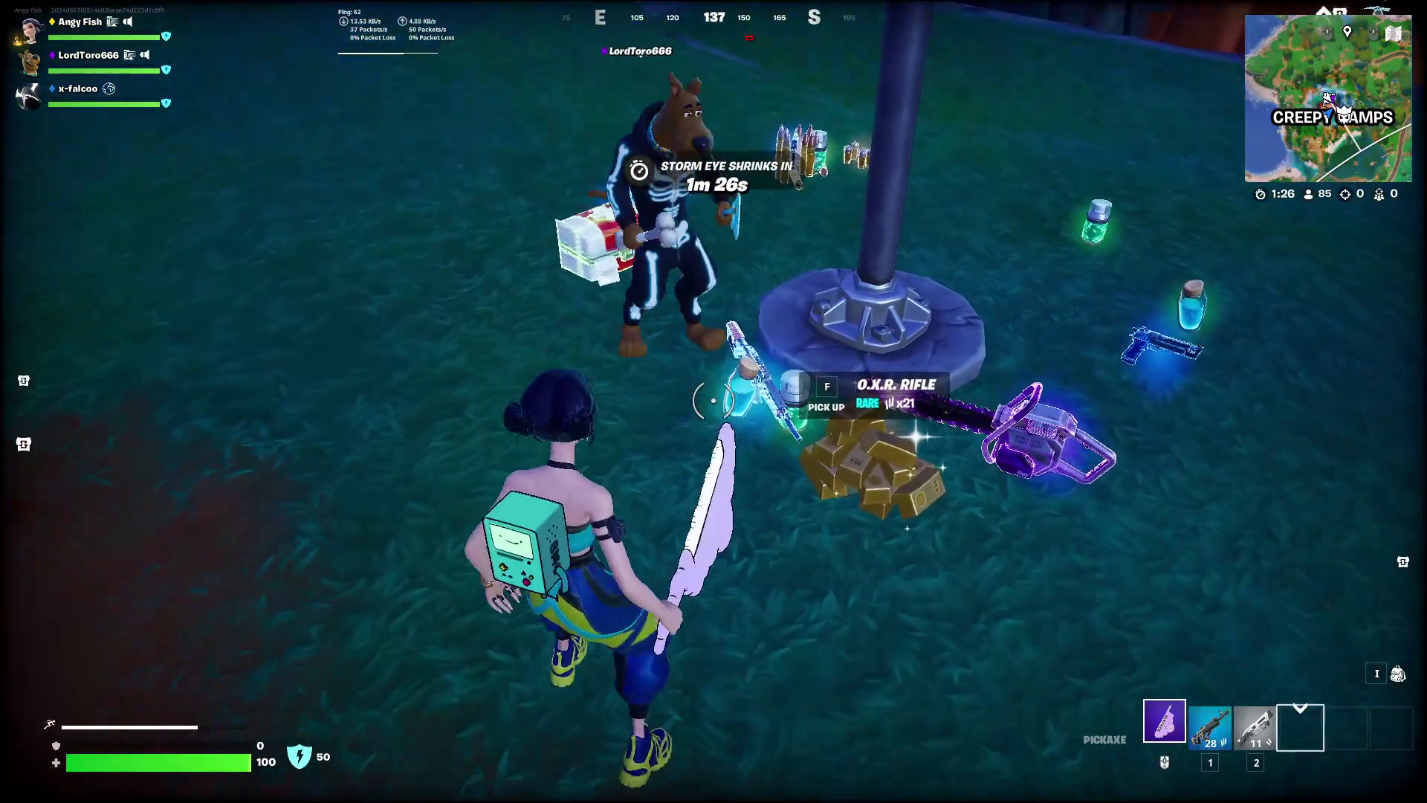
Move the small shield potions to slot 3, mark them for teammates, and drink up to 50 shield
key(i)
drag(1331, 652, 1131, 653)
key(i)
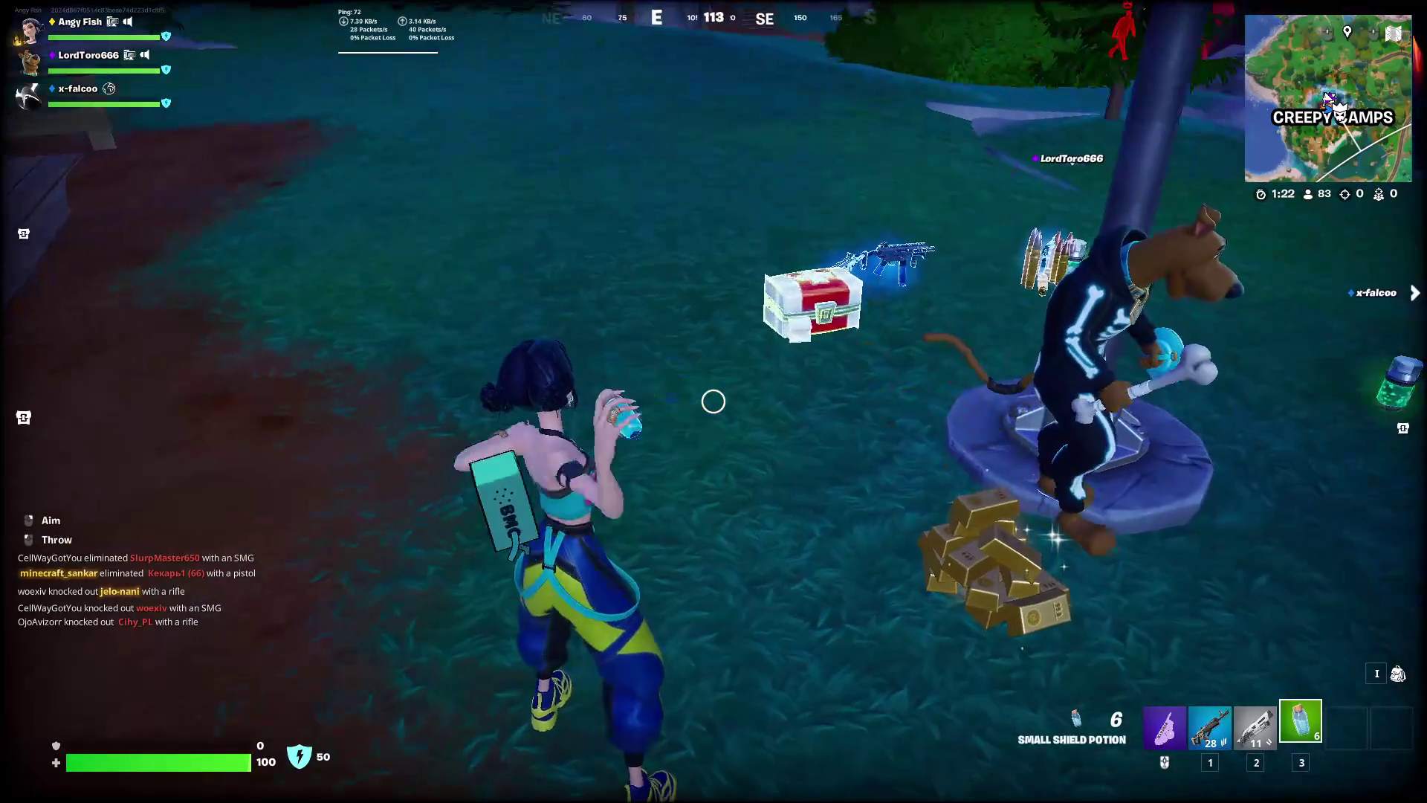
middle_click(713, 401)
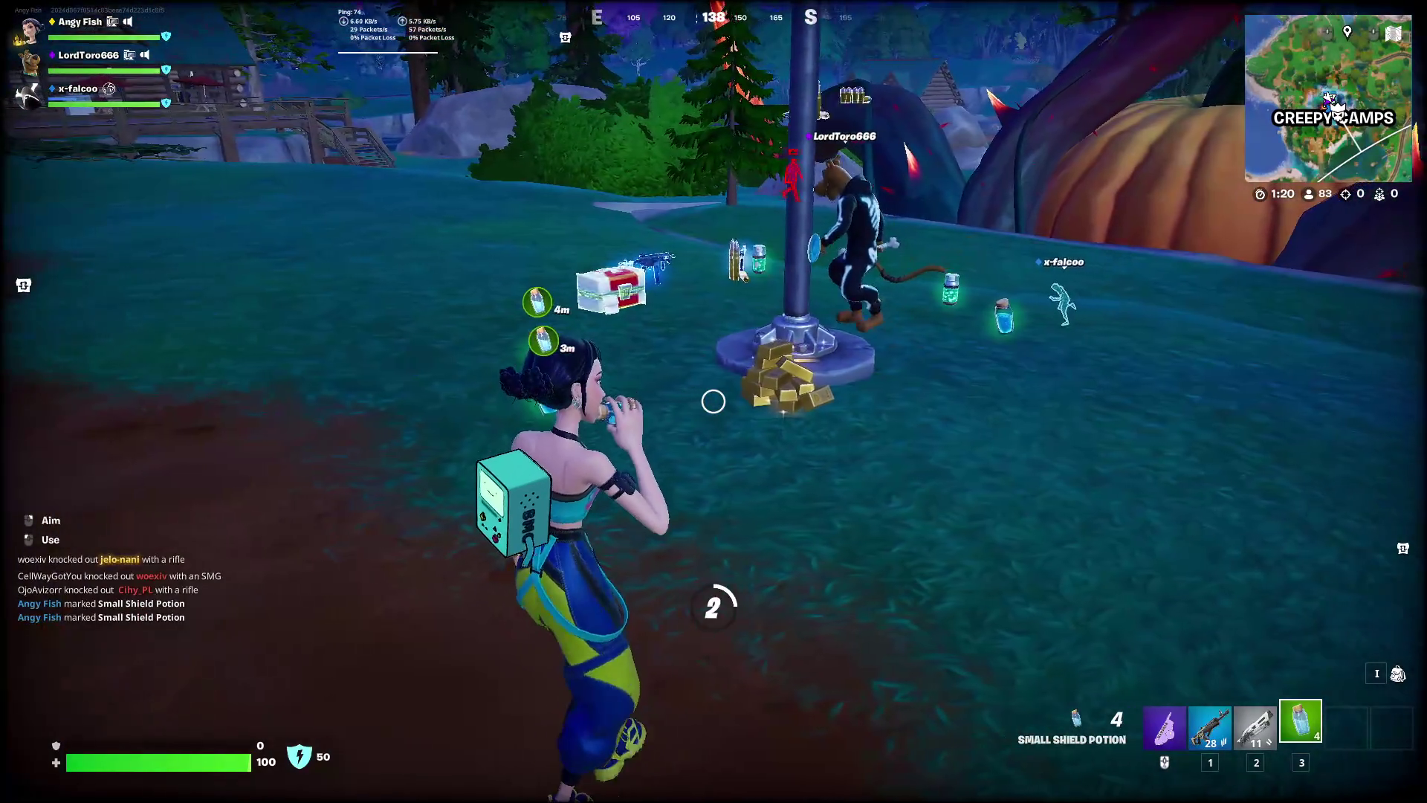
key(e)
key(e)
click(713, 401)
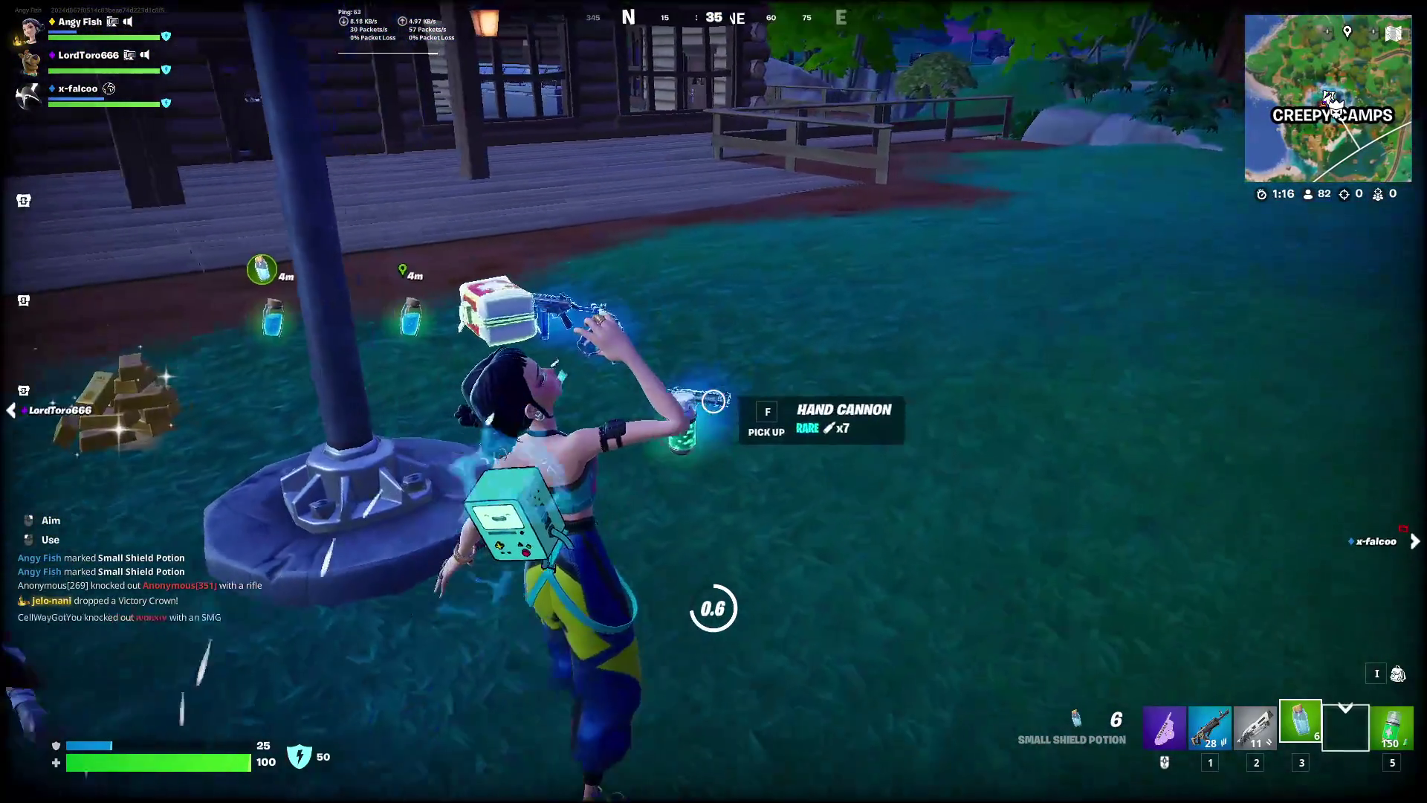
click(713, 402)
Order the loadout as shotgun in slot 1, Stinger SMG in slot 2, assault rifle in slot 3
key(i)
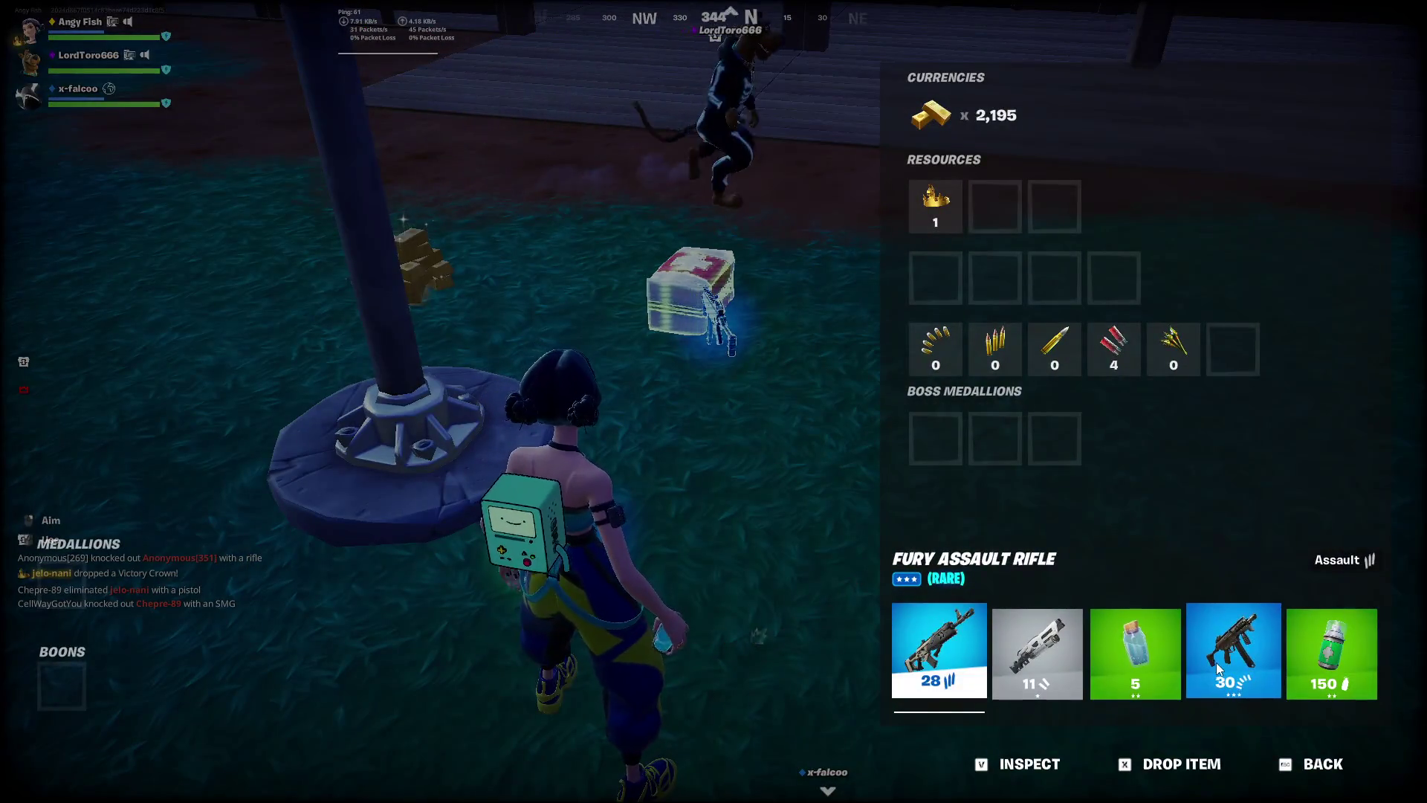
drag(1219, 669, 1038, 654)
drag(952, 657, 952, 658)
drag(1234, 654, 1135, 654)
key(Escape)
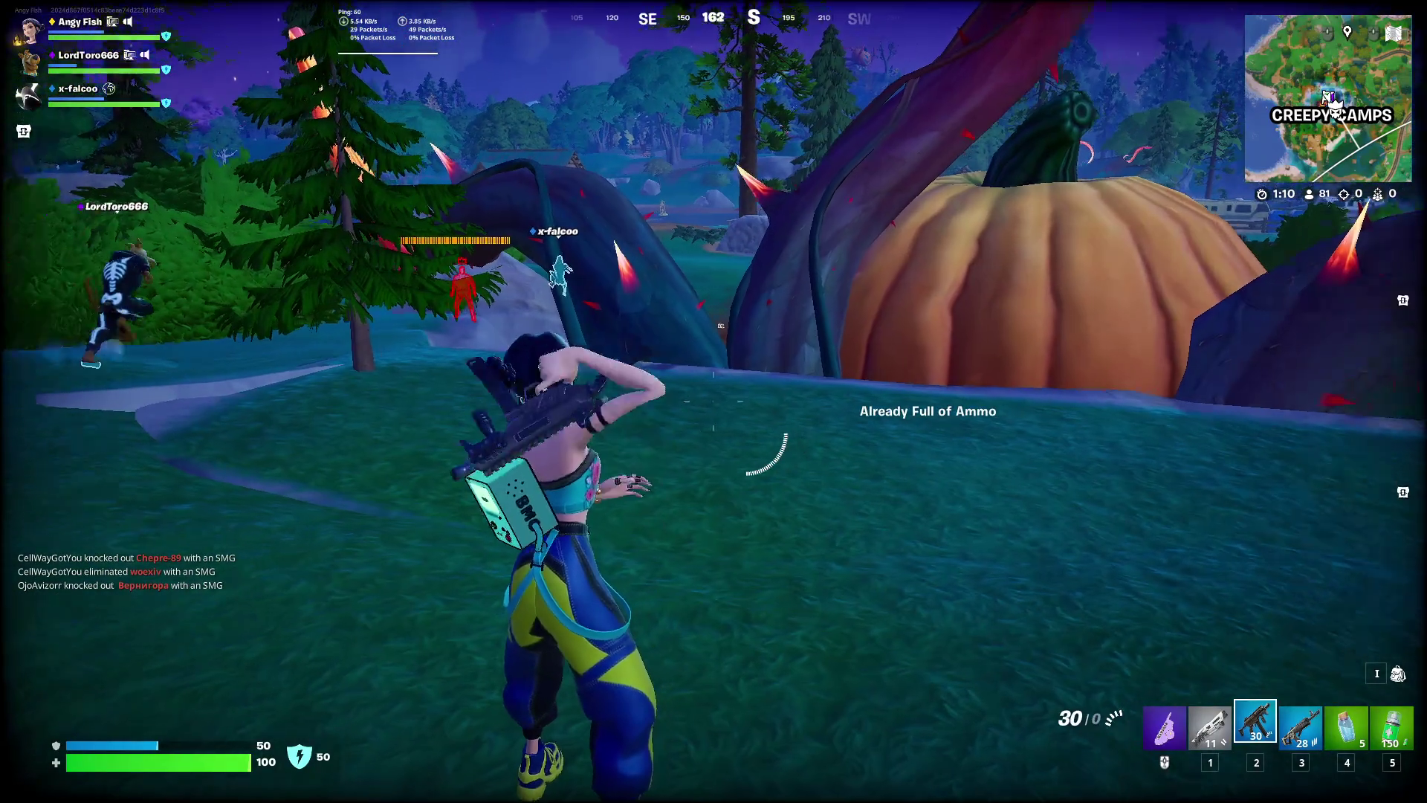
Run across the cabin deck collecting the gold bars
key(w)
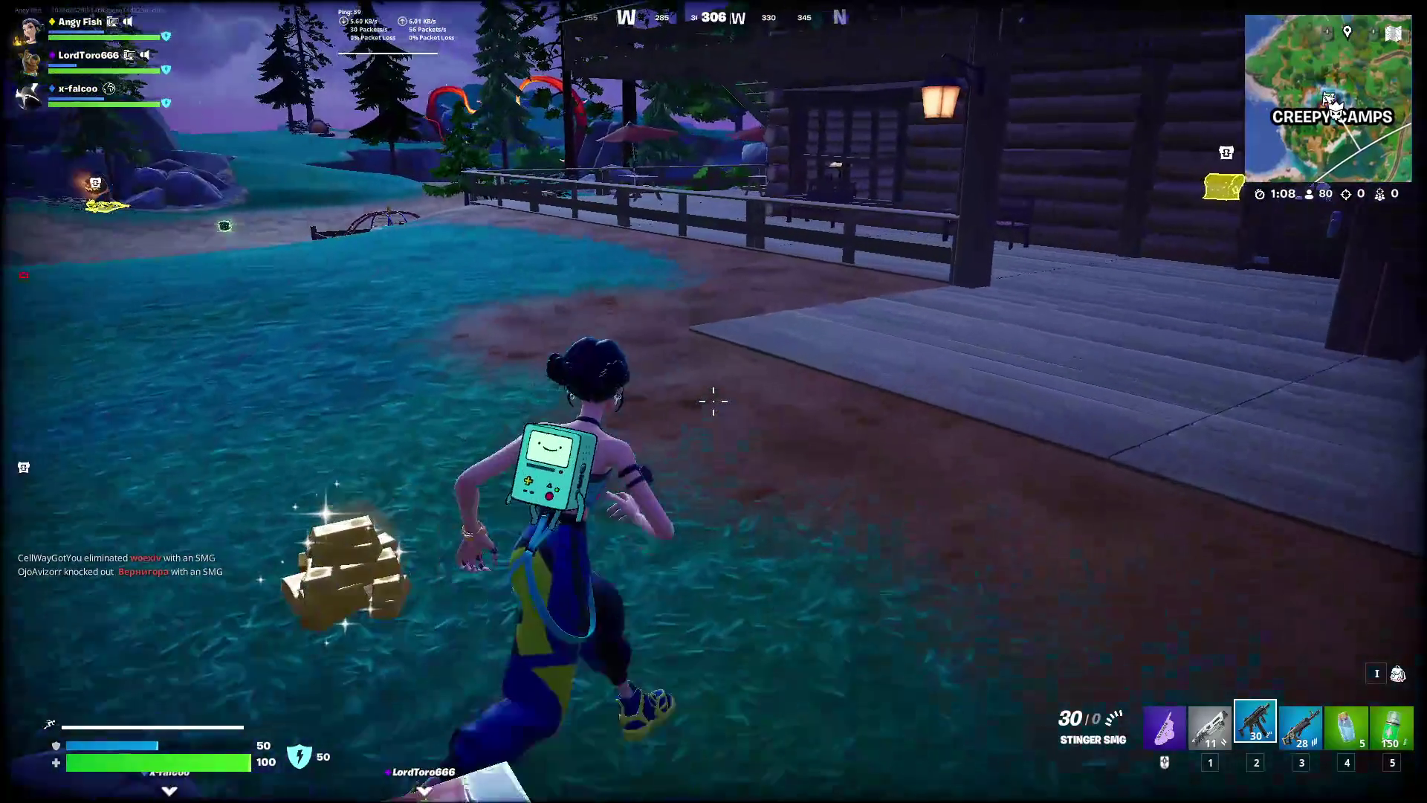
key(w)
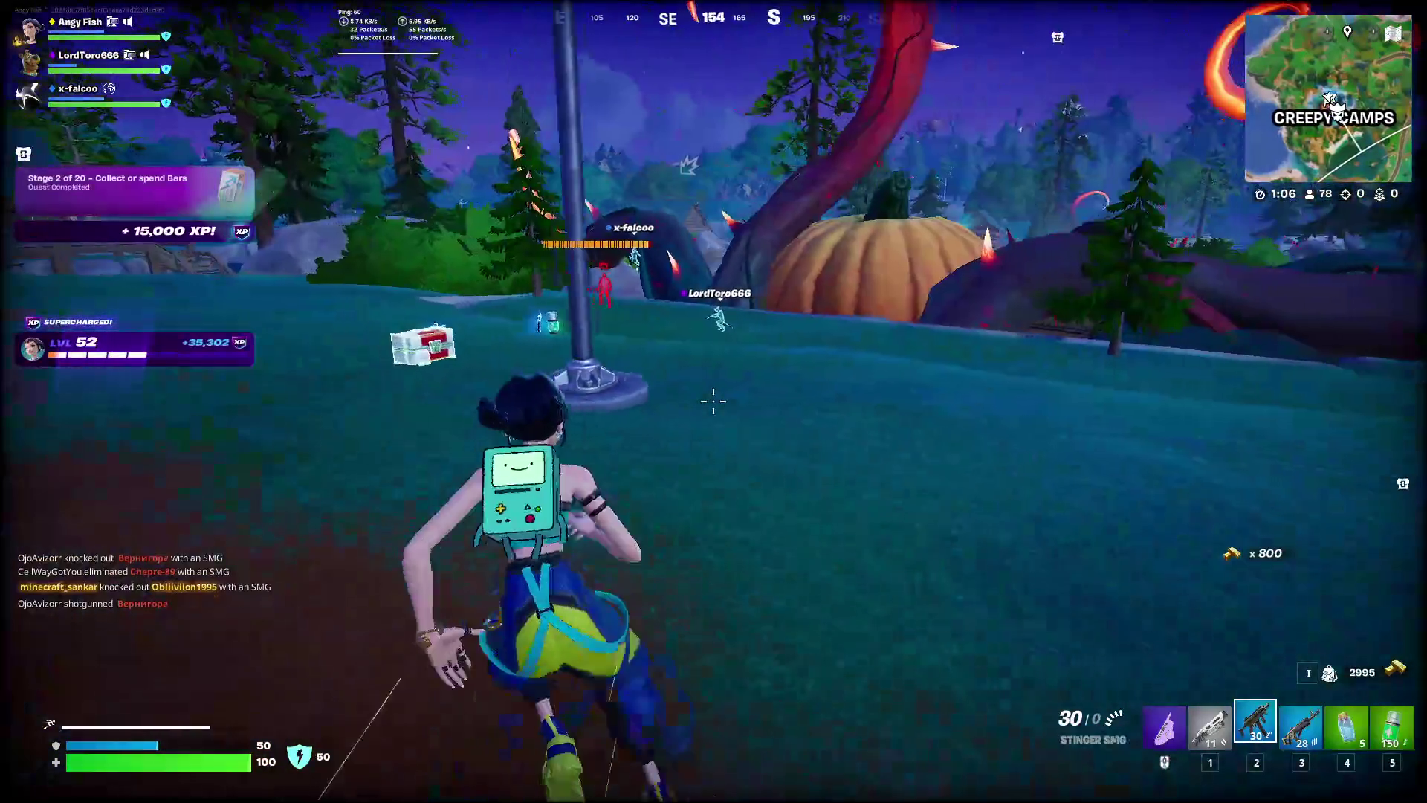
key(w)
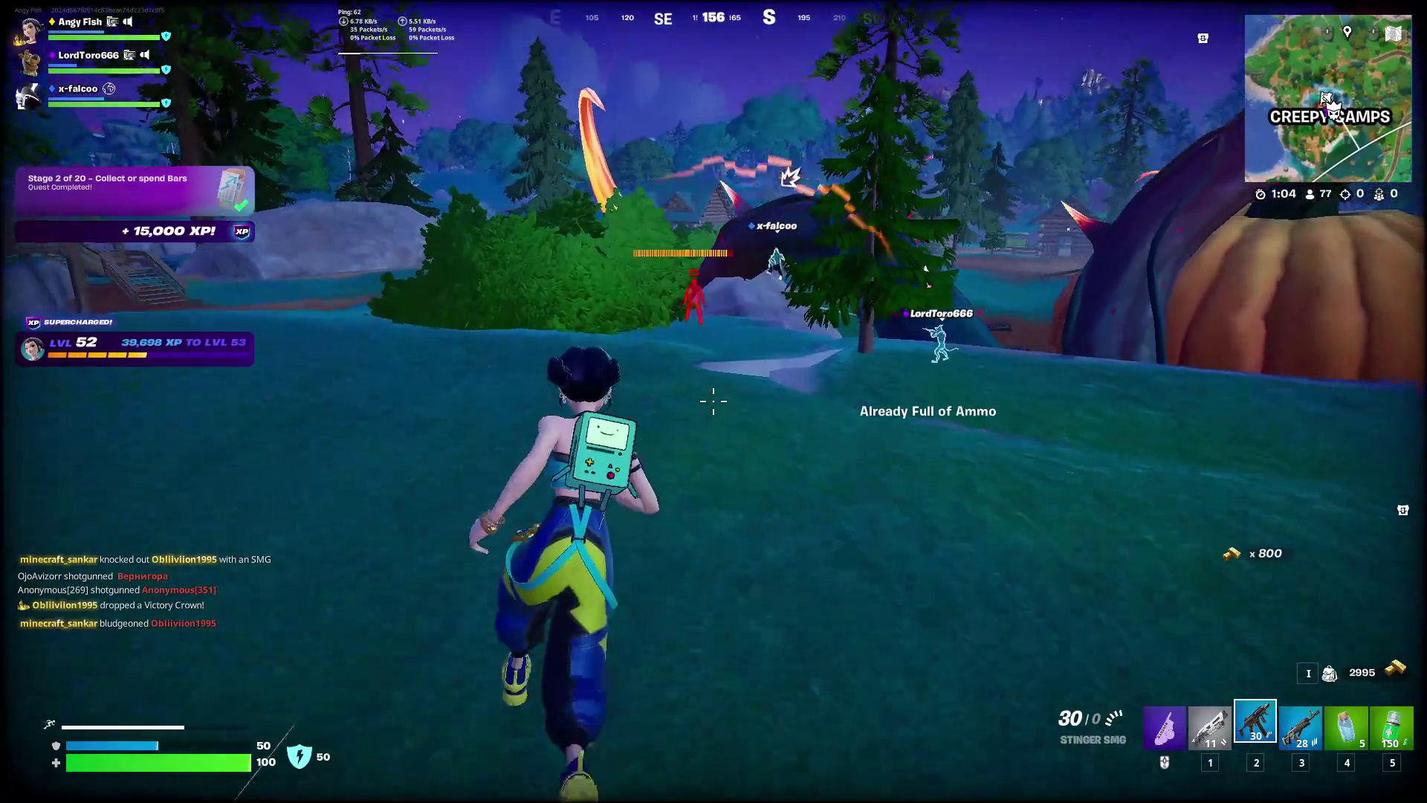
Empty the Fury Assault Rifle into the masked enemy near the cabins
key(w)
key(3)
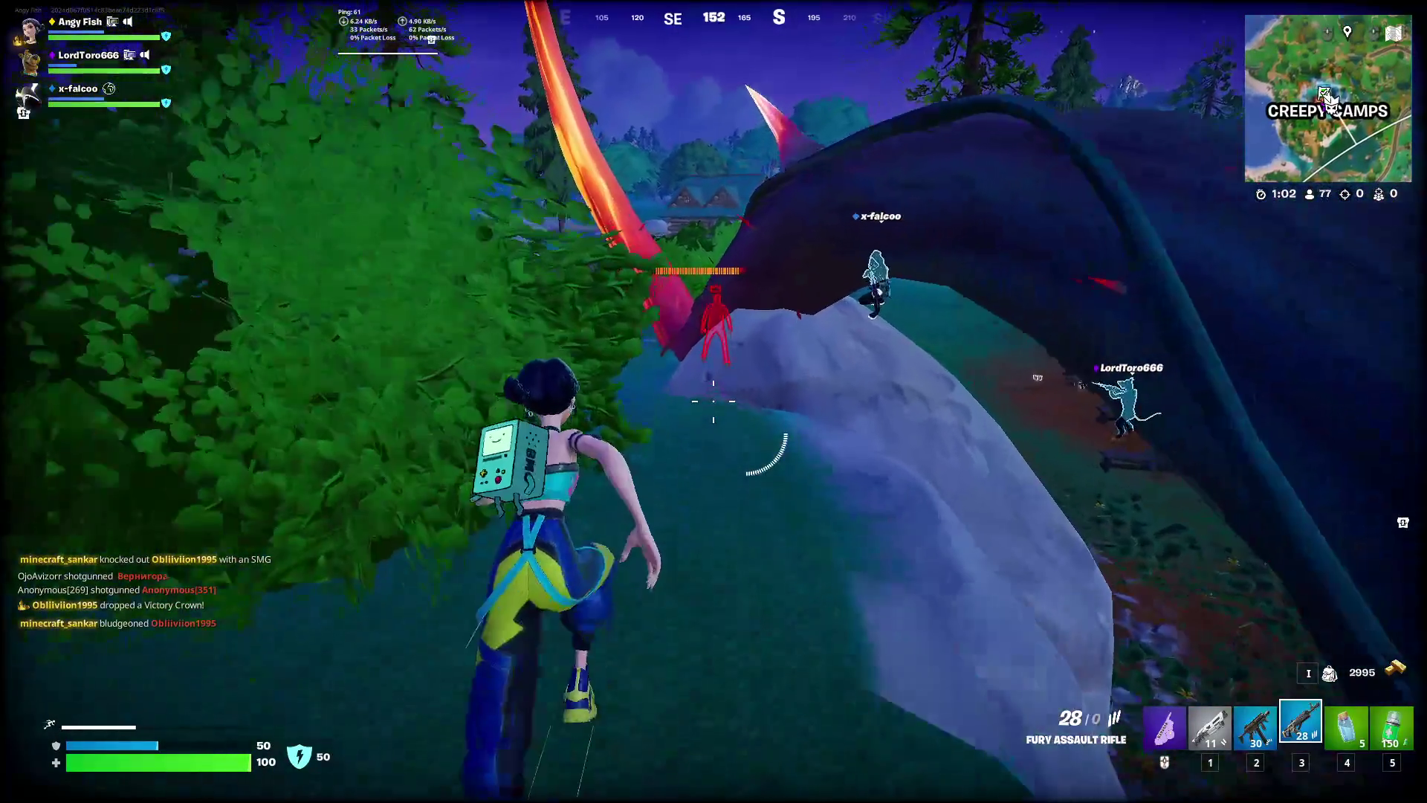
key(w)
click(714, 401)
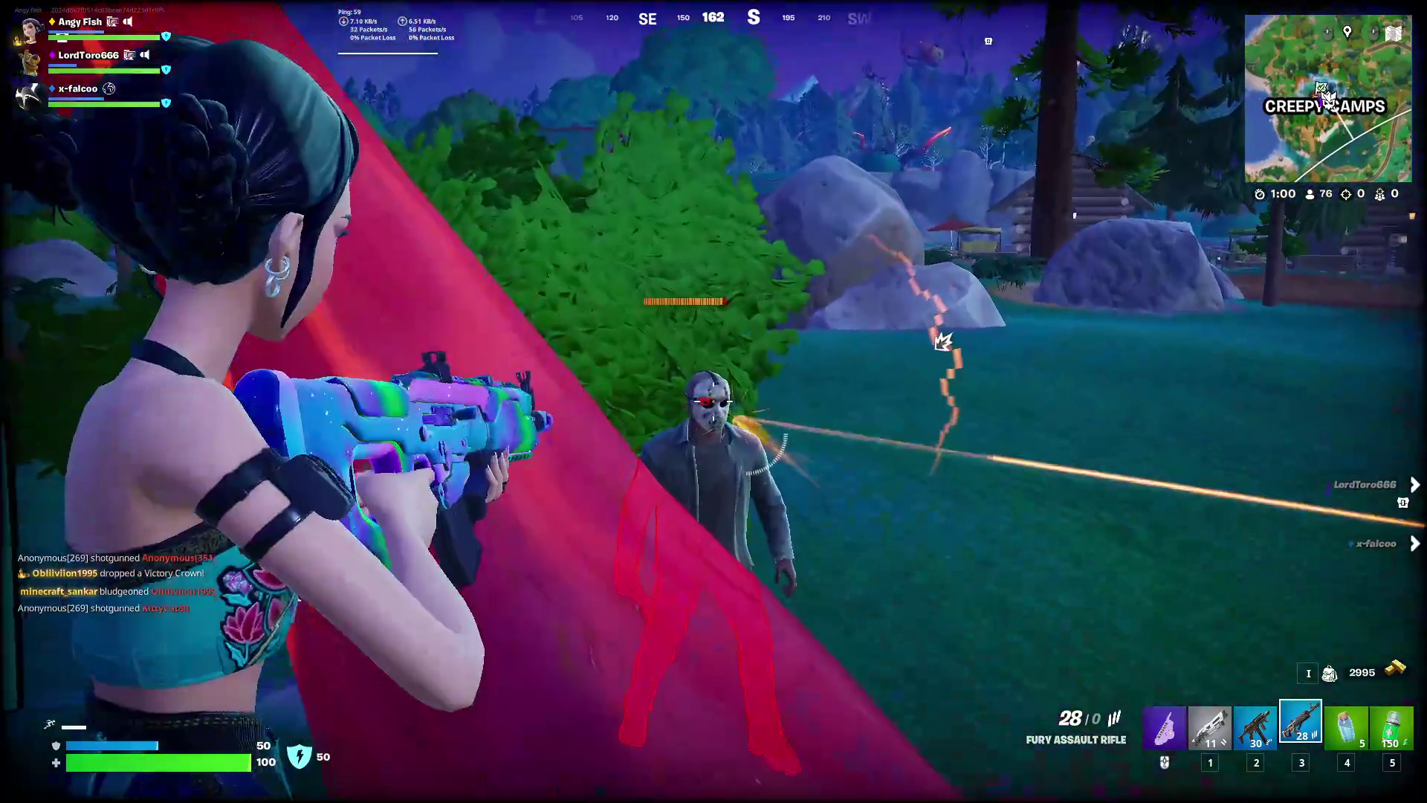
click(714, 401)
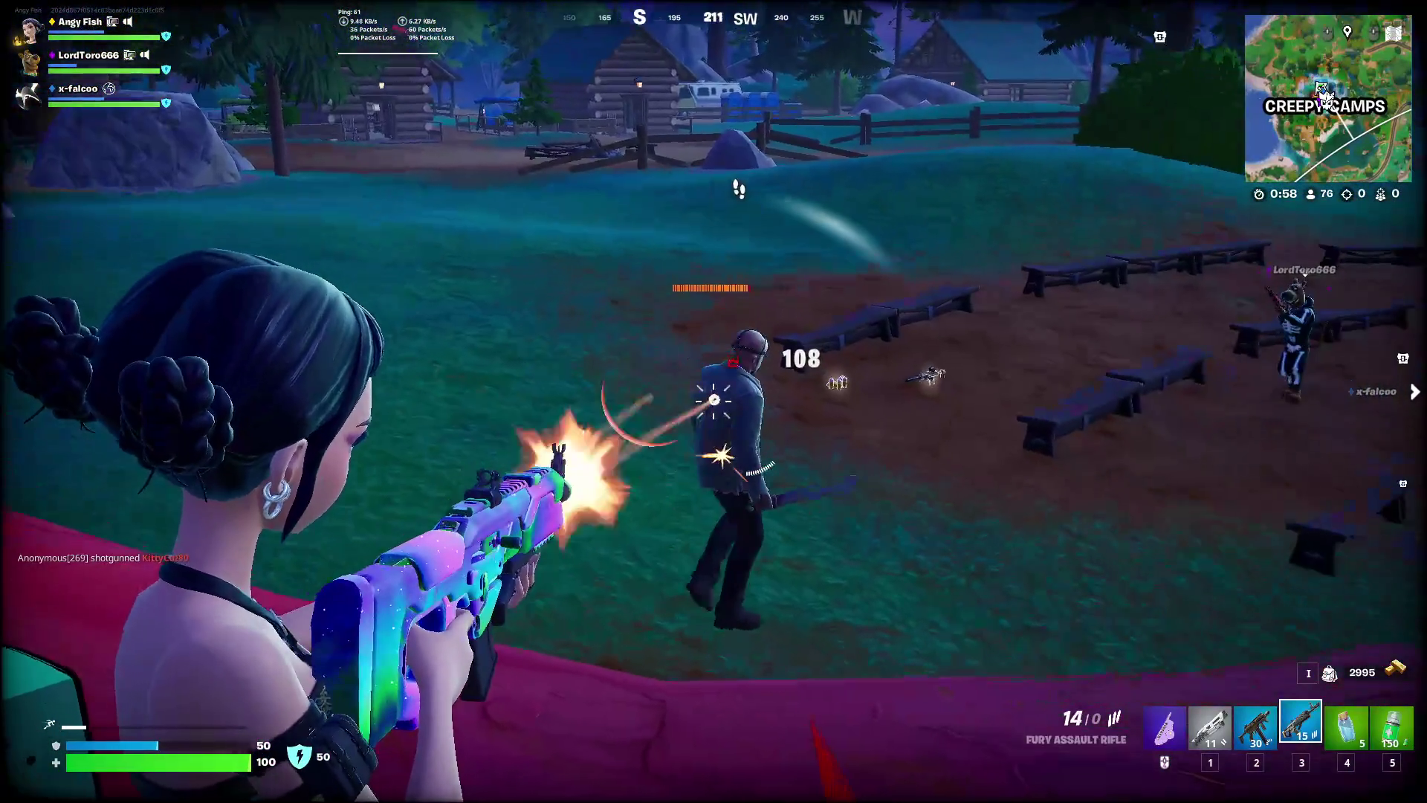
click(714, 402)
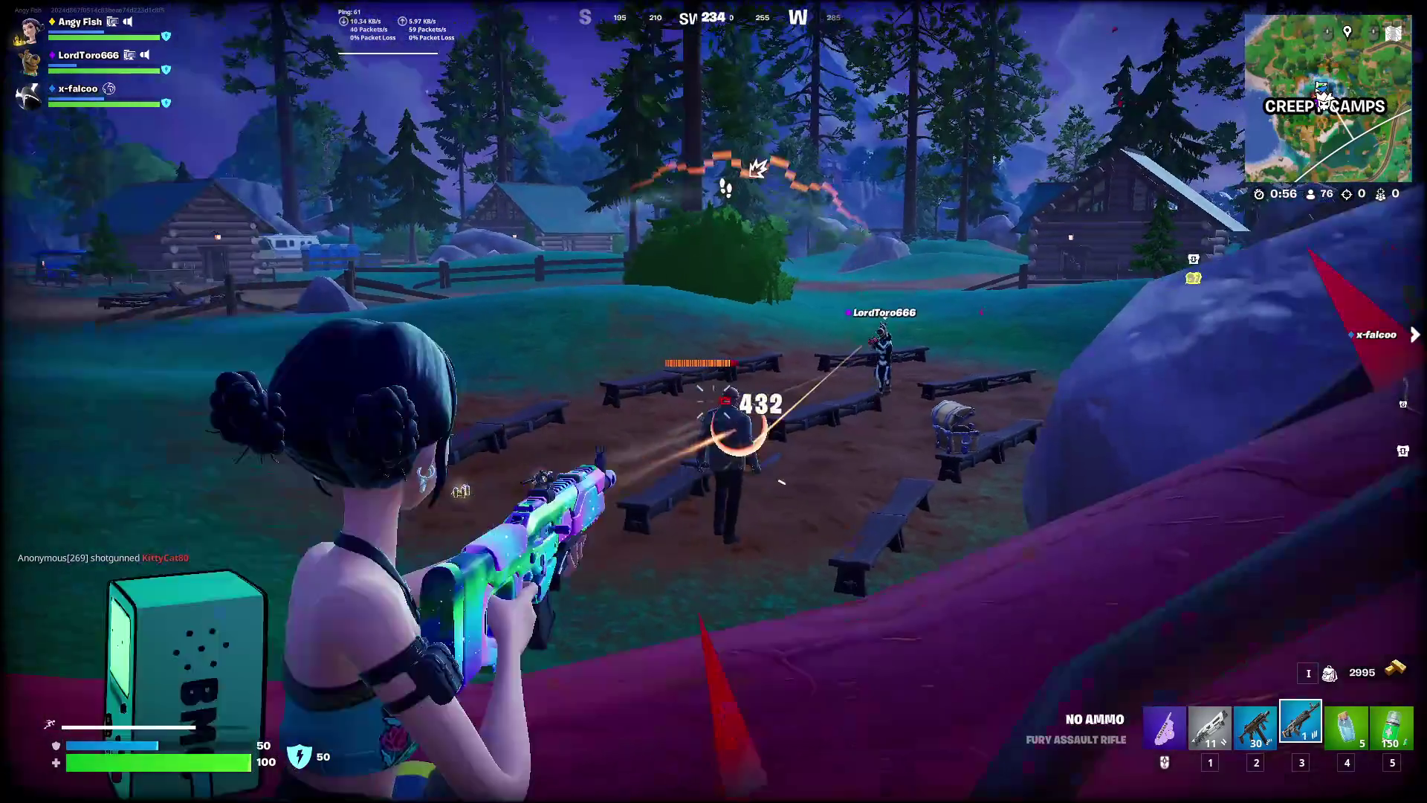
Keep hitting the enemy with the Stinger SMG, then chase him past the benches with the shotgun
key(2)
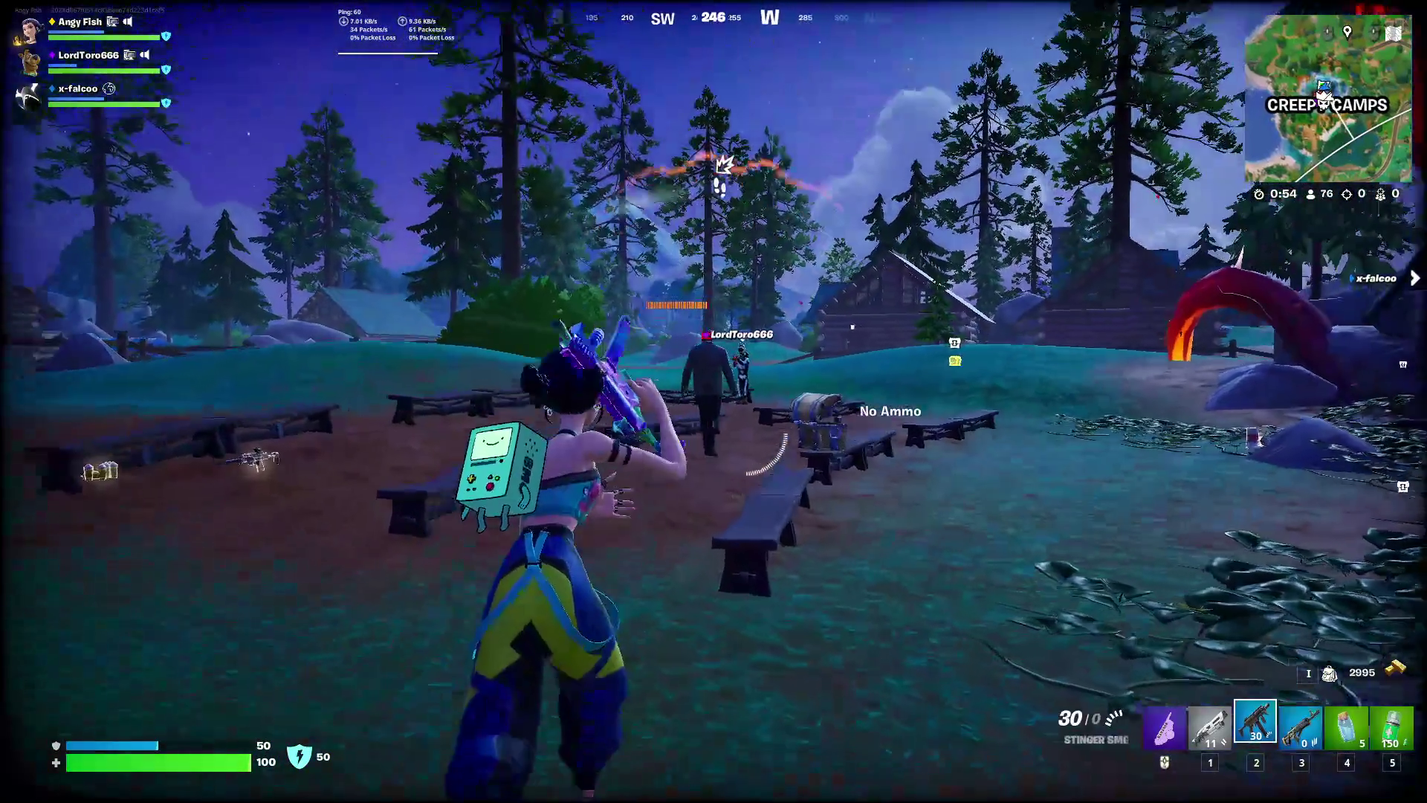
click(714, 401)
click(714, 401)
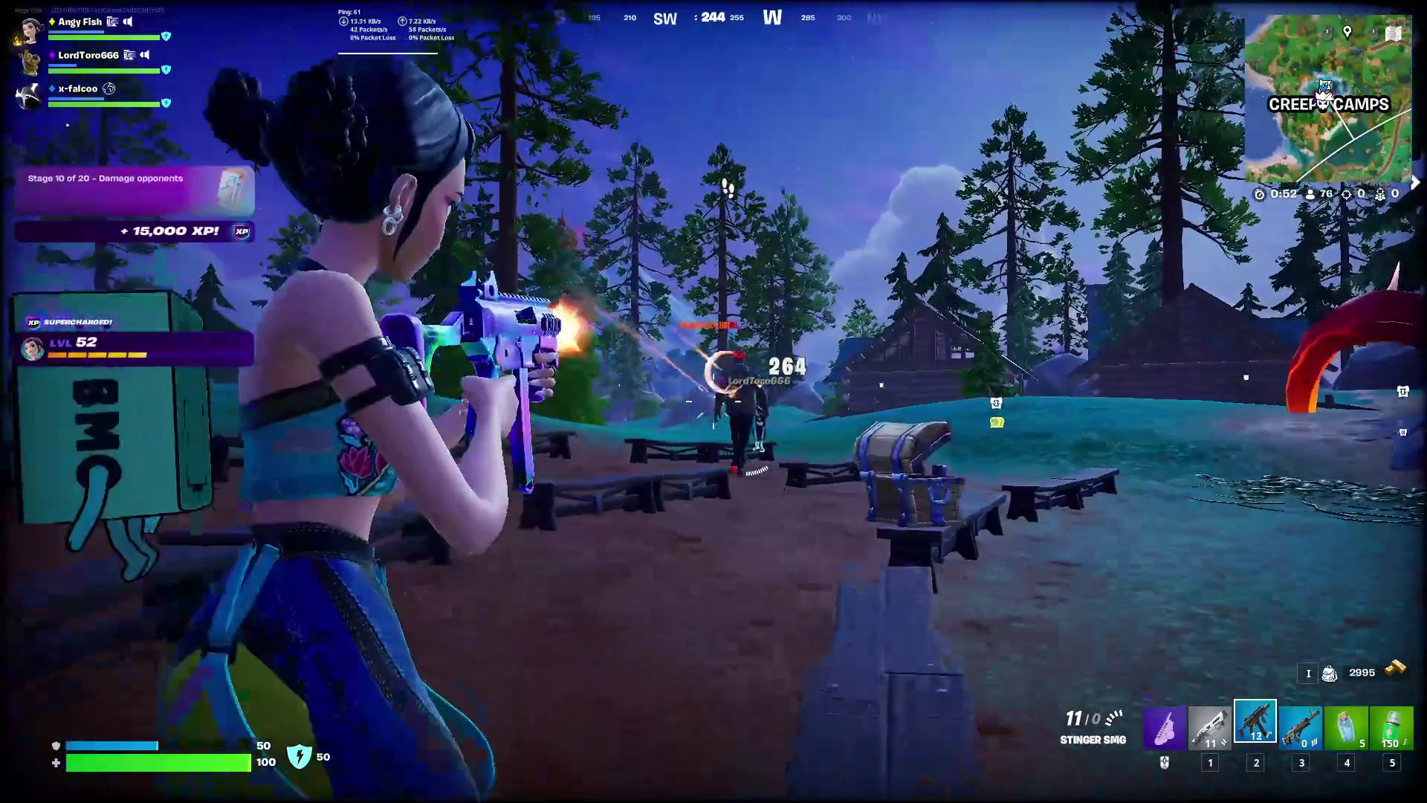
key(w)
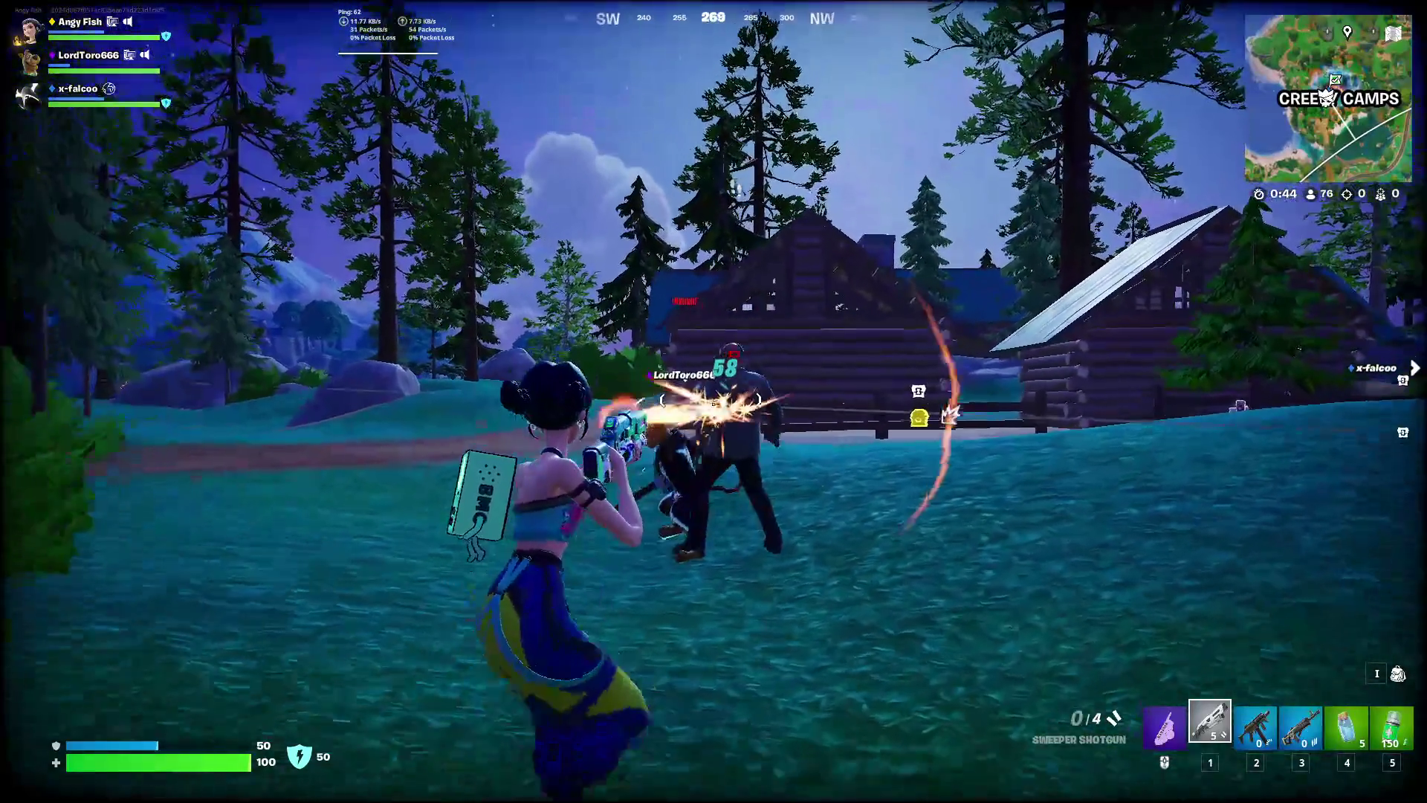
click(714, 401)
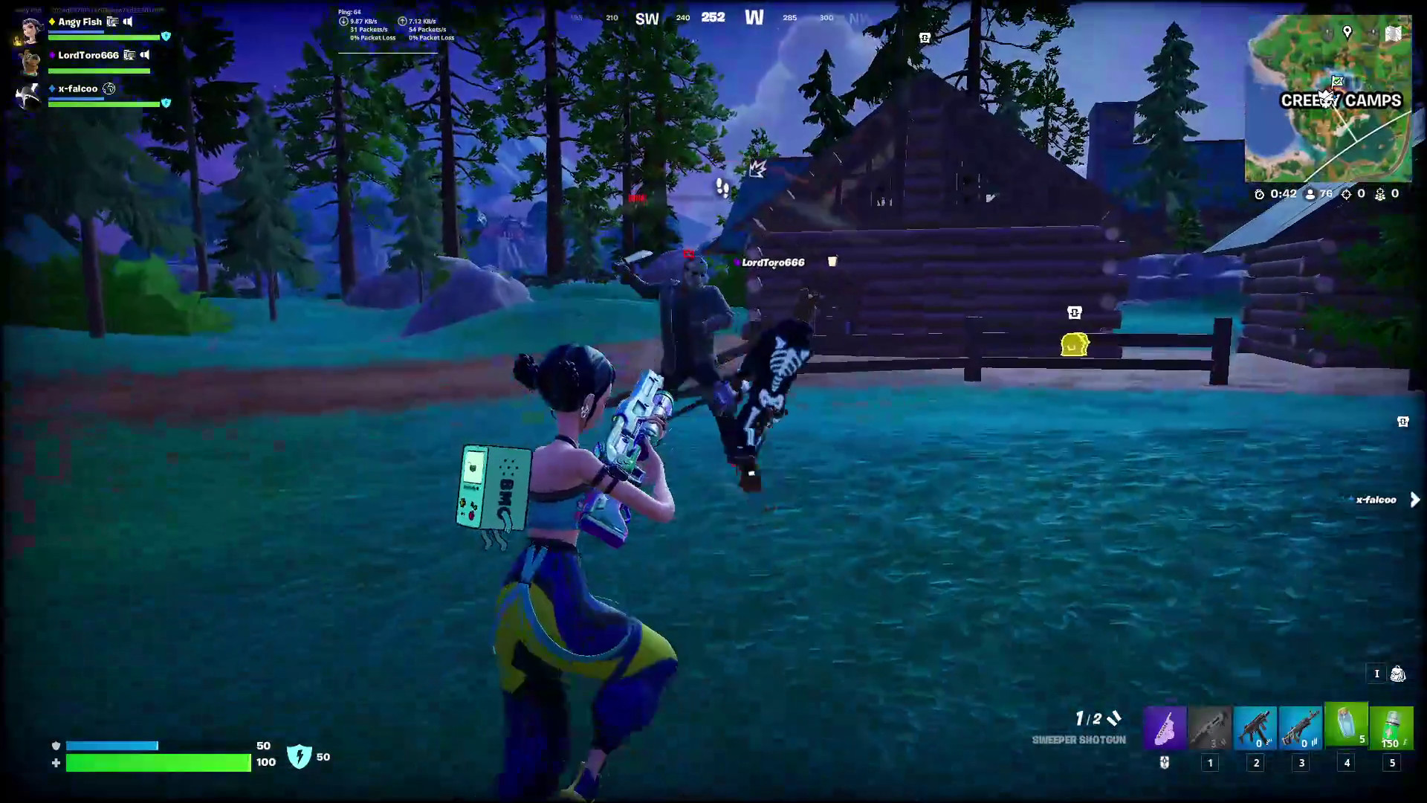
key(w)
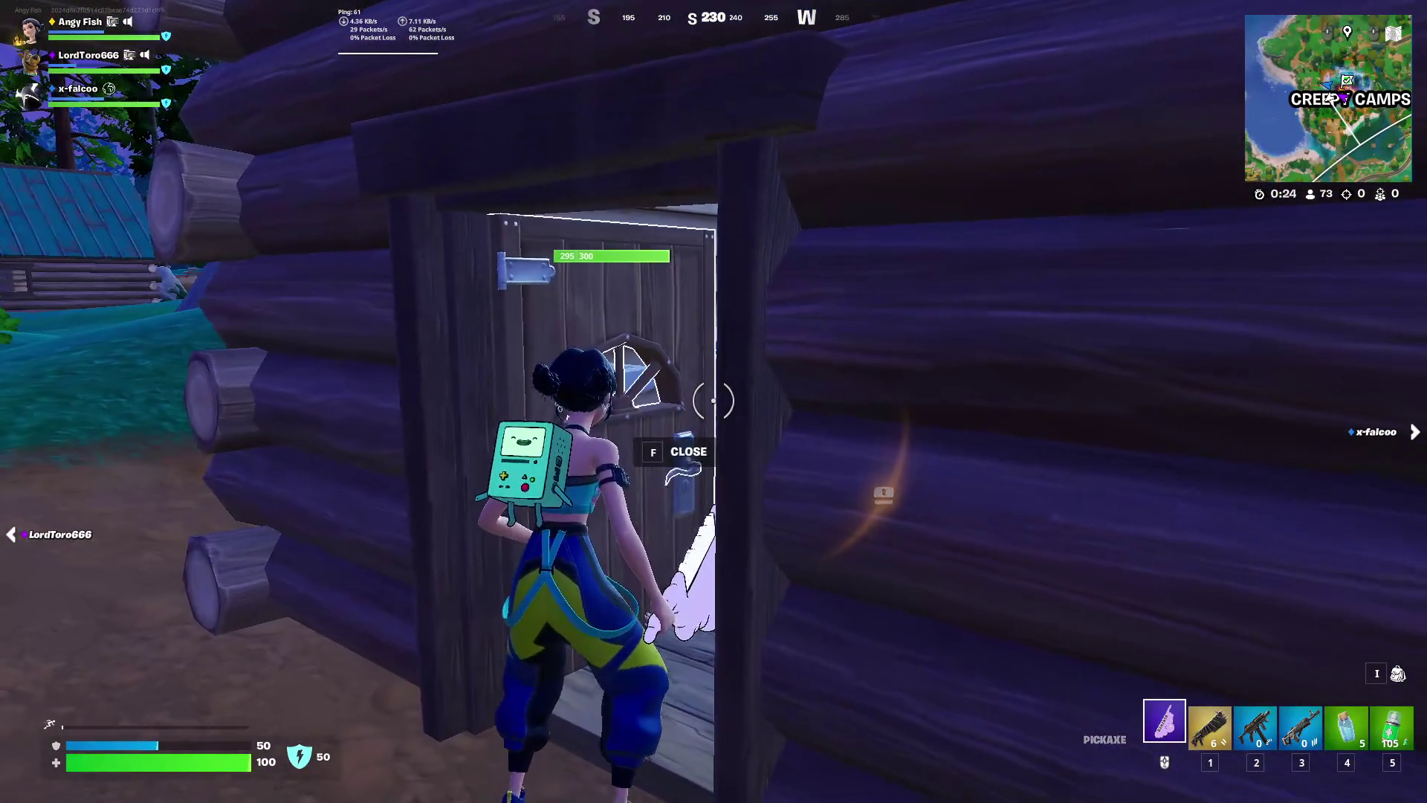
Open the glowing bathroom chest and smash the stalls with the pickaxe
key(f)
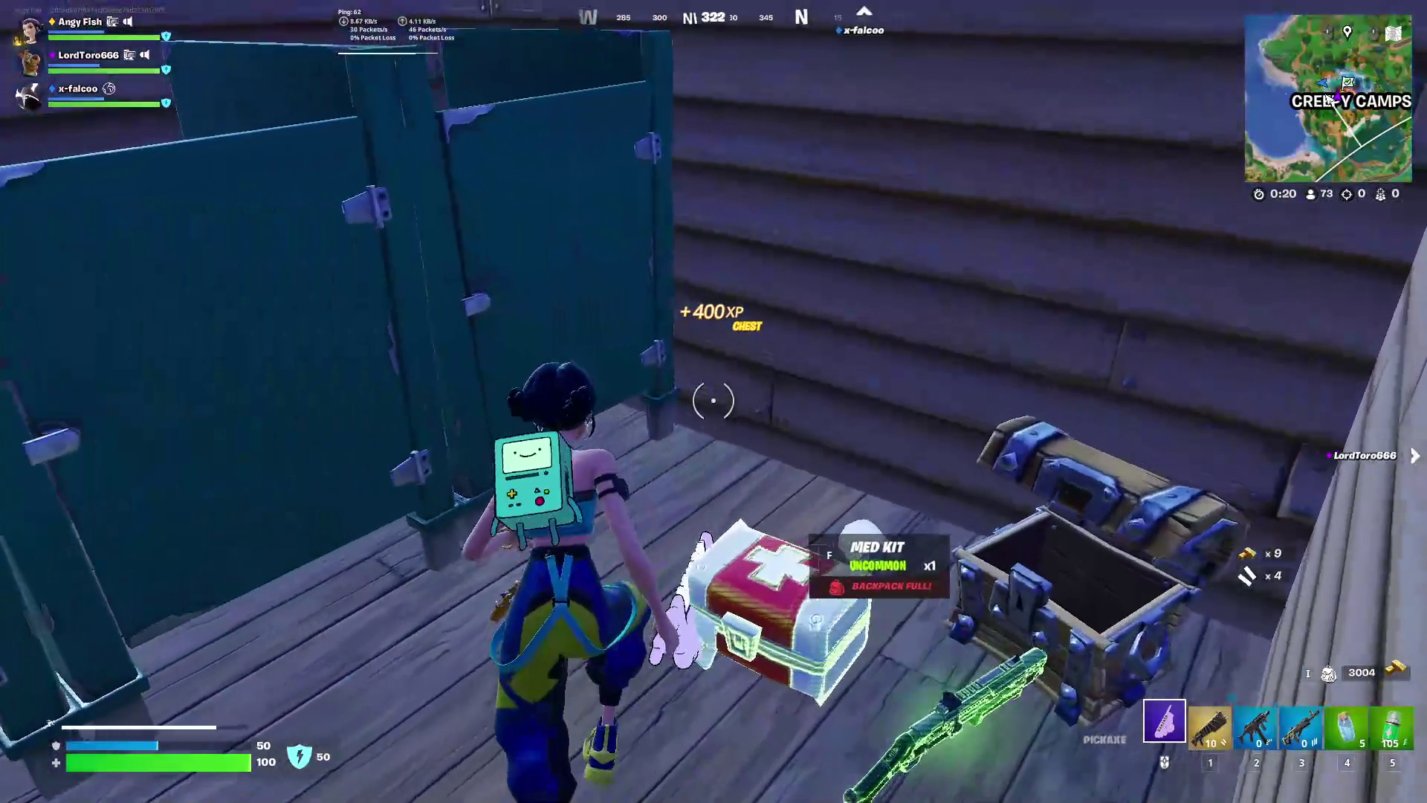
click(714, 402)
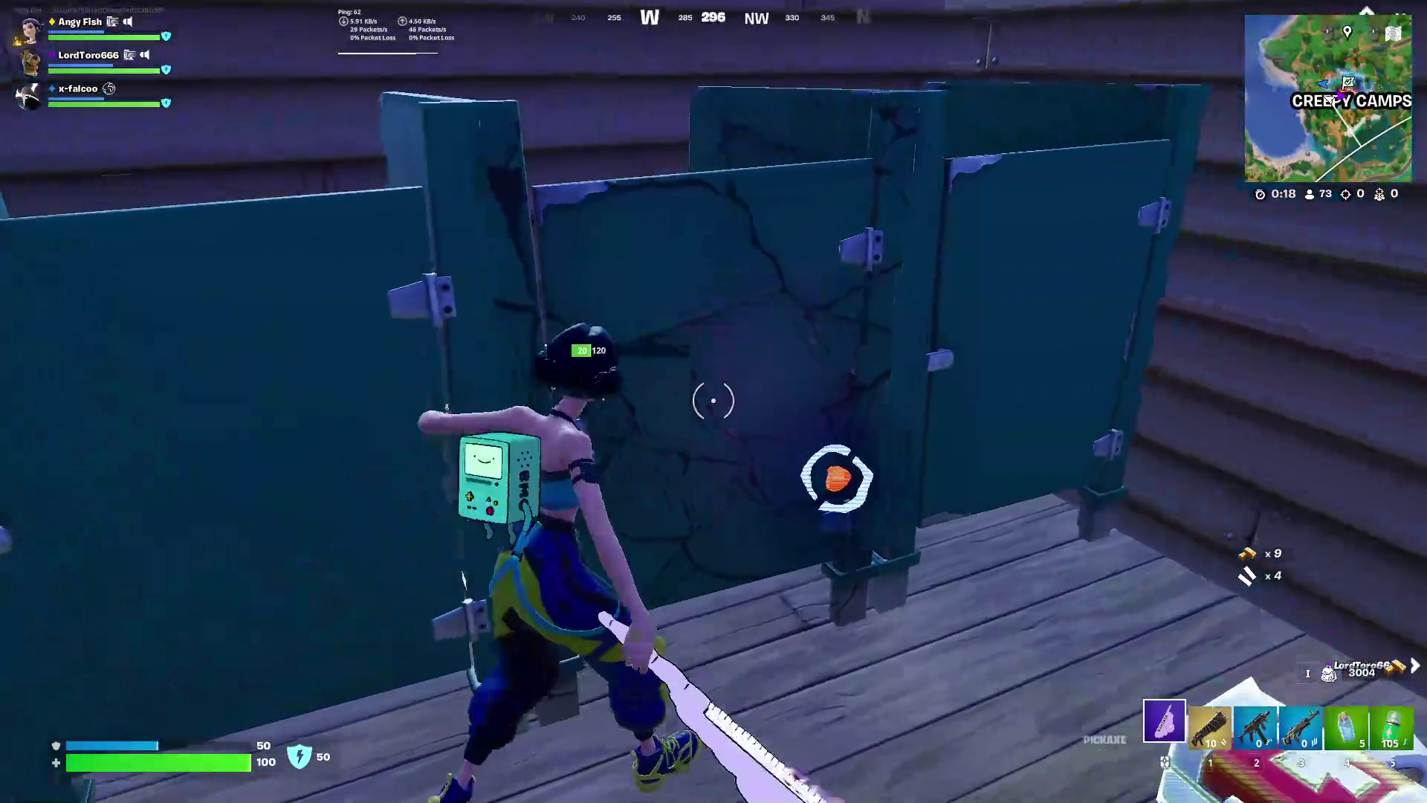
click(714, 402)
key(w)
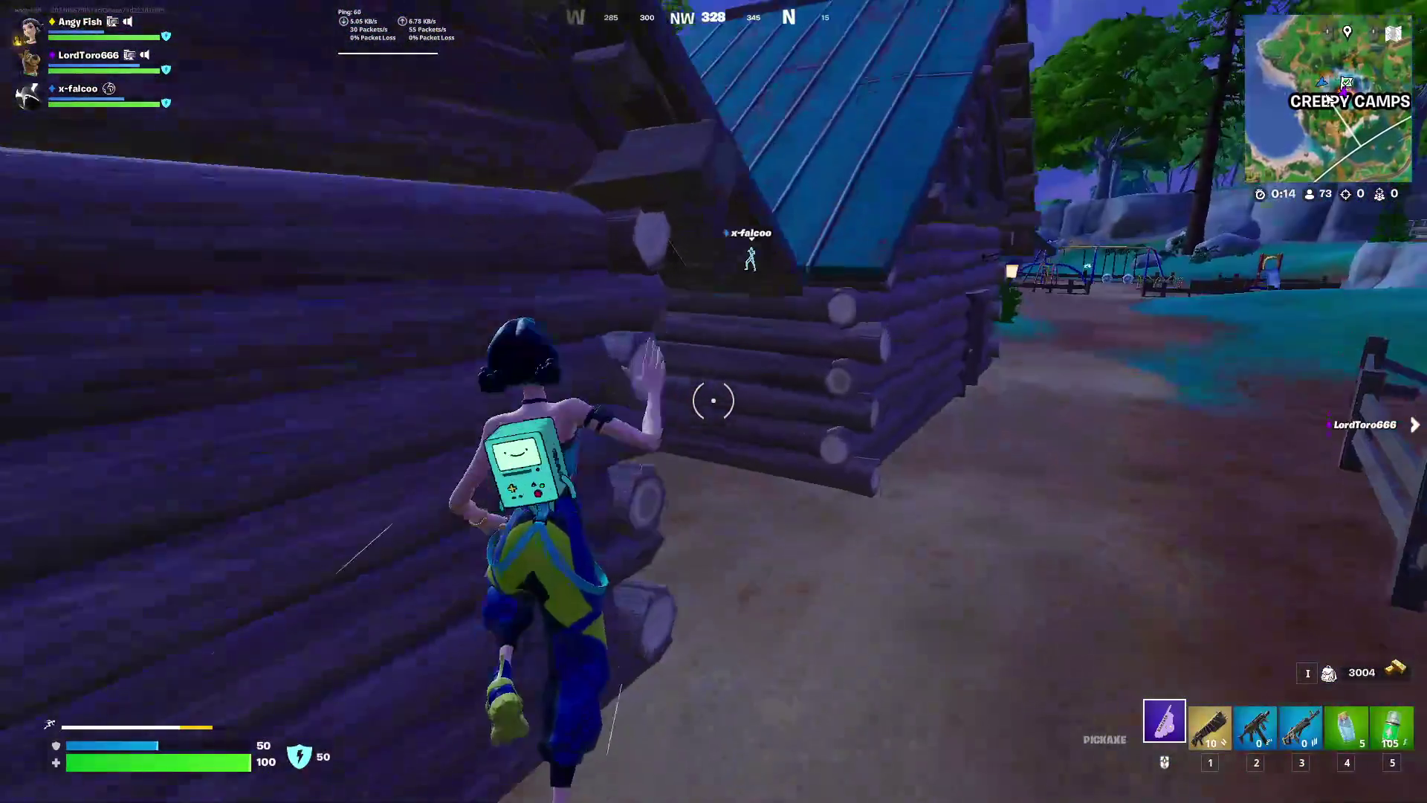
Grab the SMG ammo in the sink cabin and check the storm on the full map
key(space)
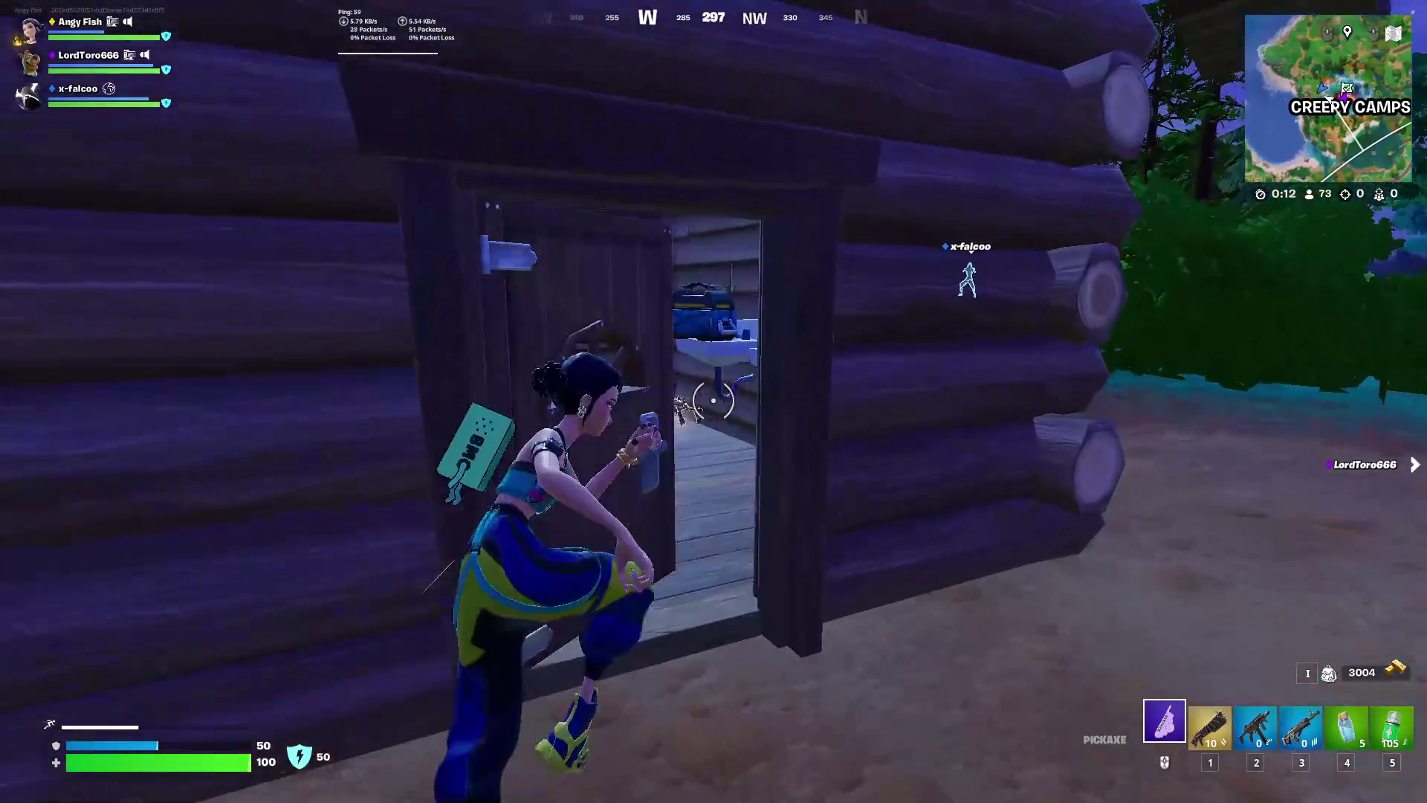
key(w)
key(f)
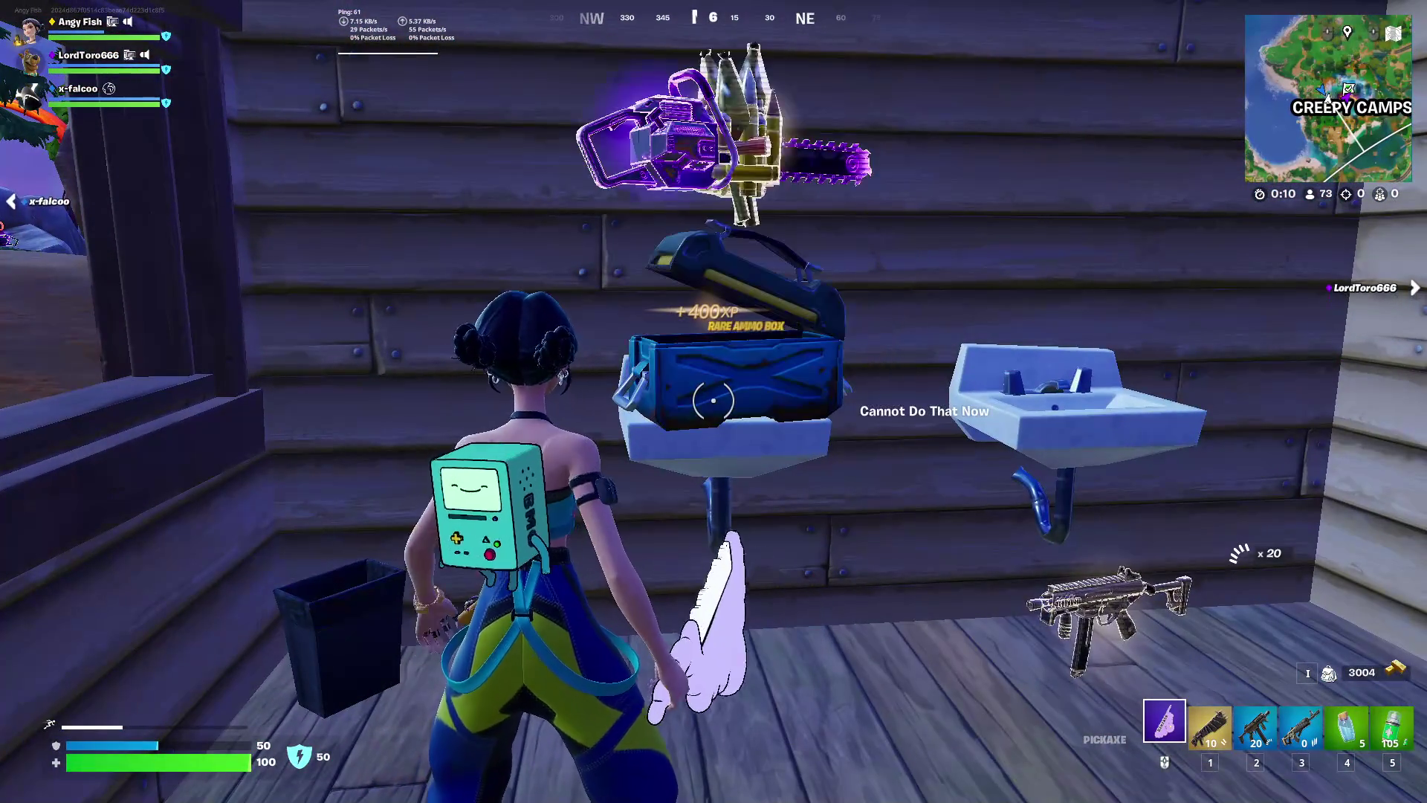
key(m)
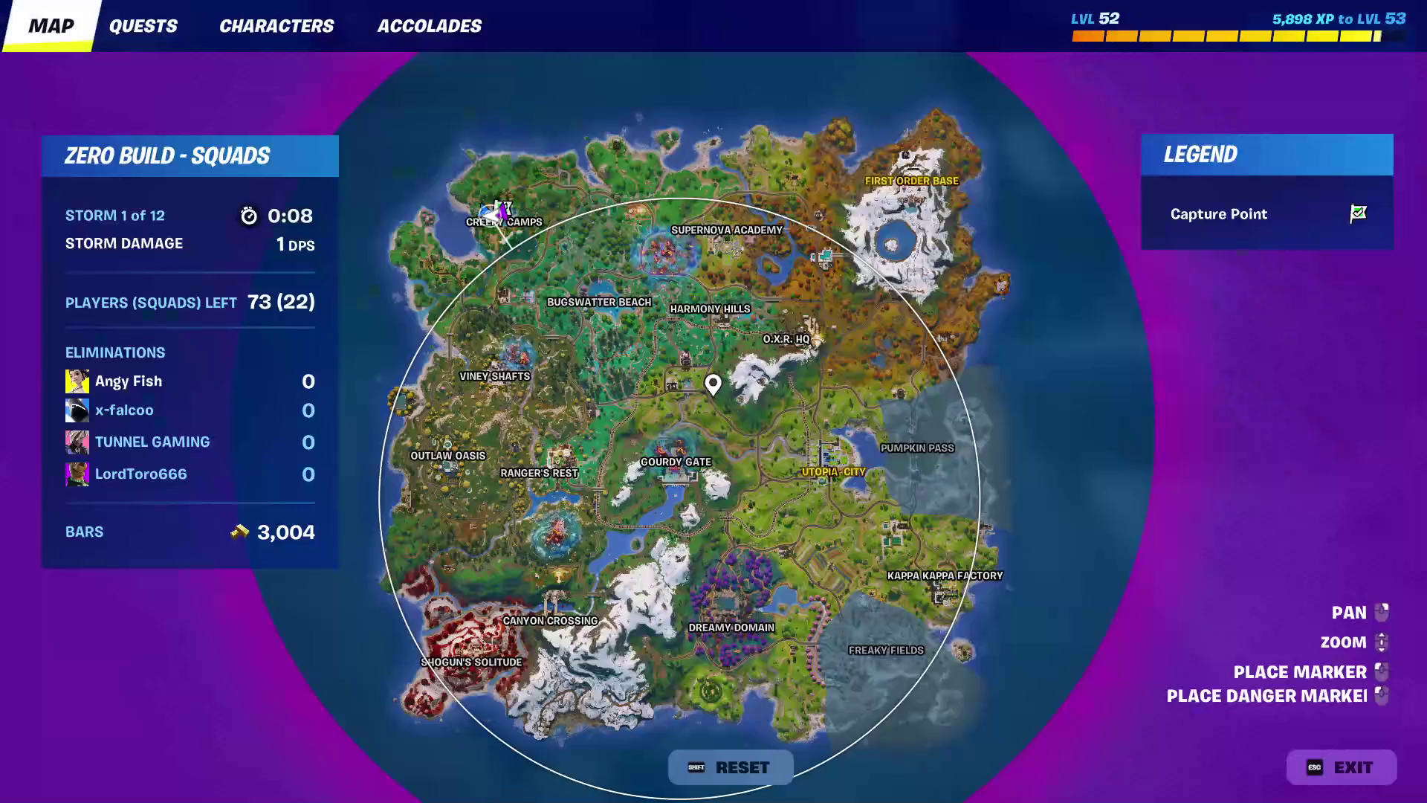
key(m)
key(b)
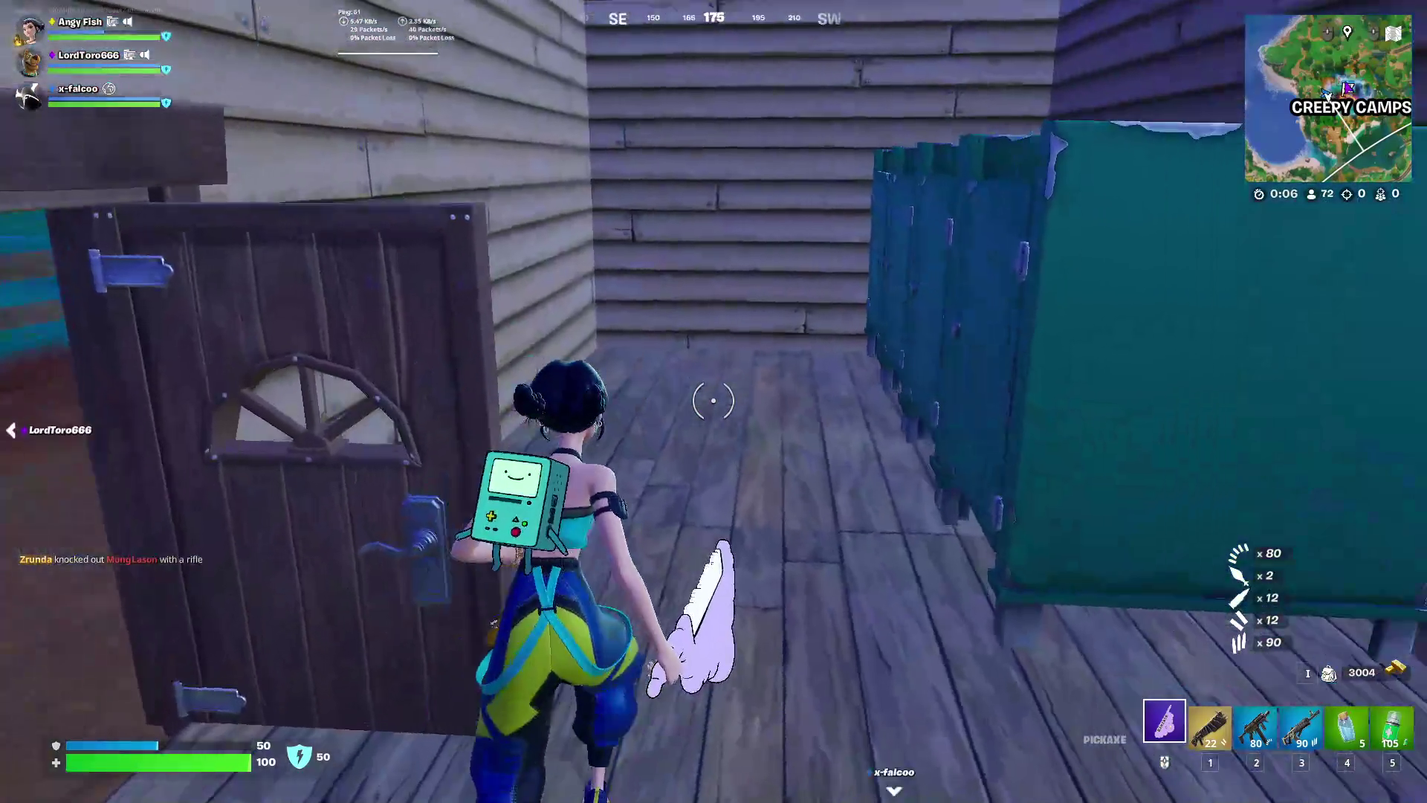
Break the stall walls and get out of the cabin onto open ground
click(714, 402)
click(713, 401)
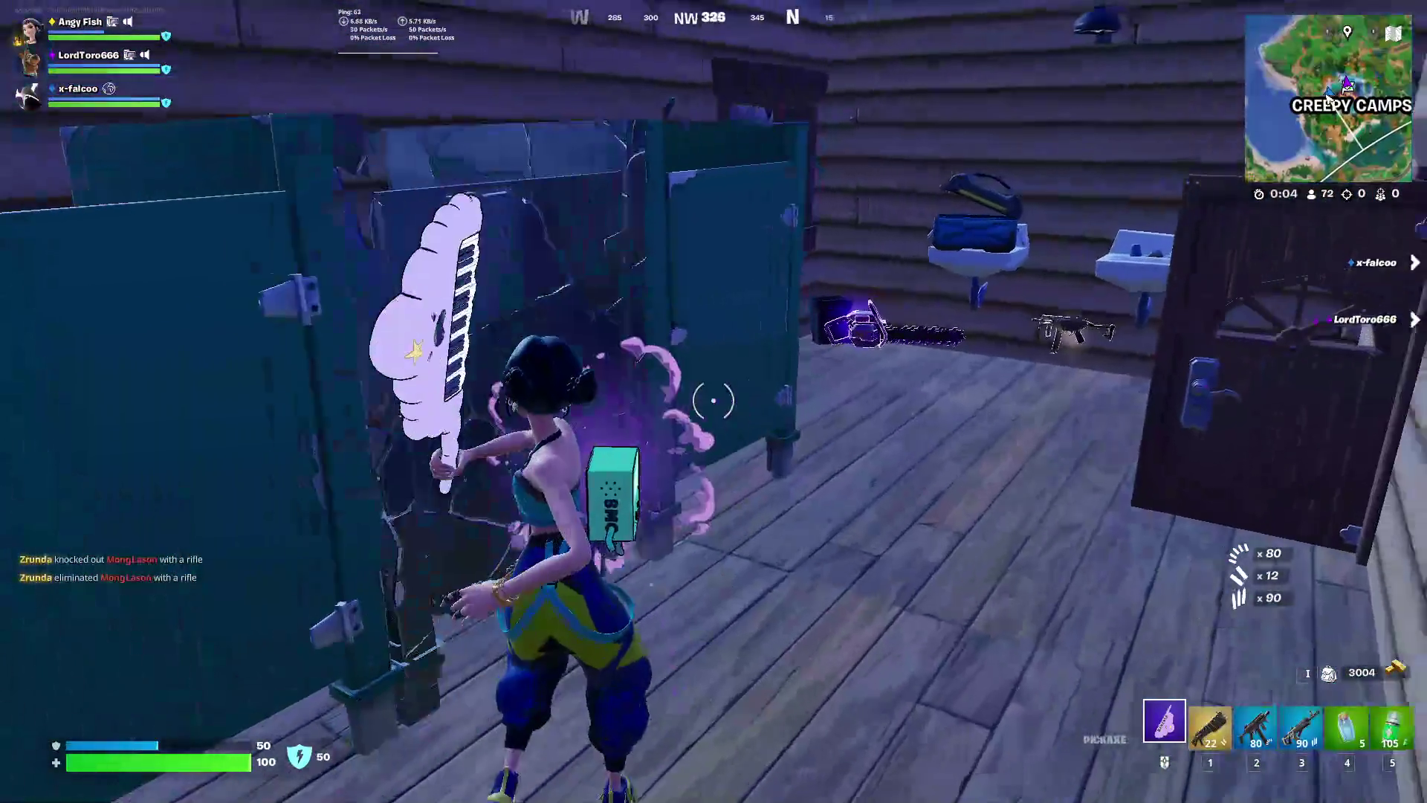
key(w)
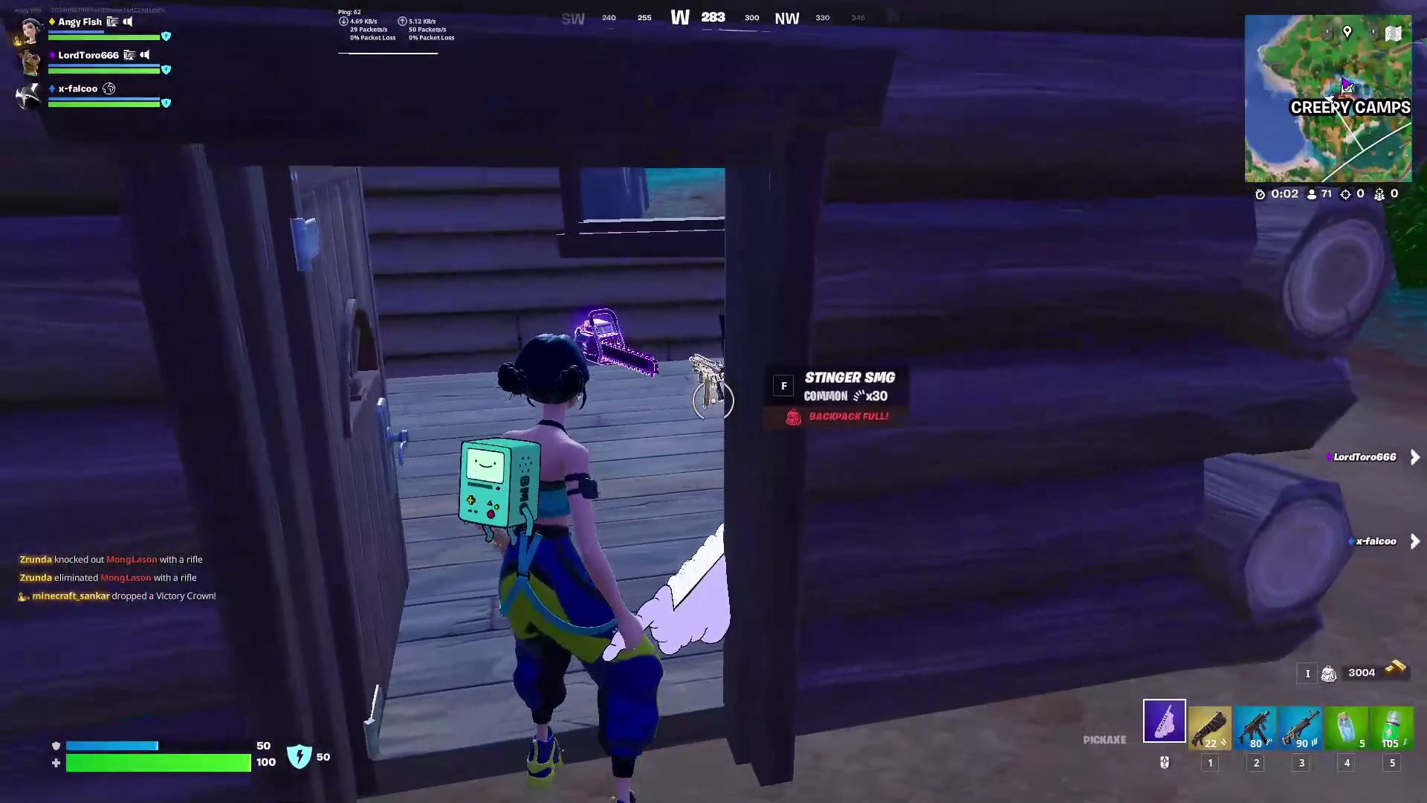
key(s)
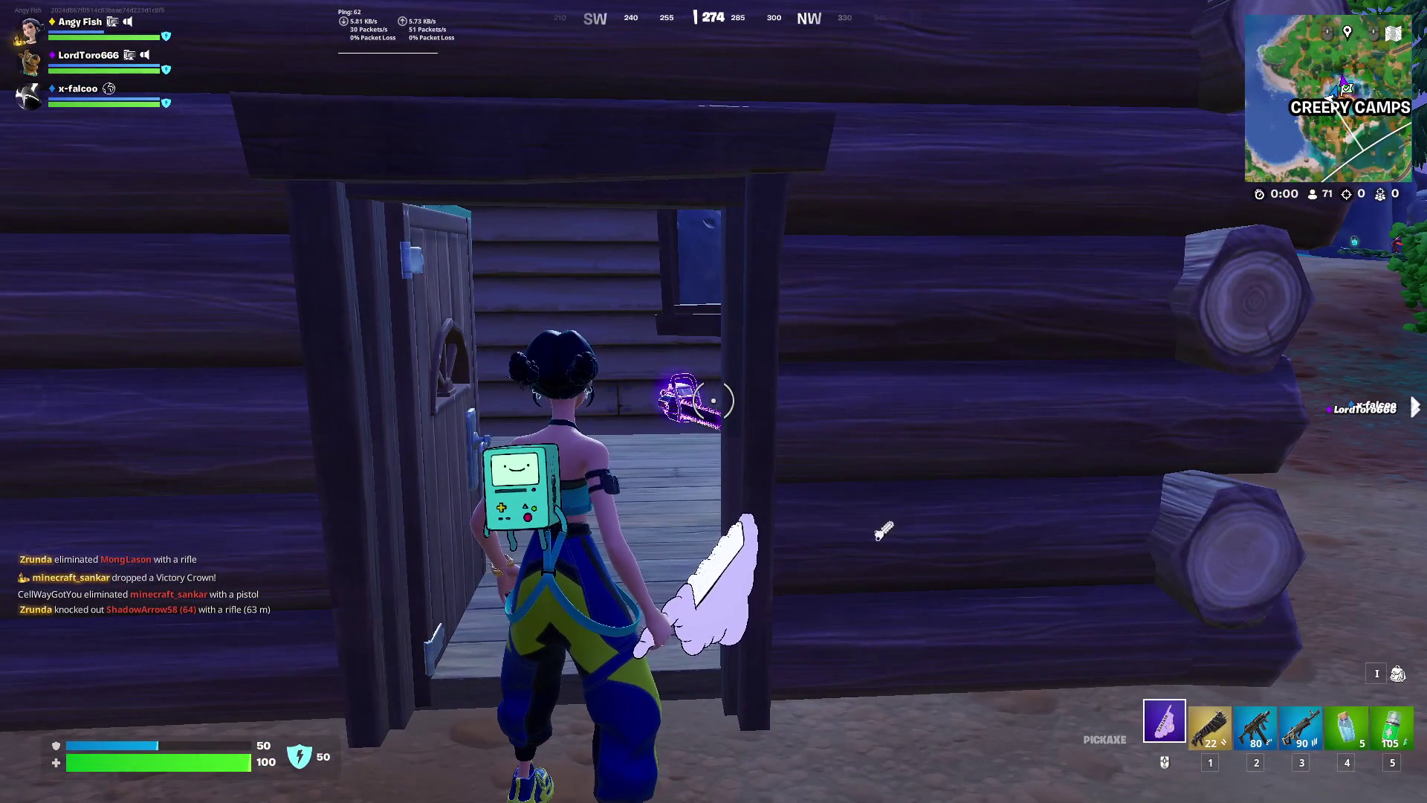
key(w)
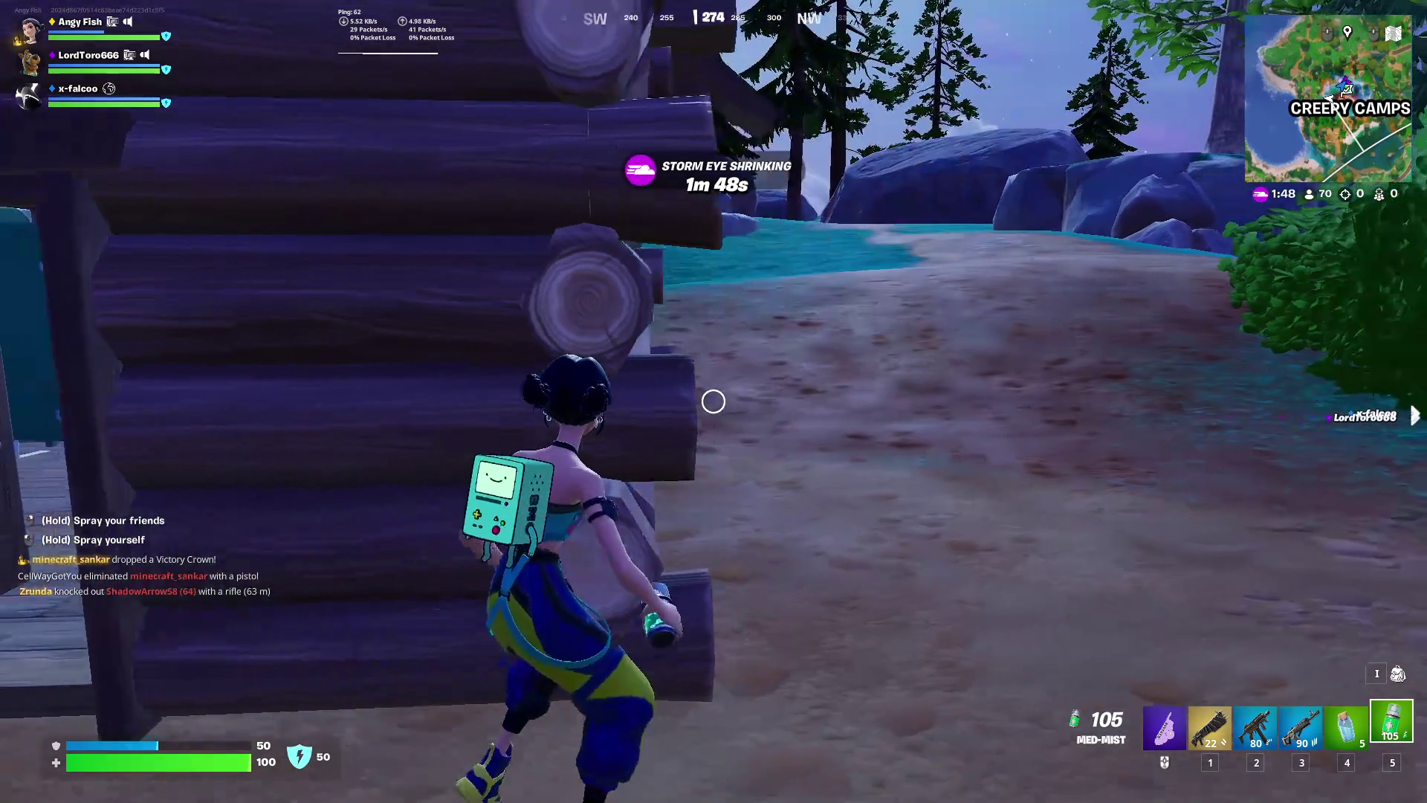
Smash the slurp kegs hanging on the swings to raise shield toward 70
key(1)
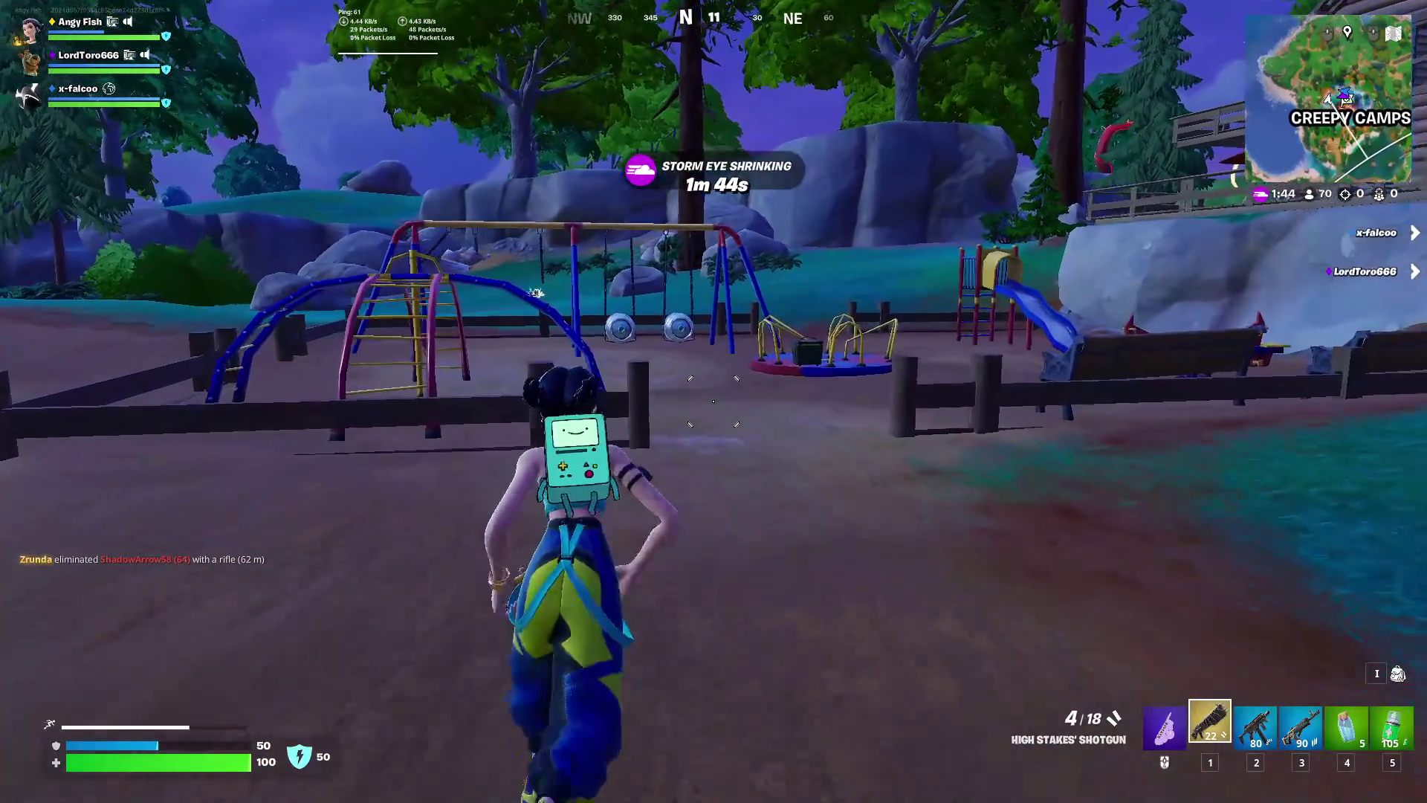
scroll(714, 402, up, 1)
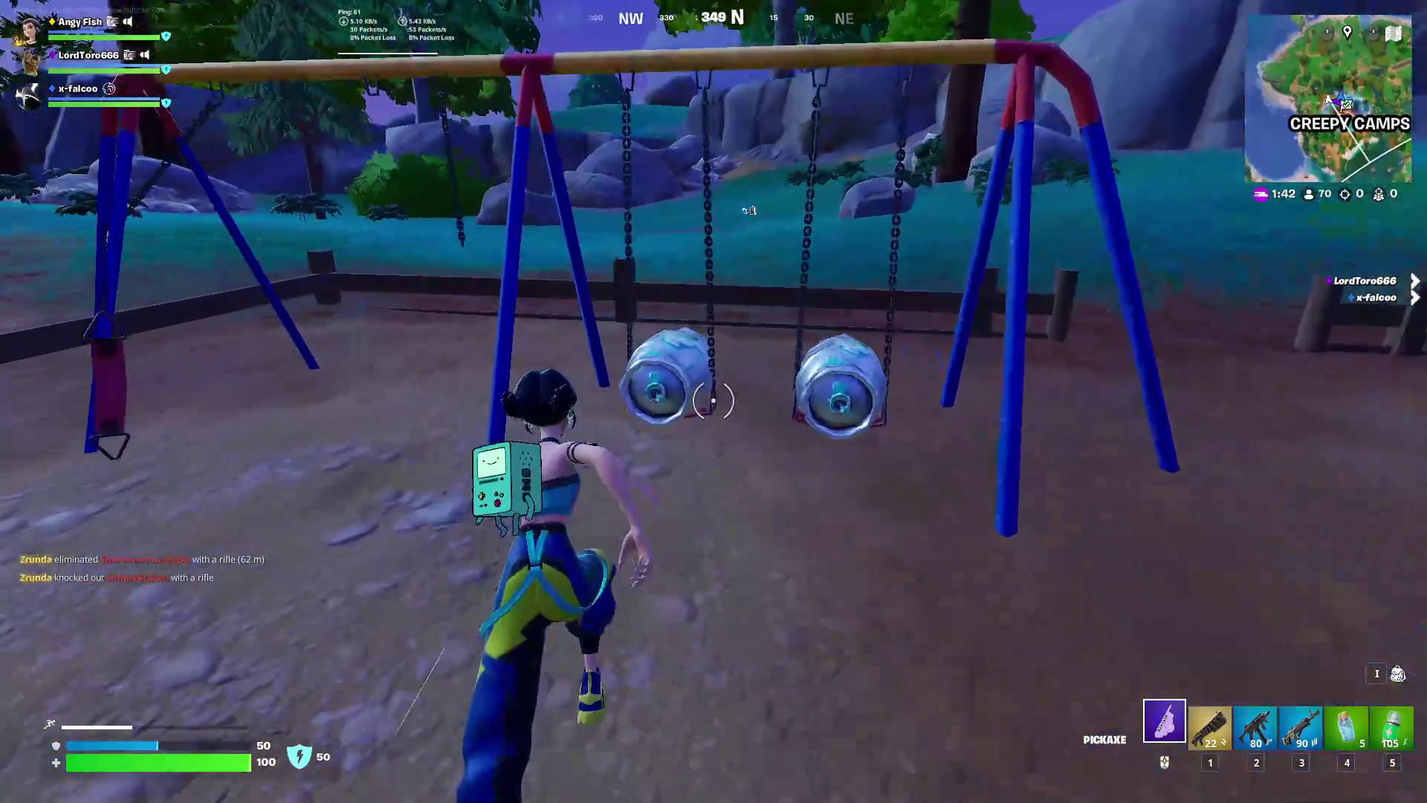
click(714, 401)
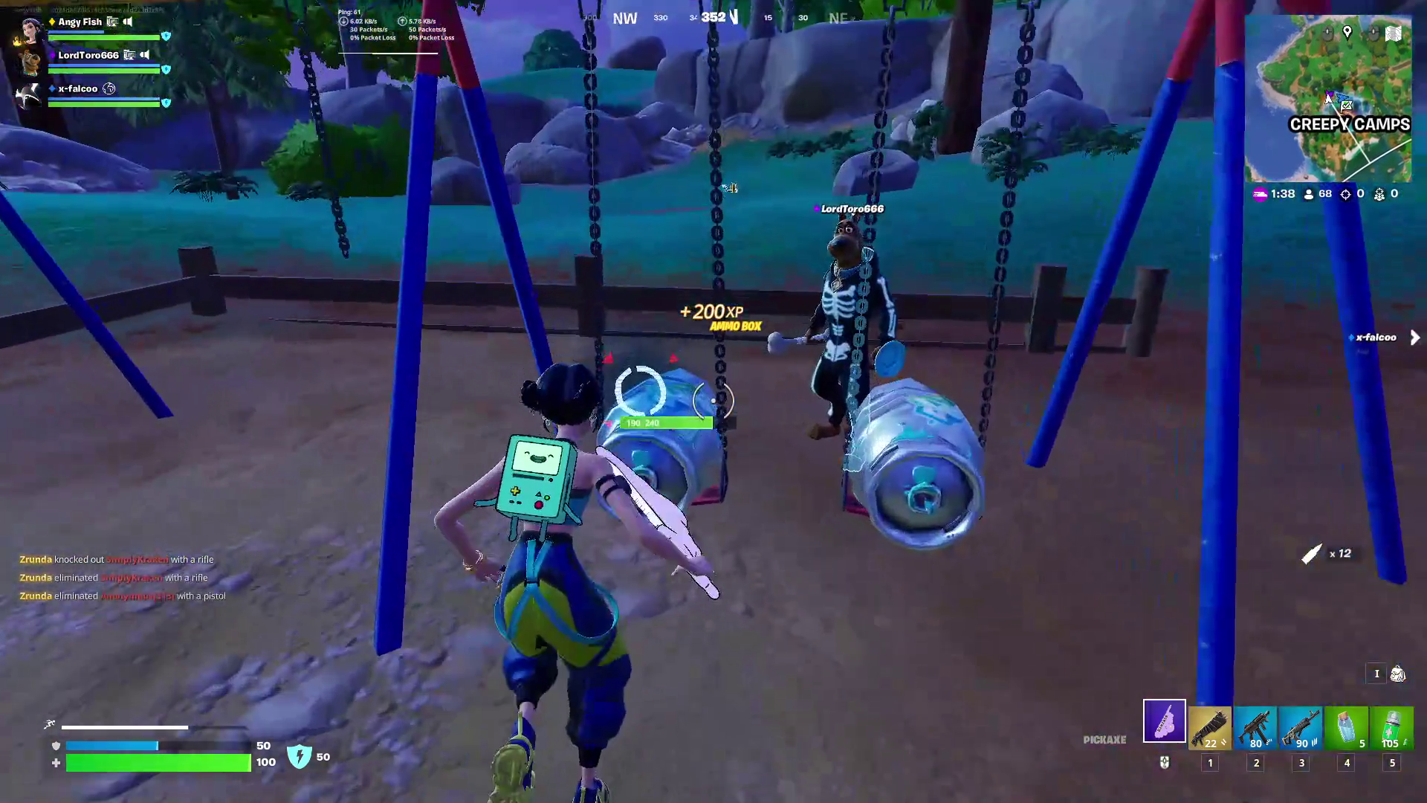
click(714, 402)
click(713, 402)
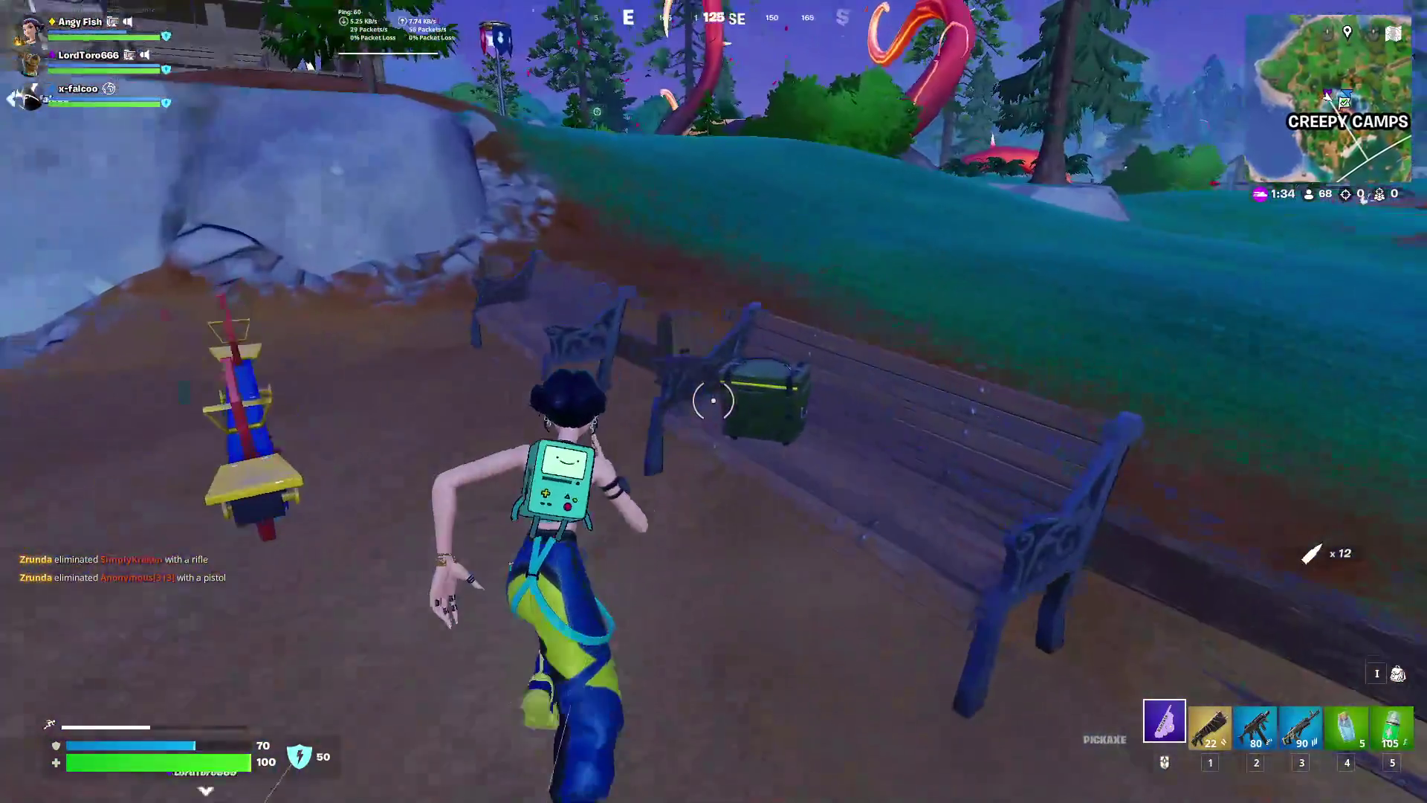
Search the bench ammo box, then pick up rifle ammo and reload the Fury Assault Rifle
click(713, 402)
key(f)
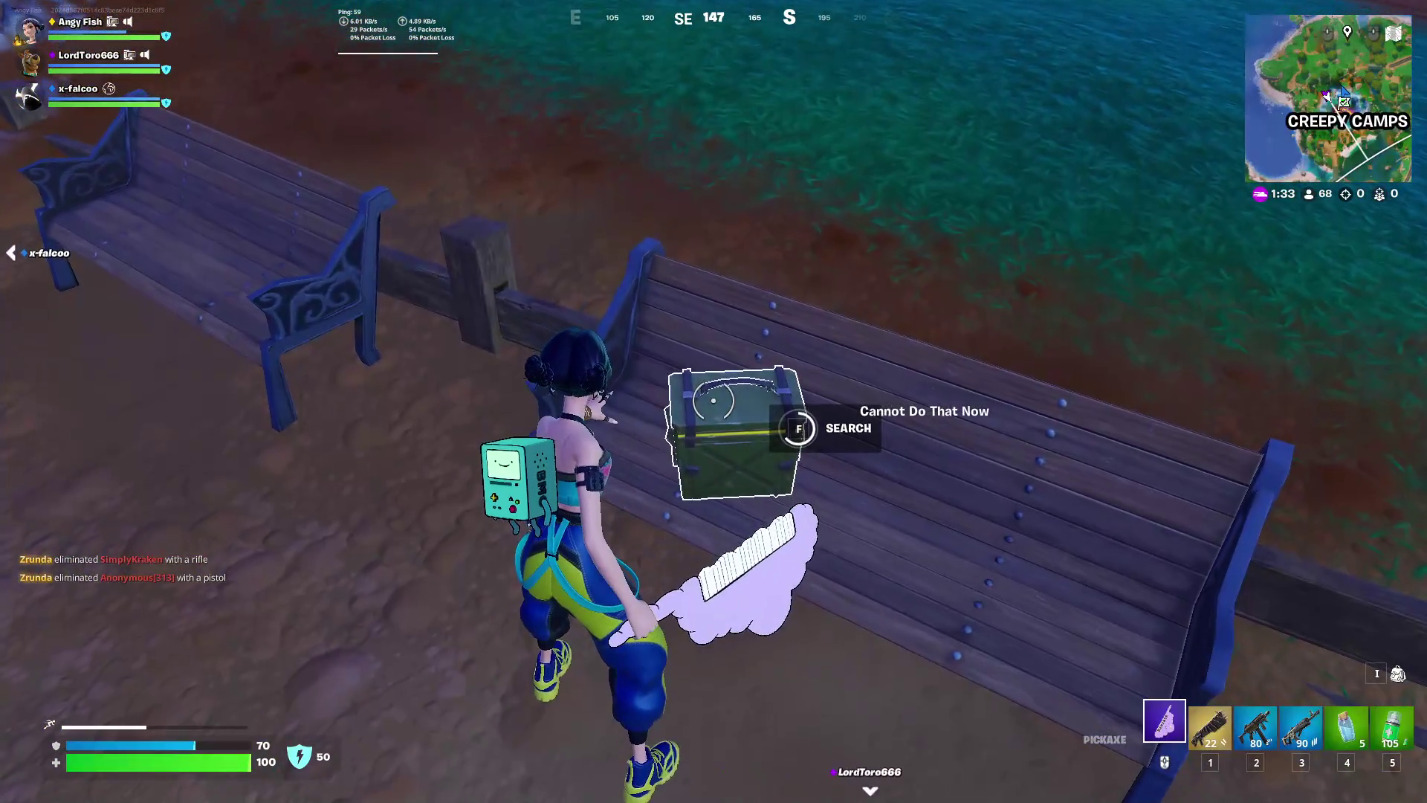
key(f)
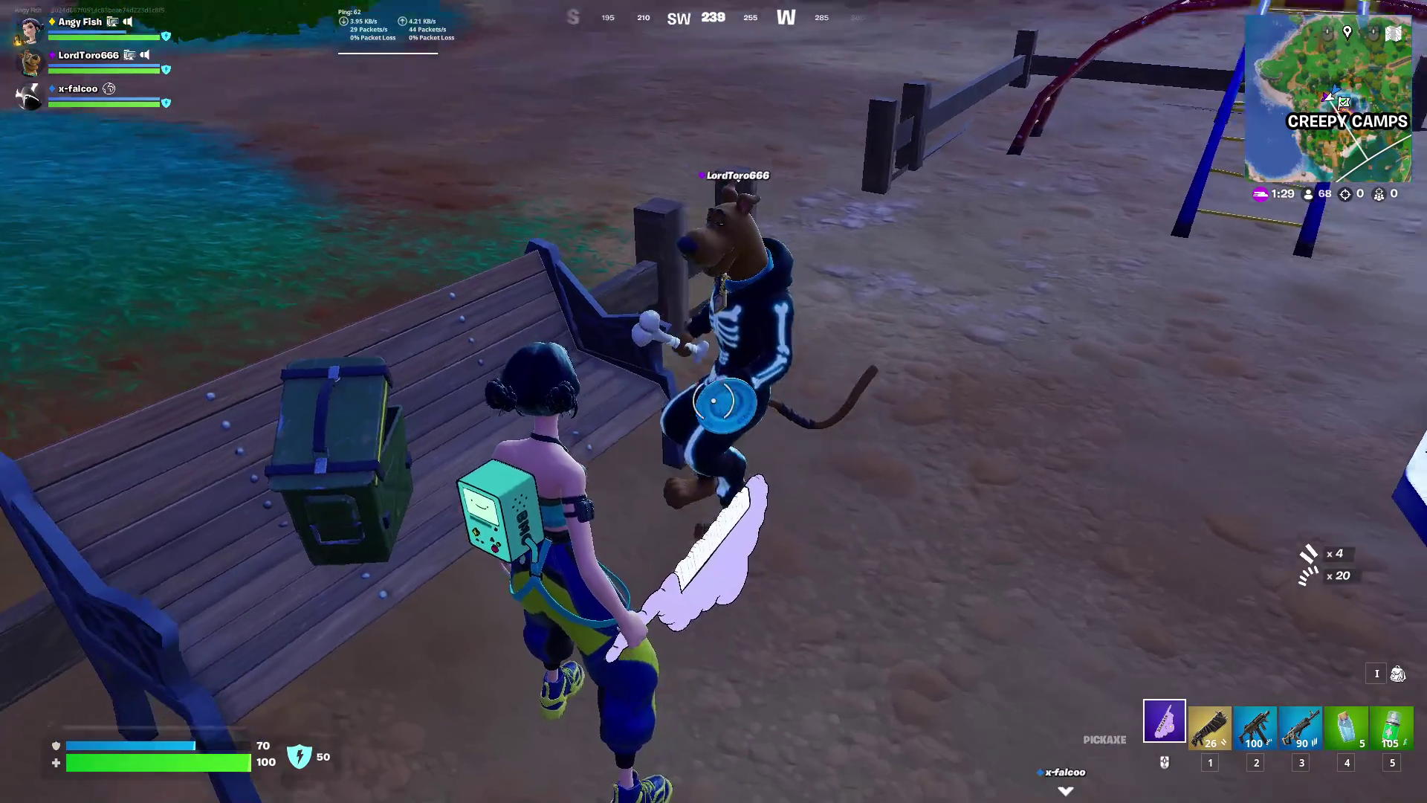
key(w)
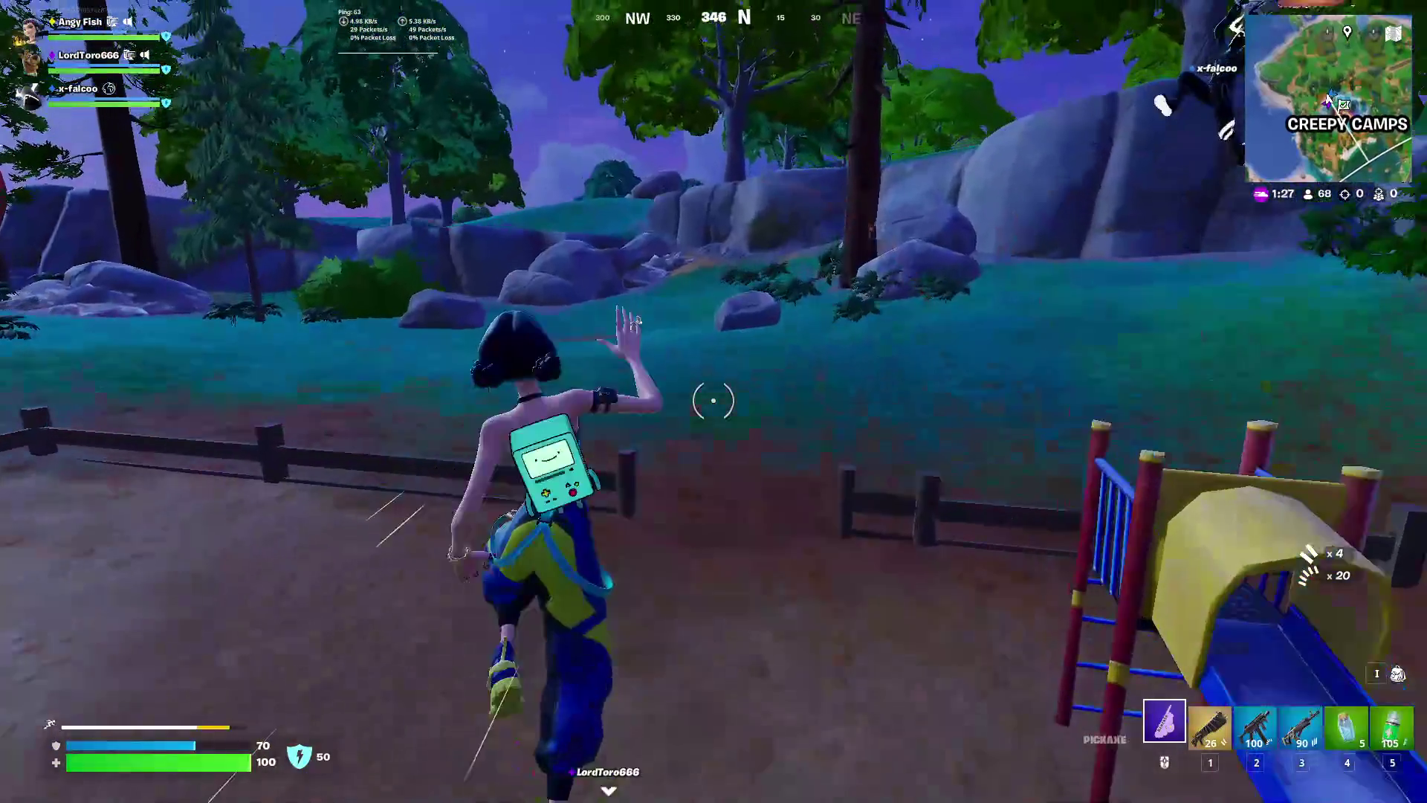
key(3)
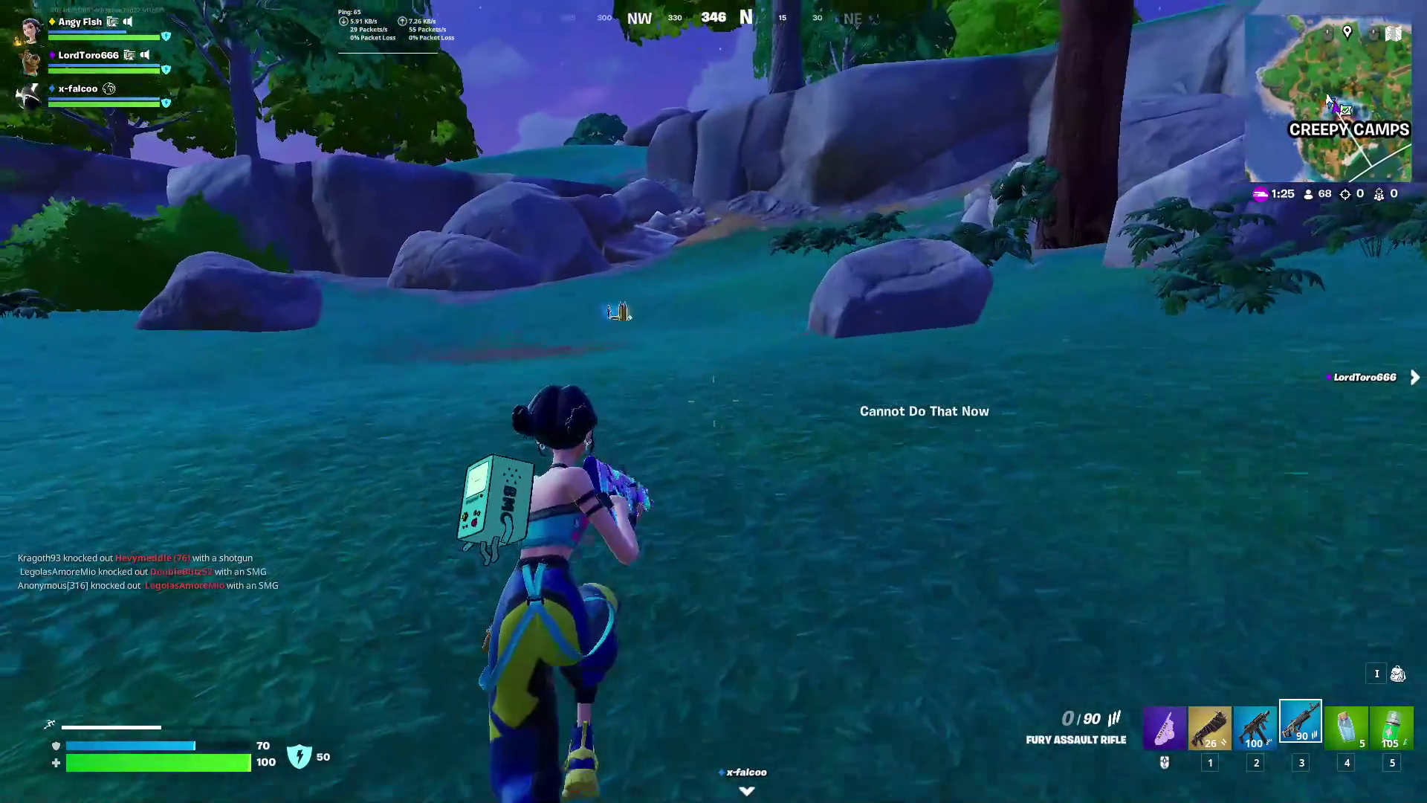
key(r)
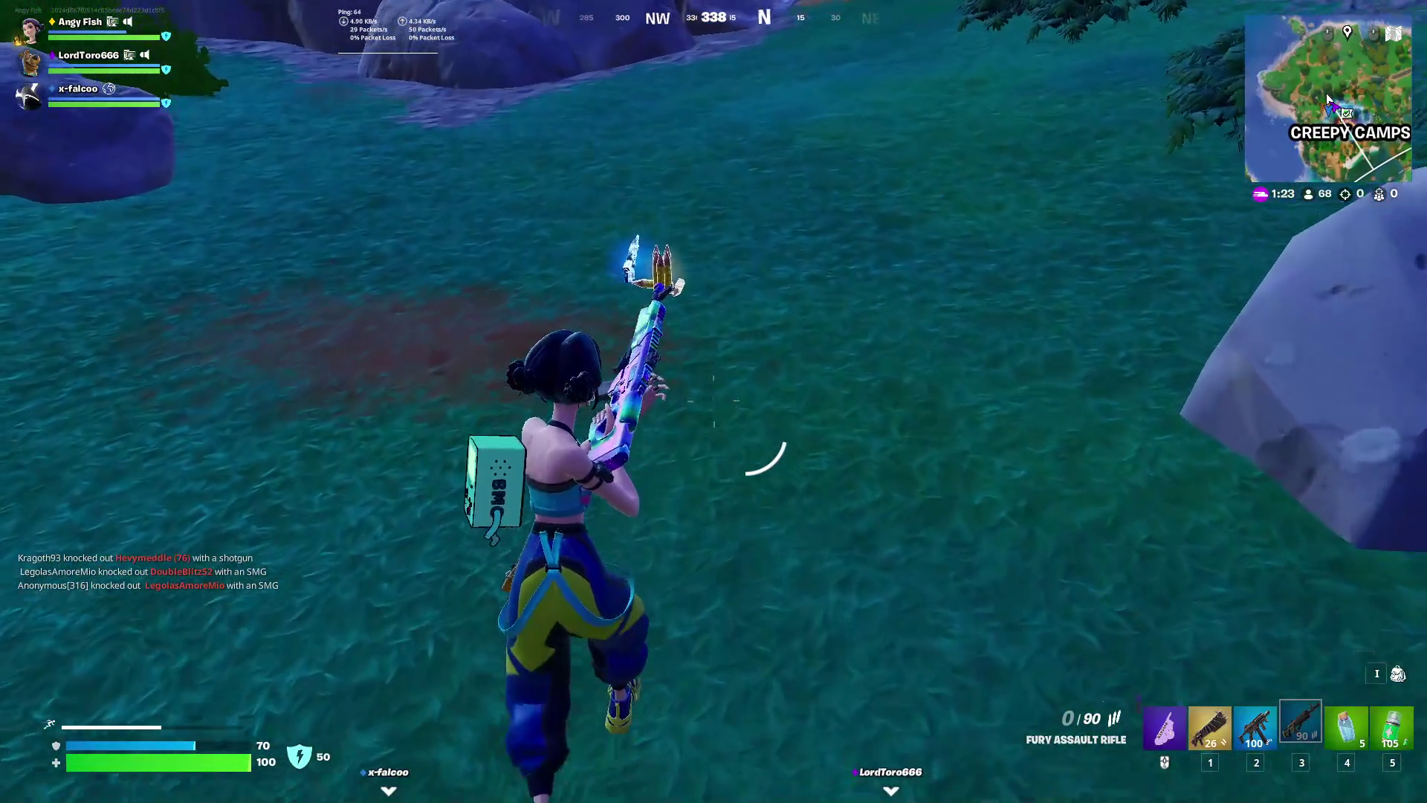
key(w)
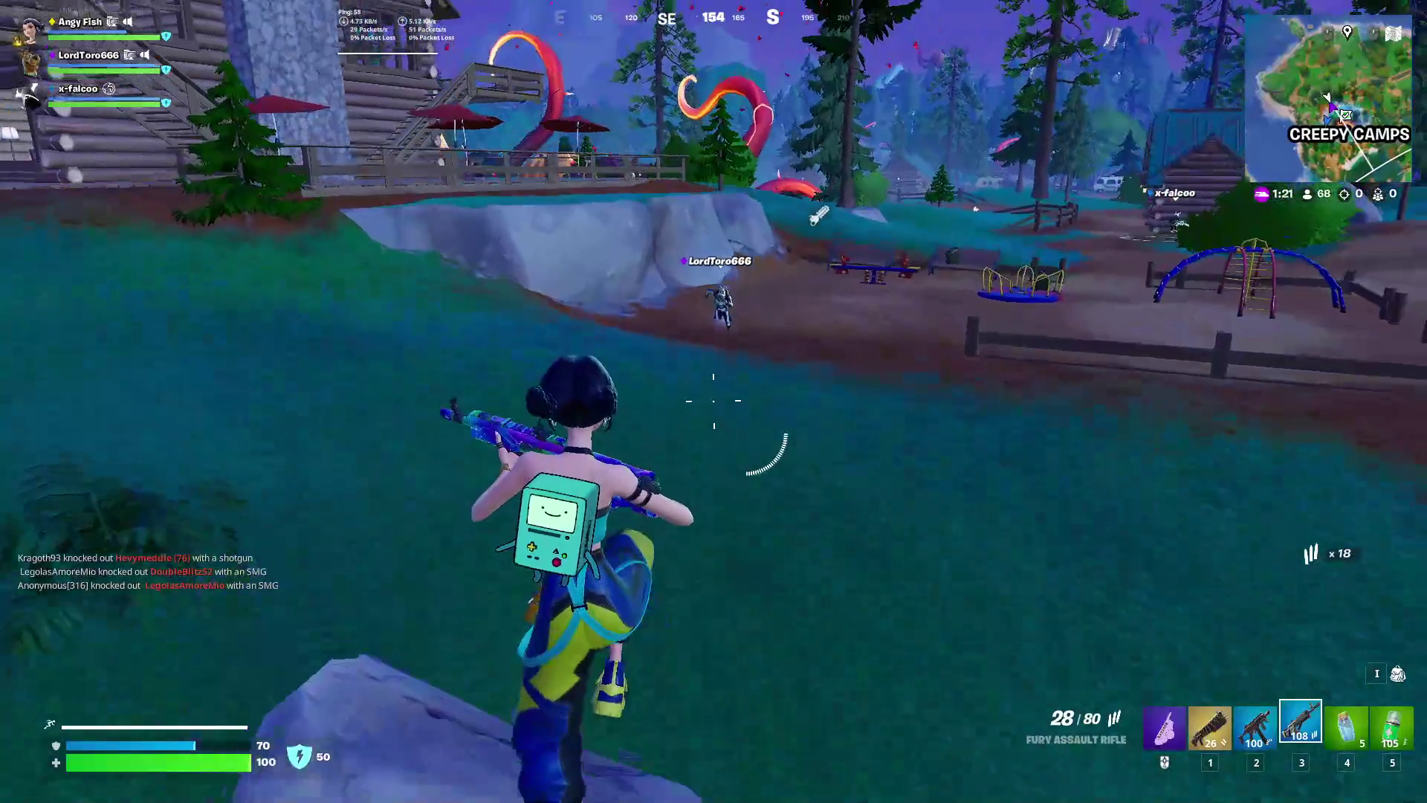
Run with the teammate into the rocky fern area and perform an emote
key(a)
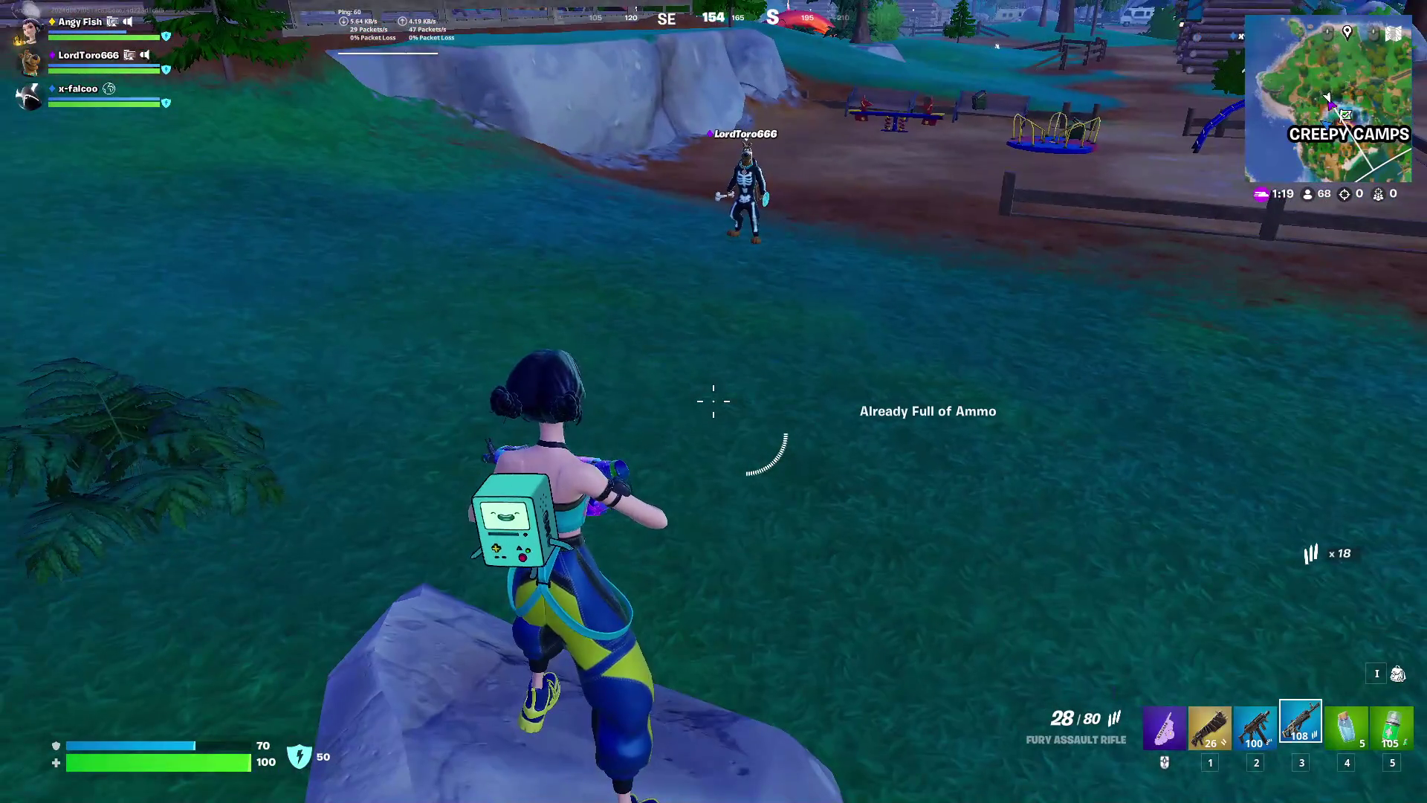
key(w)
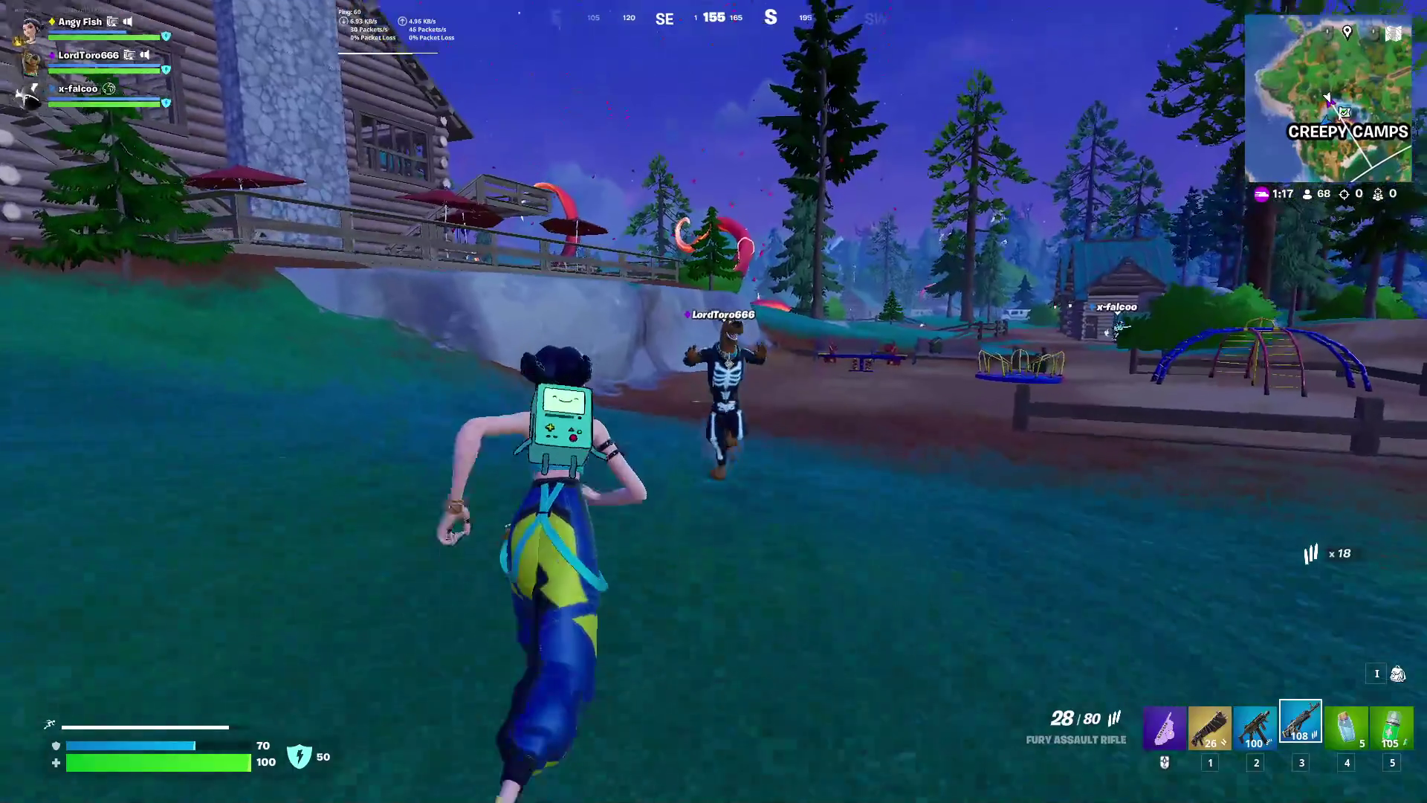
key(w)
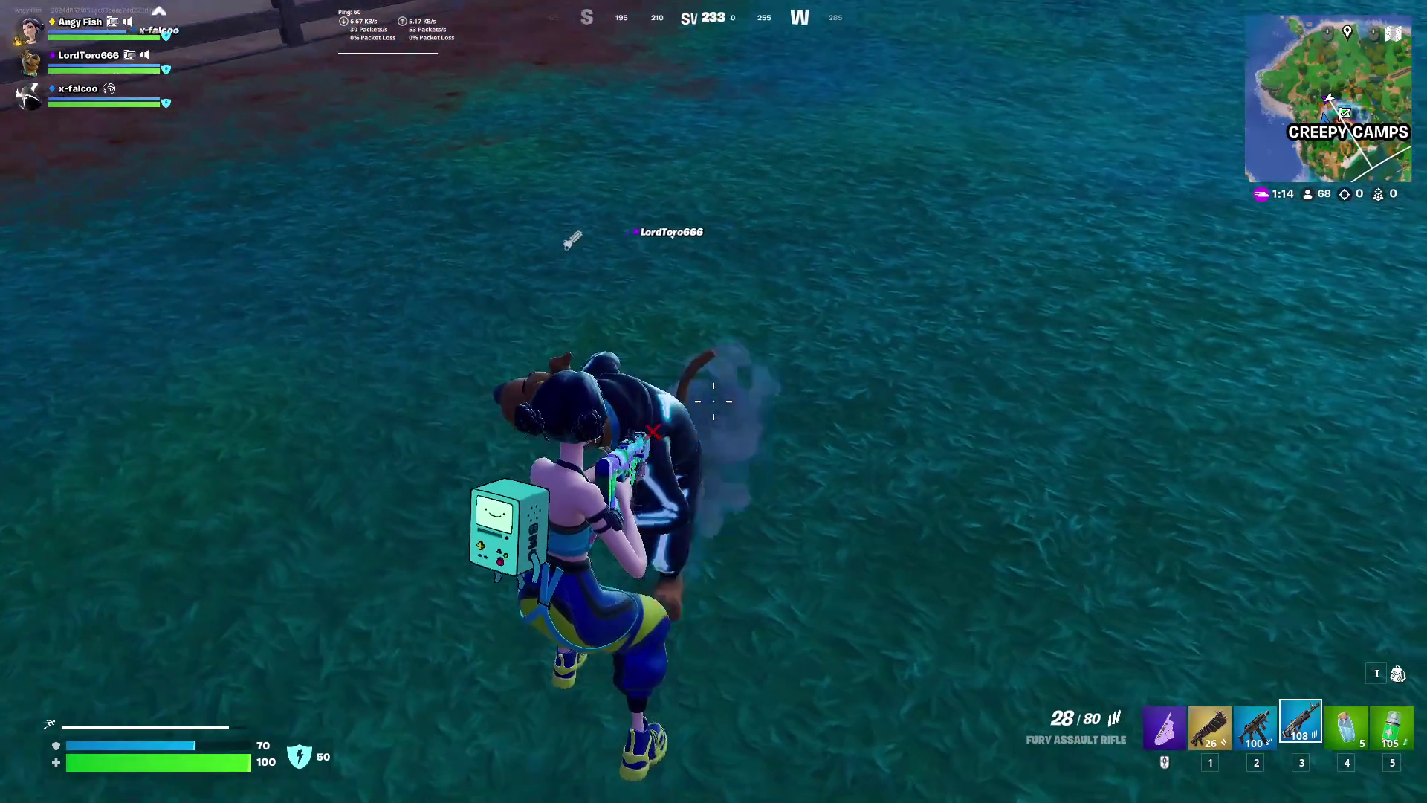
key(w)
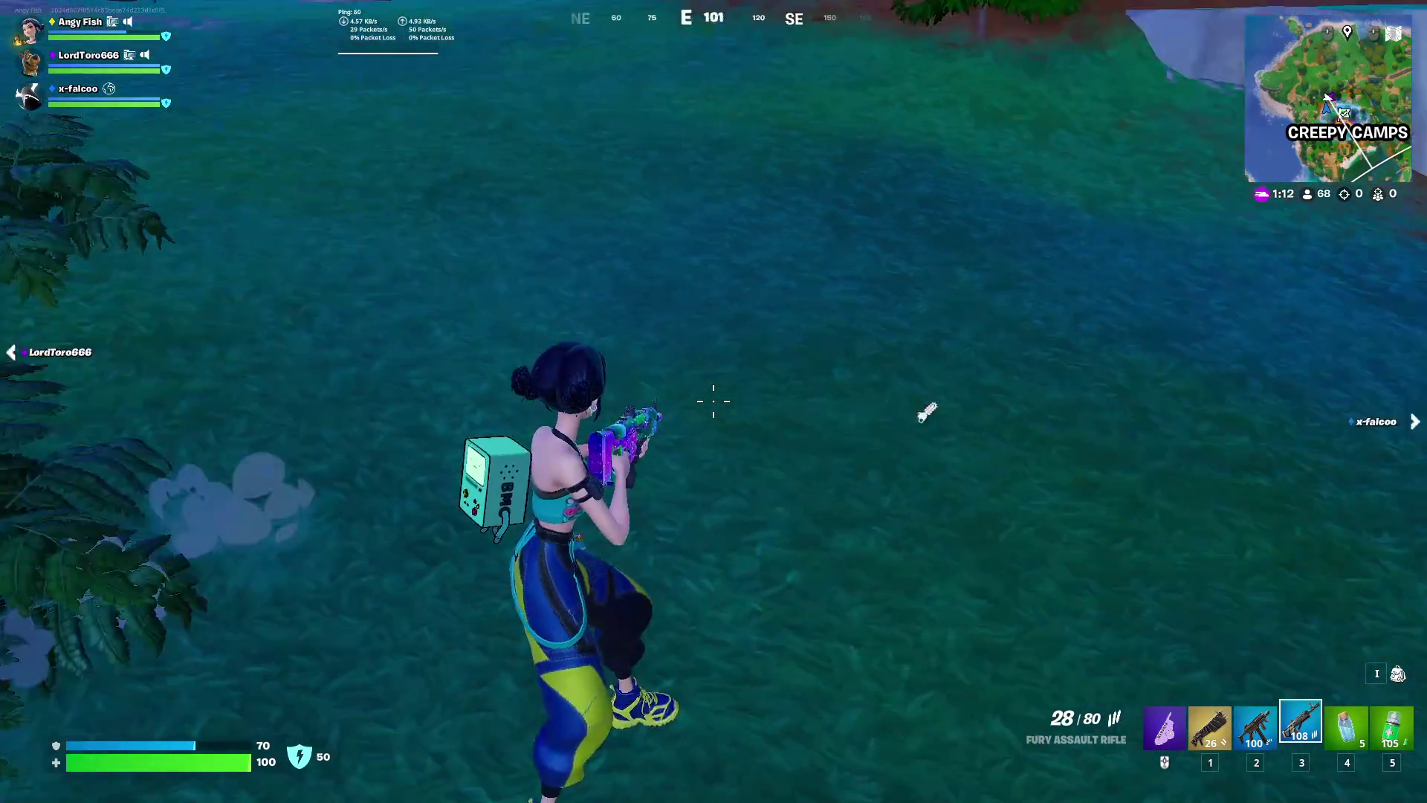
key(b)
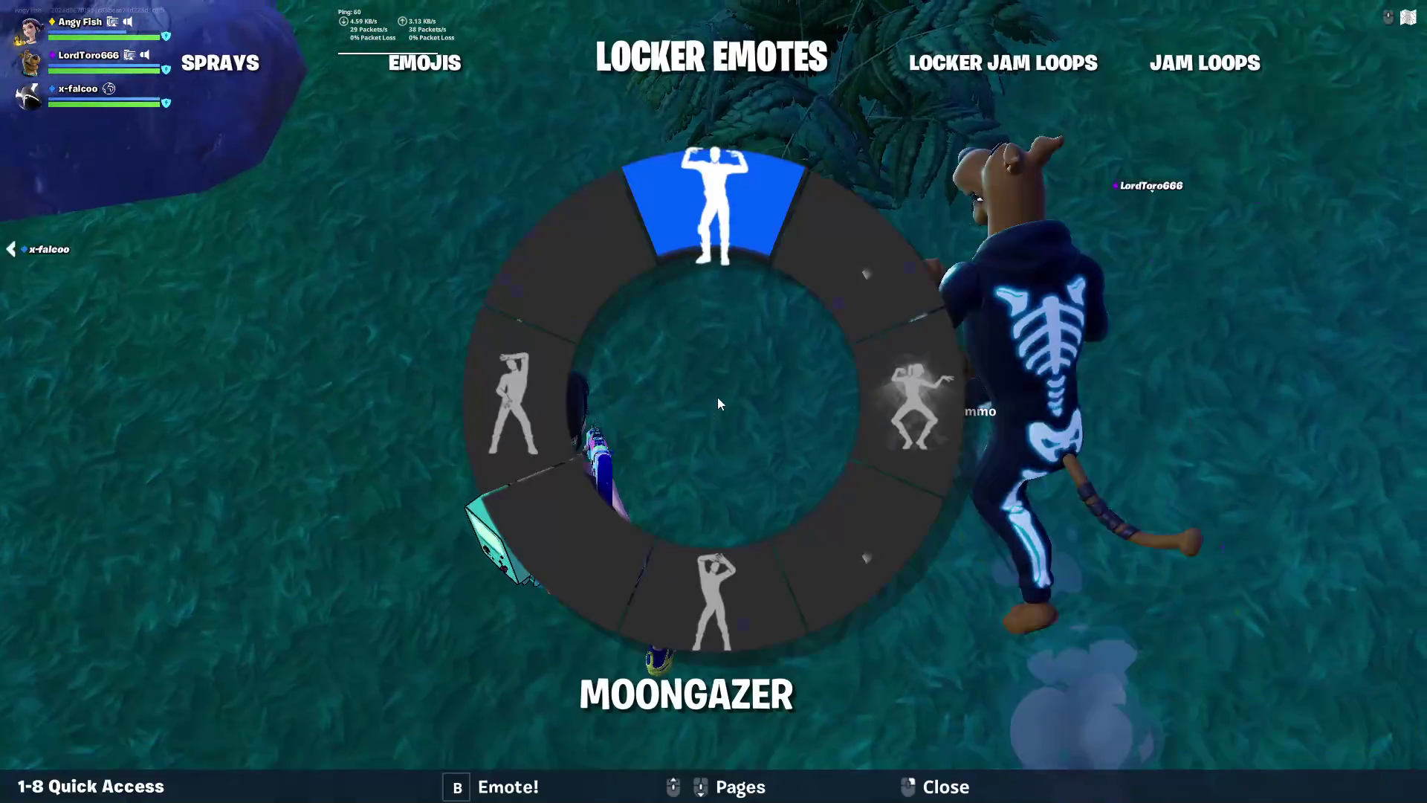
click(751, 562)
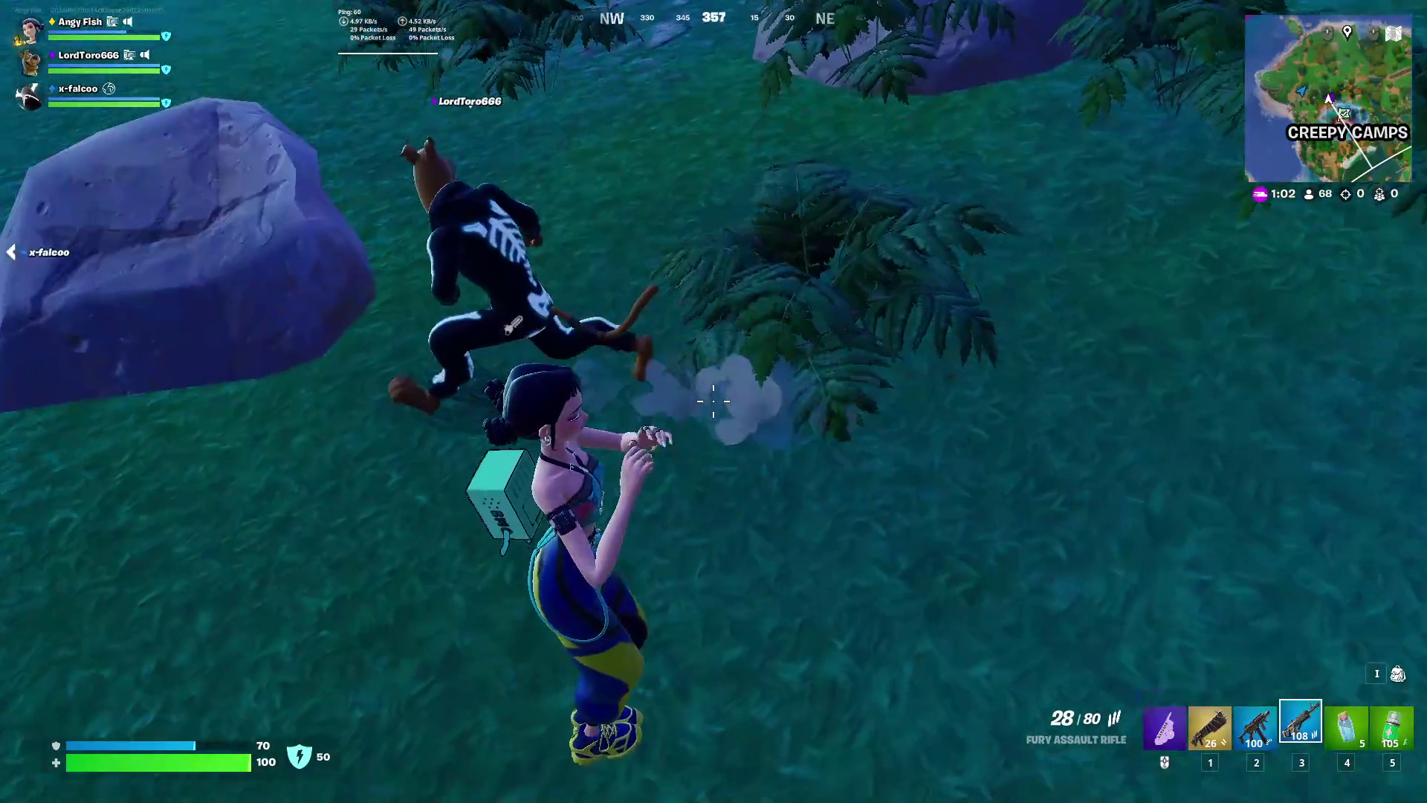
key(w)
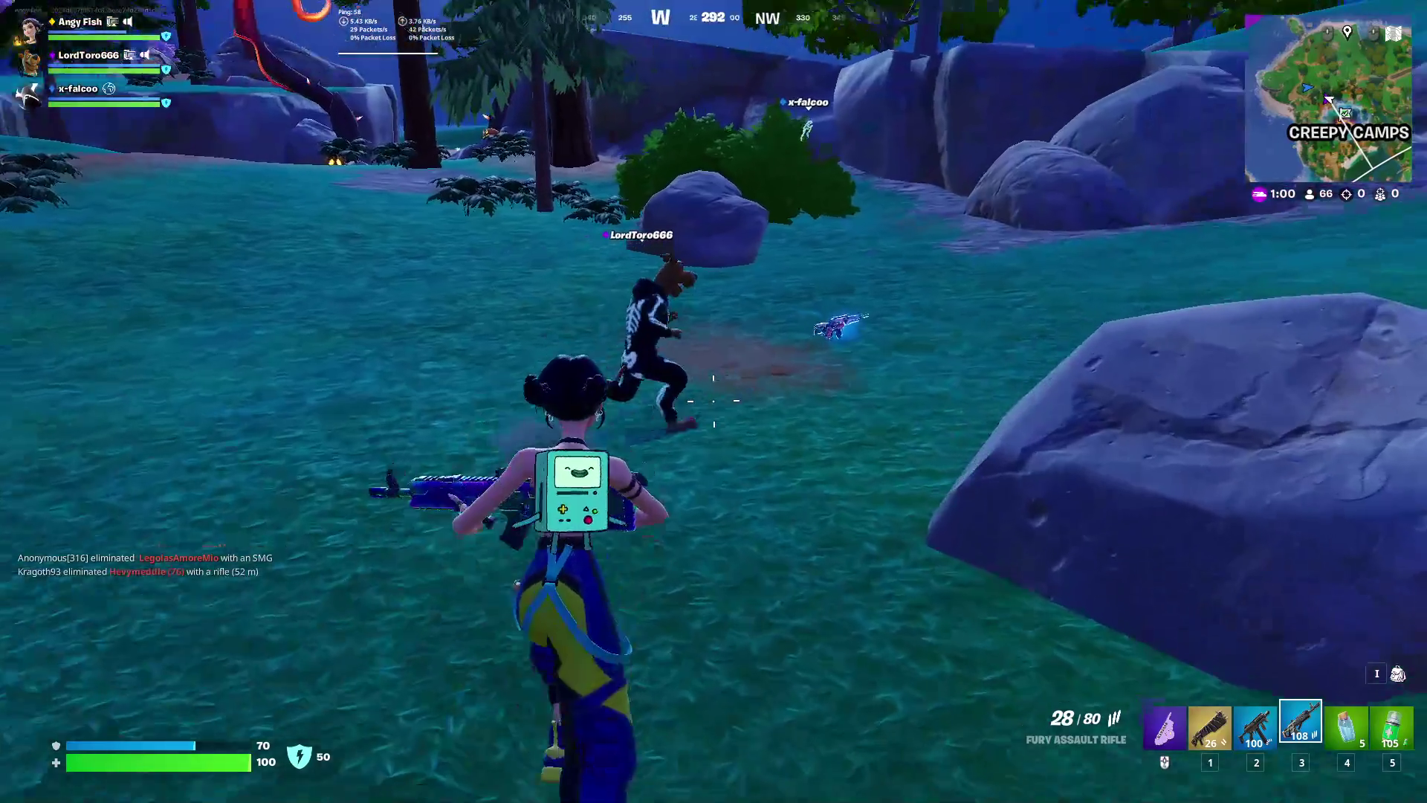
Crouch beside the teammate, then run and jump over the rocks and playground fence toward camp
key(e)
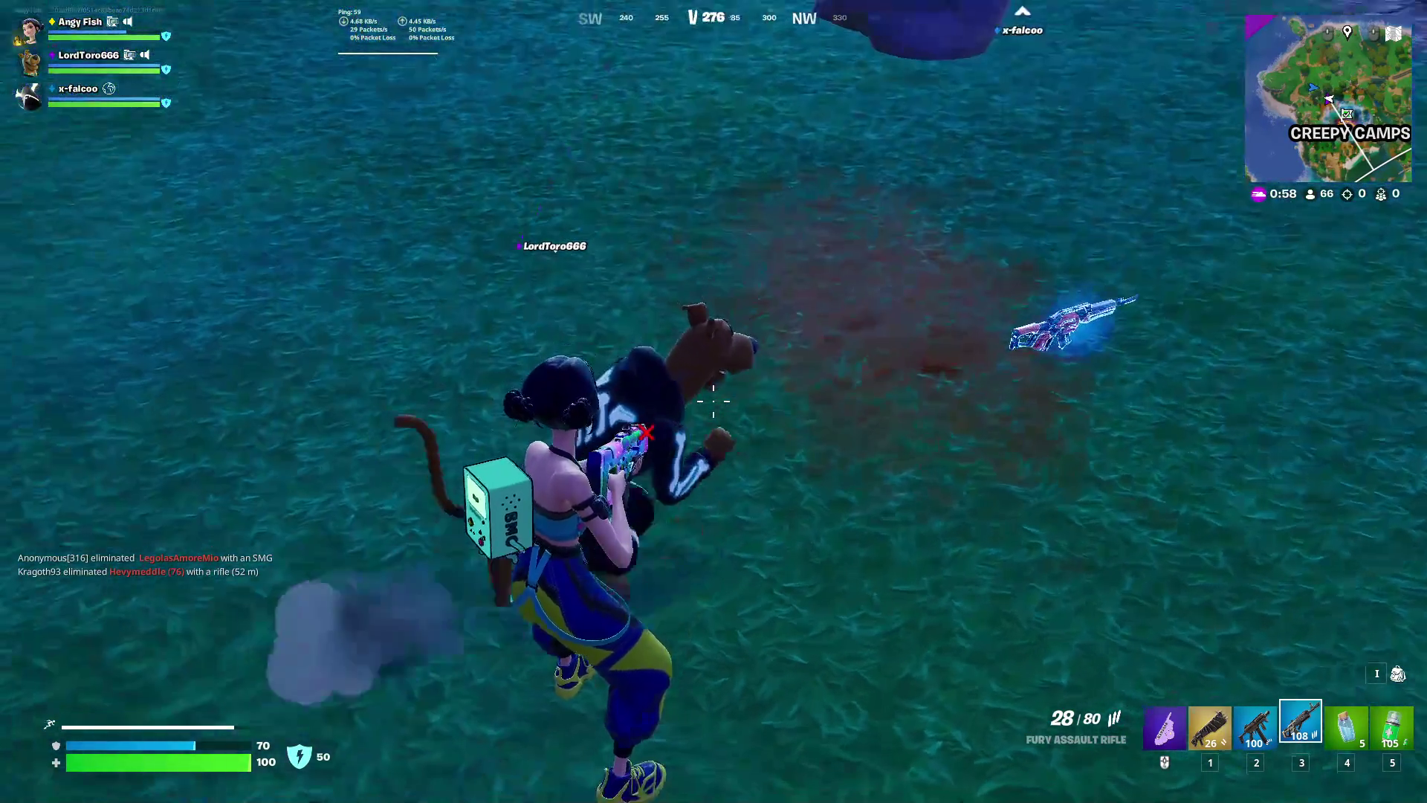
key(ctrl)
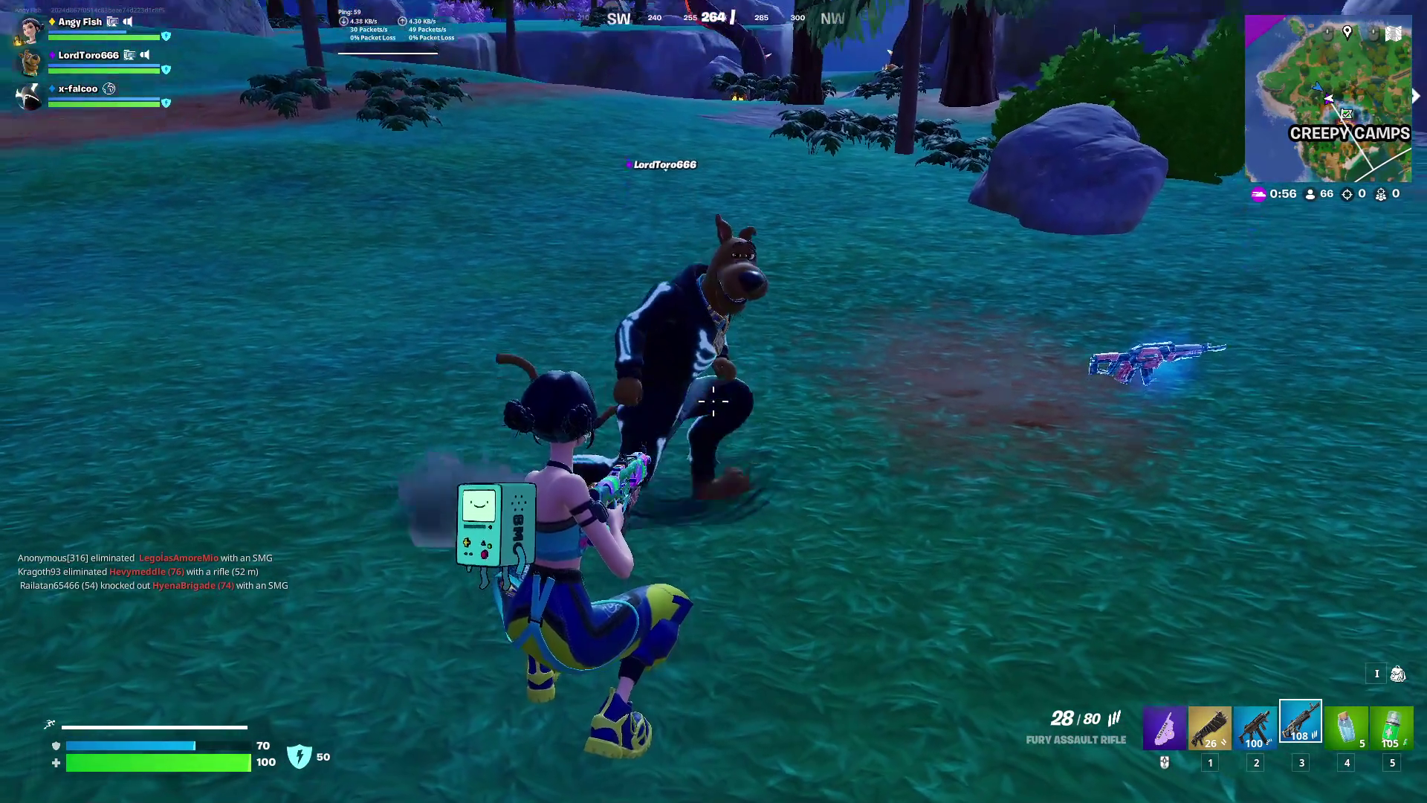
key(w)
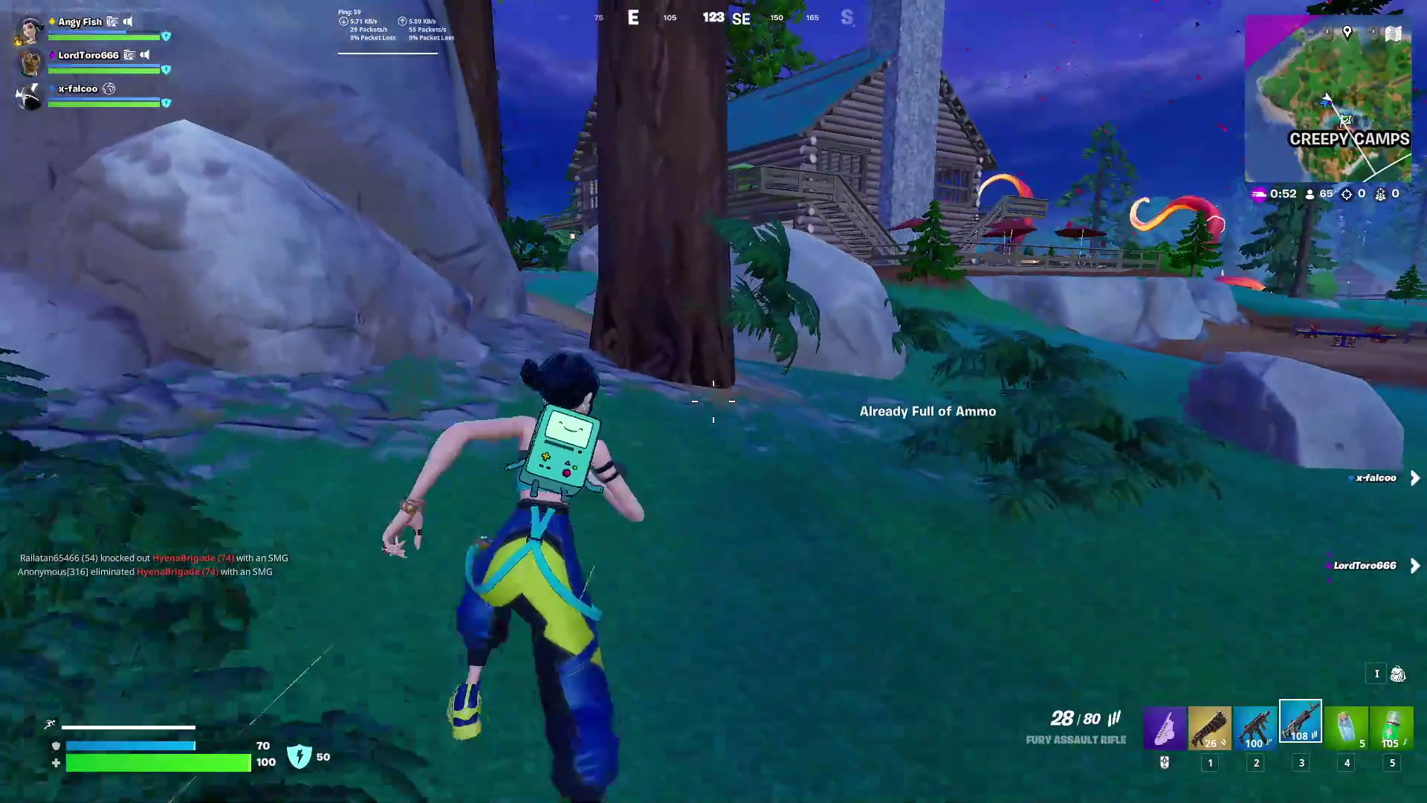
key(space)
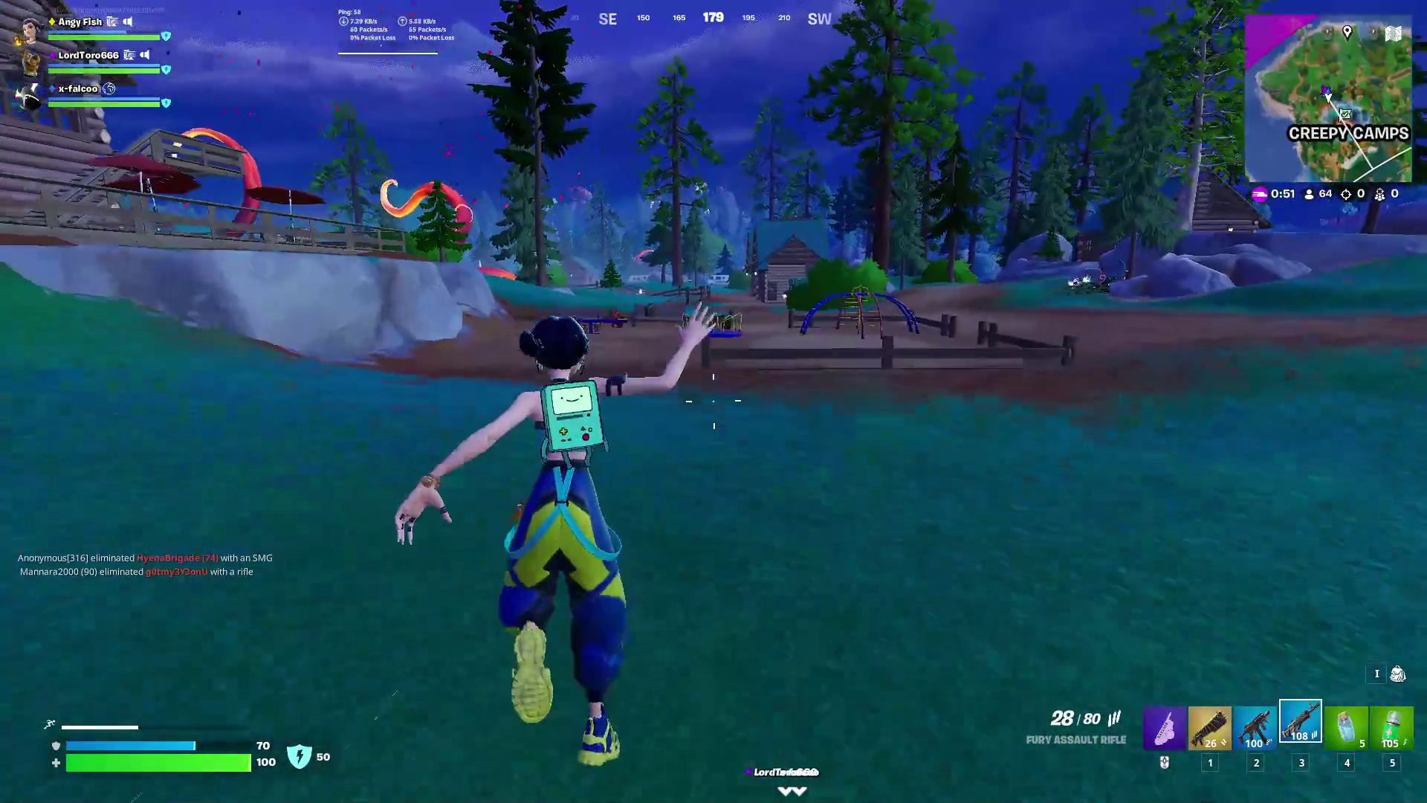
key(w)
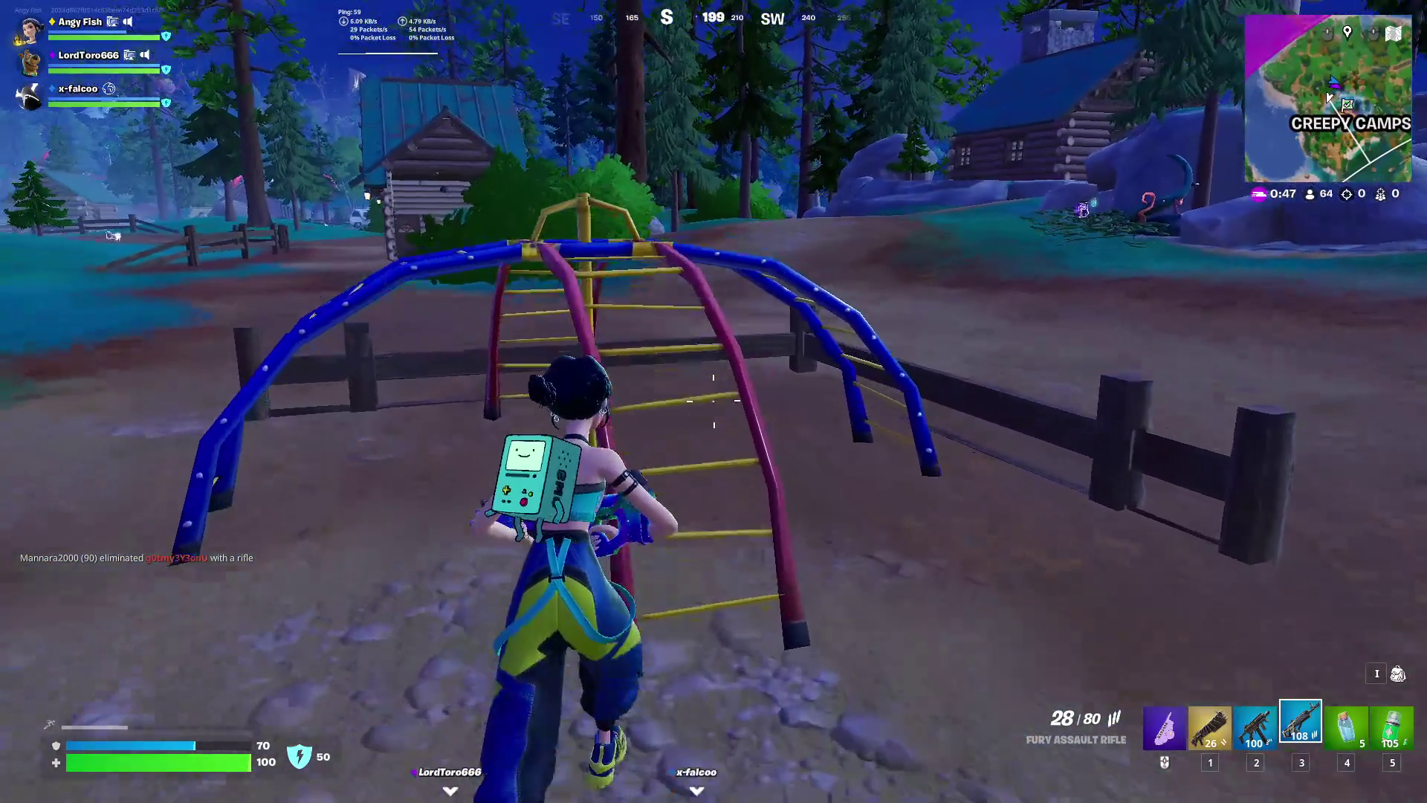
key(space)
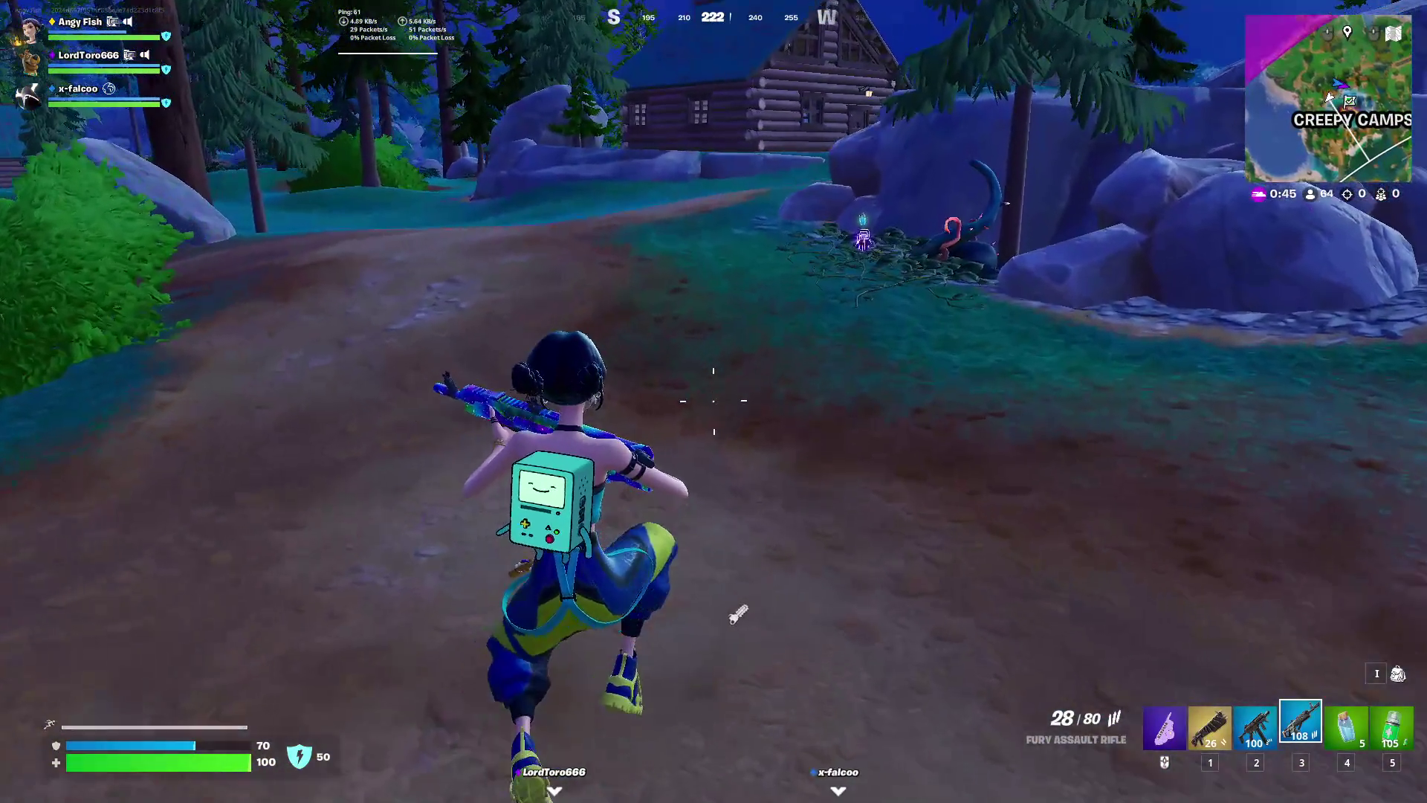
key(w)
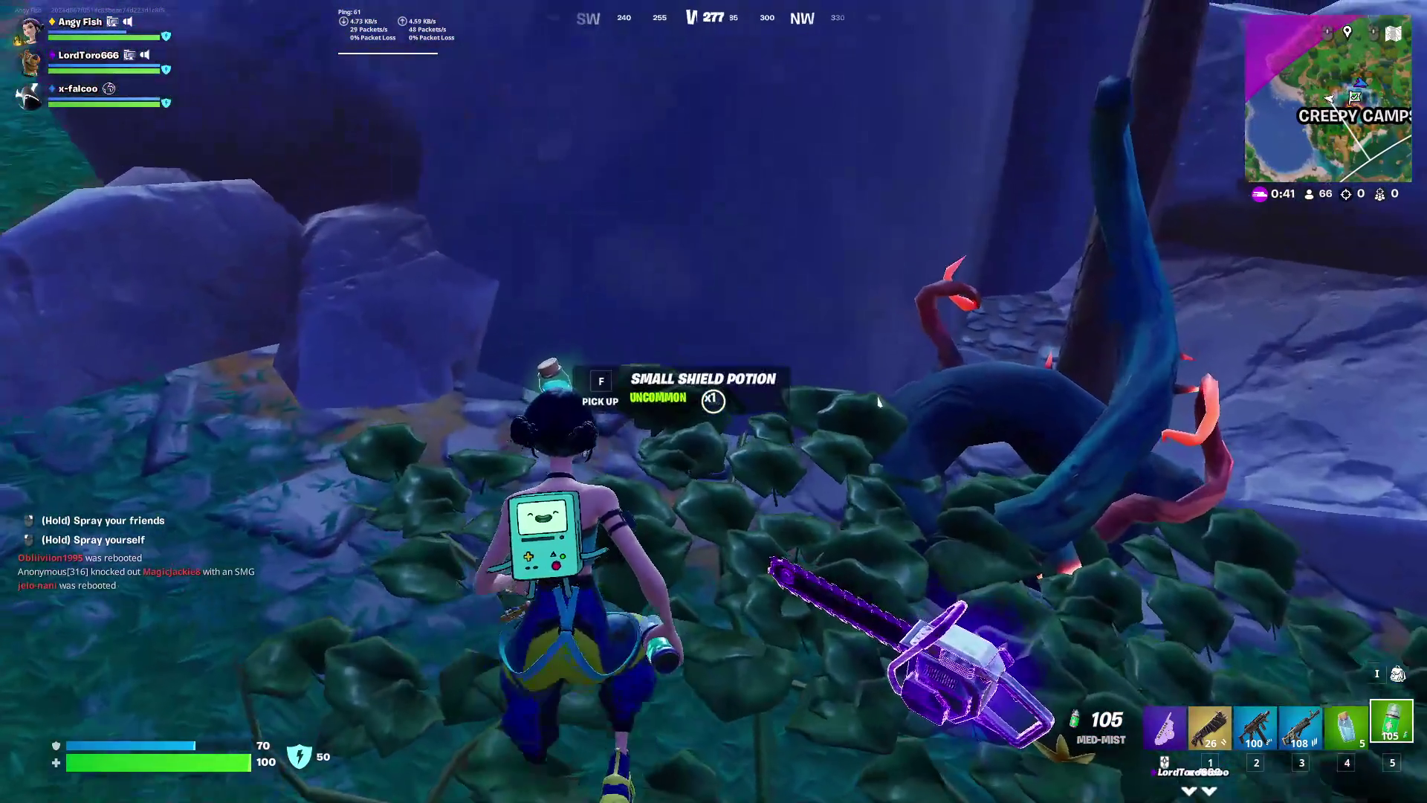
Pick up the small shield potion, leave the chainsaw, and run rifle-in-hand to the dumpster chest
key(f)
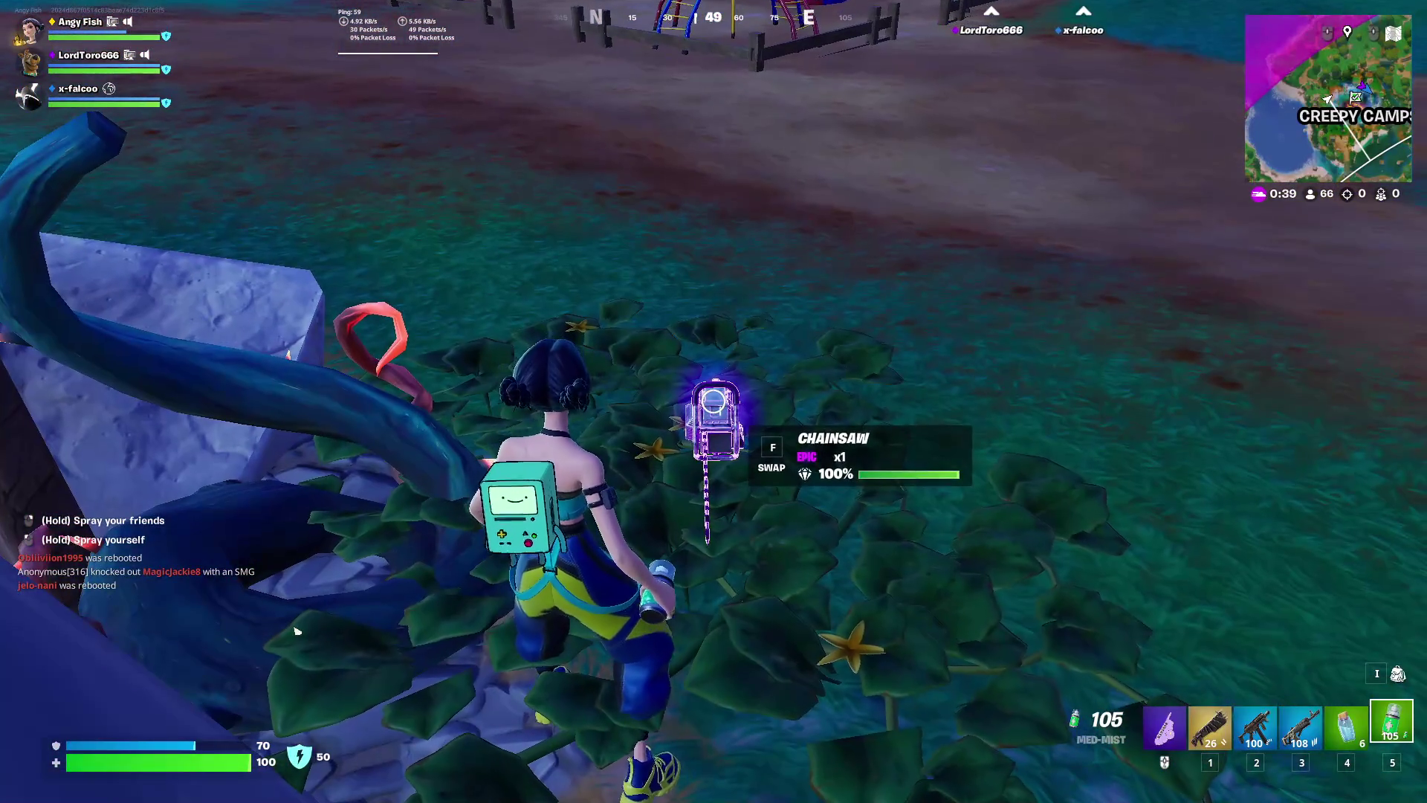
key(w)
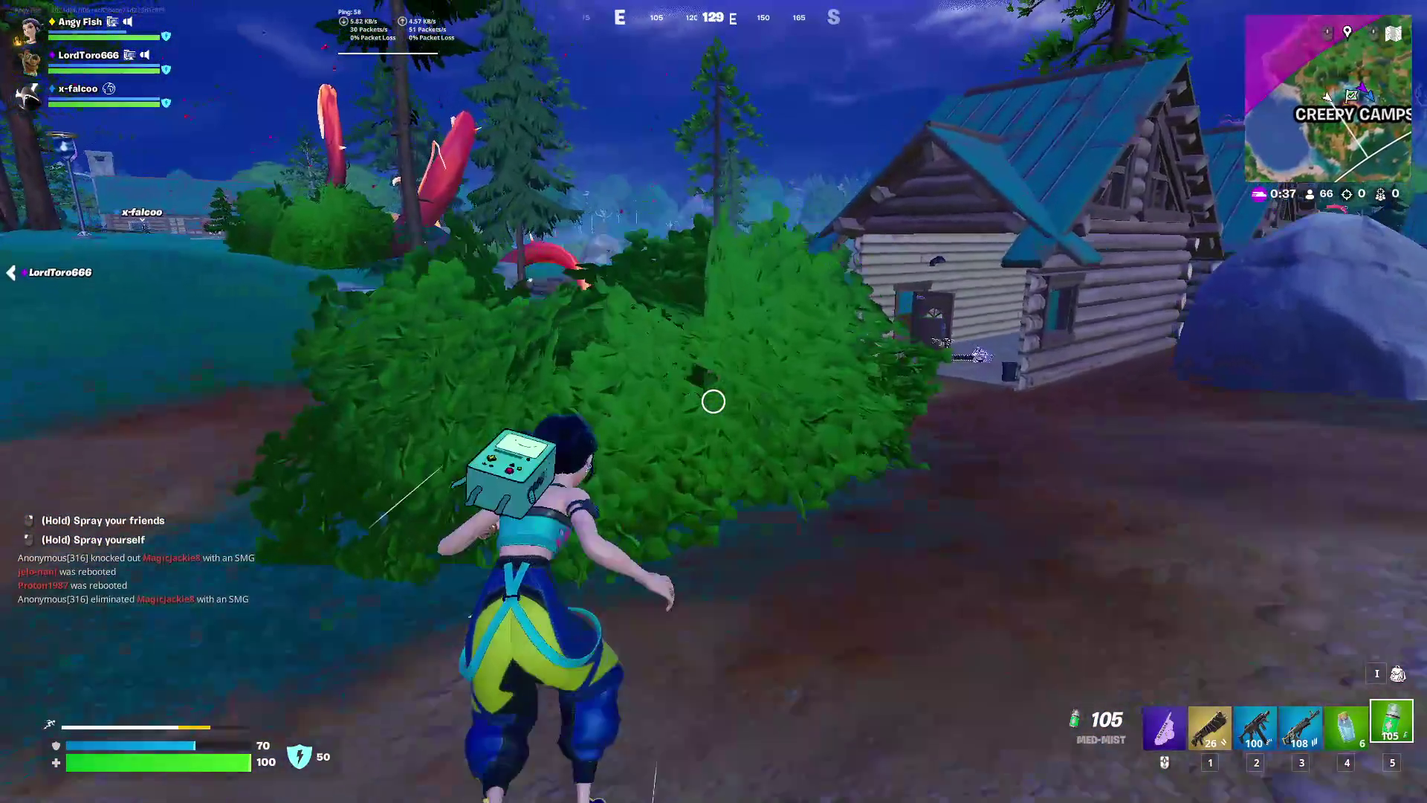
key(3)
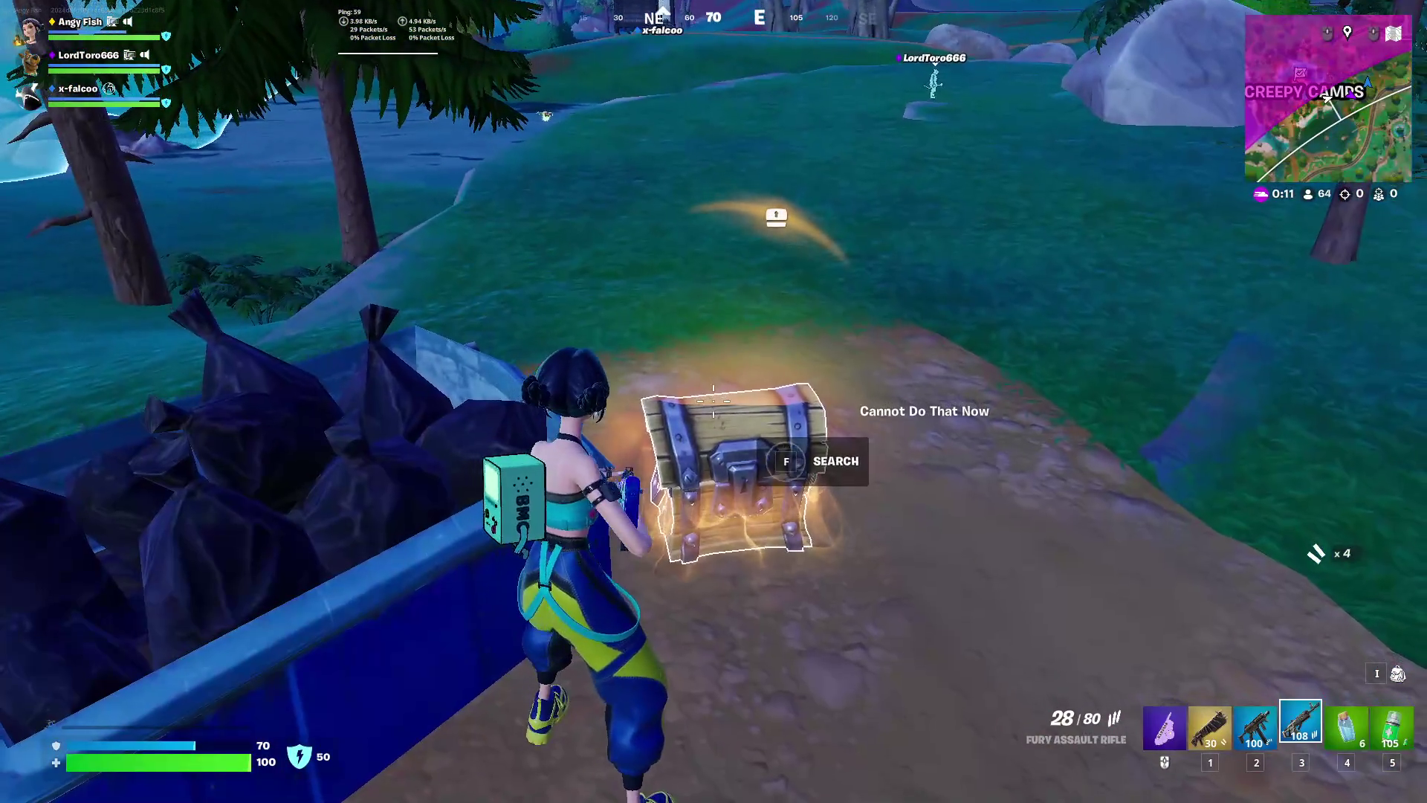
Open the dumpster chest, swap the Med-Mist for the Witch Broom, and fly clear of the storm
key(f)
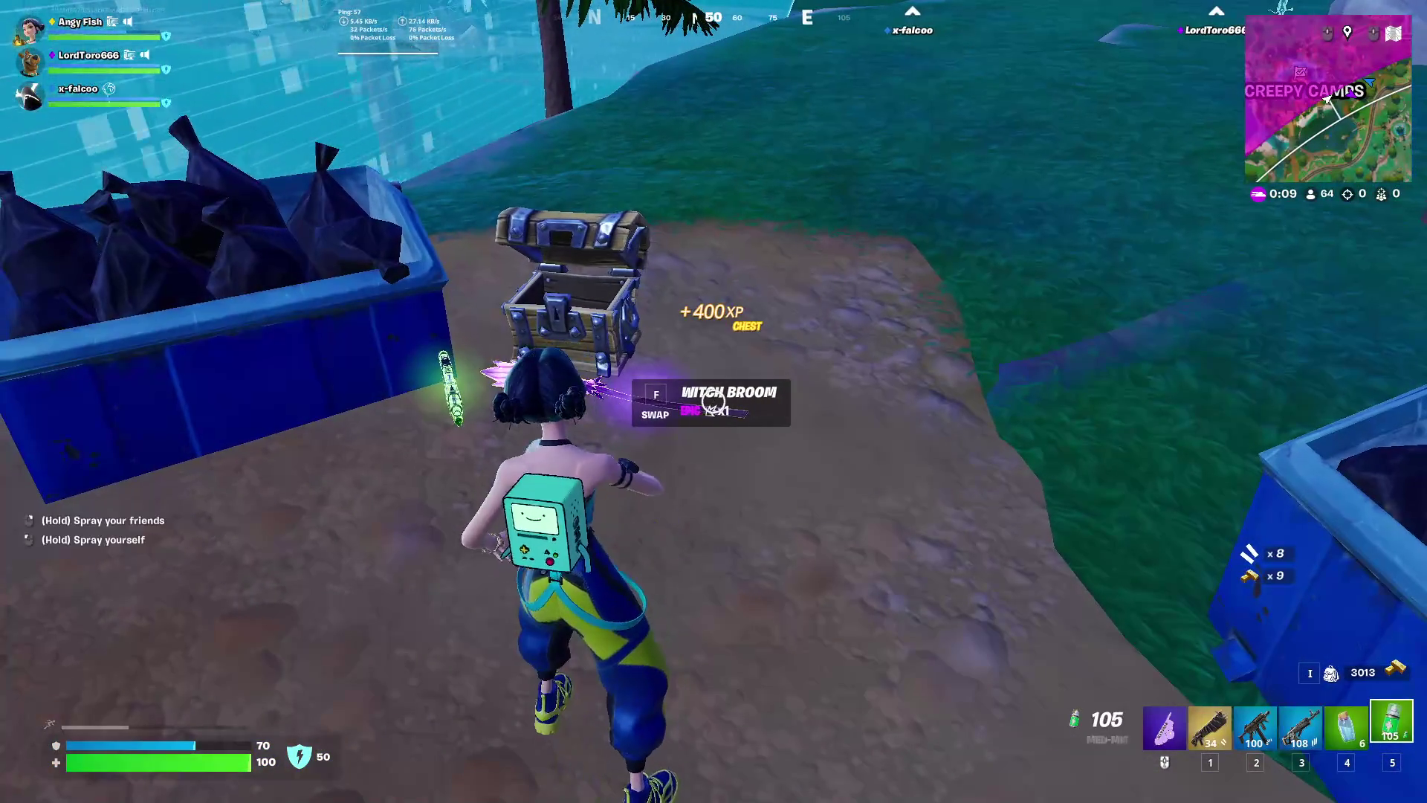
key(f)
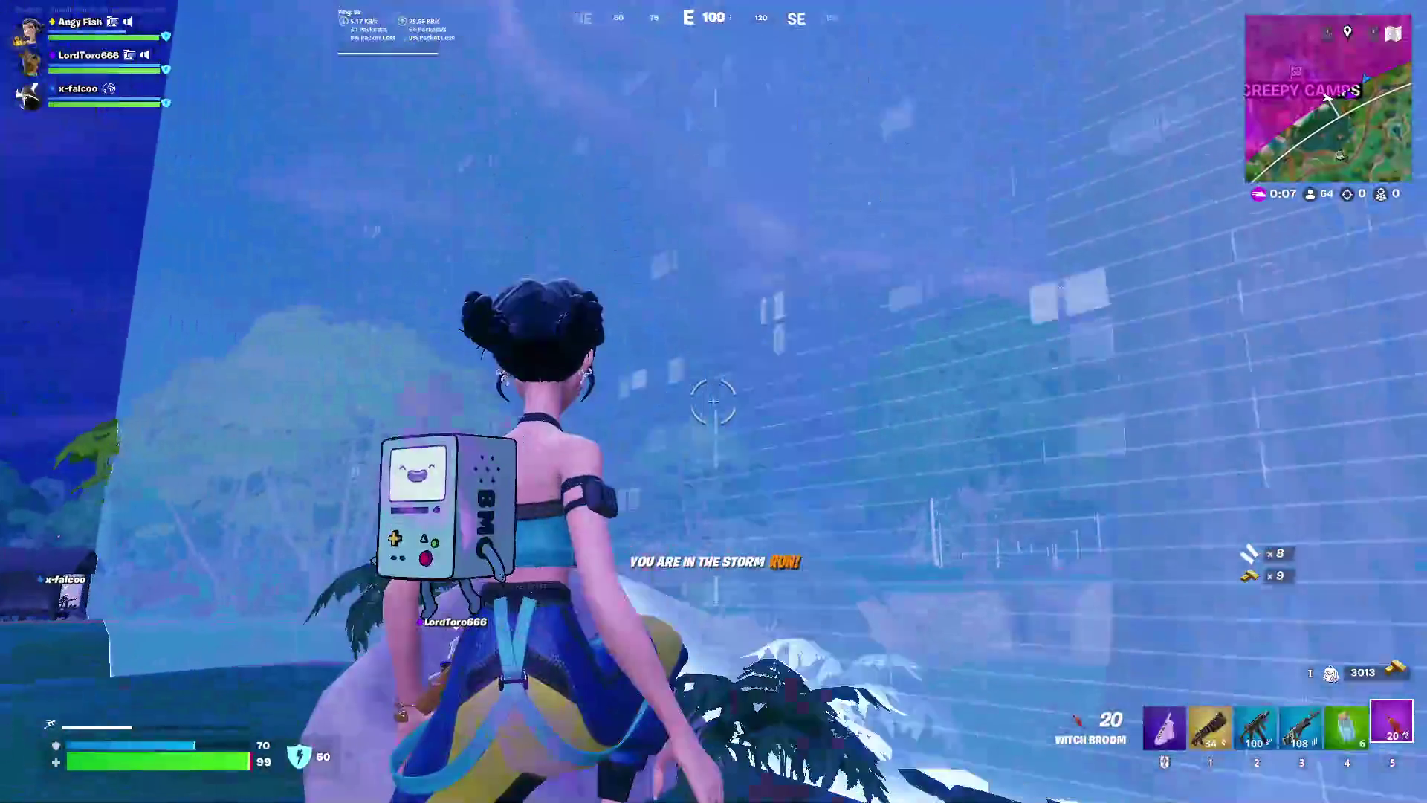
click(713, 401)
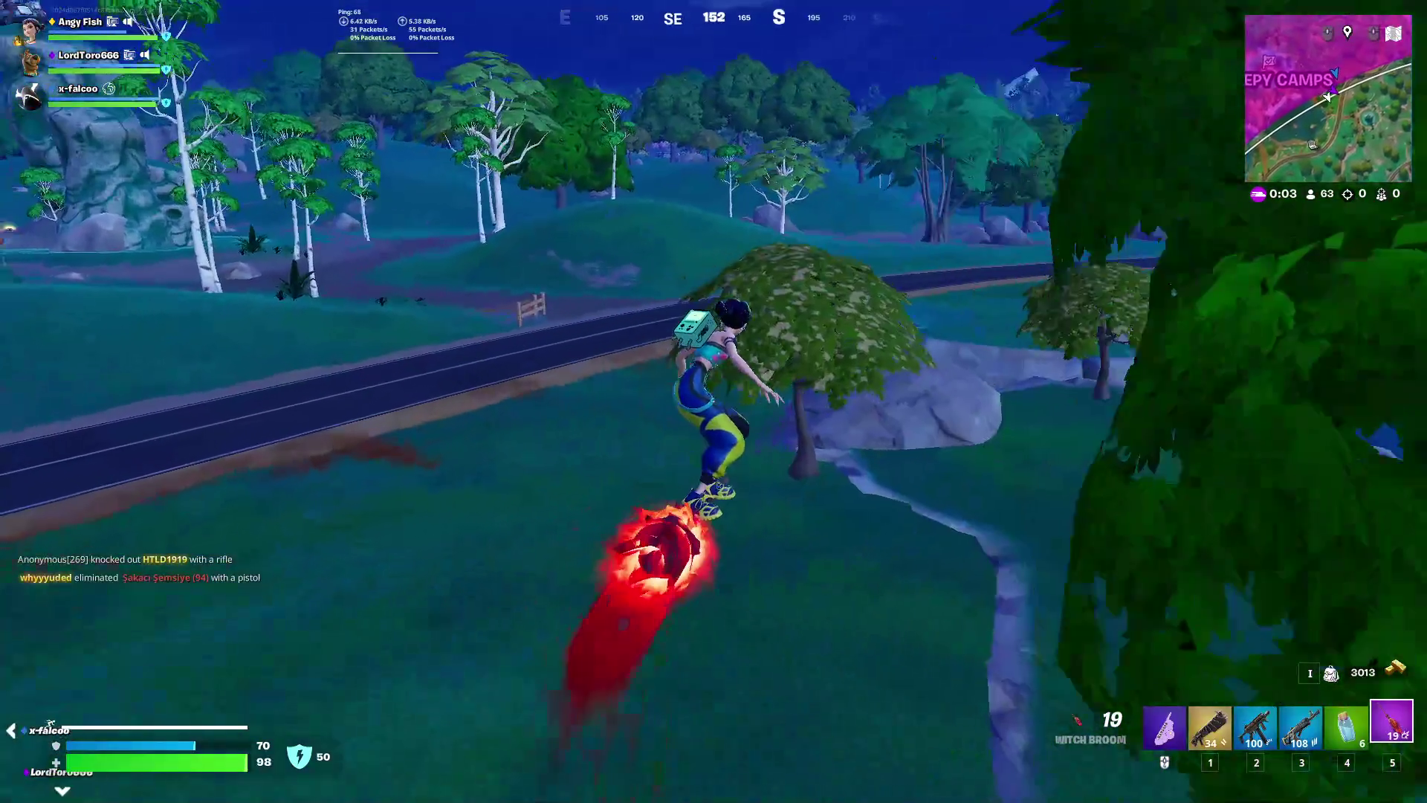
key(3)
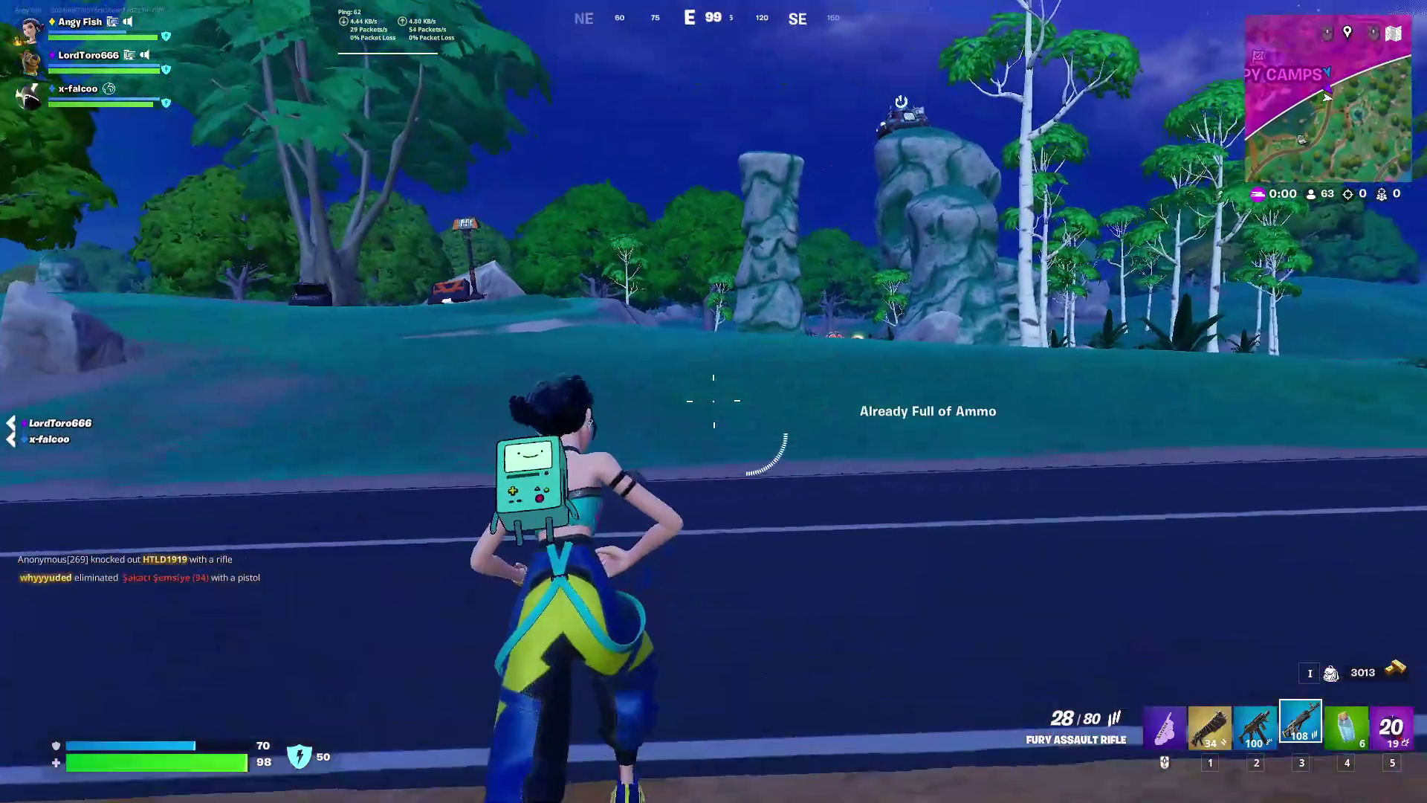
key(w)
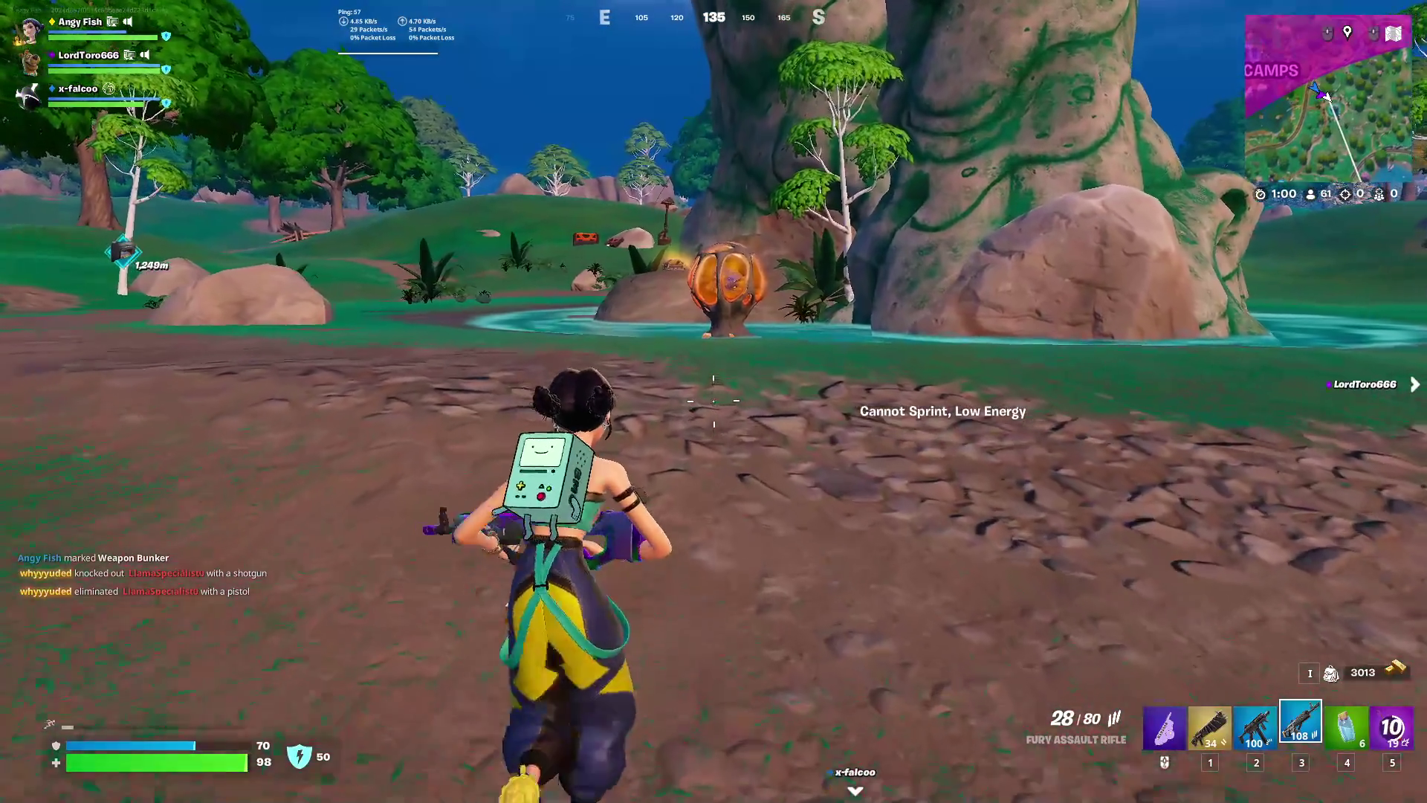
Pickaxe the Hive Stash geode open and test-fire the Bug Blaster it dropped
key(f)
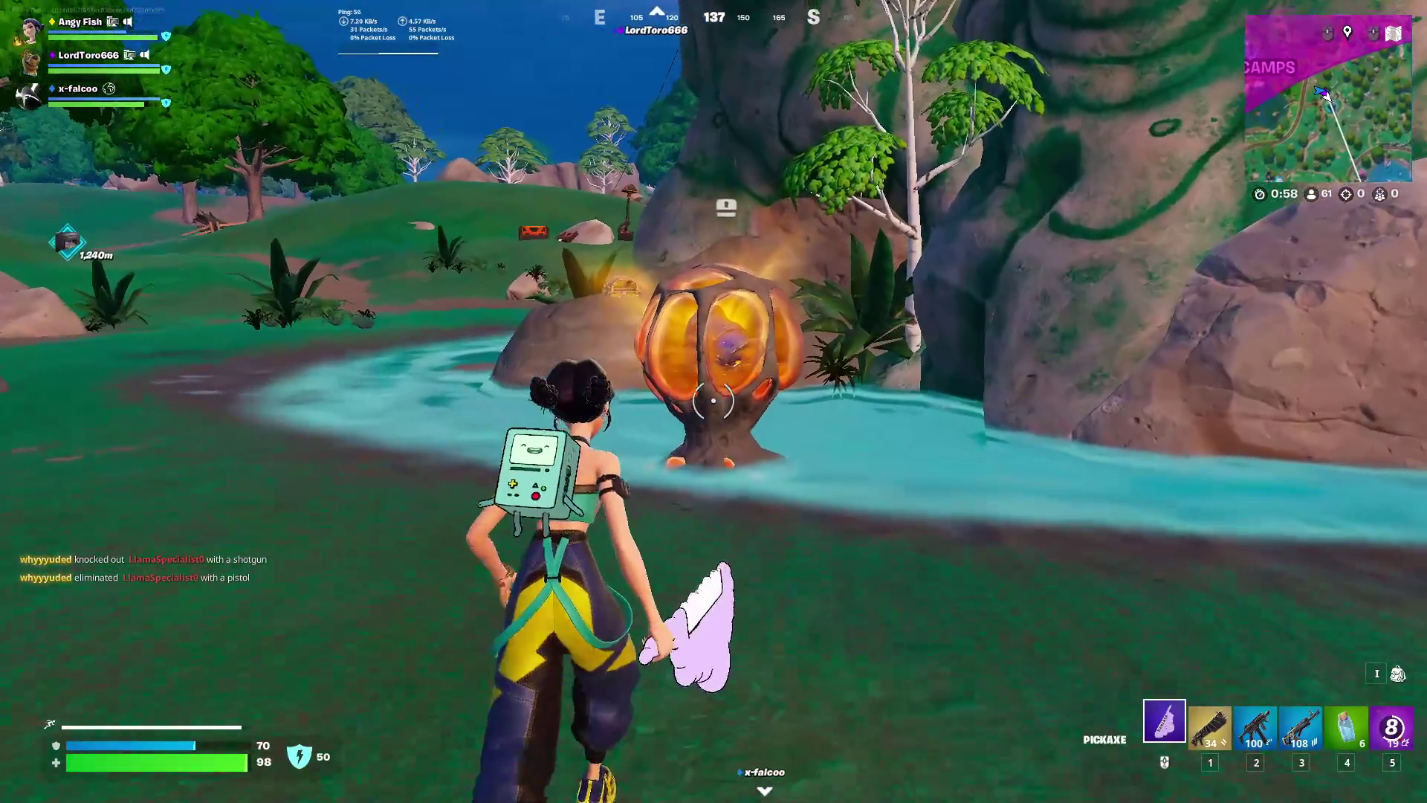
click(736, 614)
click(734, 614)
click(734, 614)
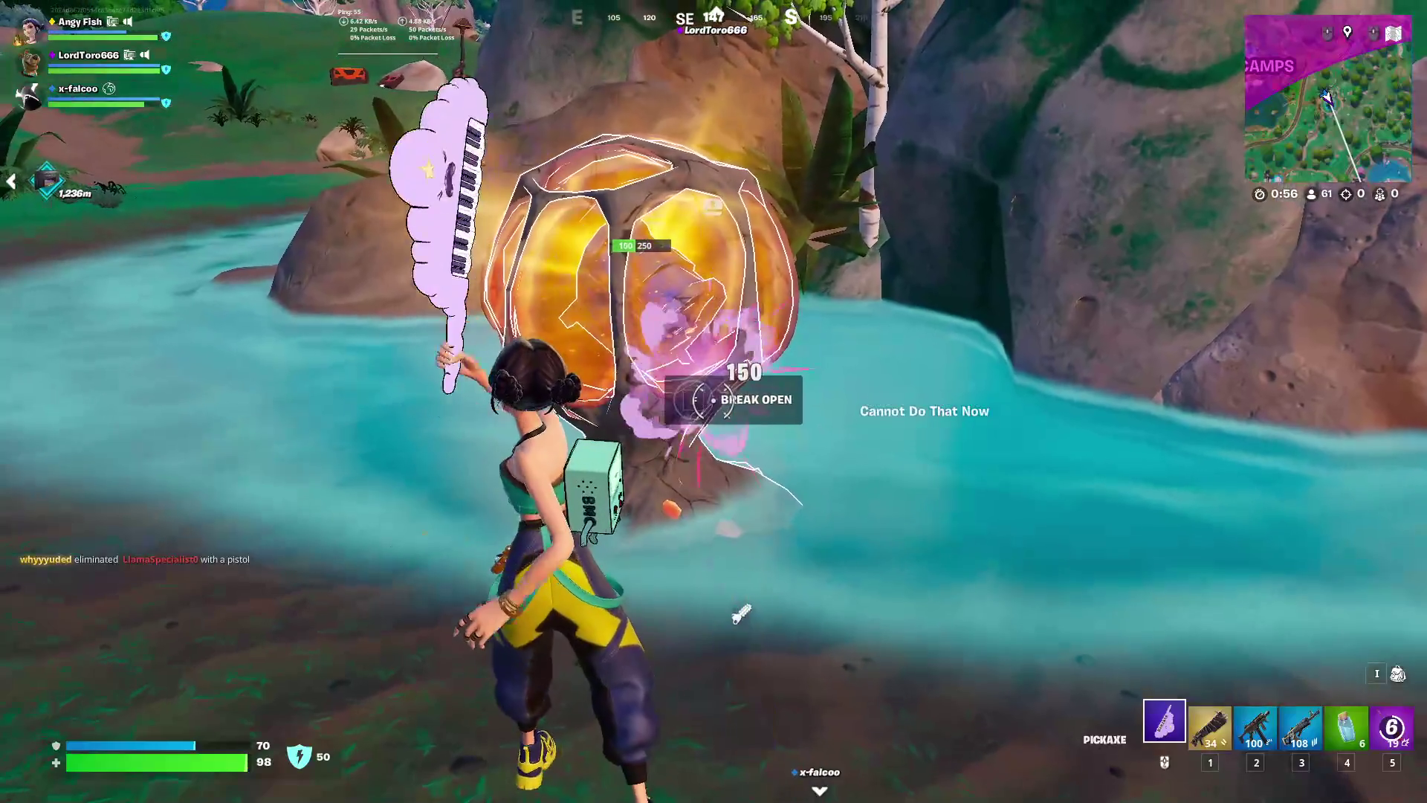
click(713, 402)
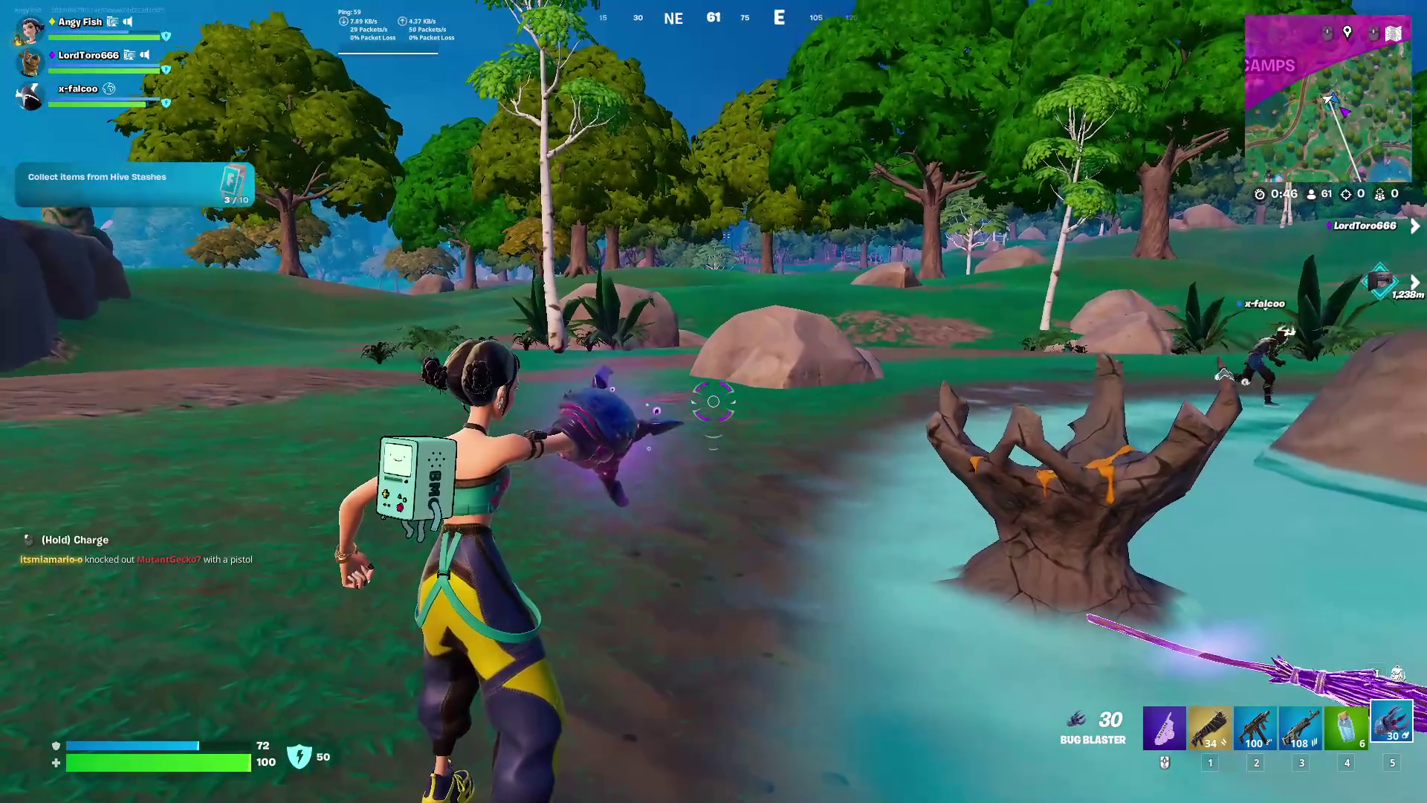
click(714, 401)
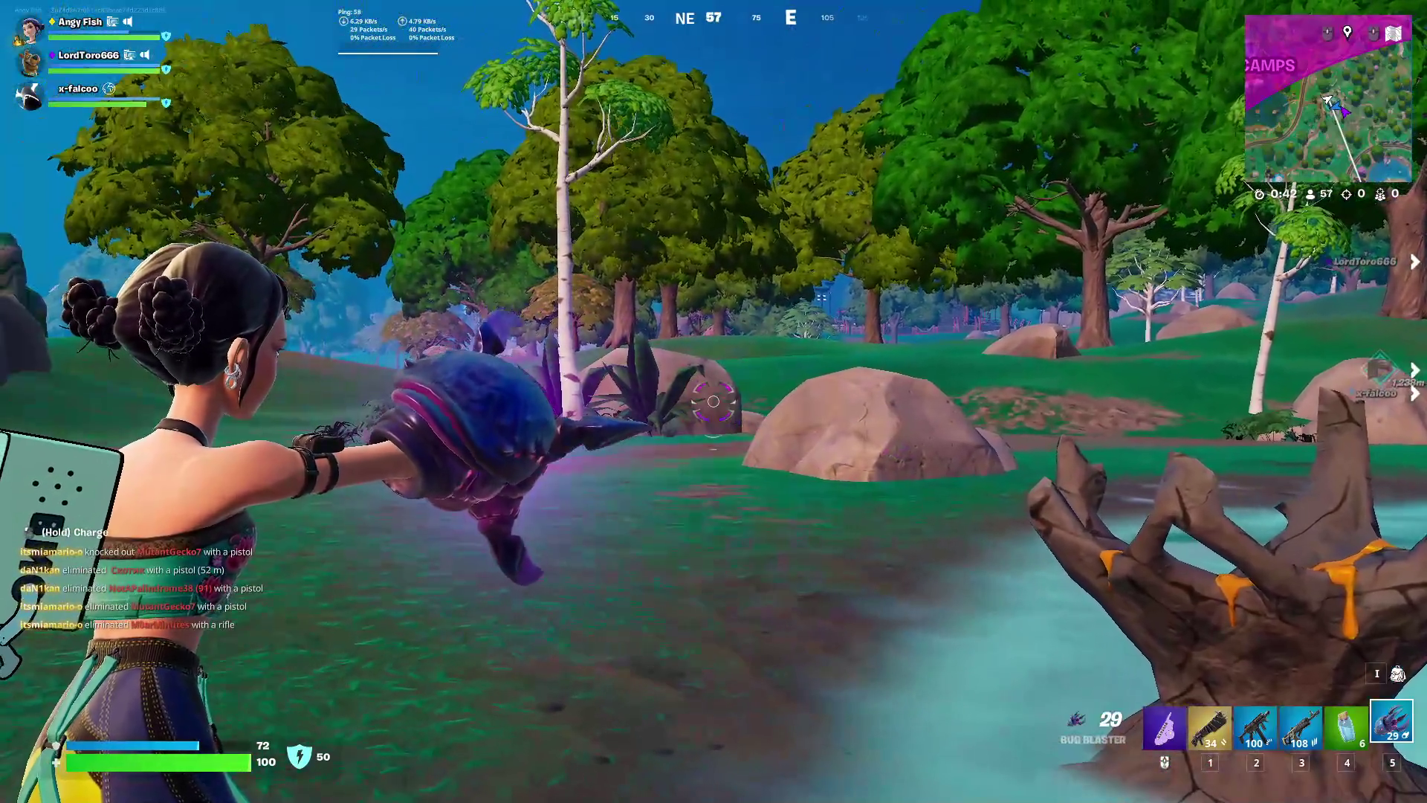
drag(714, 402, 713, 401)
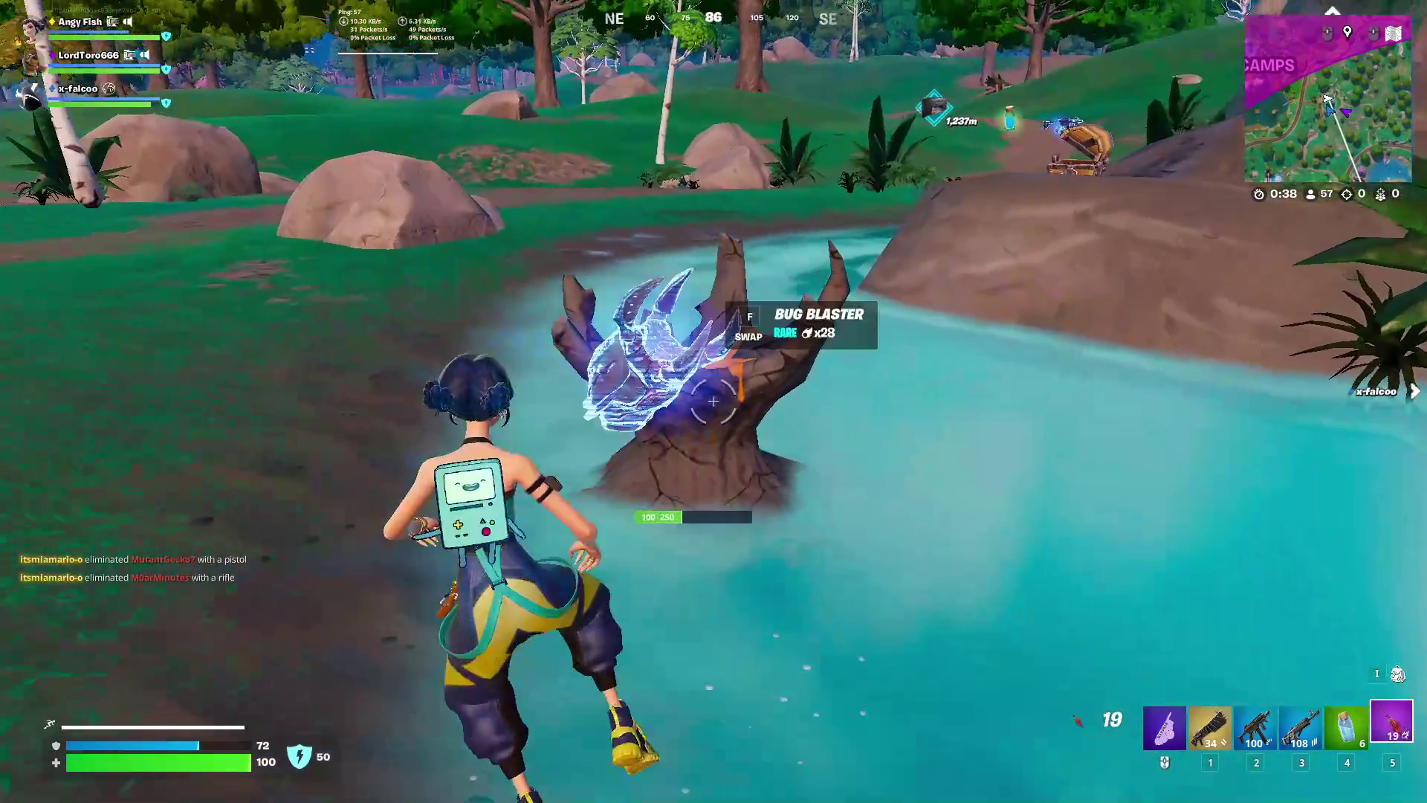
Run along the stream and across the grass toward the zipline and large rock
key(w)
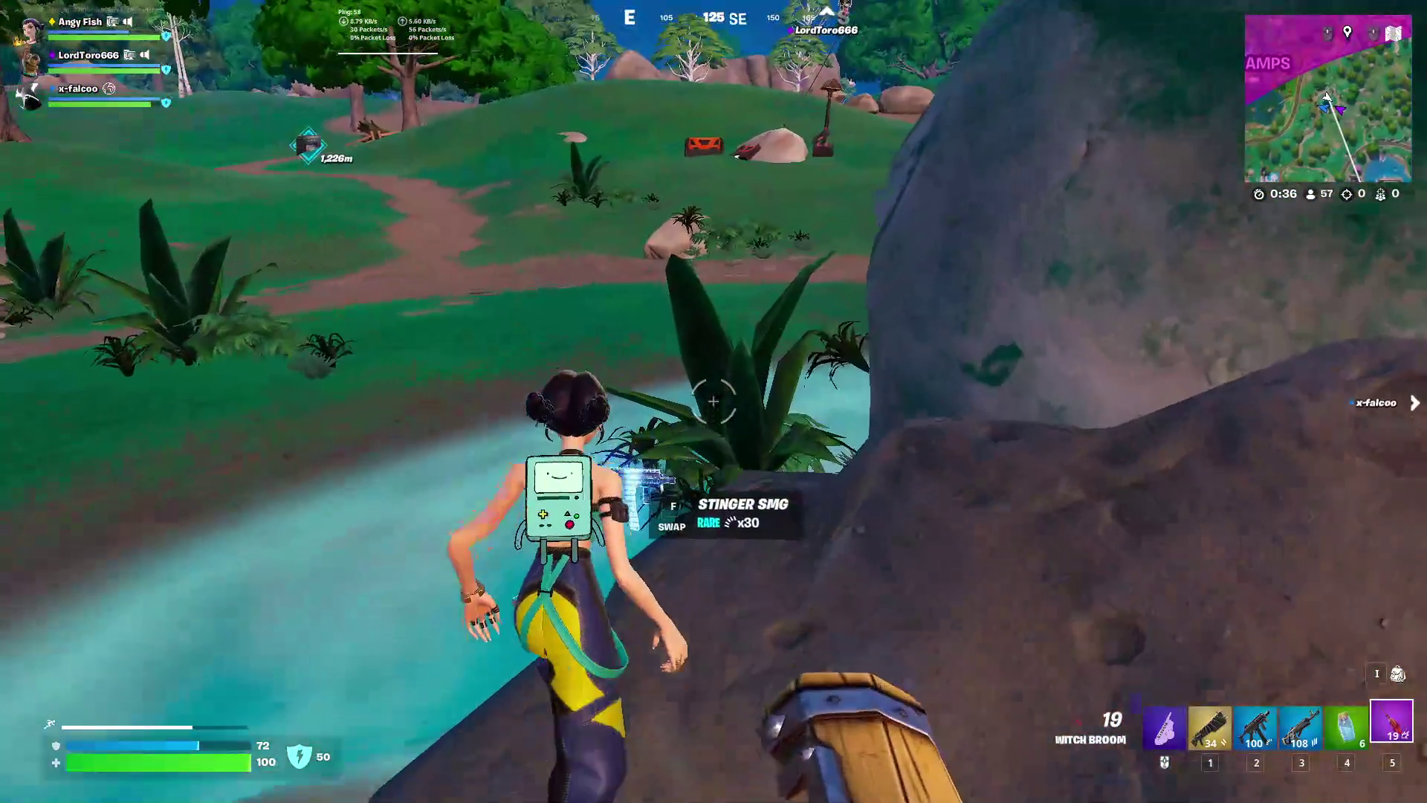
key(w)
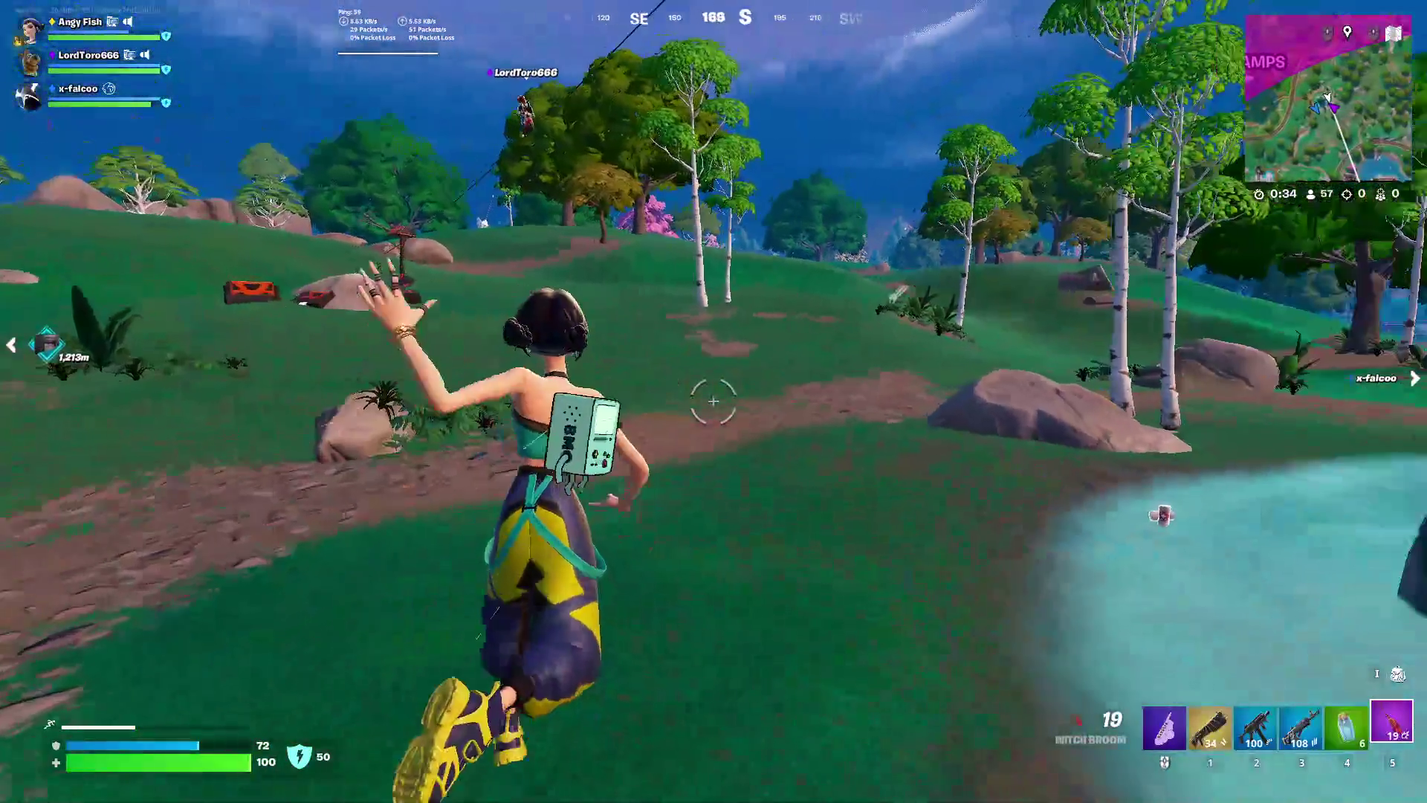
key(w)
key(w)
scroll(713, 401, down, 1)
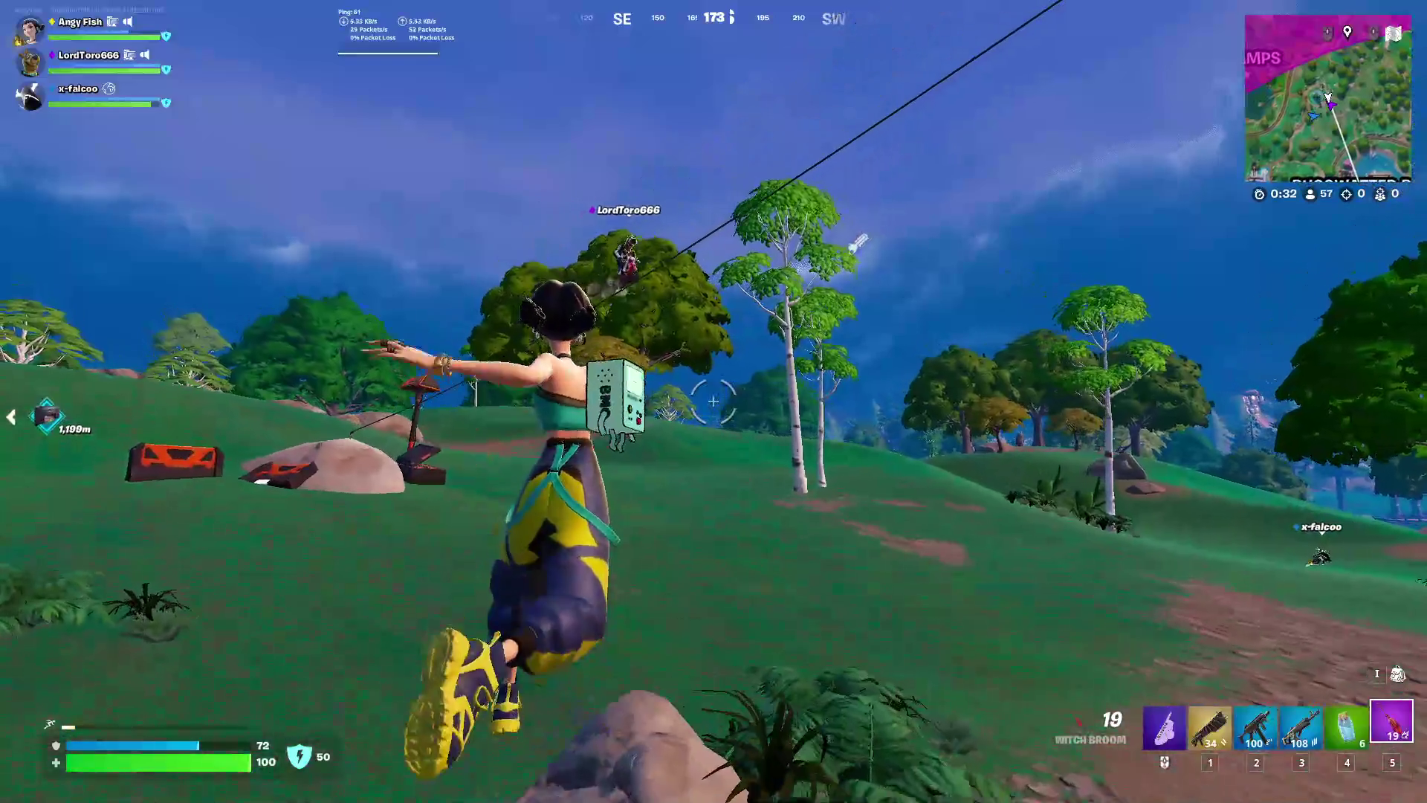
key(w)
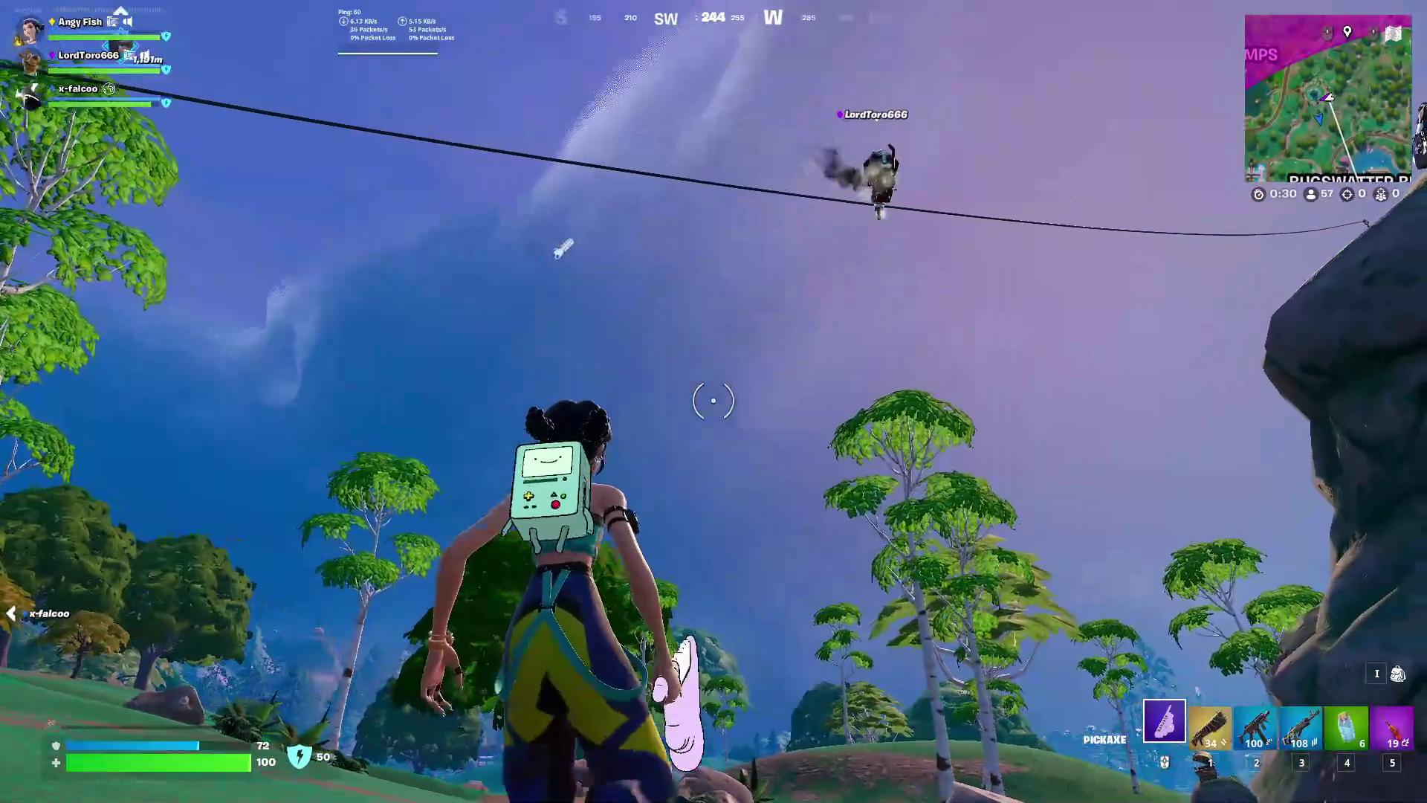
key(w)
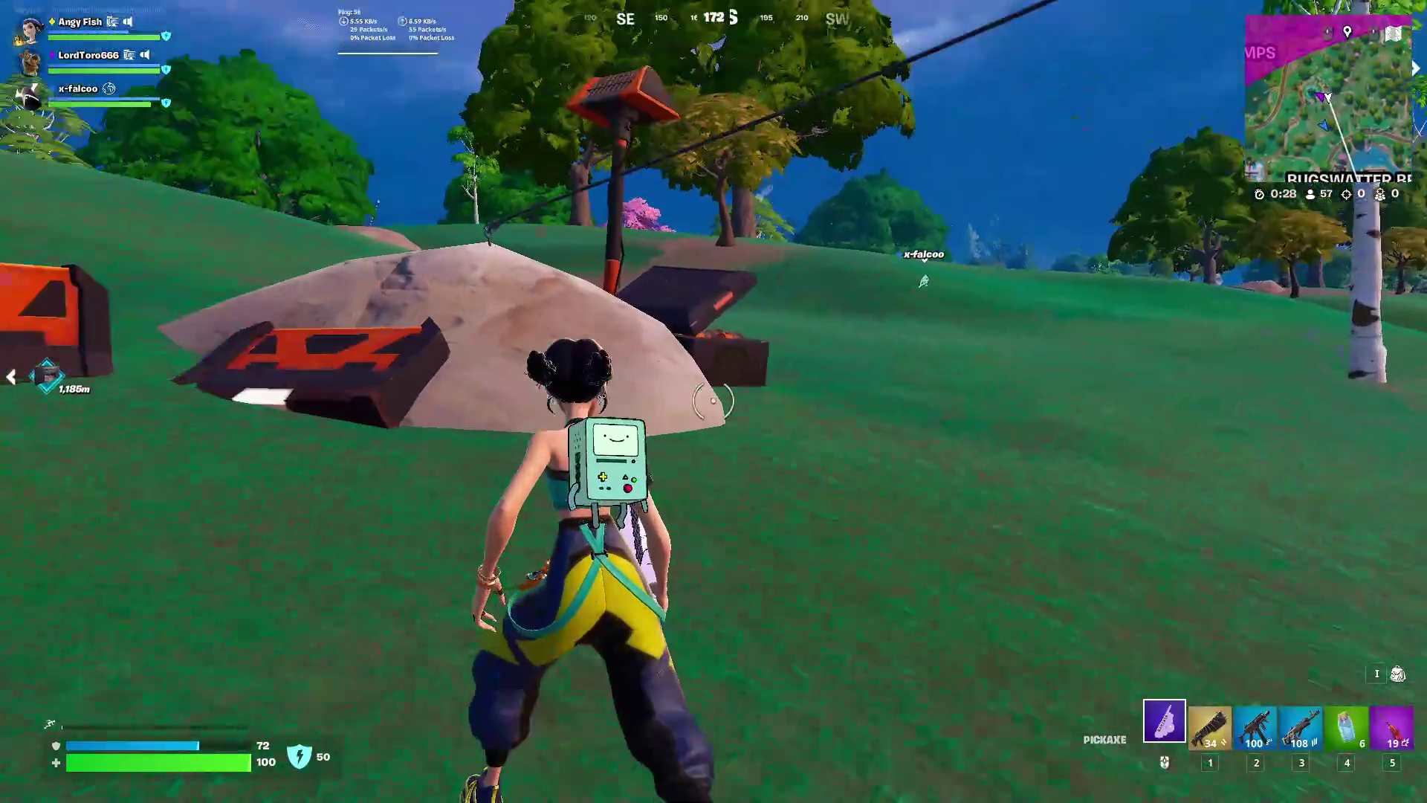
Ride the grind rail, emote briefly, then drop off and rejoin the rail toward the Reboot Tower
key(f)
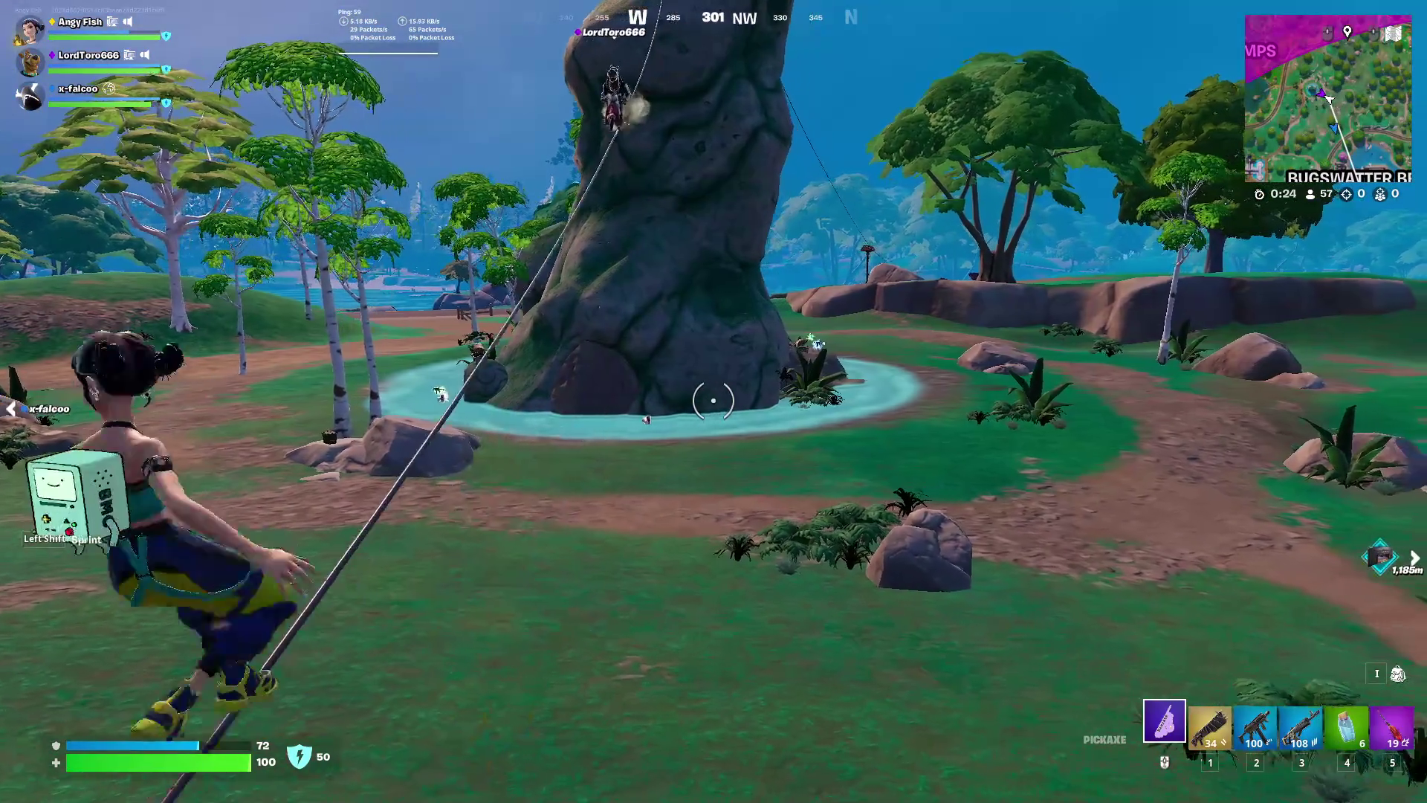
key(b)
click(701, 587)
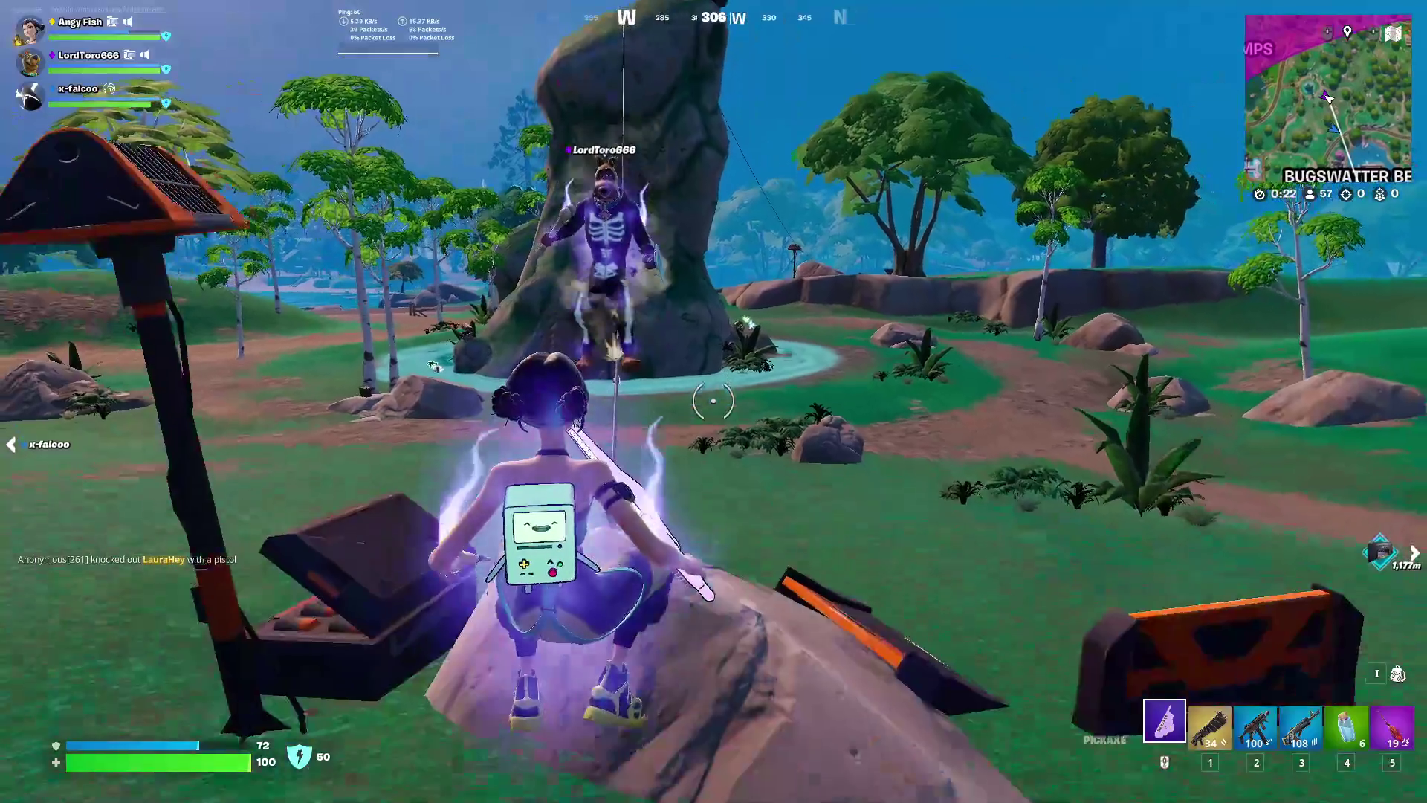
key(w)
key(s)
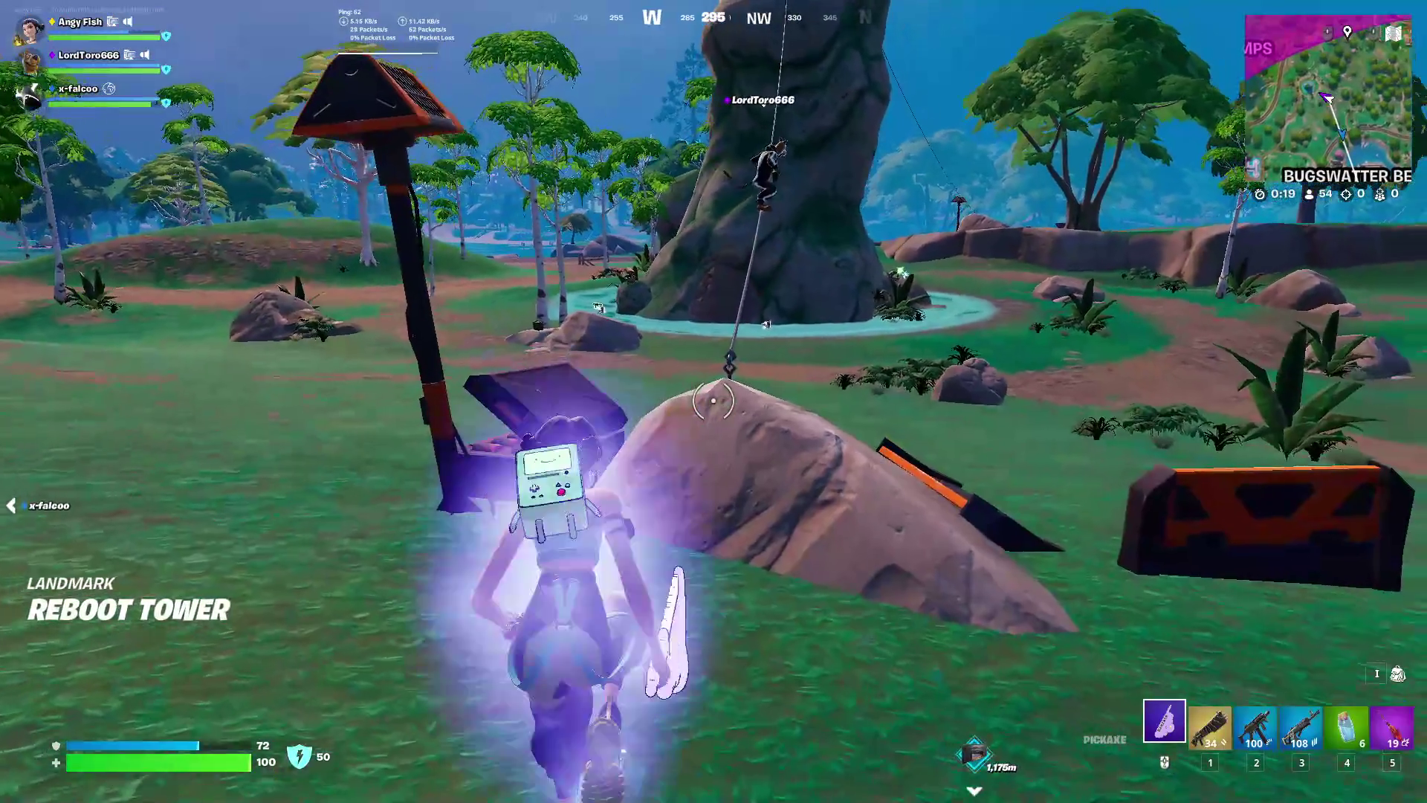
key(w)
key(space)
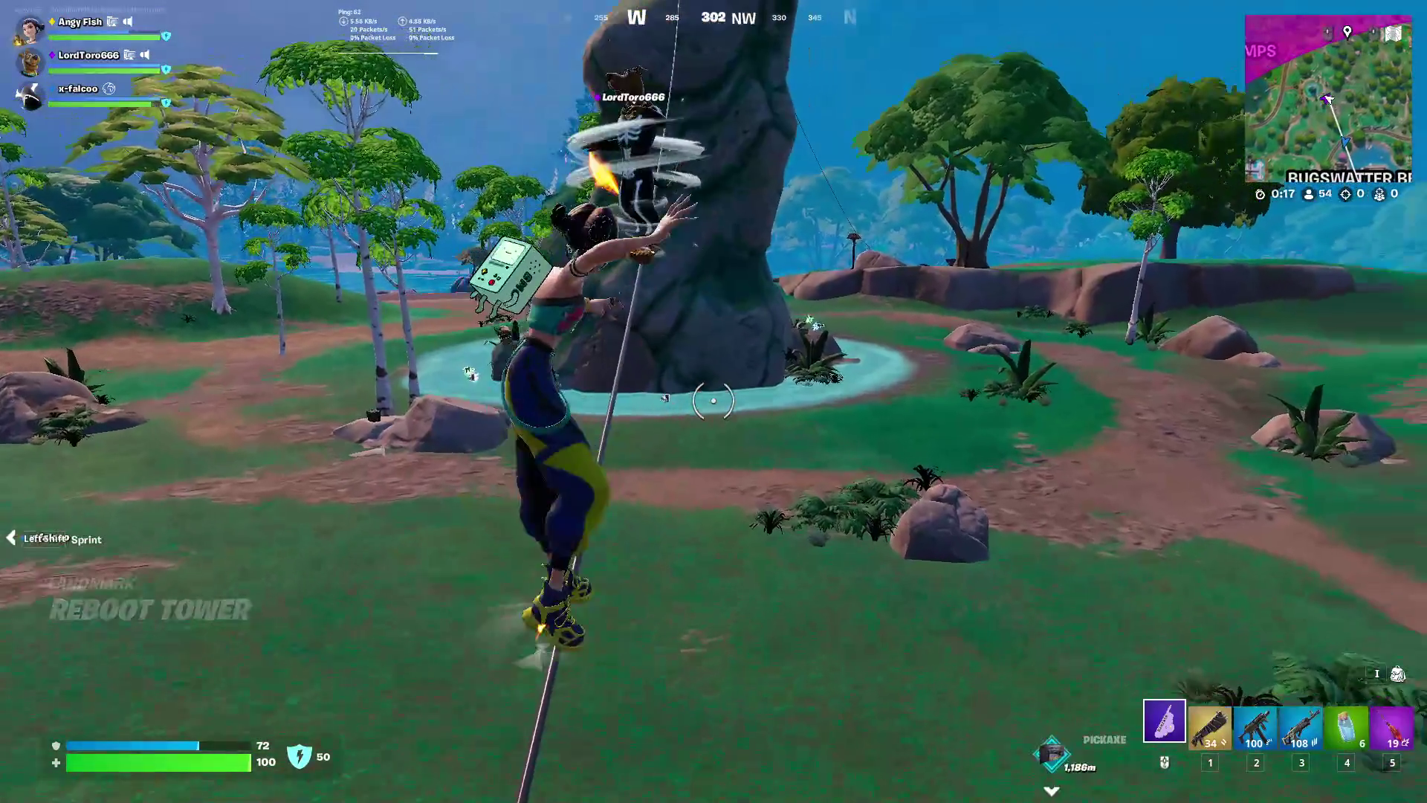
Grind up onto the tall rock beside the Reboot Tower, following the teammate
key(b)
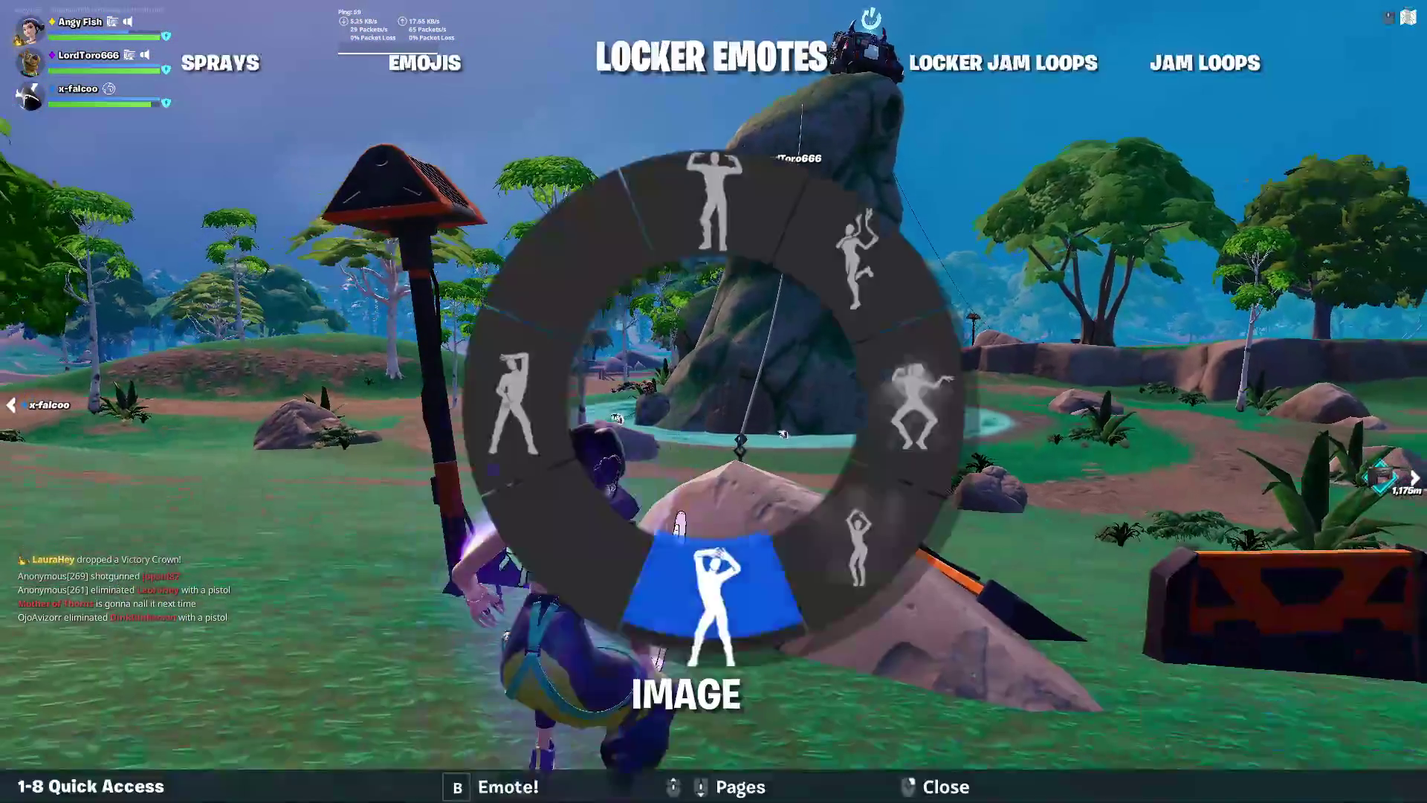
right_click(714, 408)
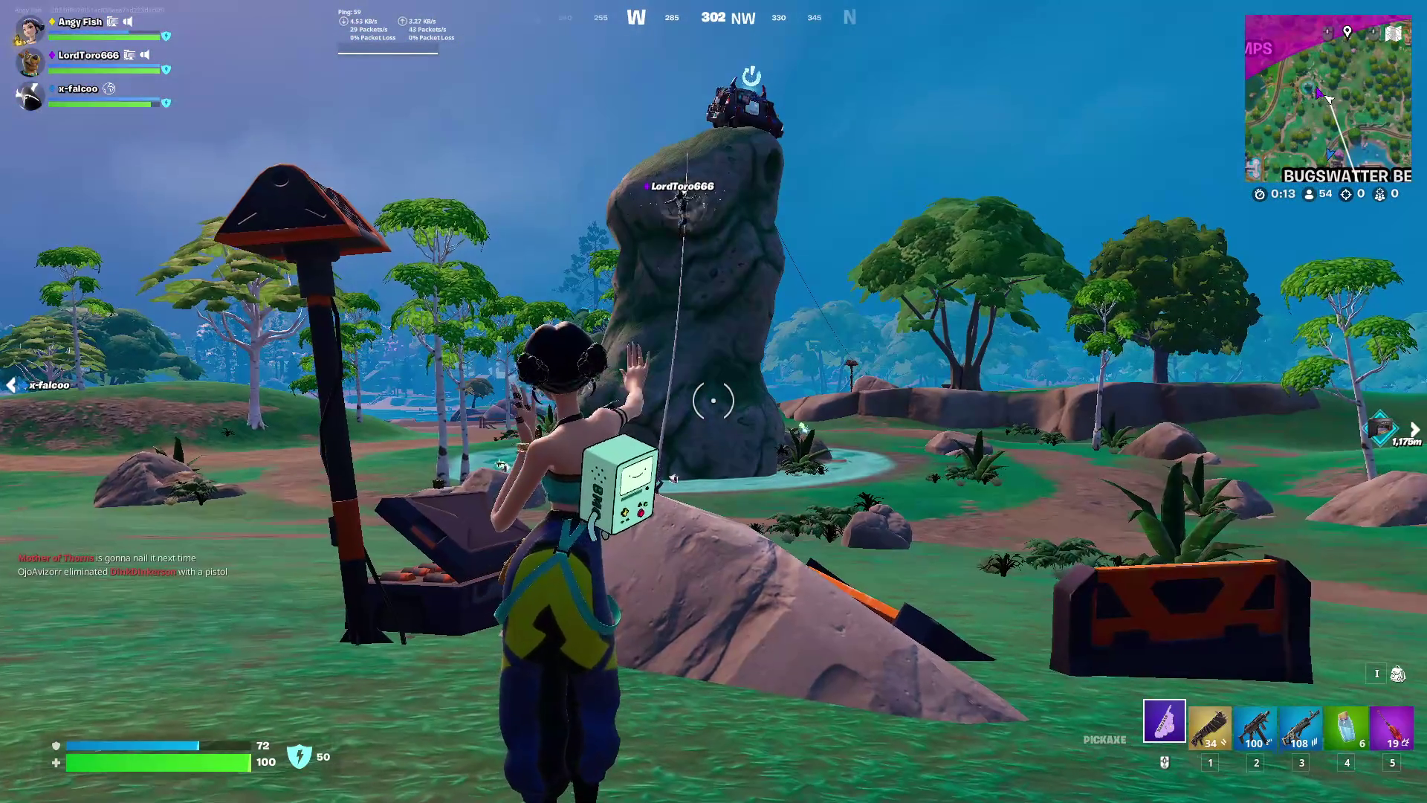
key(w)
scroll(714, 401, down, 3)
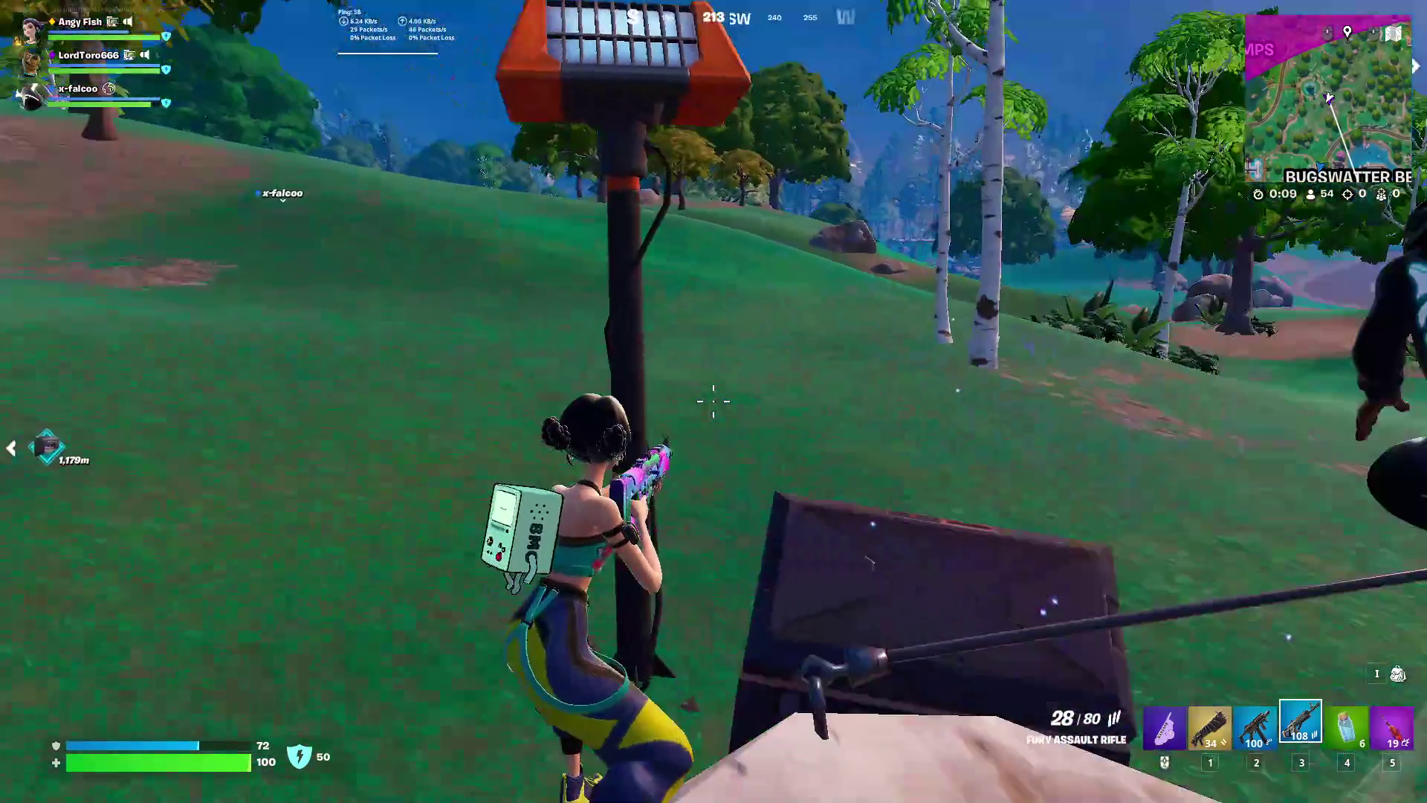
key(f)
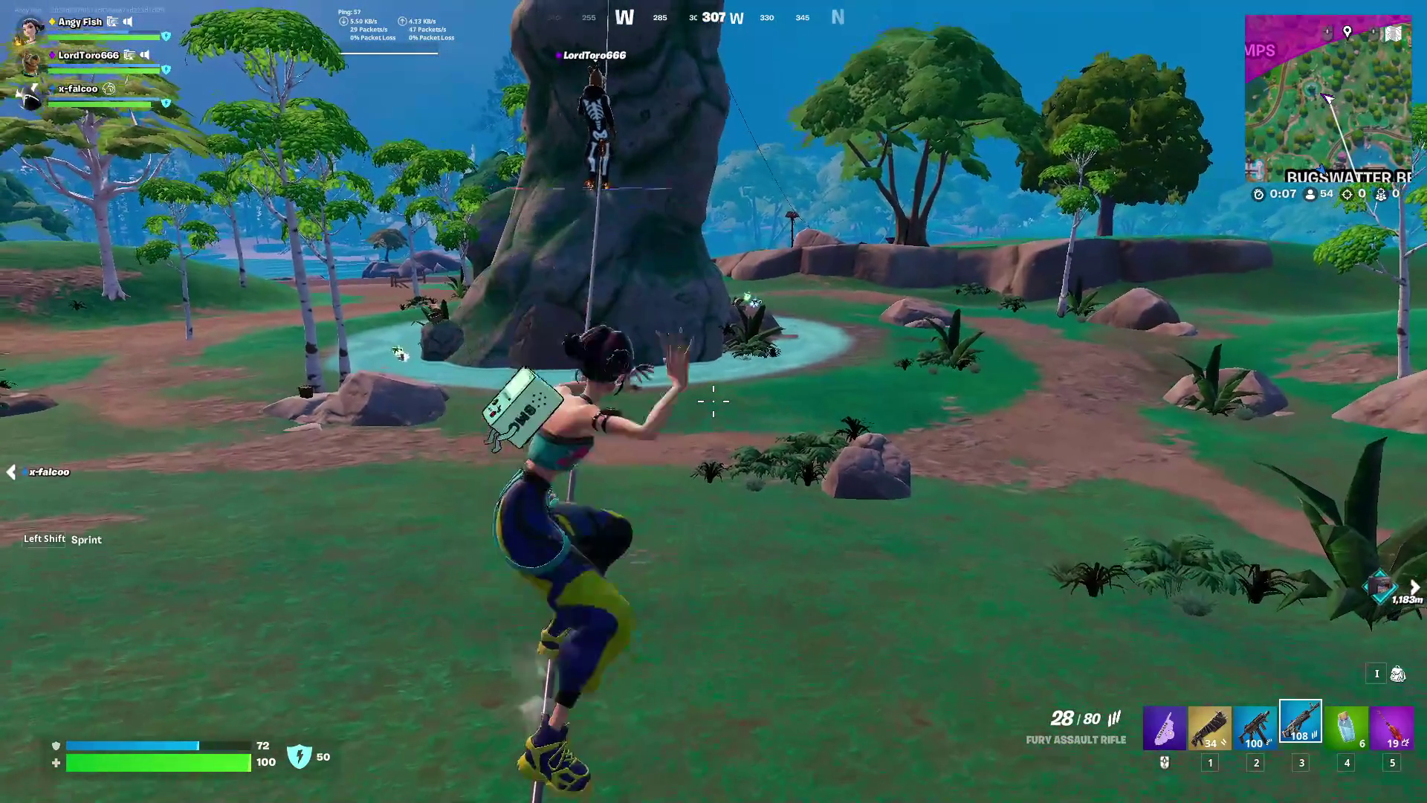
key(b)
key(b)
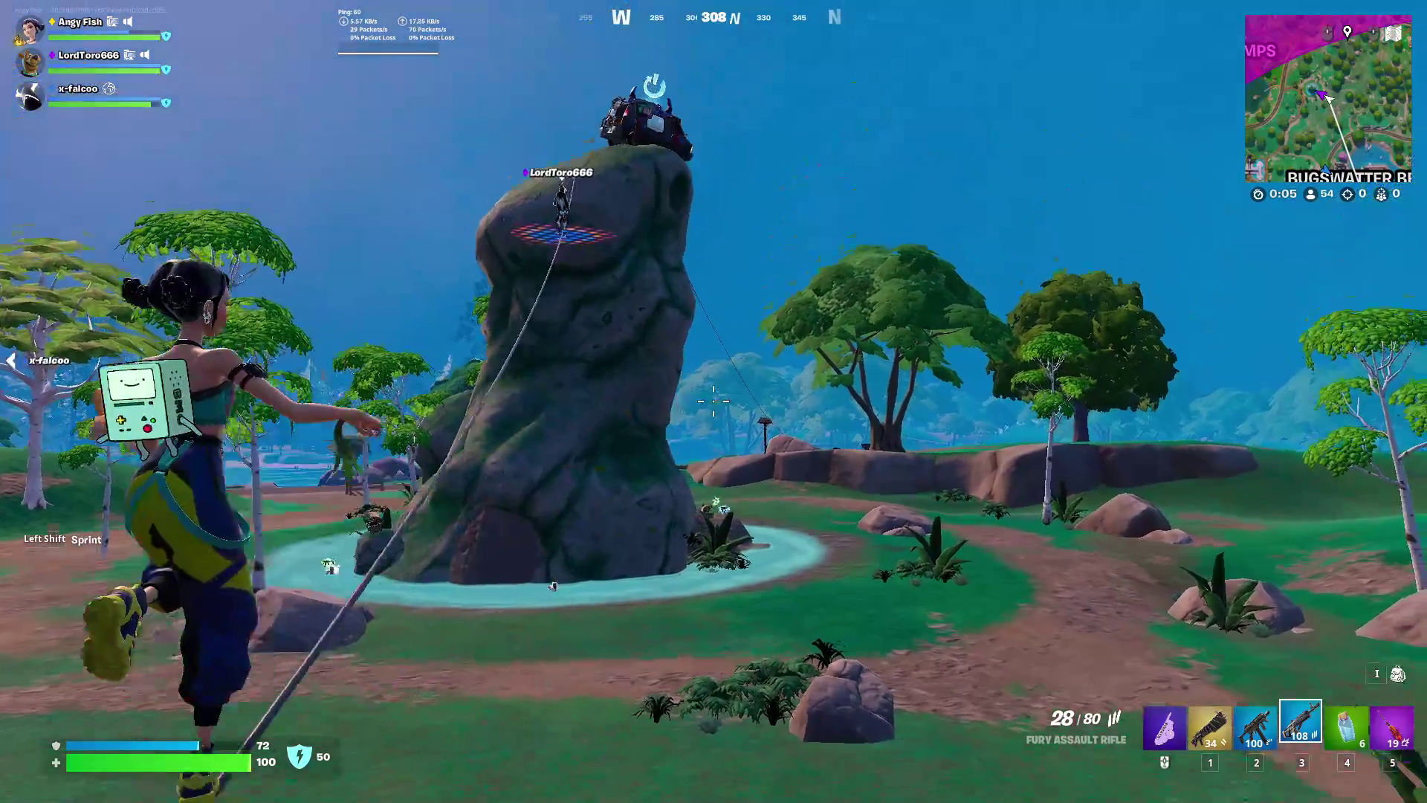
key(space)
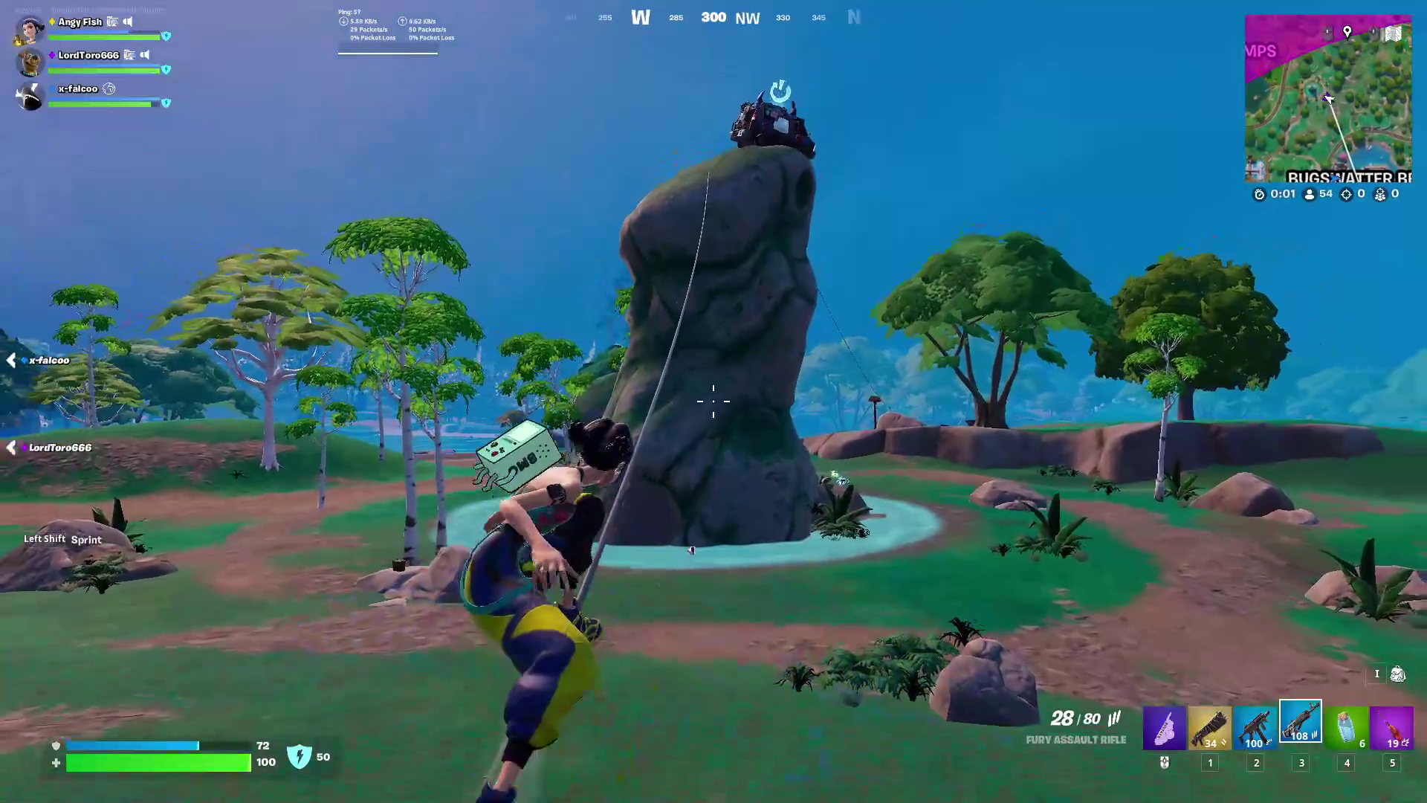
key(b)
key(b)
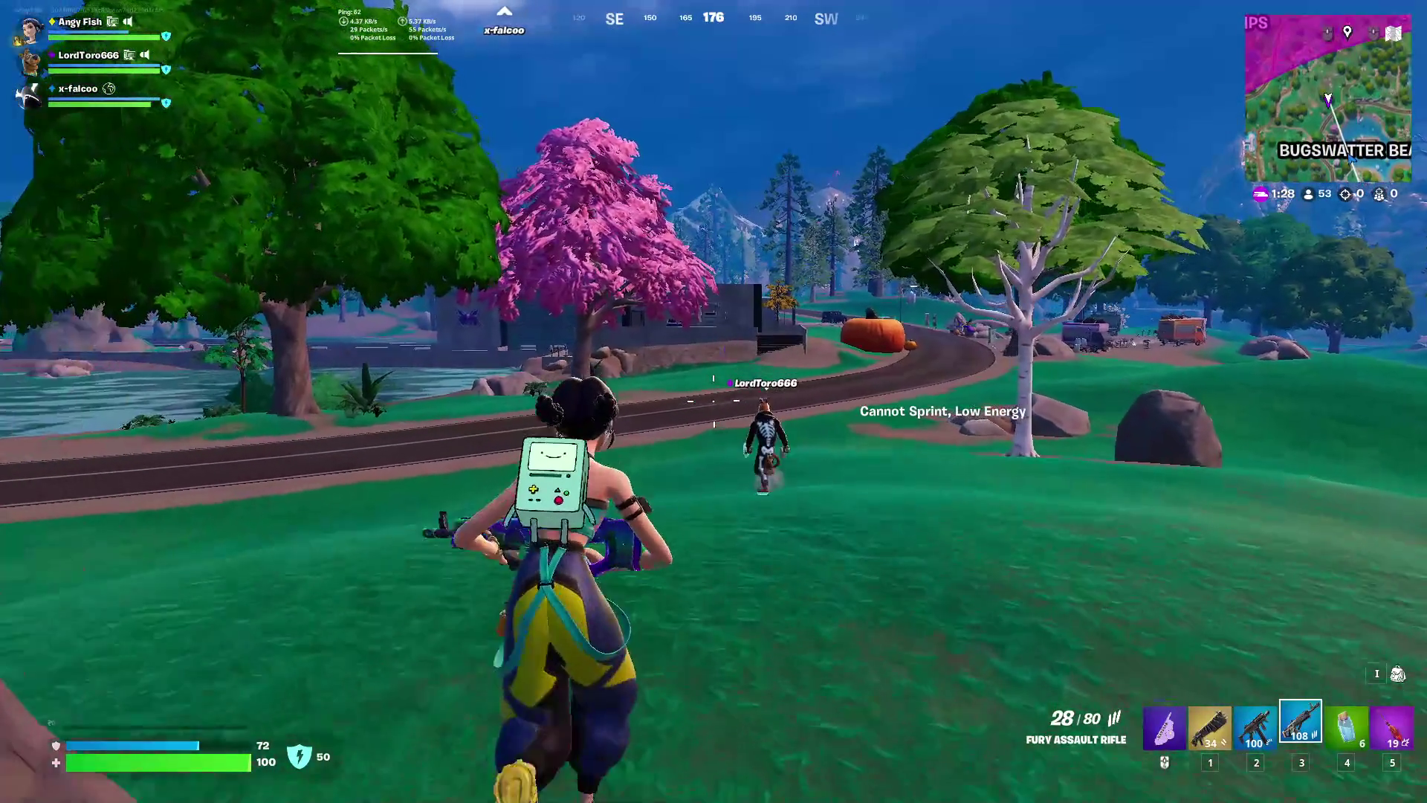
Fly over the road on the Witch Broom and run into the ramen shop with the shotgun
click(714, 401)
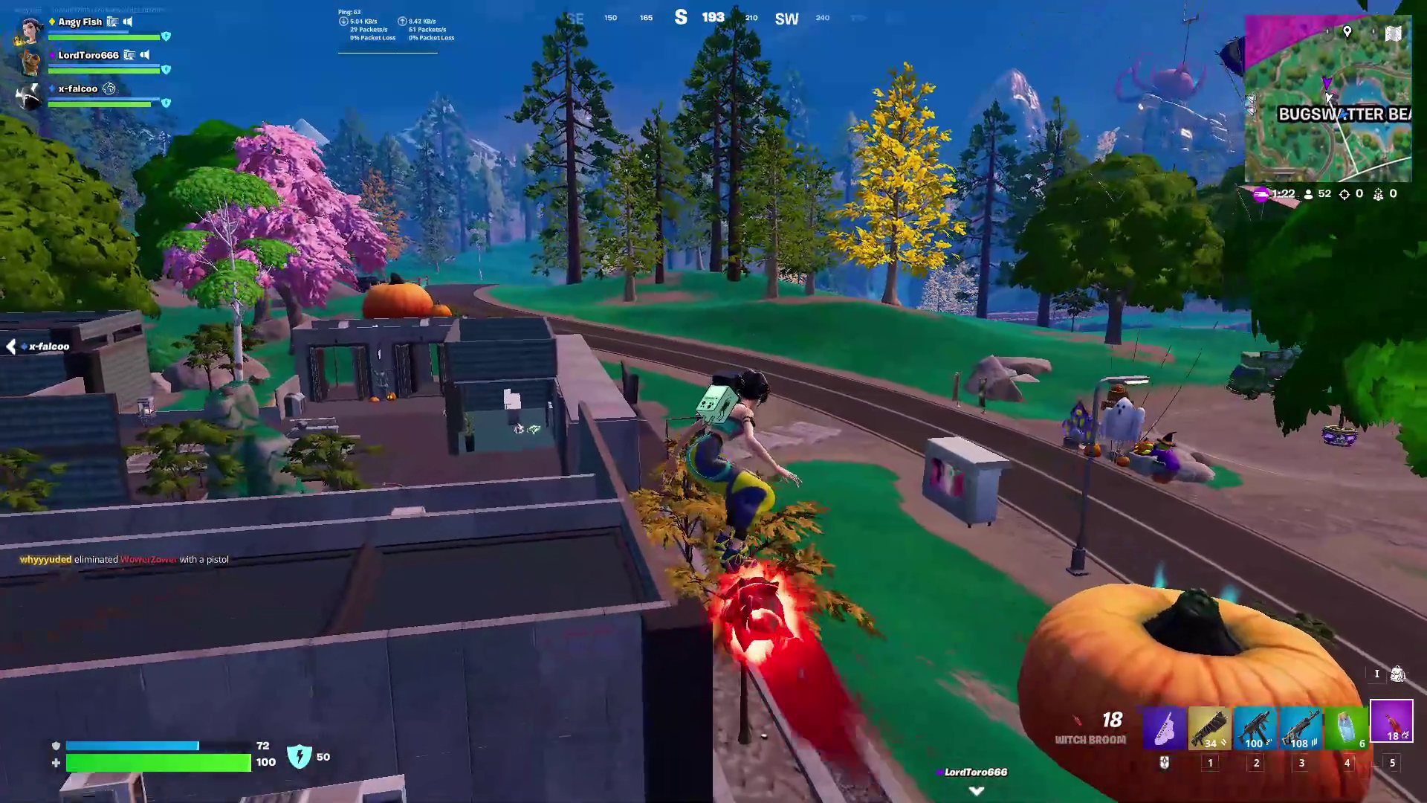
key(1)
key(w)
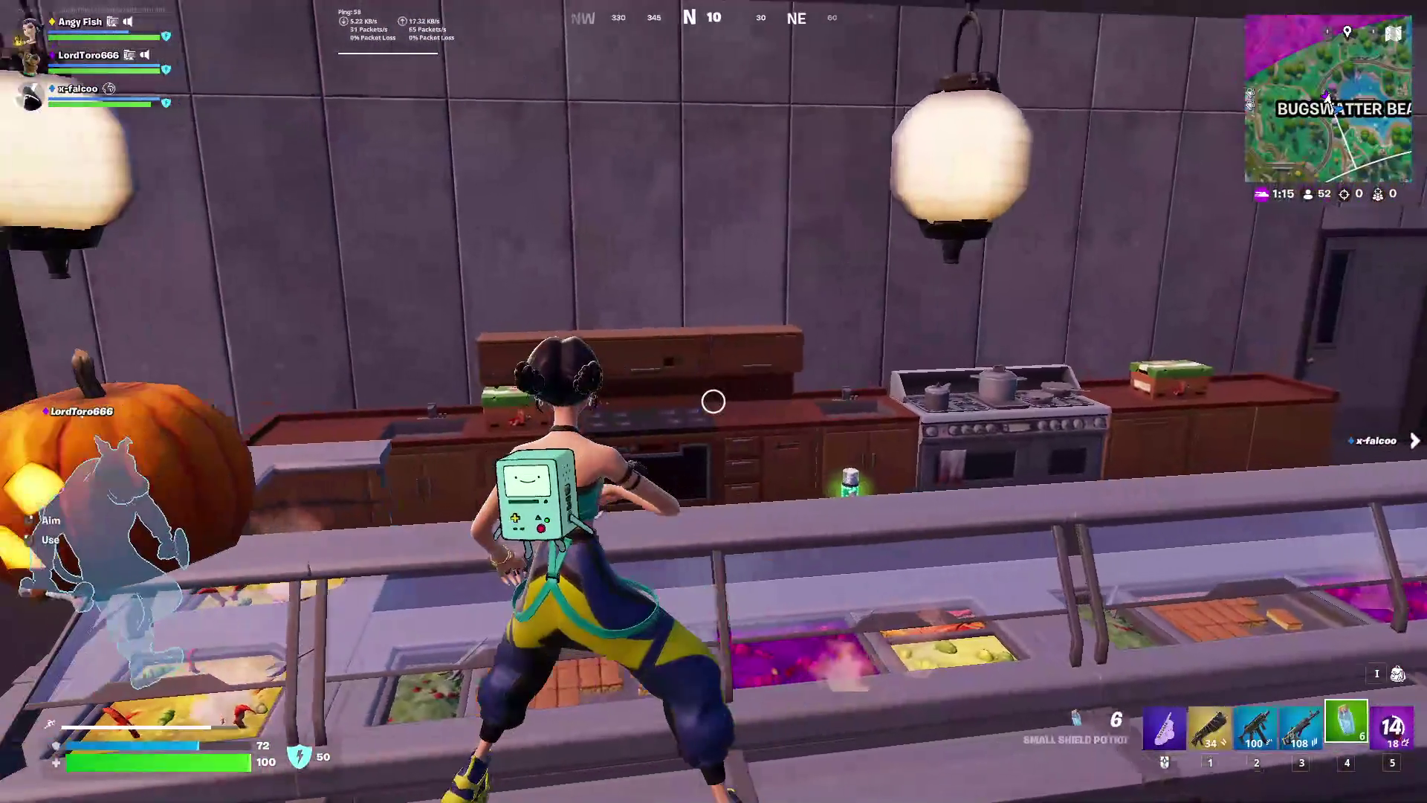
Loot the chest against the wall and the bench ammo box in the Bugswatter building
key(5)
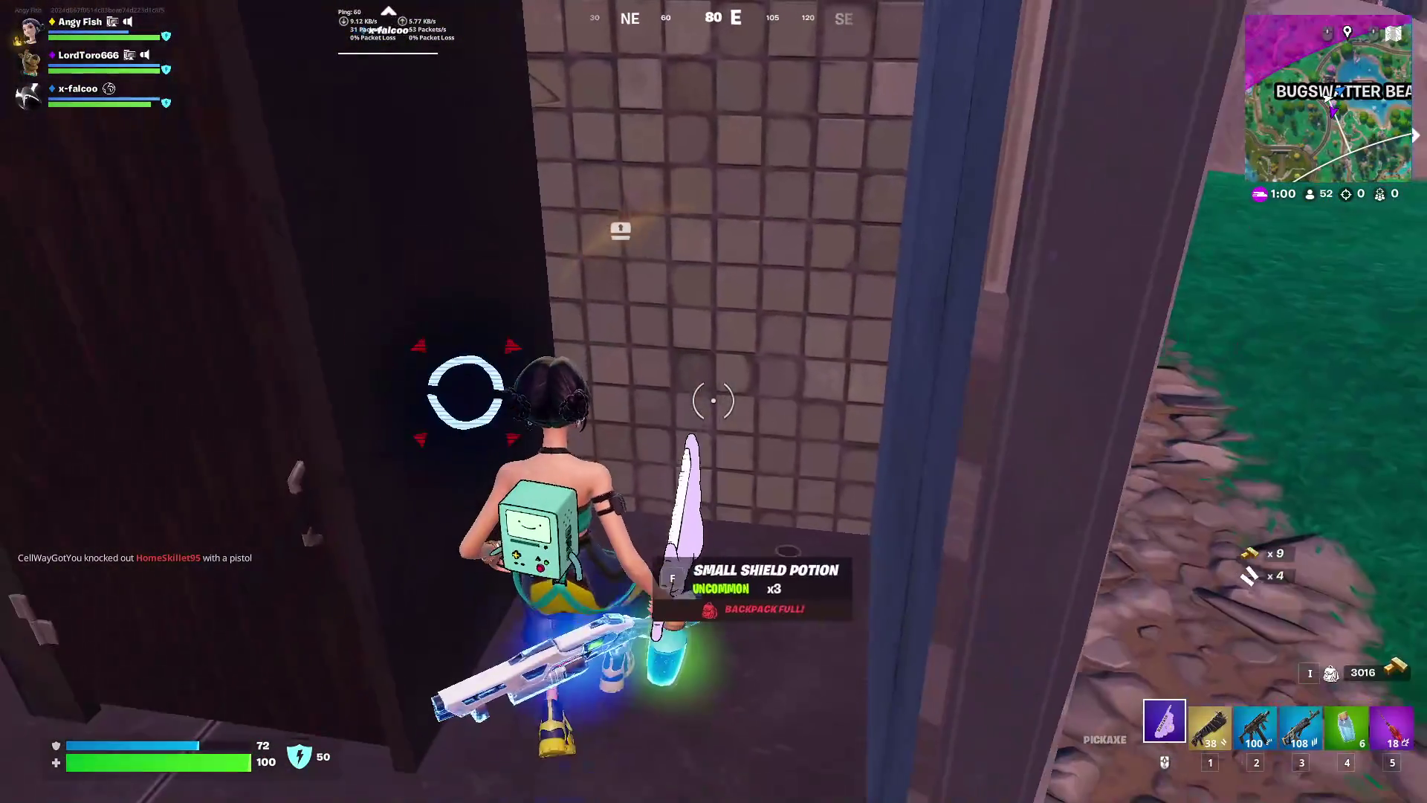
key(w)
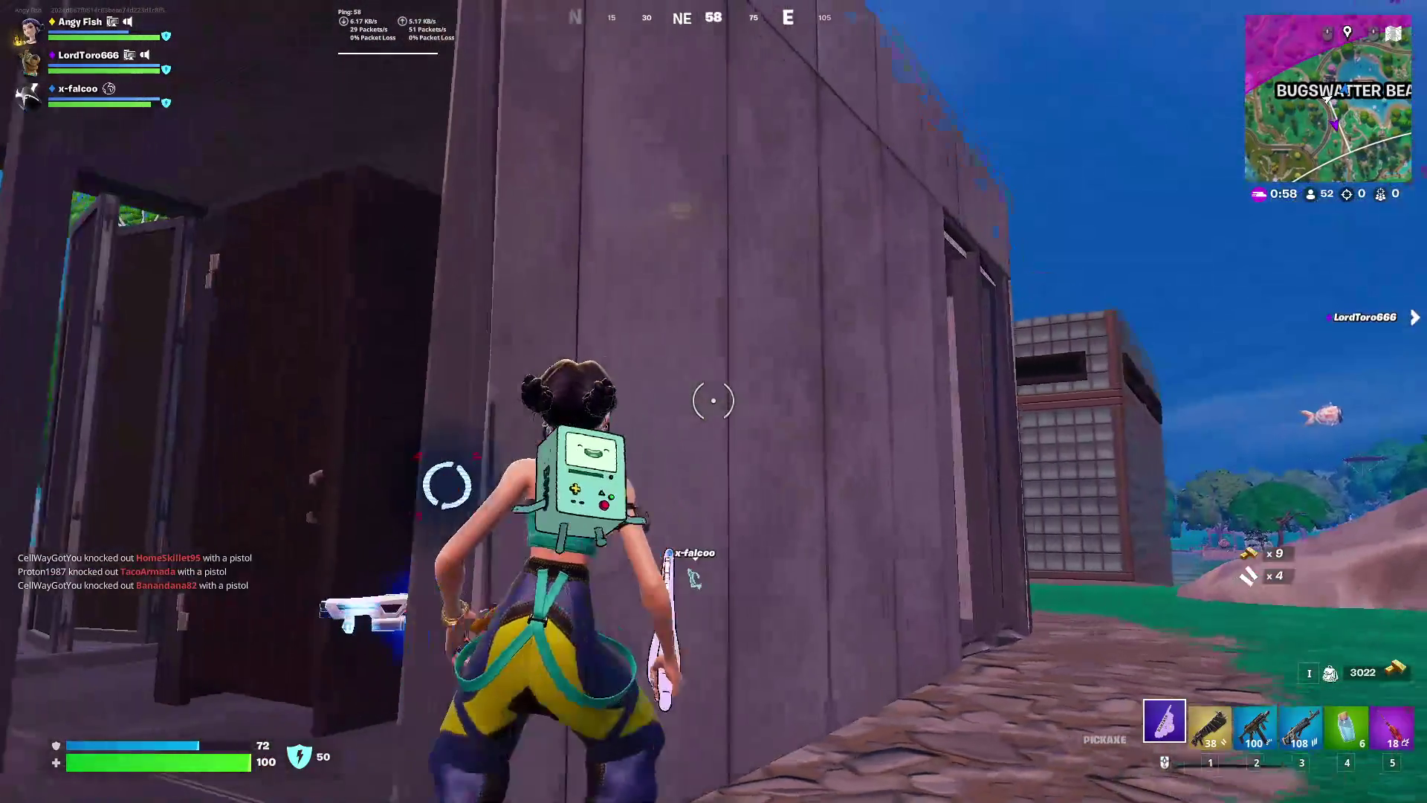
key(w)
key(w)
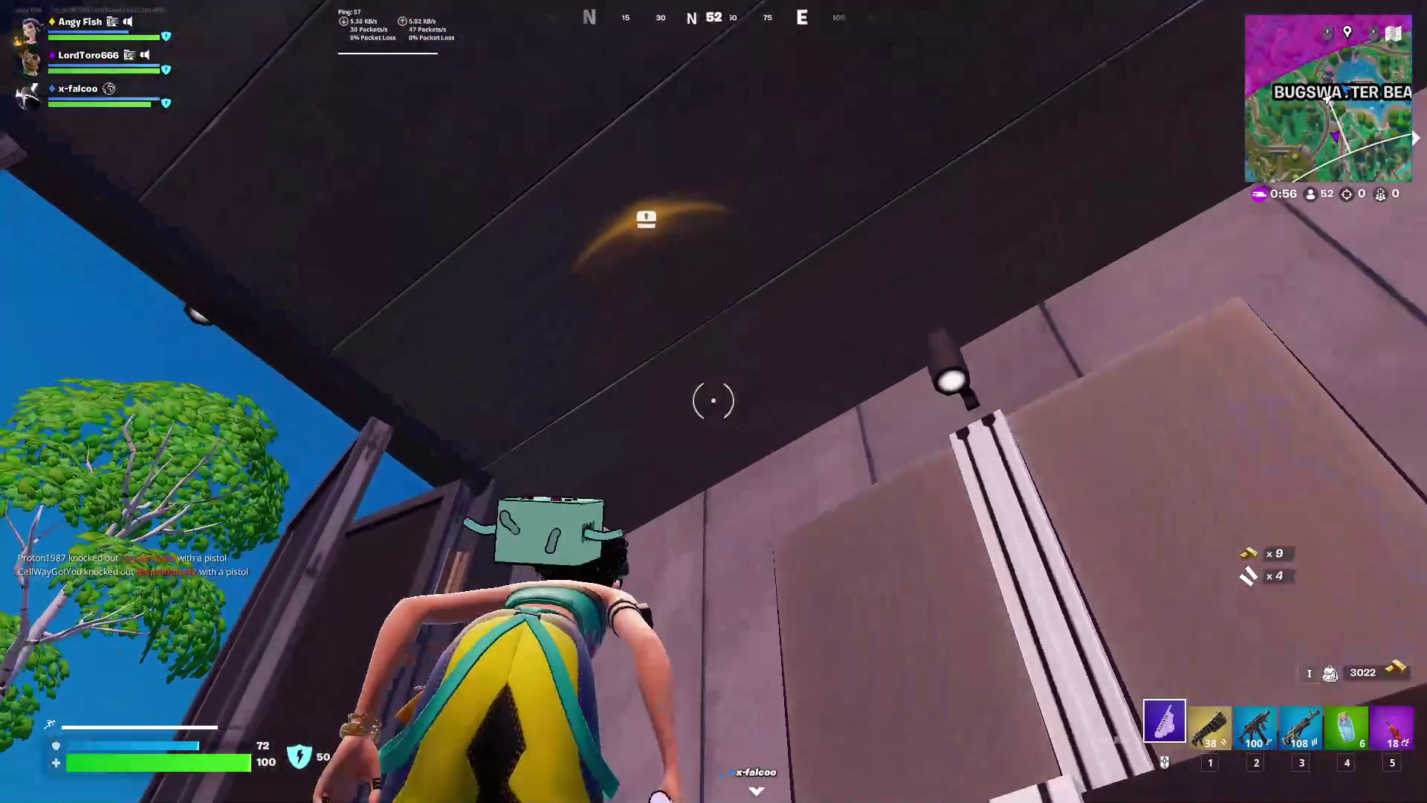
key(w)
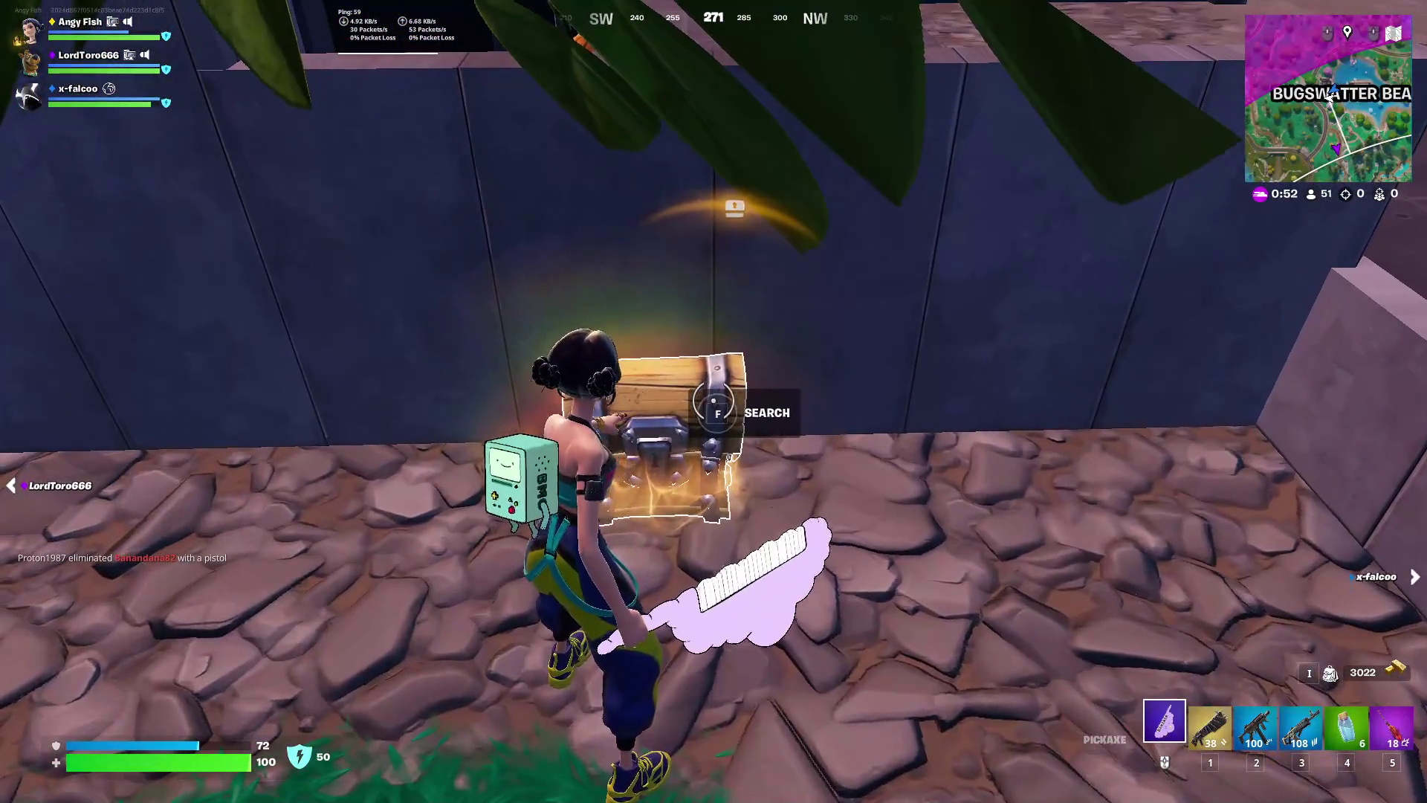
key(f)
key(w)
key(w)
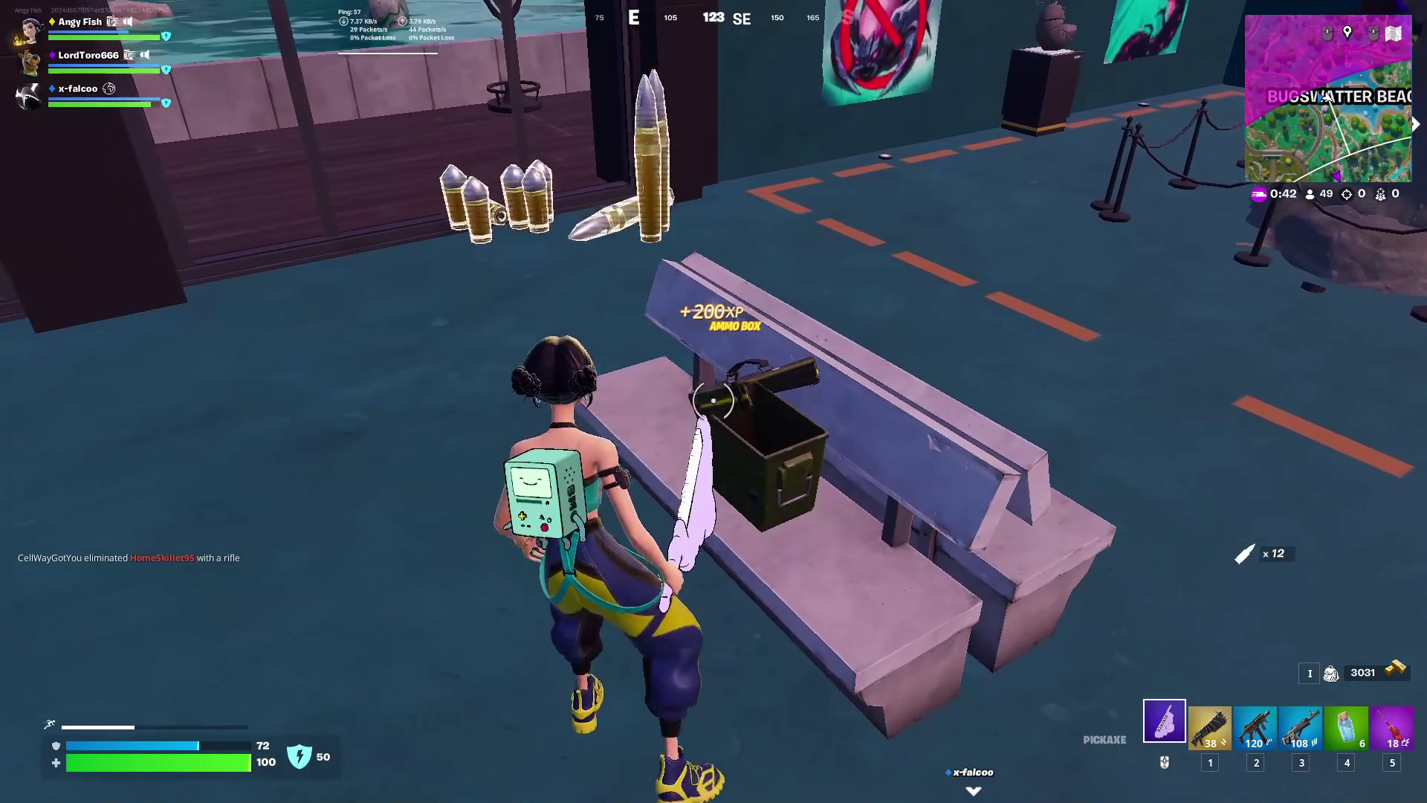
key(w)
Ready the Fury Assault Rifle, launch through the trees on the Witch Broom, and sprint uphill after the squad
key(2)
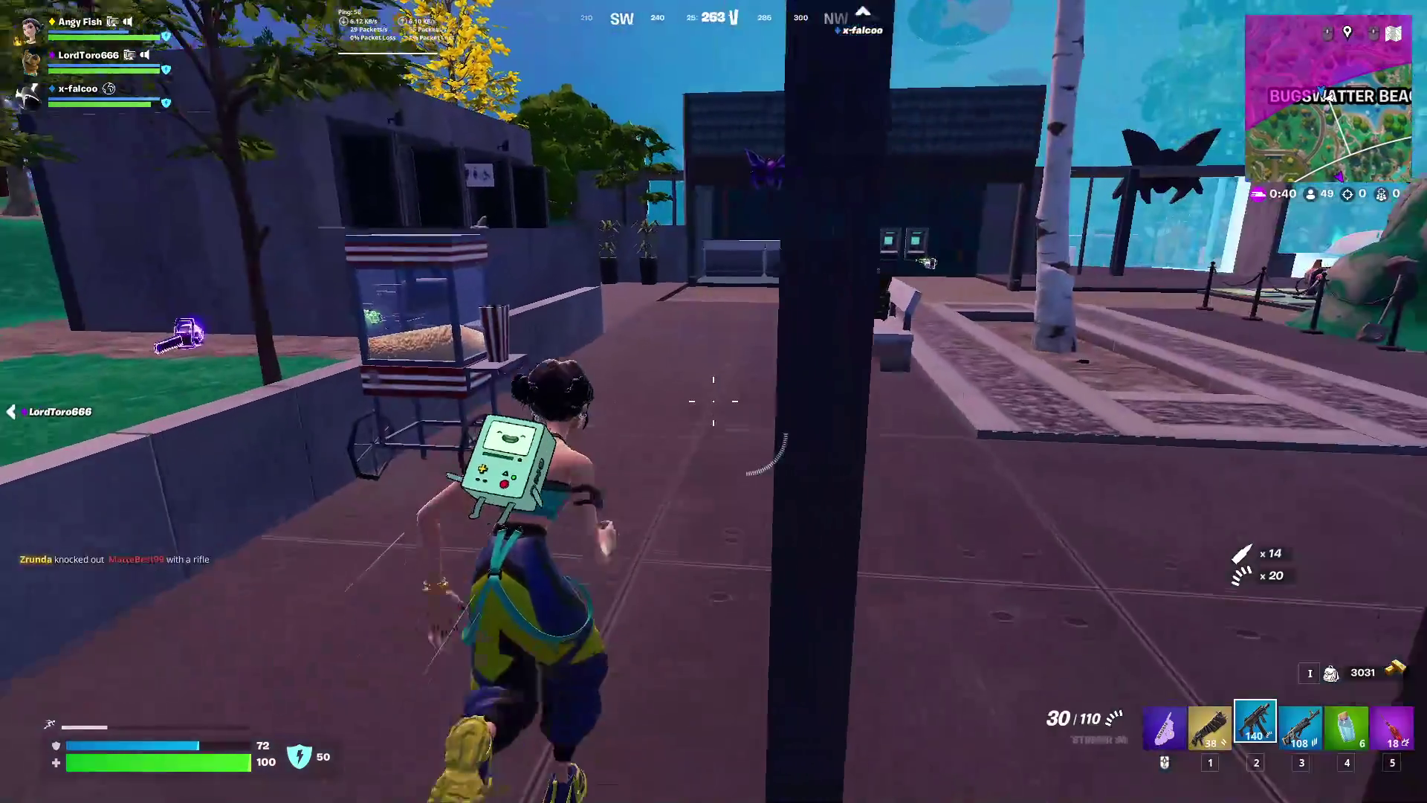
key(space)
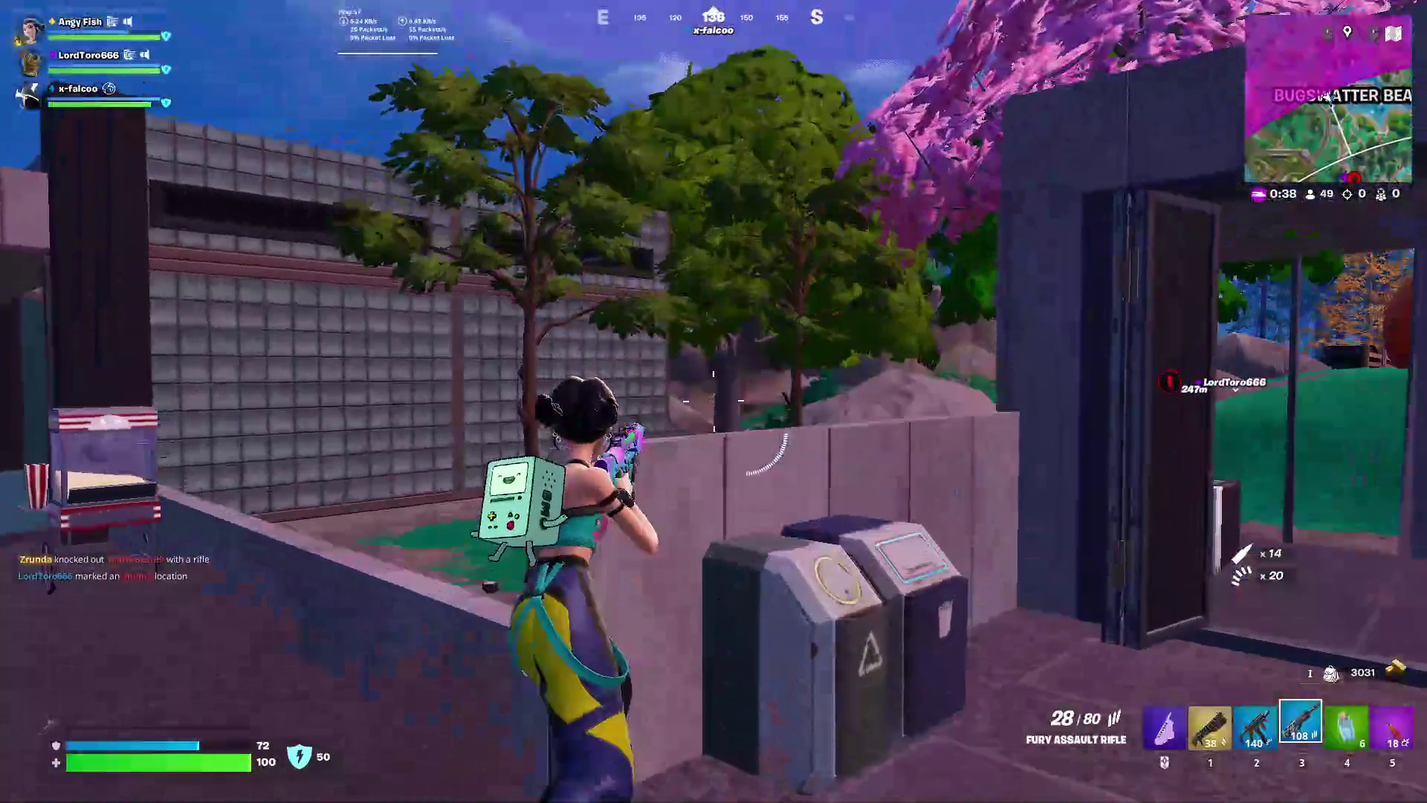
key(5)
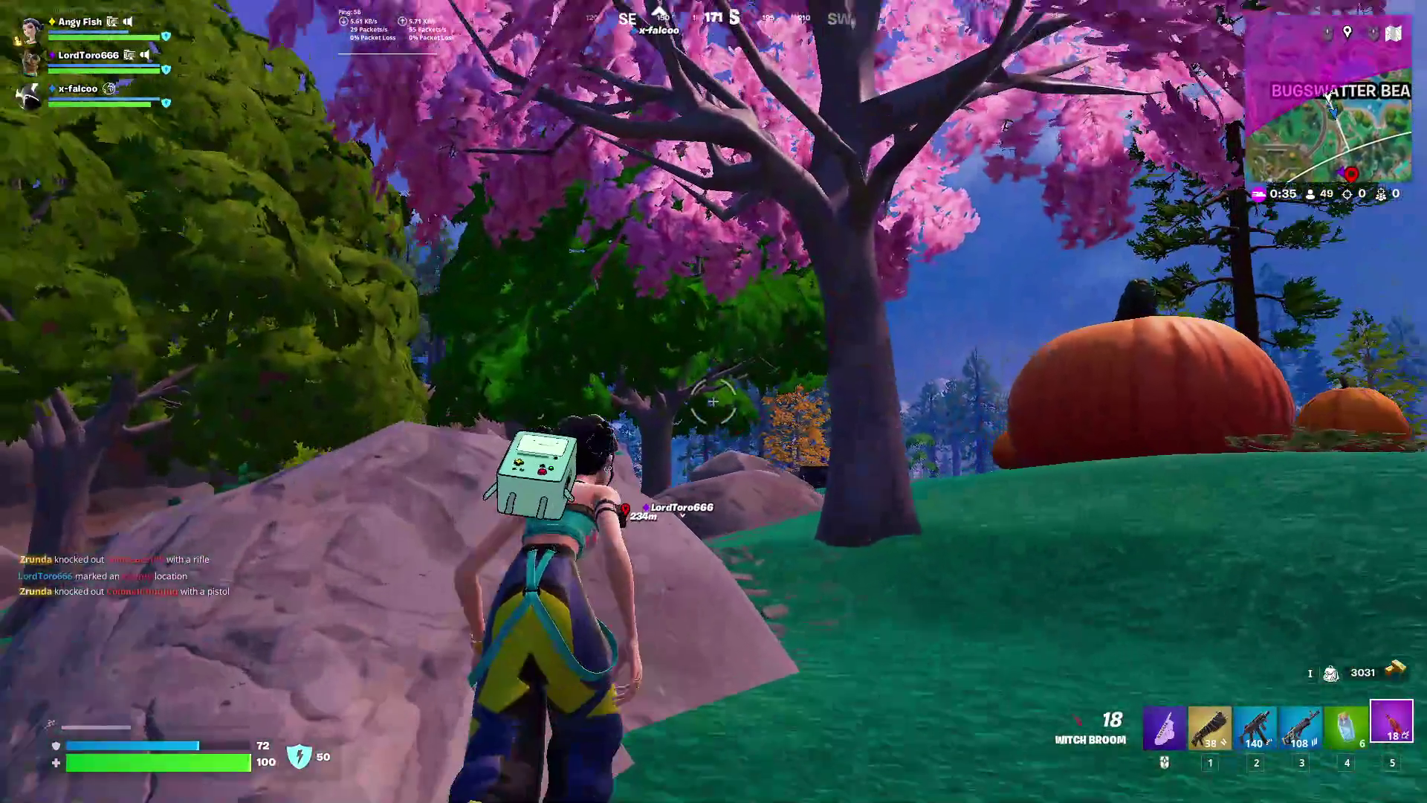
click(713, 402)
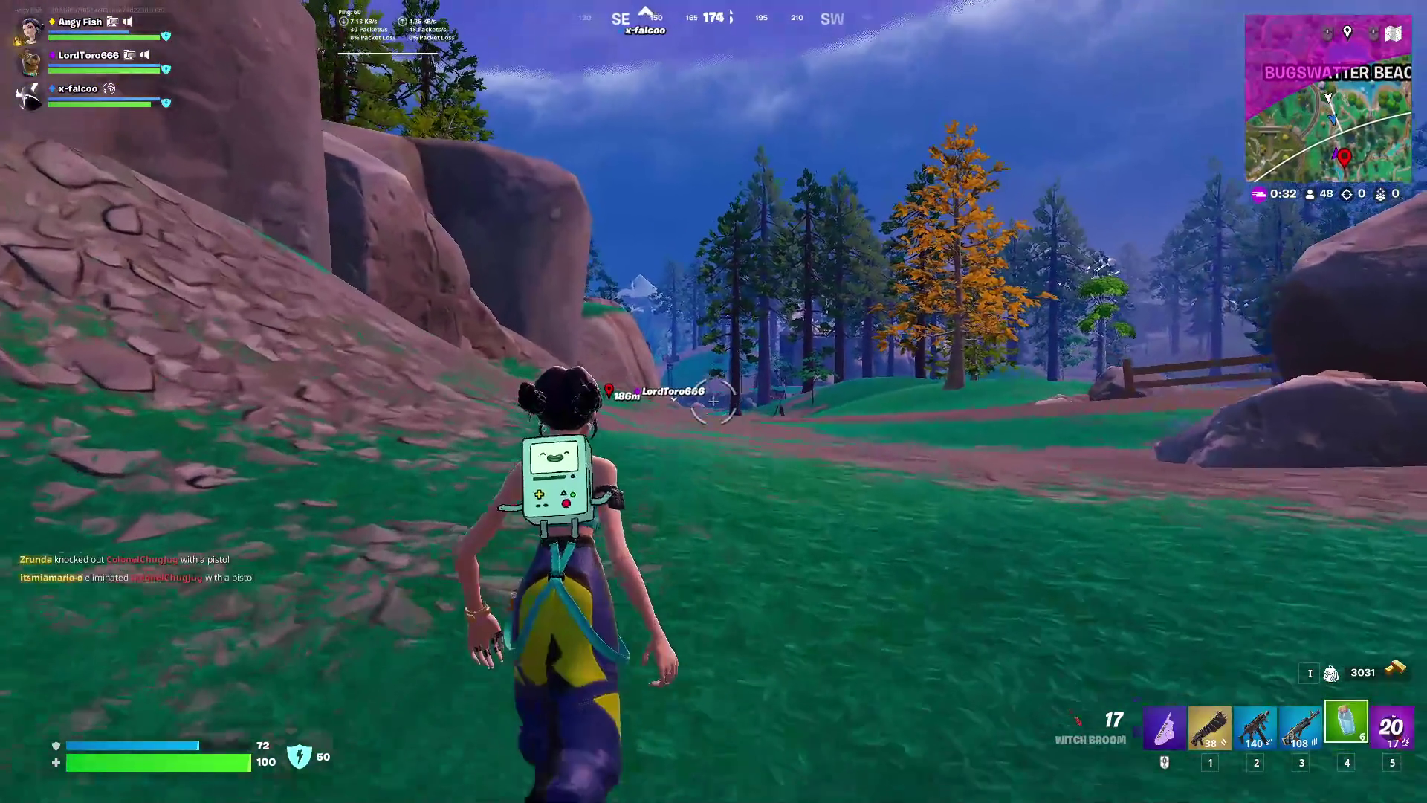
key(shift)
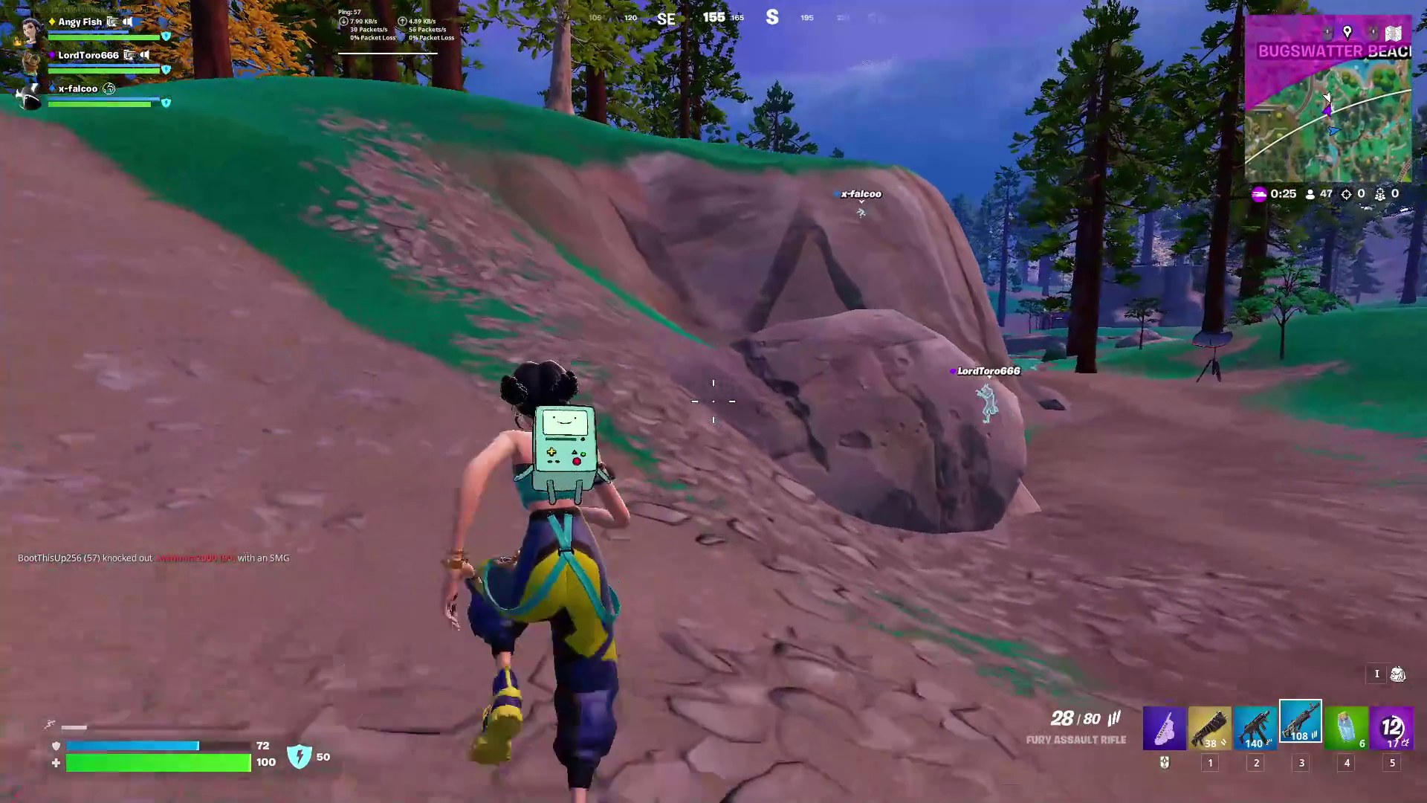
key(shift)
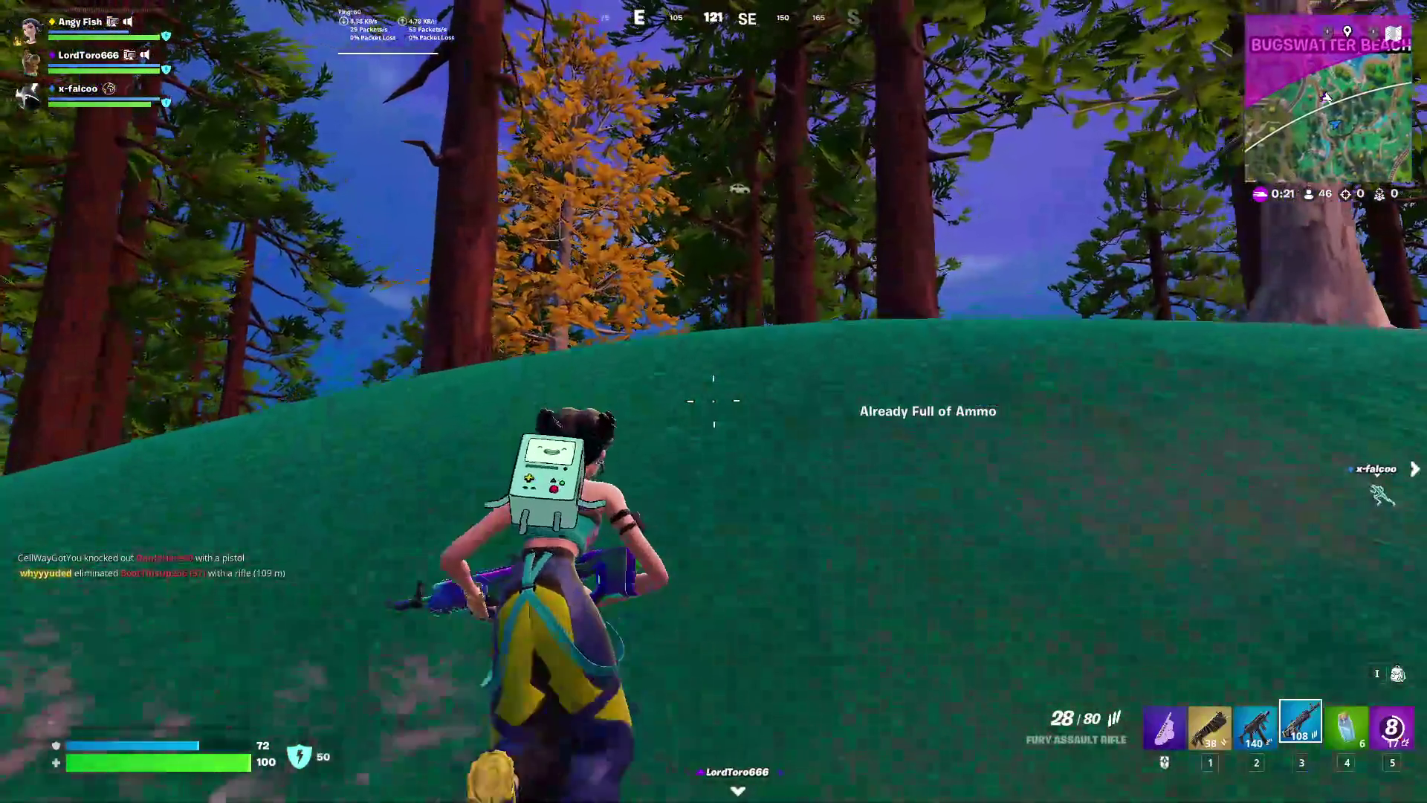
key(w)
key(w)
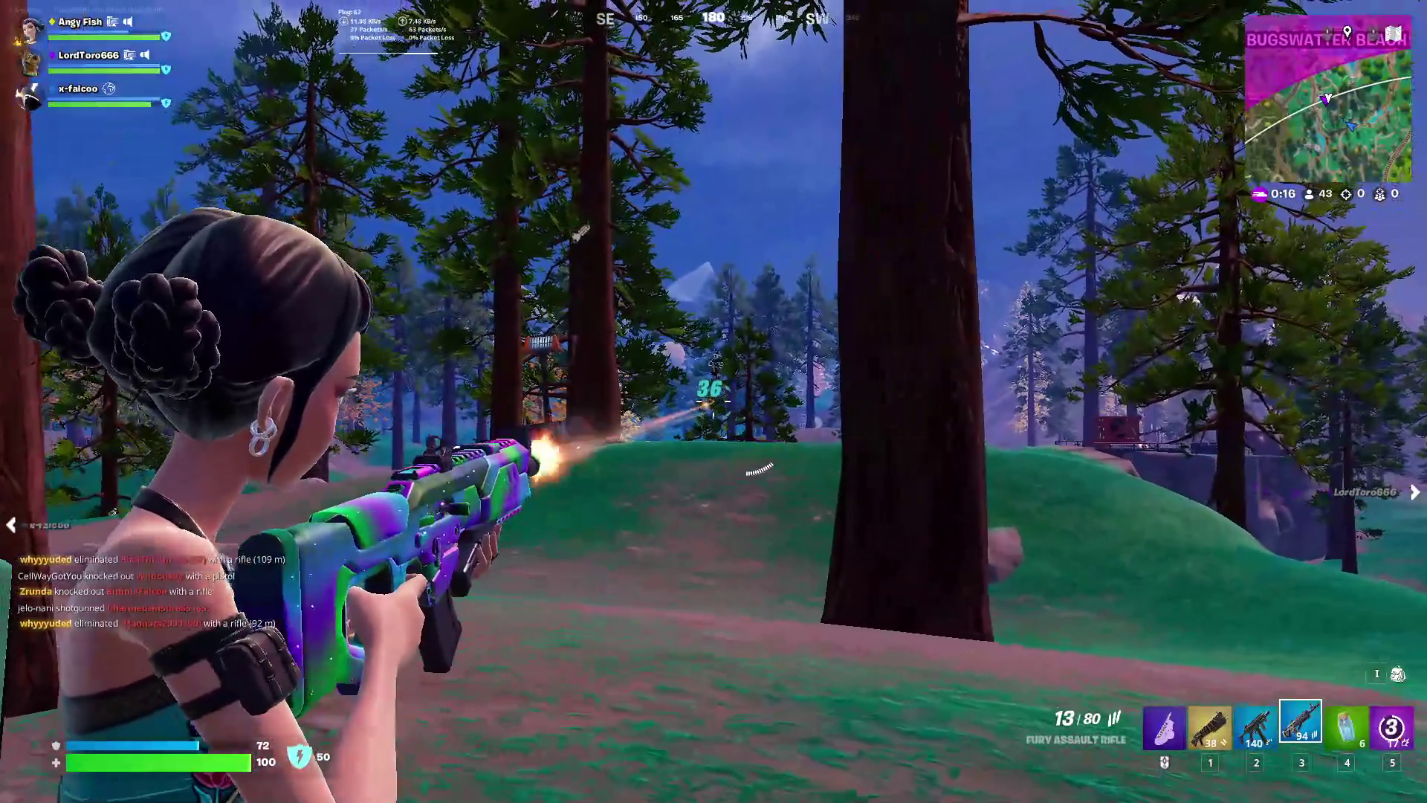
Fire repeated Fury Assault Rifle shots at the enemy over the hill
click(714, 401)
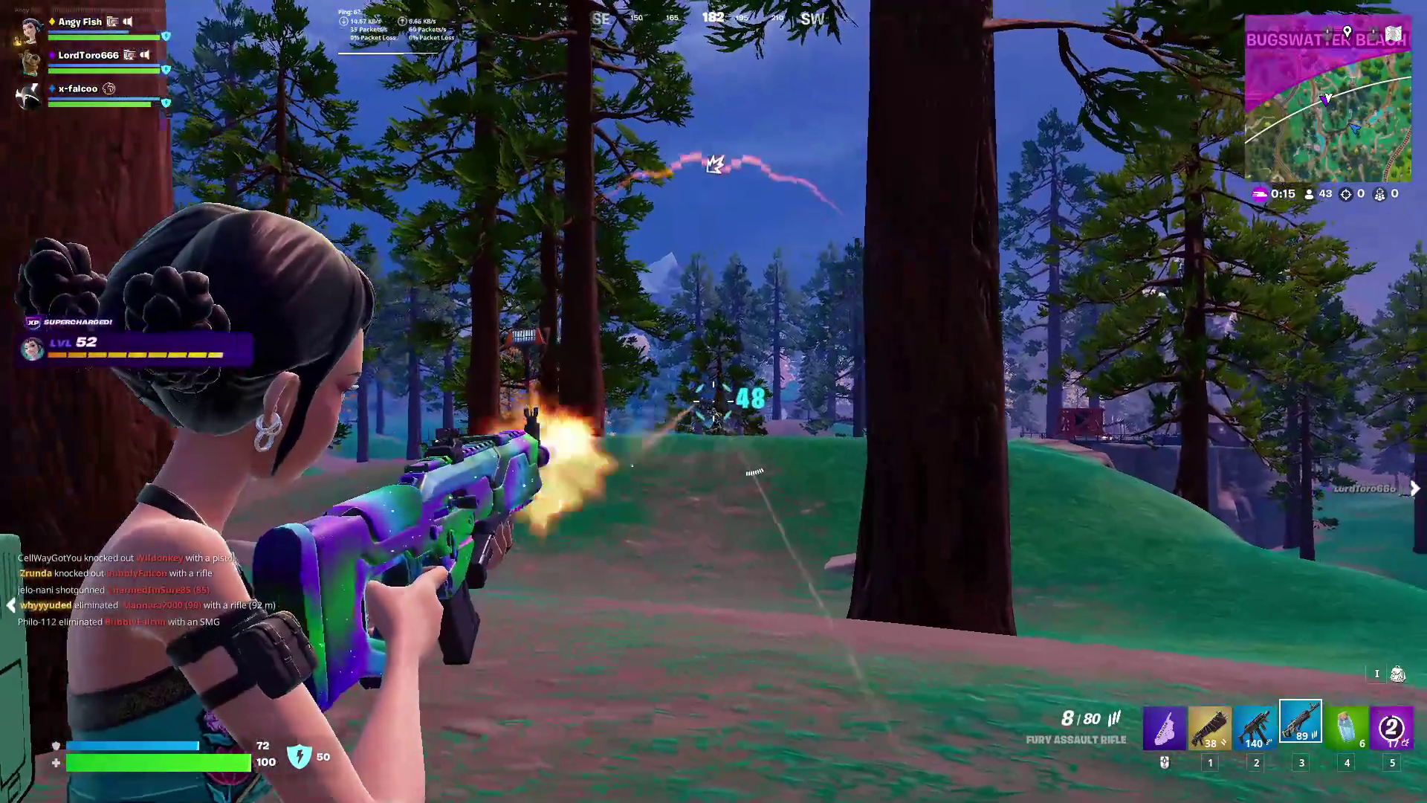
click(714, 401)
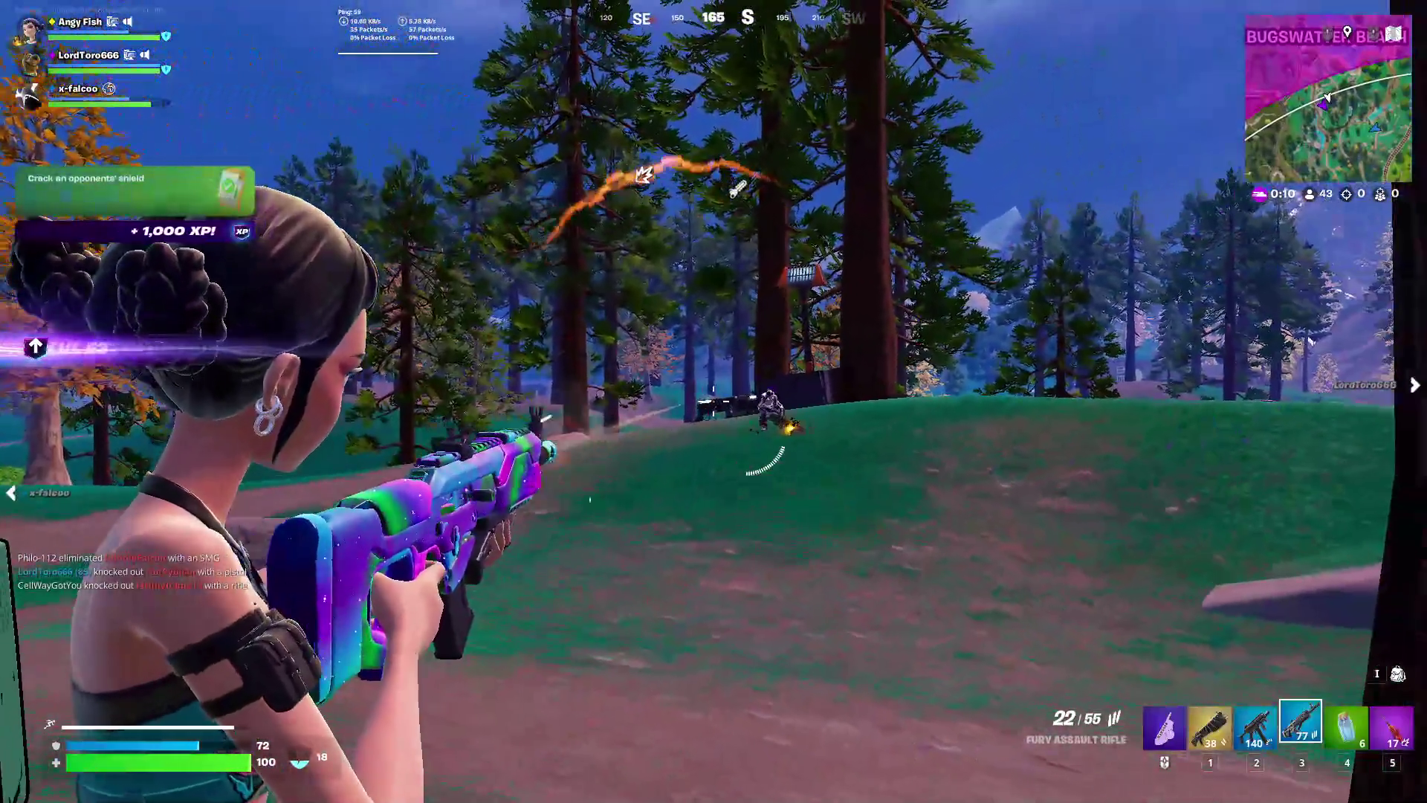
click(714, 402)
click(714, 401)
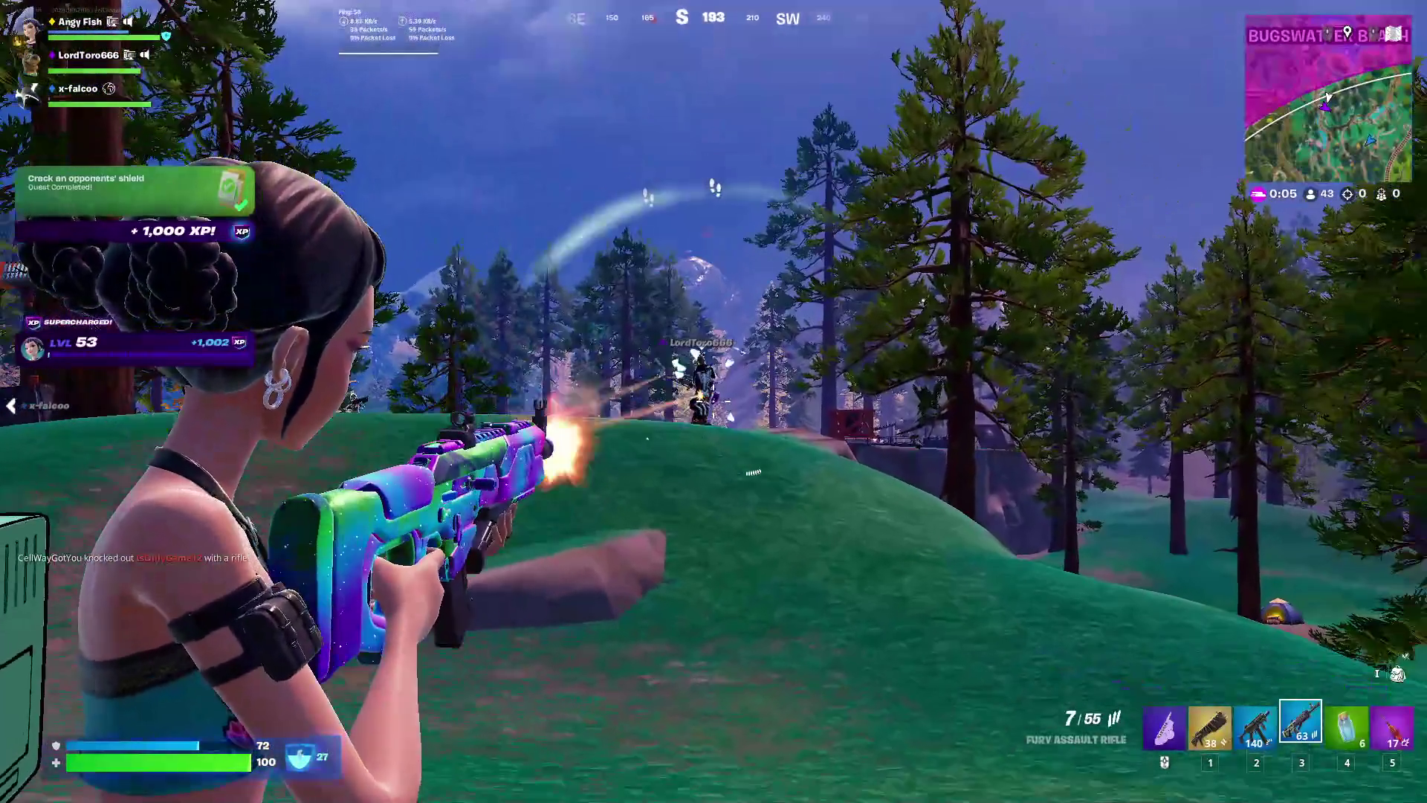
click(714, 402)
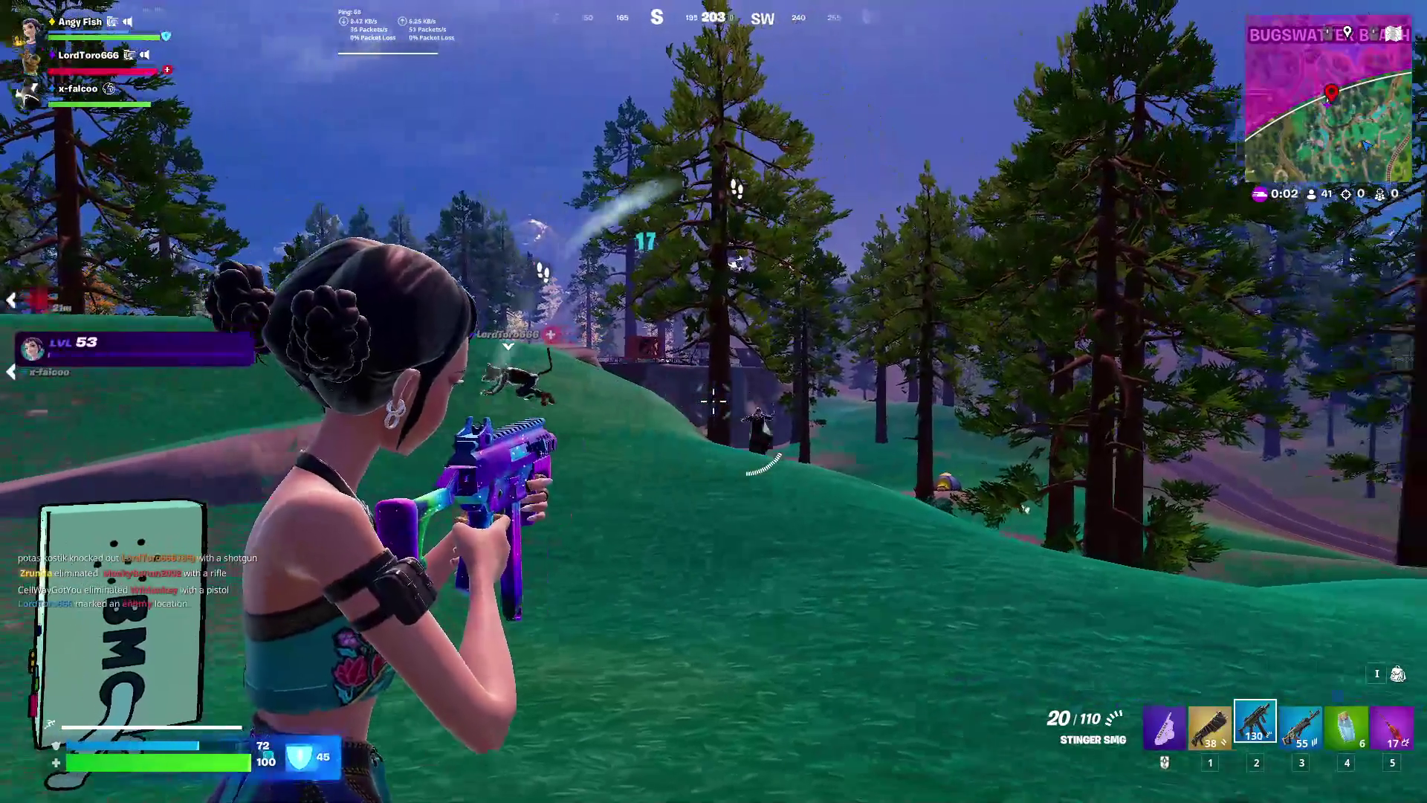
Push over the hill and hit the close enemy with the SMG and High Stakes Shotgun until knocked
key(w)
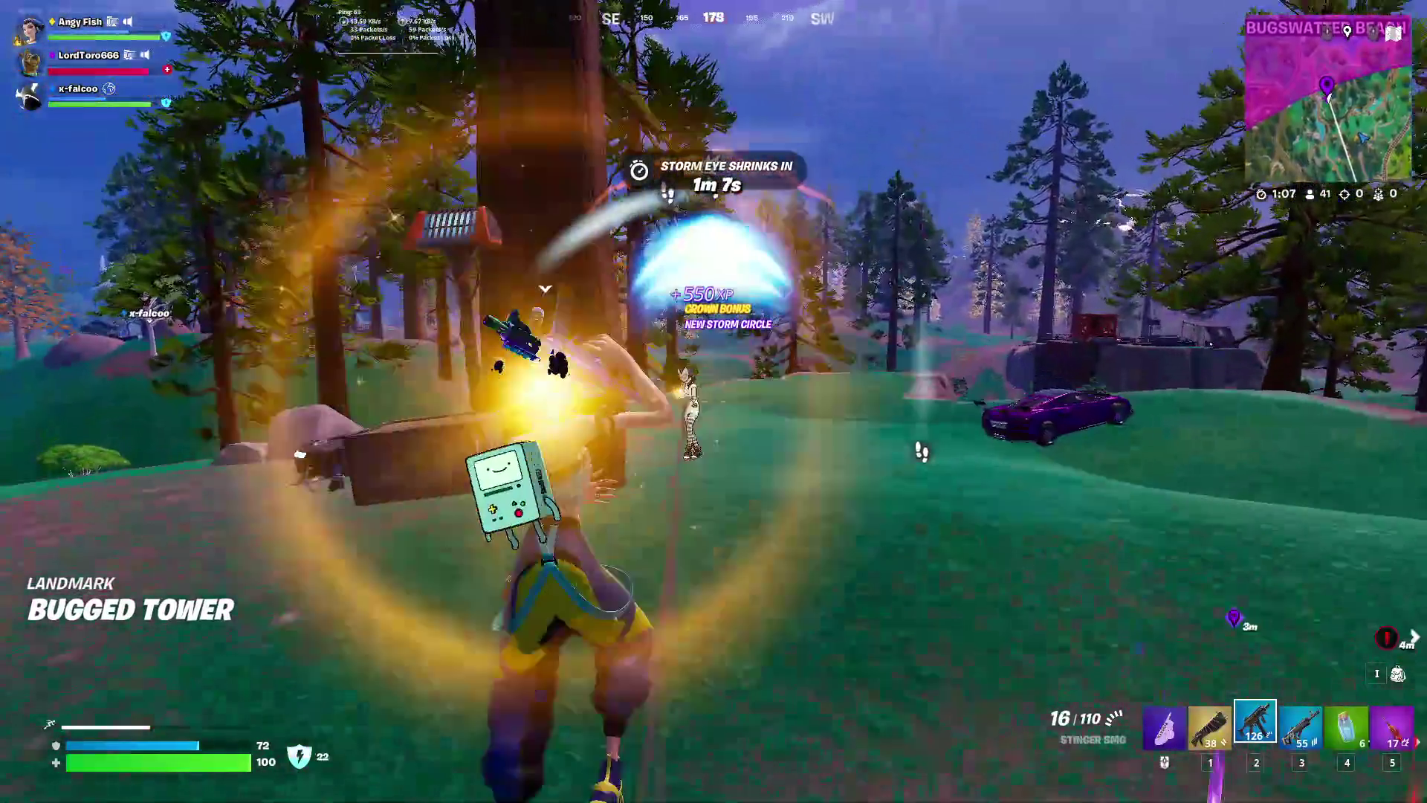
click(714, 401)
key(1)
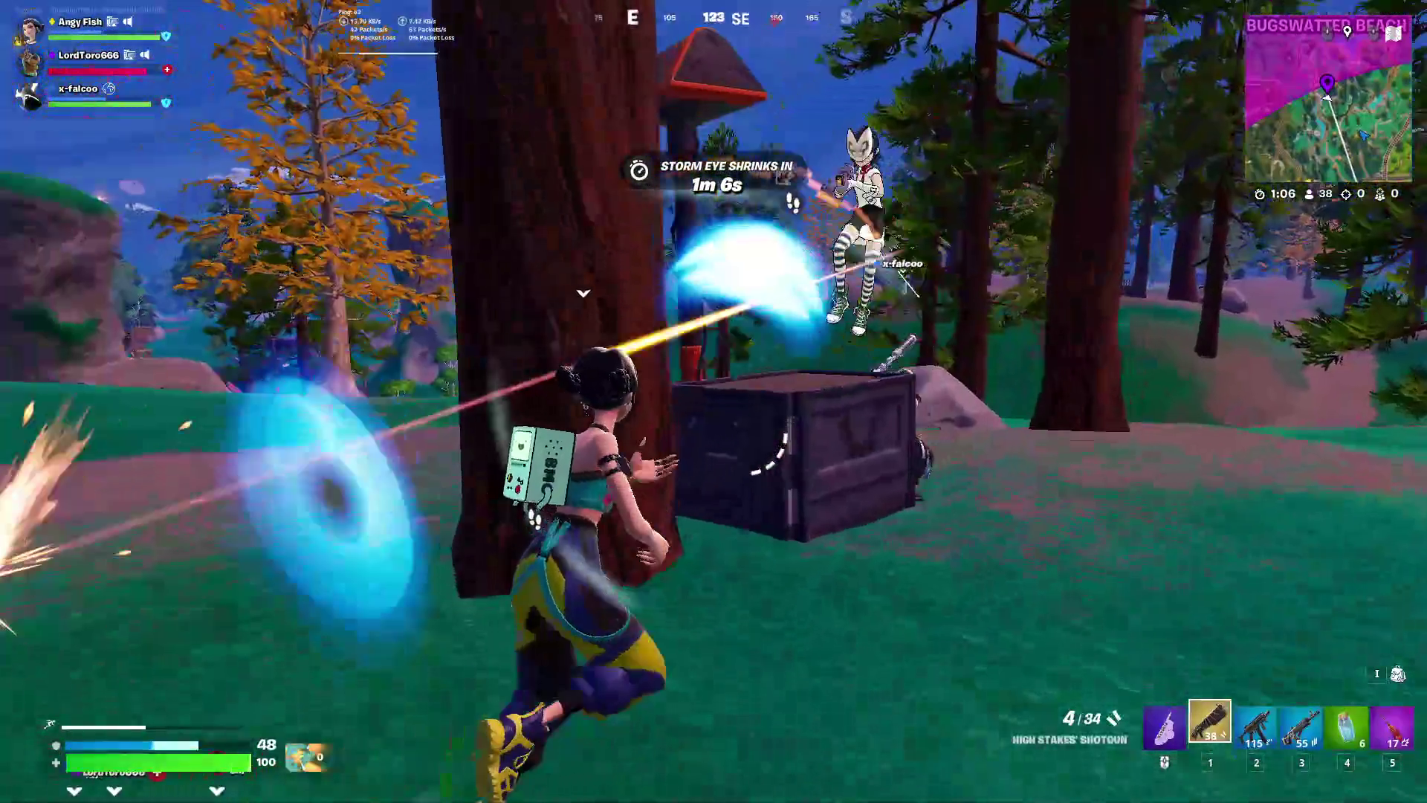
click(714, 401)
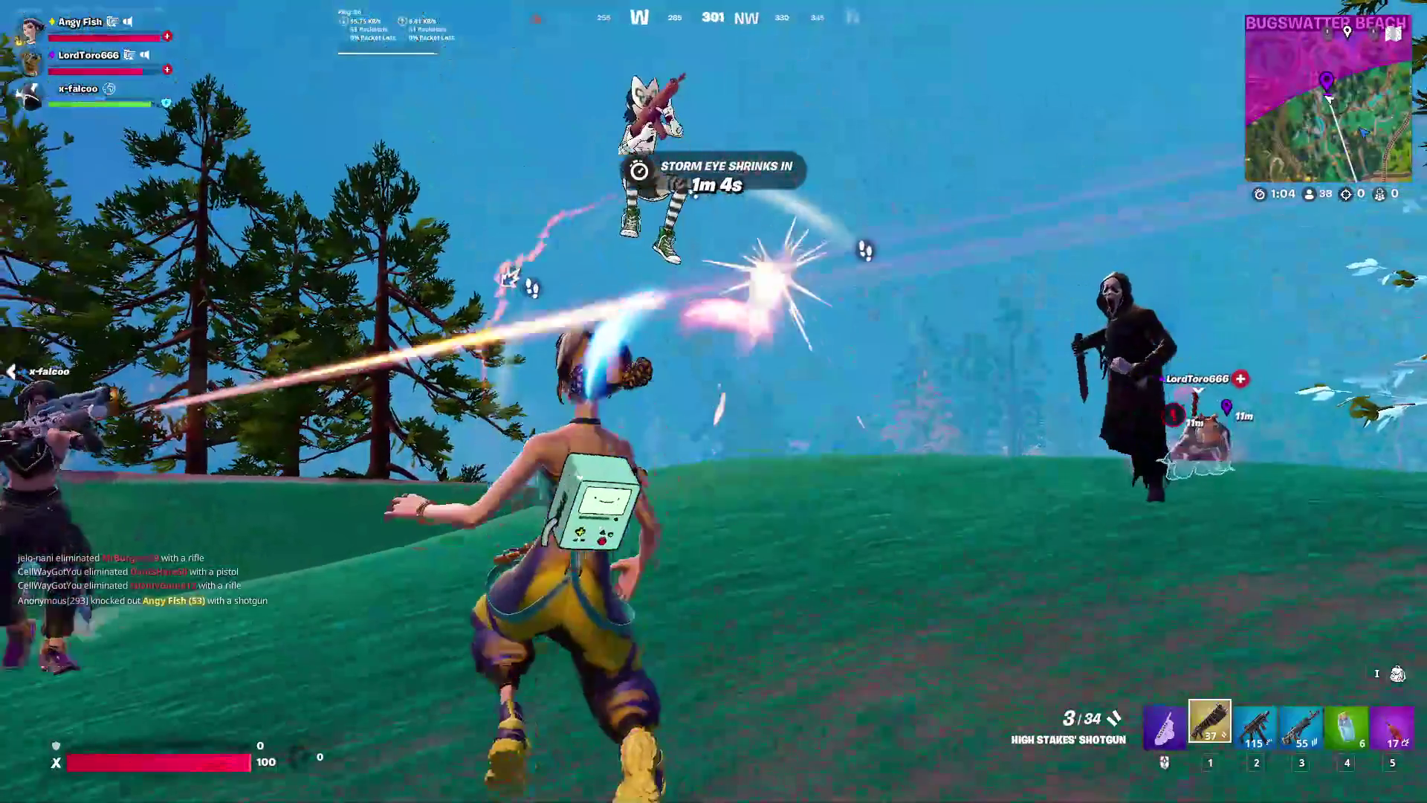
key(w)
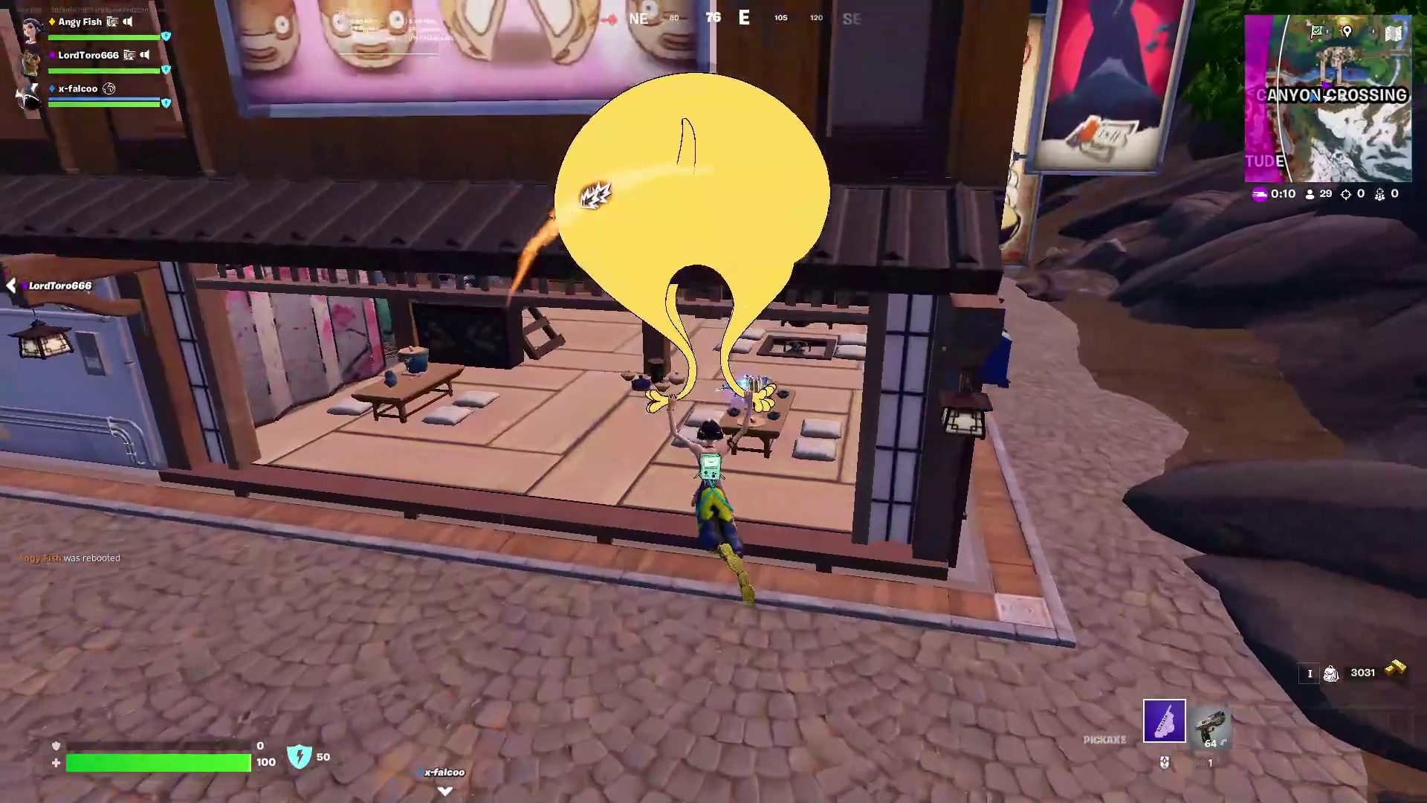
Grab the assault rifle, smash through the wall, go over the roof, and drop into the room toward the O.X.R. chest
key(e)
key(w)
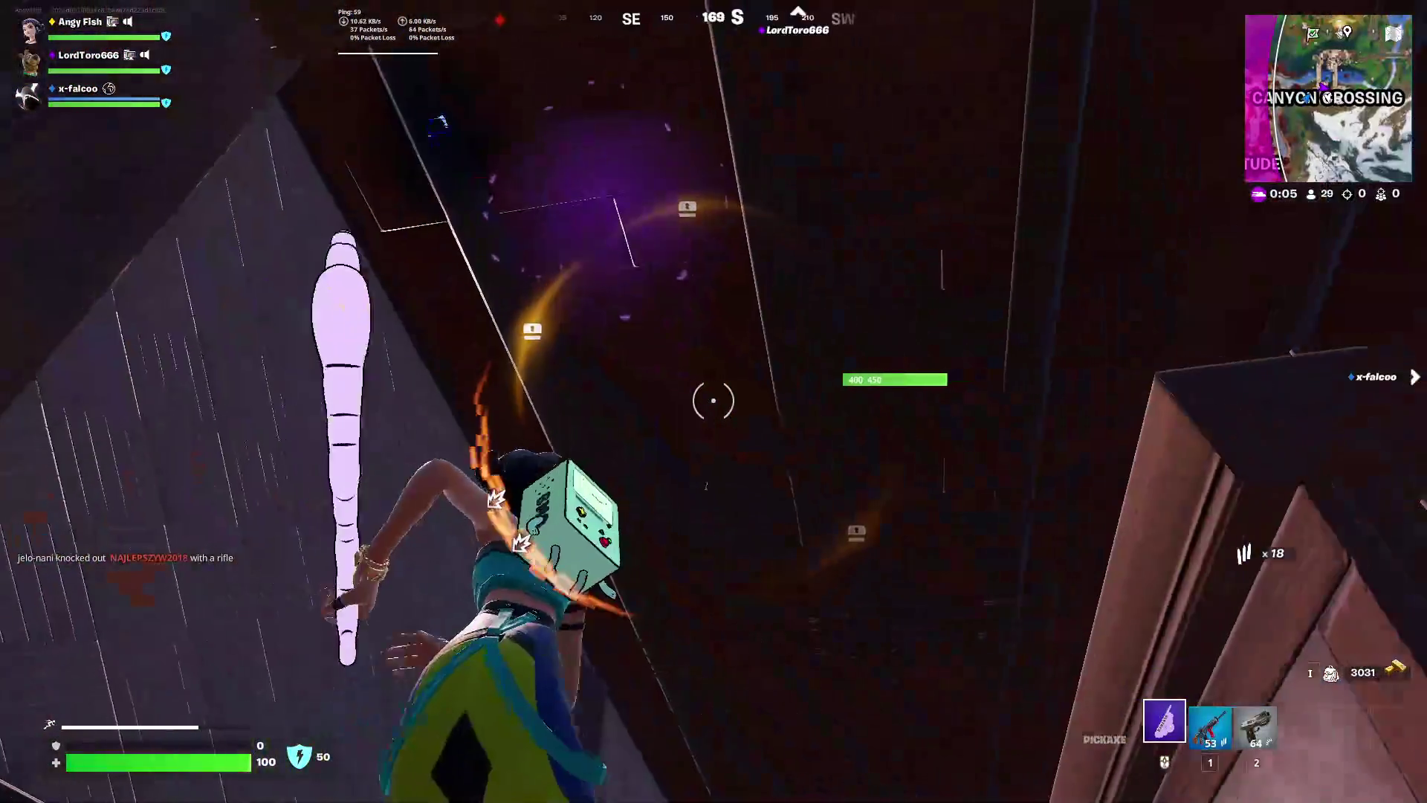
click(713, 402)
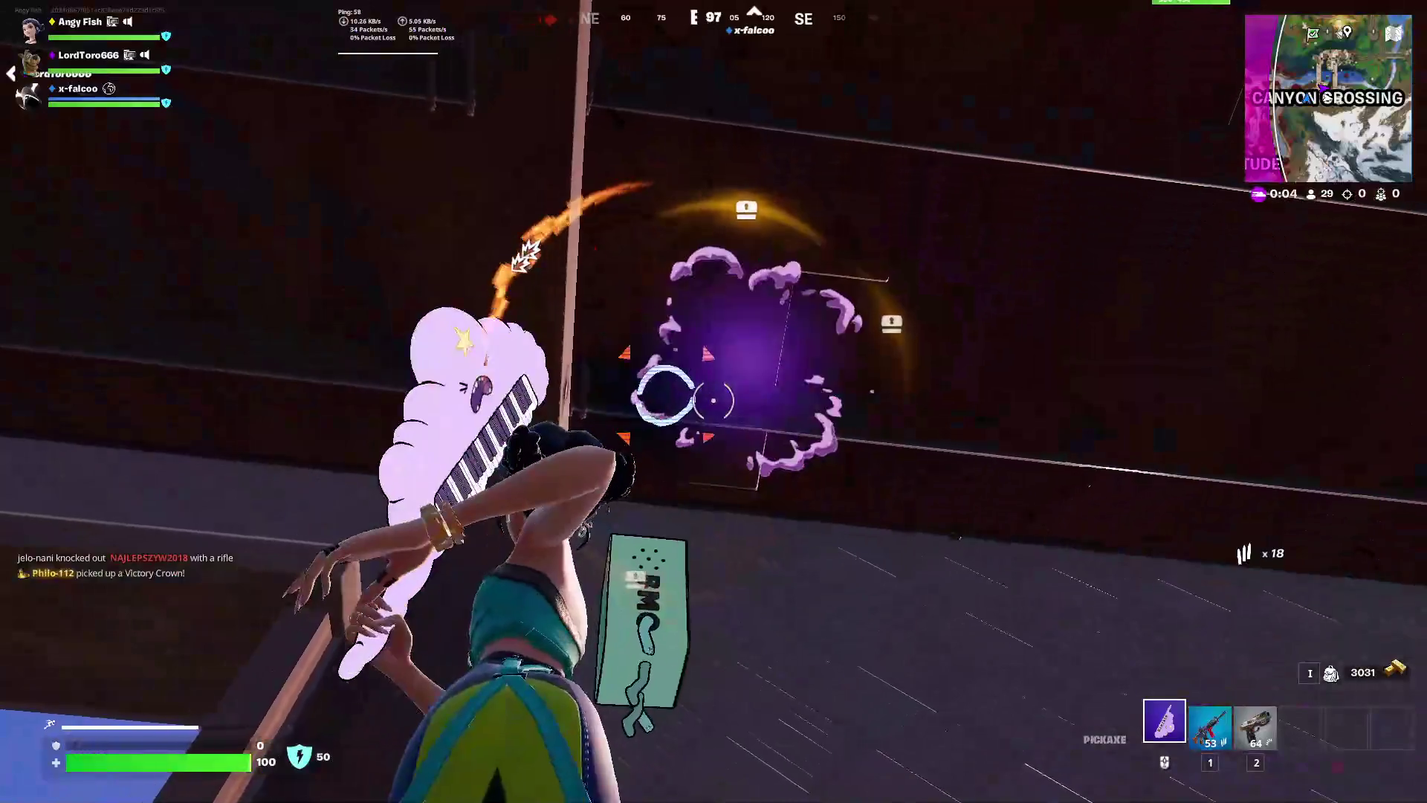
click(714, 401)
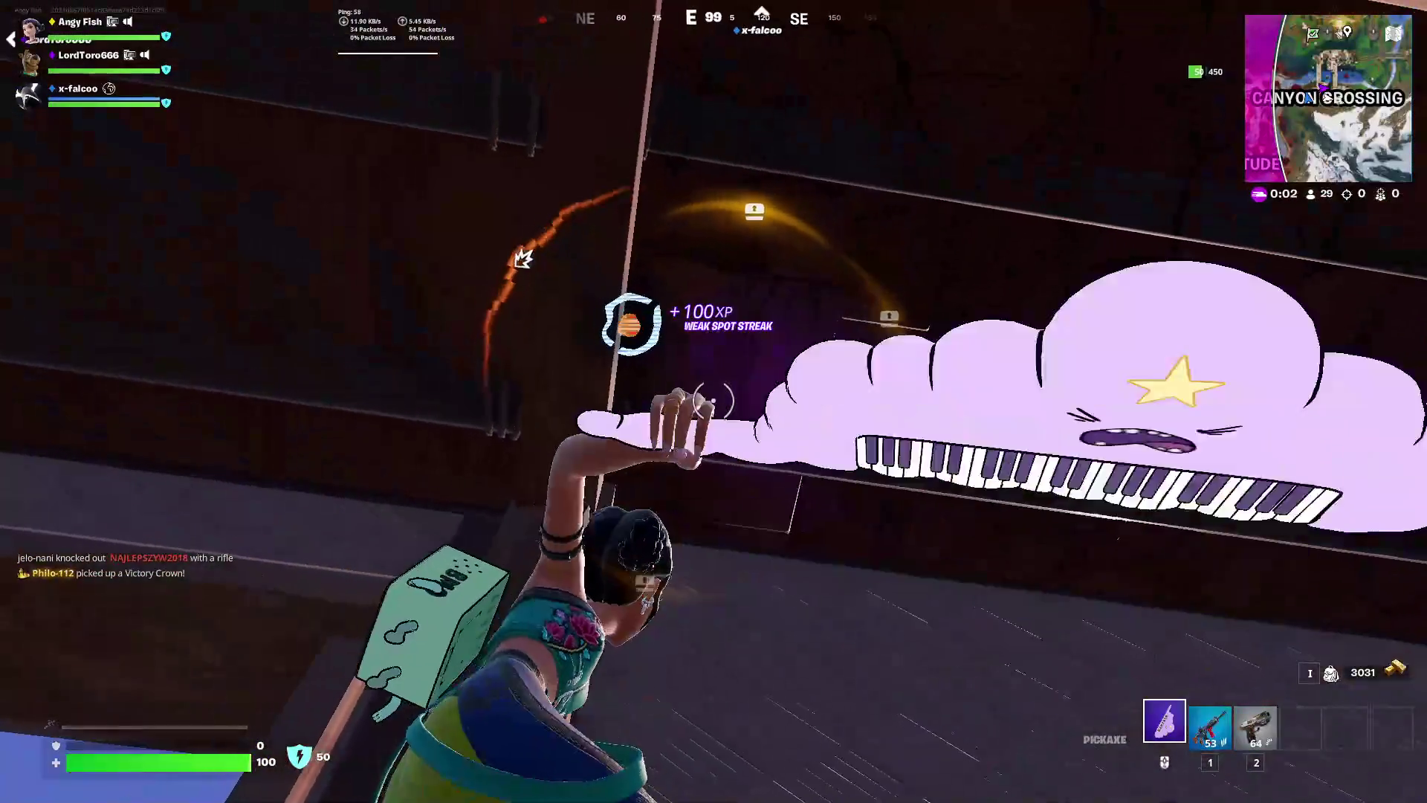
key(w)
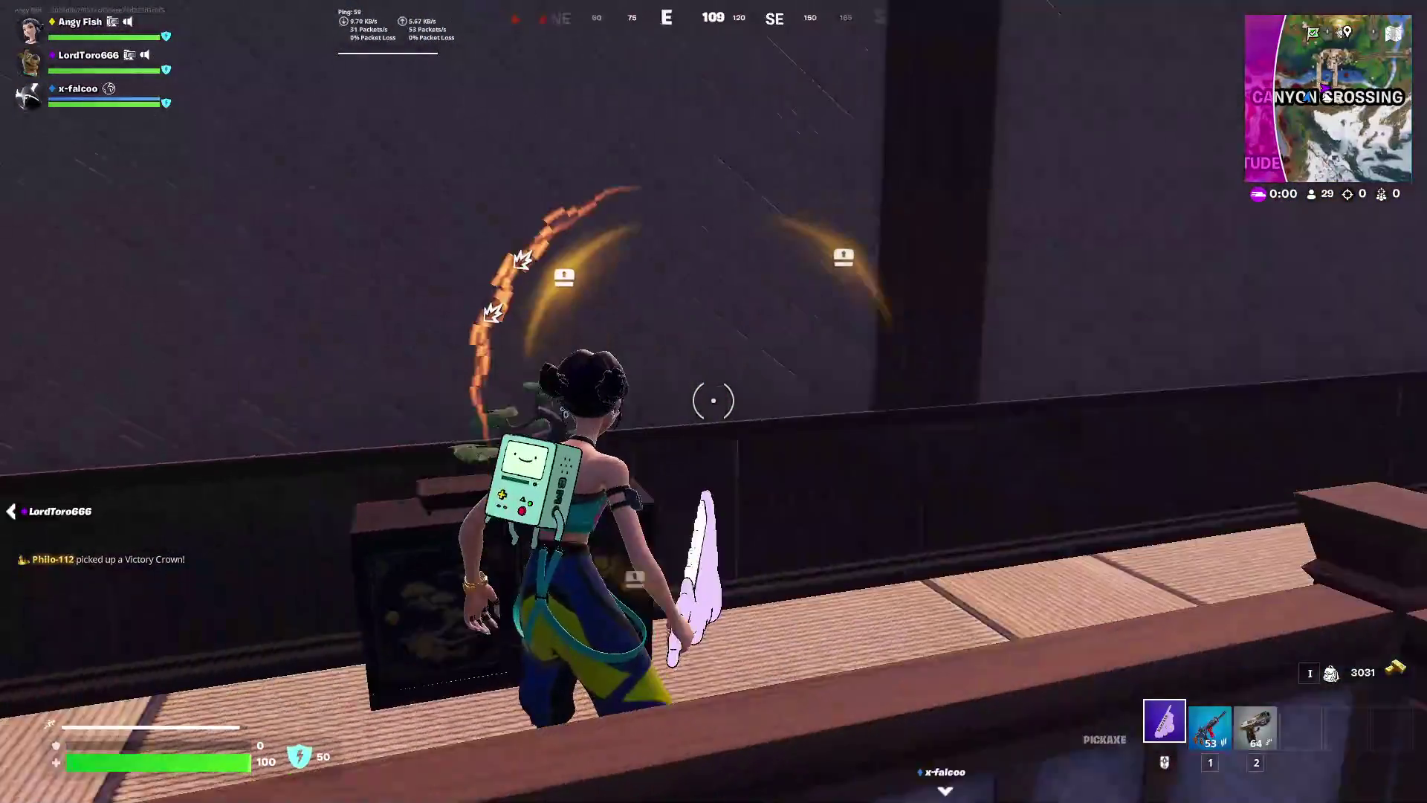
key(space)
key(w)
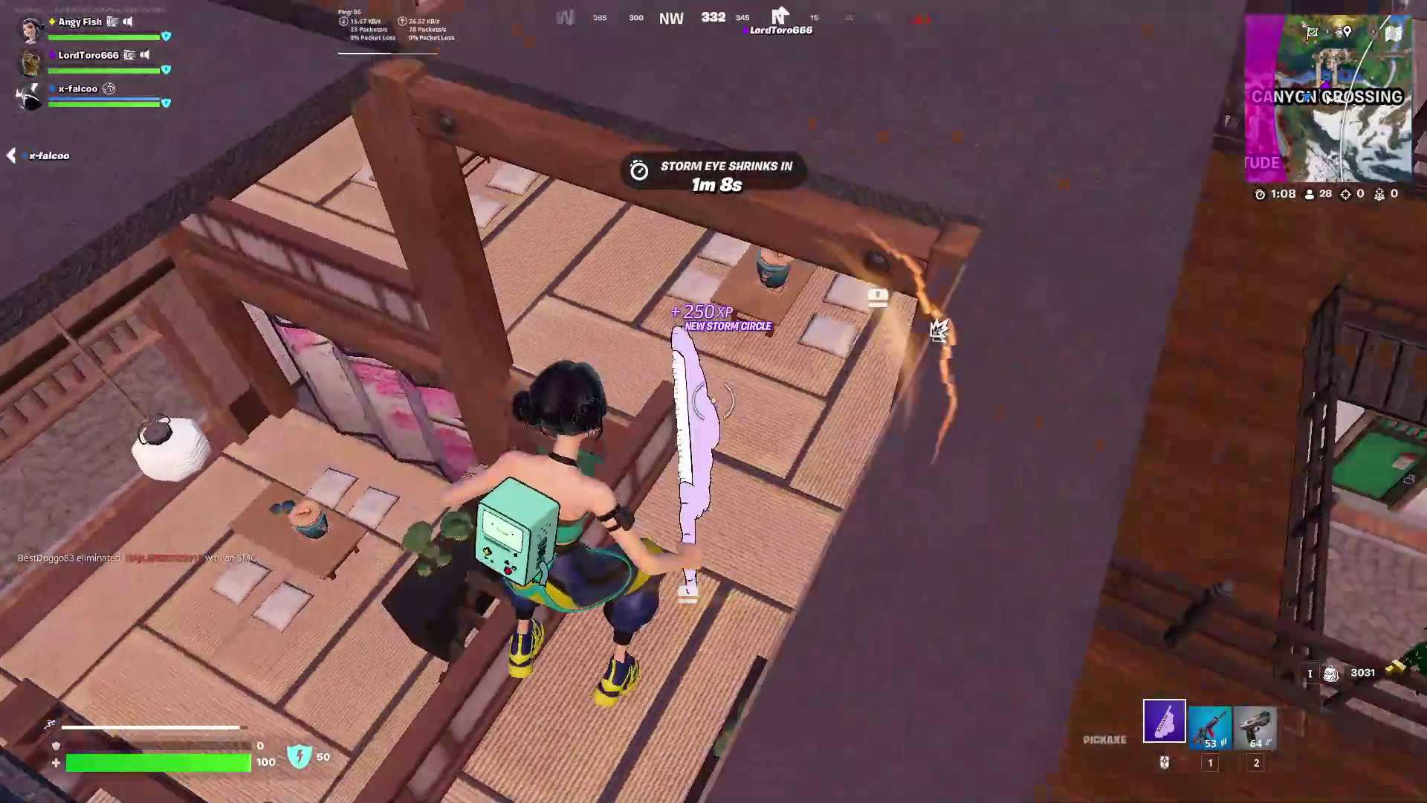
key(w)
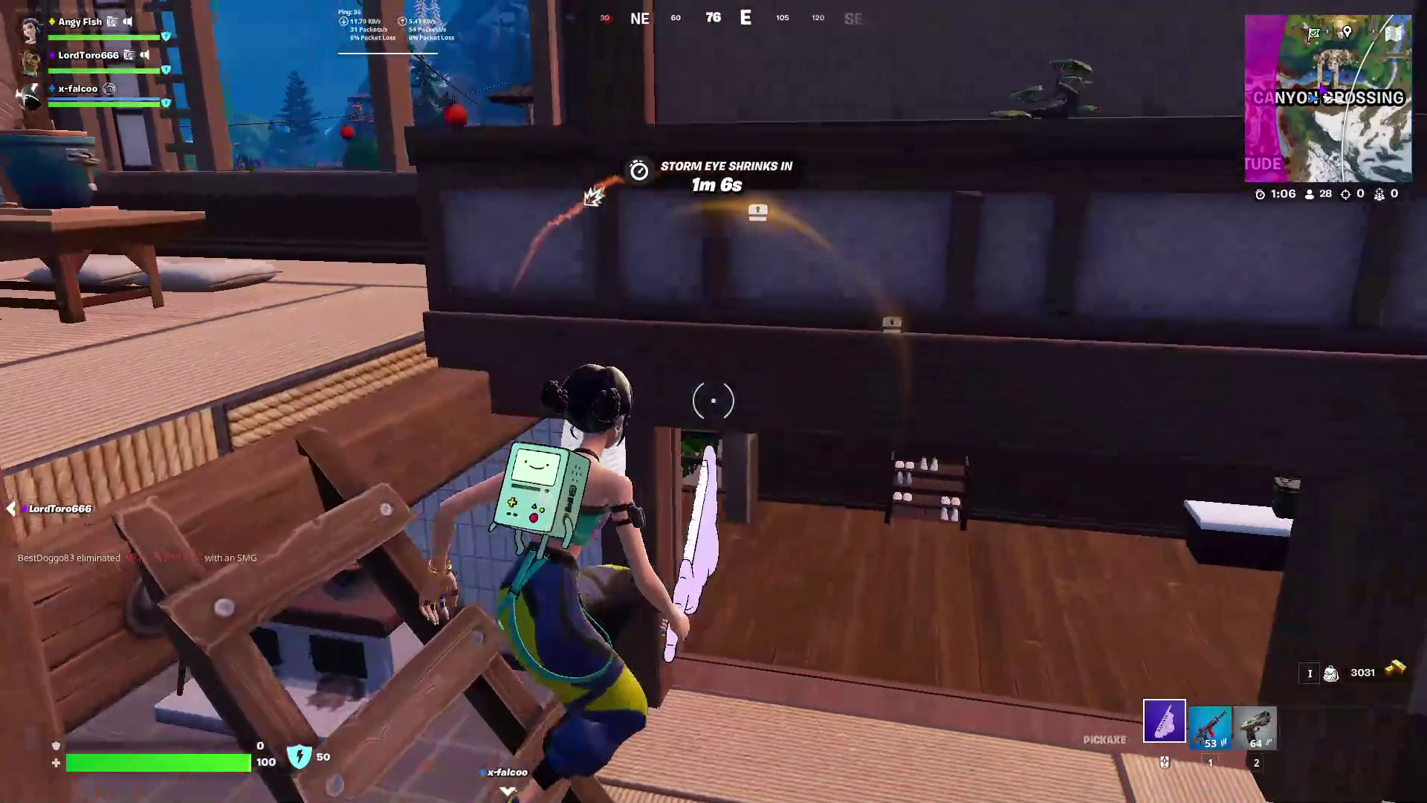
key(w)
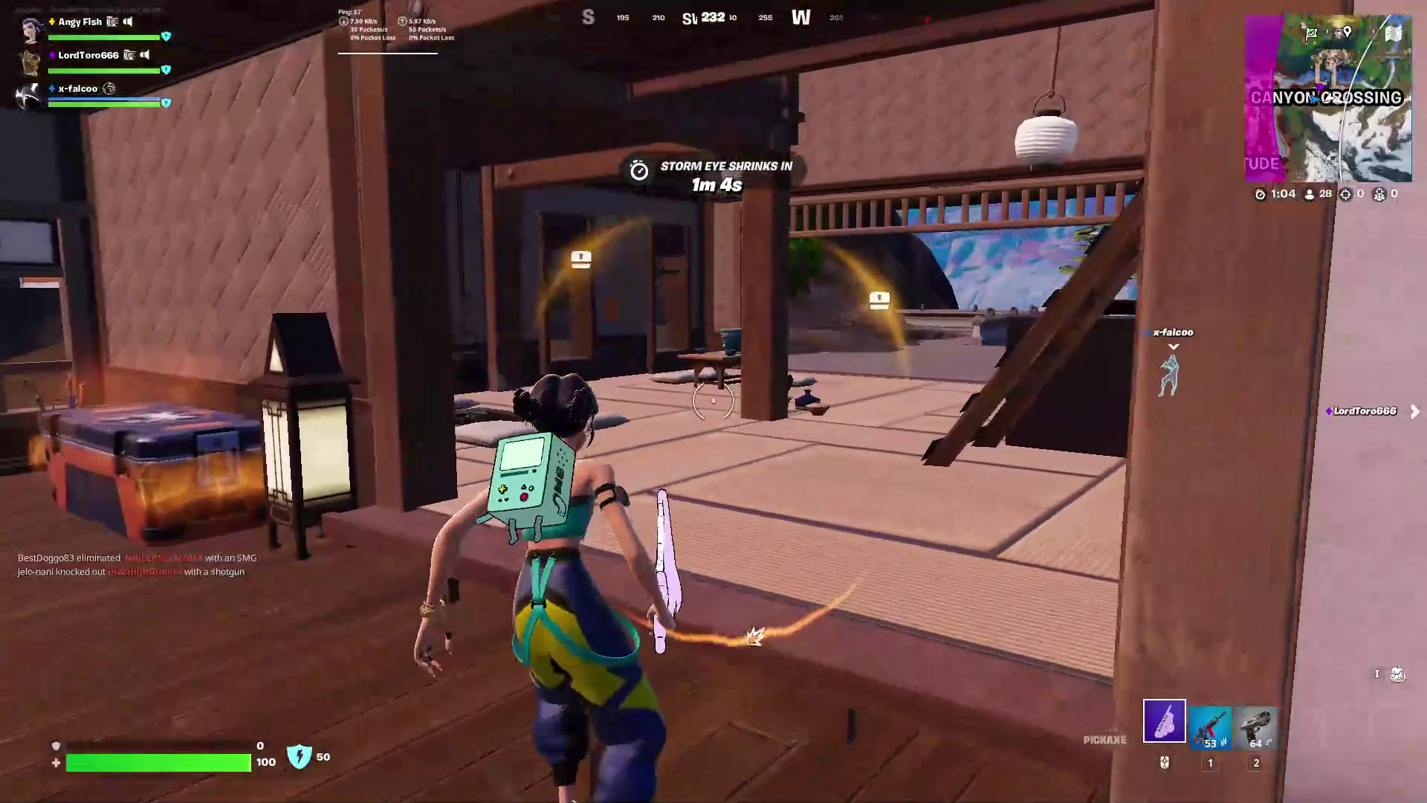
Open the O.X.R. chest and the ammo box and collect the spilled loot
key(f)
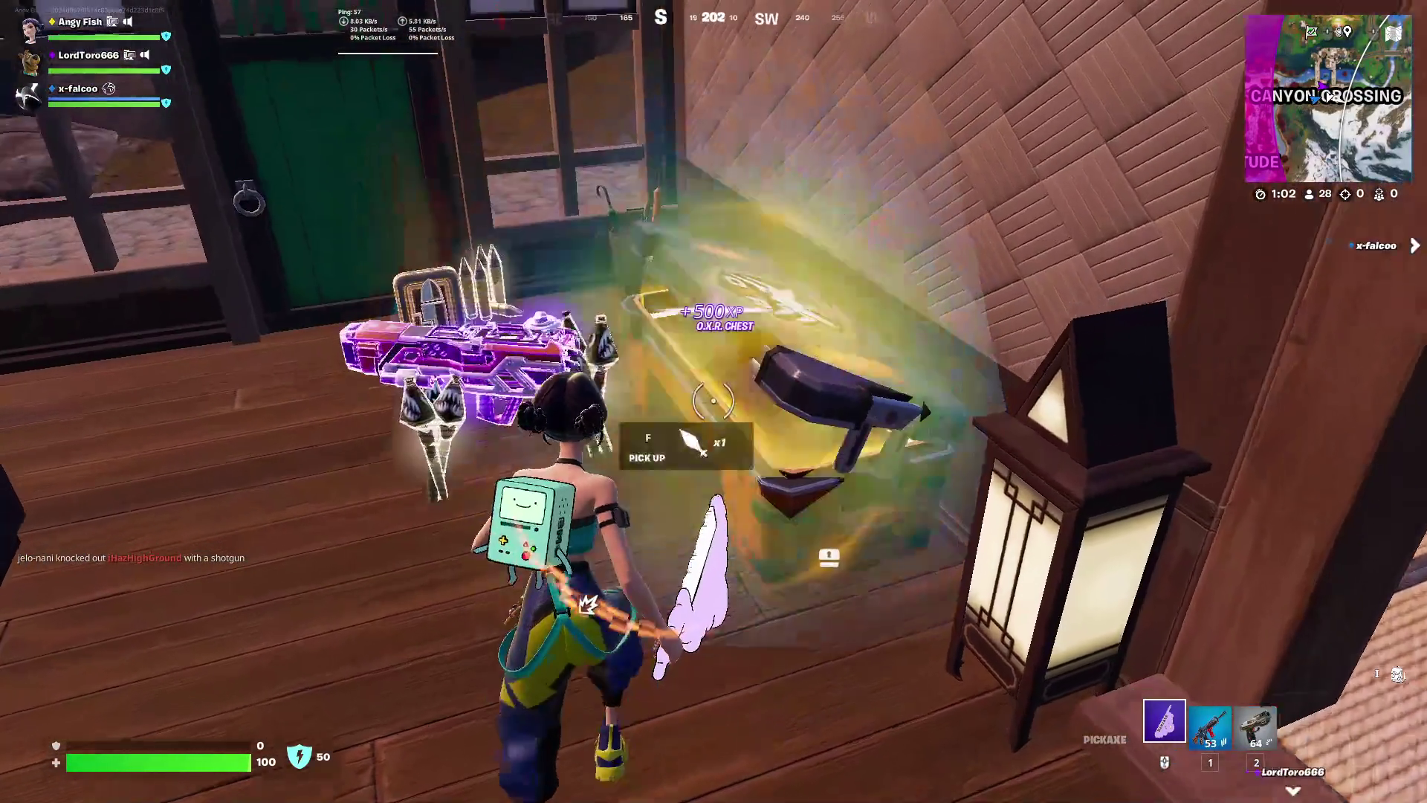
key(f)
key(w)
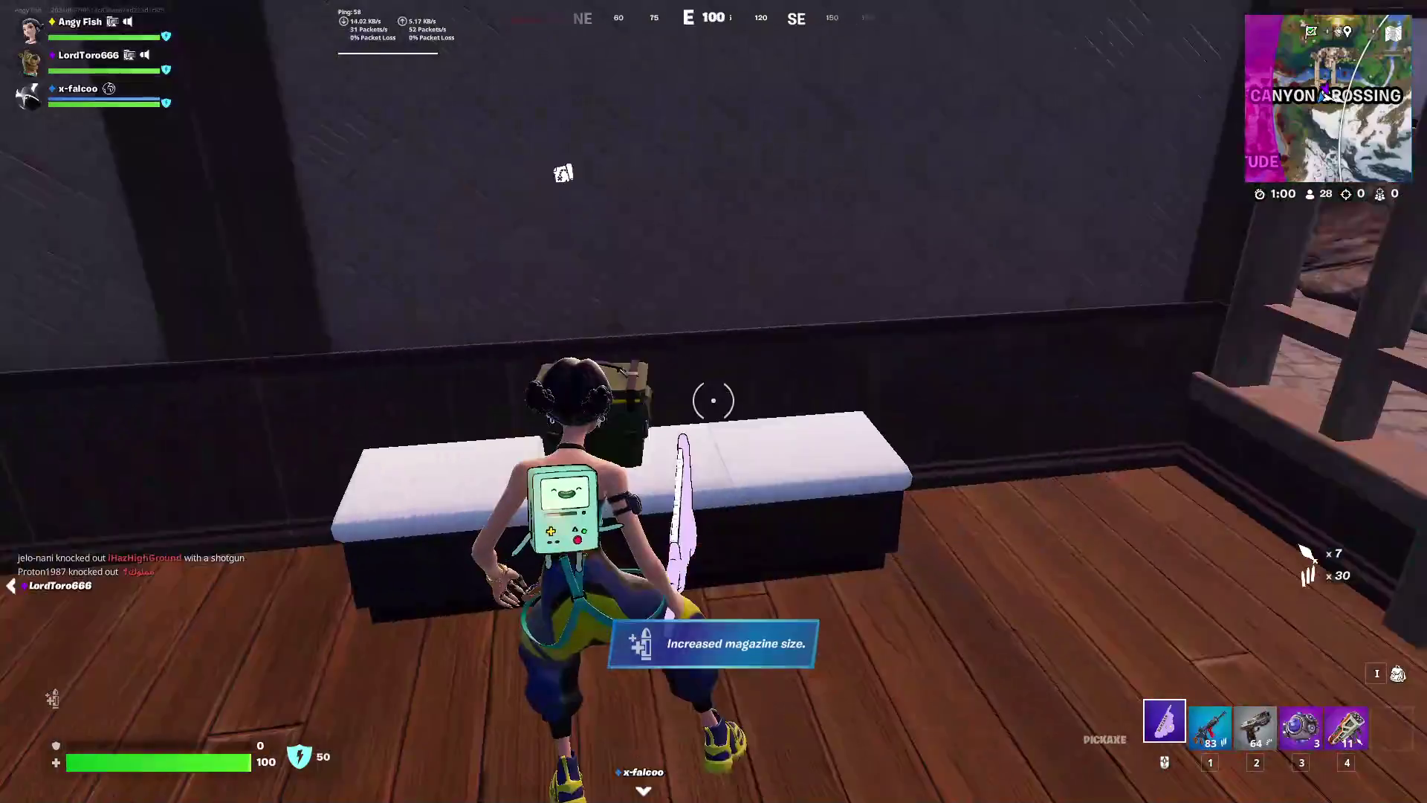
key(f)
Move the Swarmstrike onto the pistol's inventory slot
key(i)
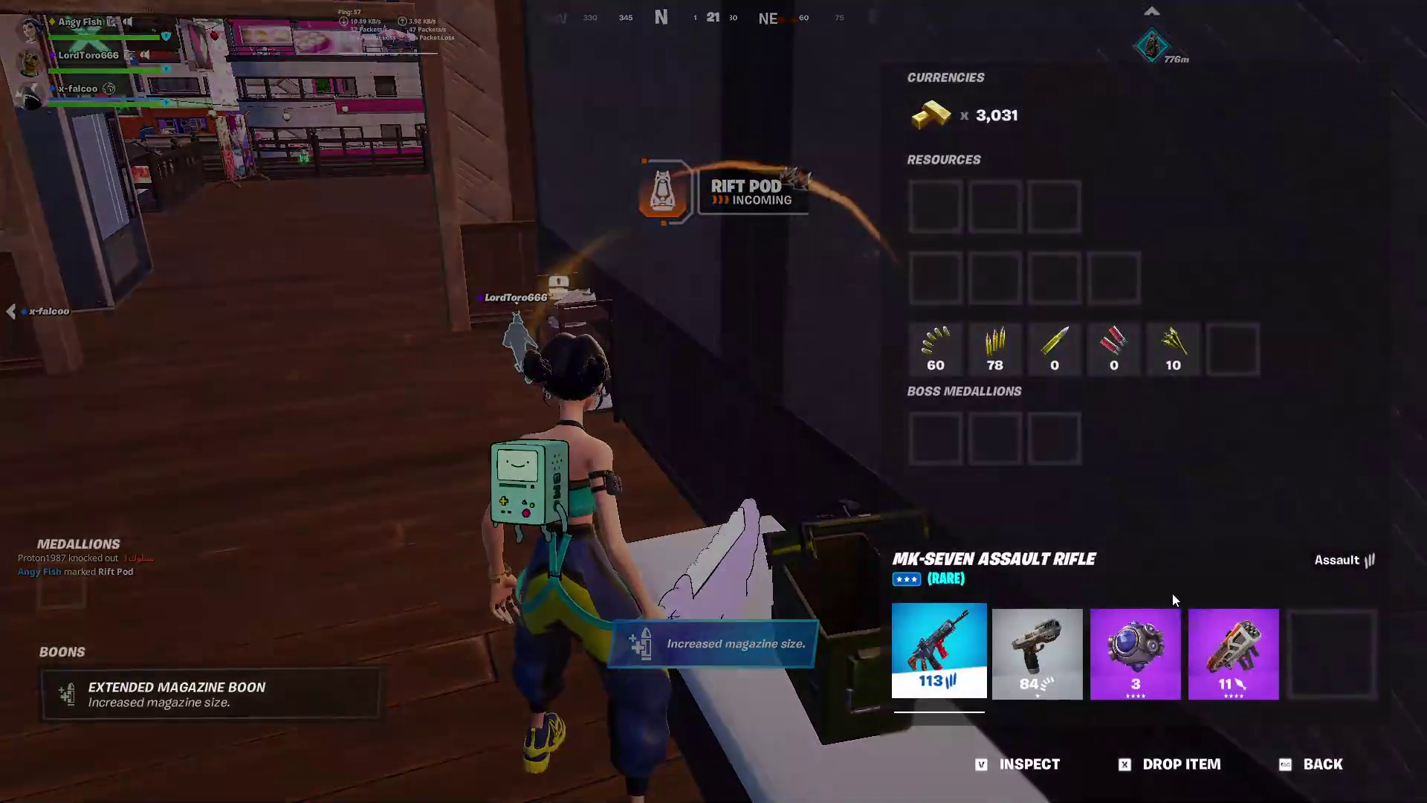
drag(1071, 645, 1071, 645)
key(Escape)
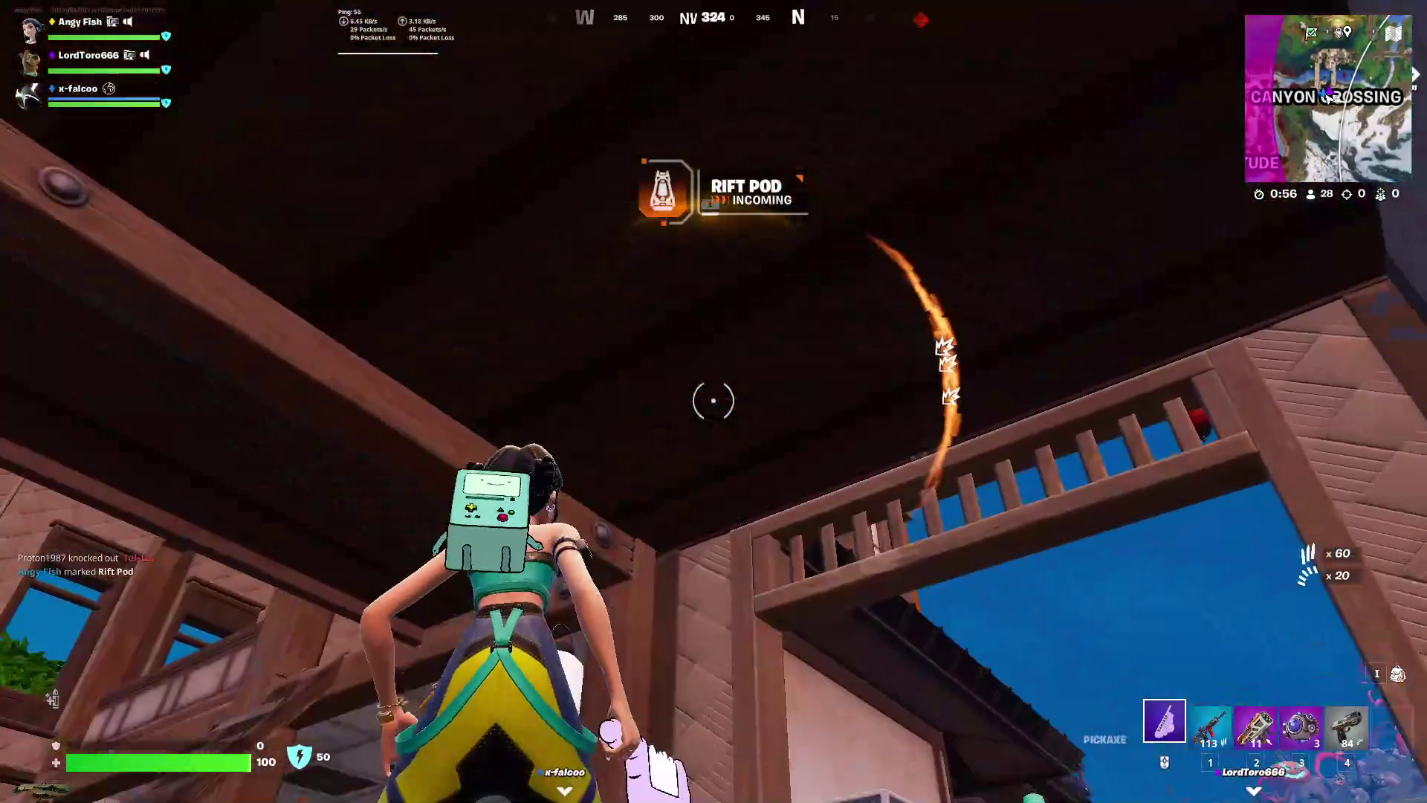
Pickaxe the floor and ceiling while heading up to the upper floor toward the tower
click(713, 402)
click(714, 402)
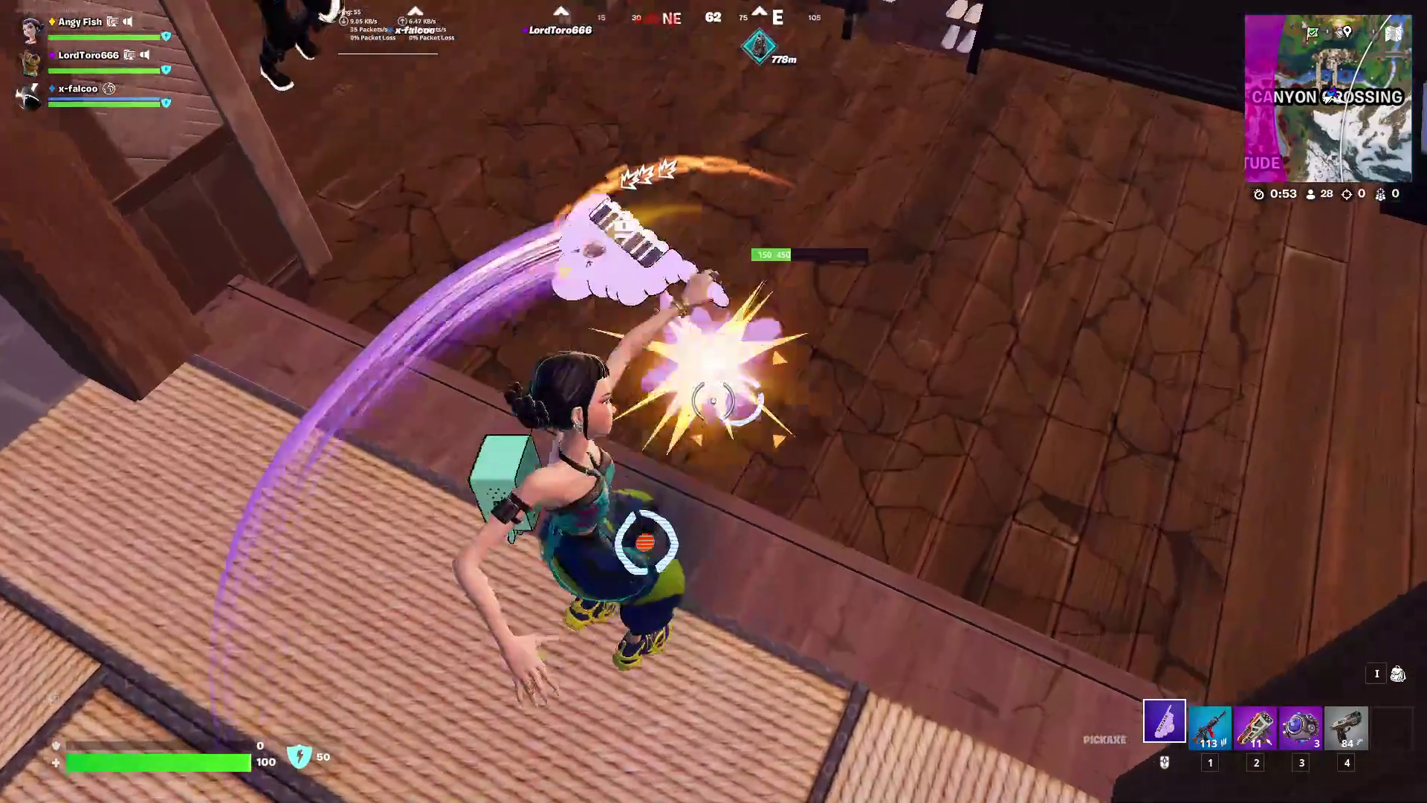
click(713, 401)
key(a)
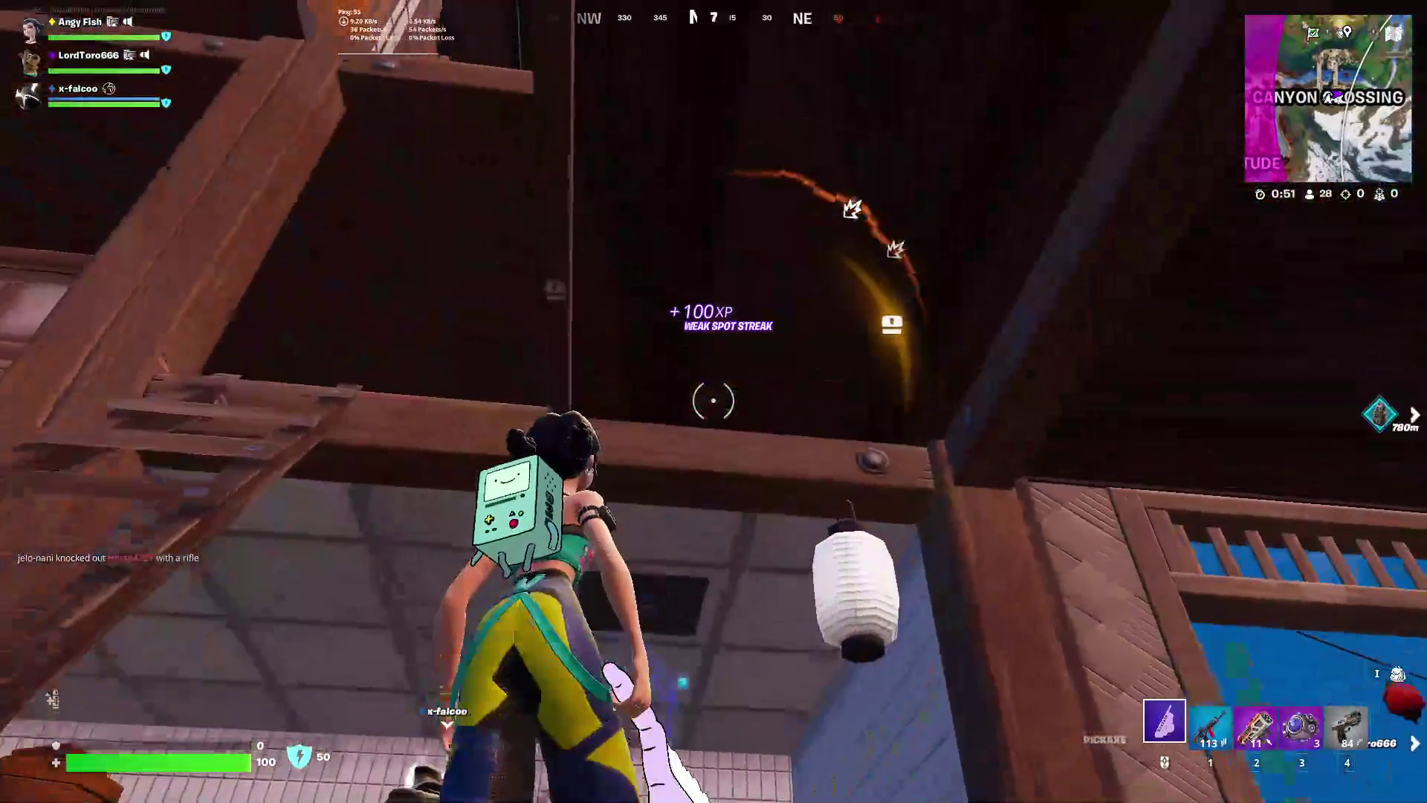
key(w)
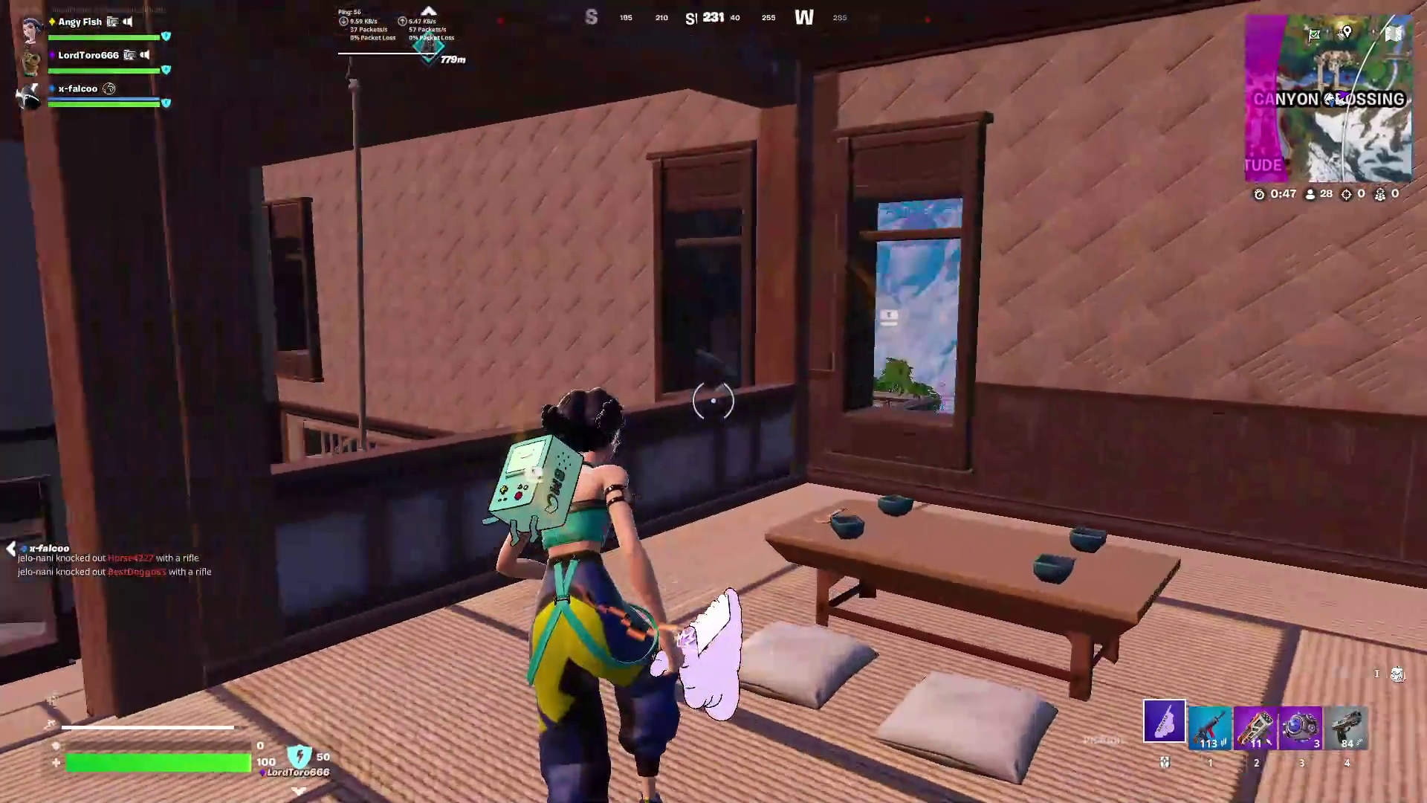
click(713, 401)
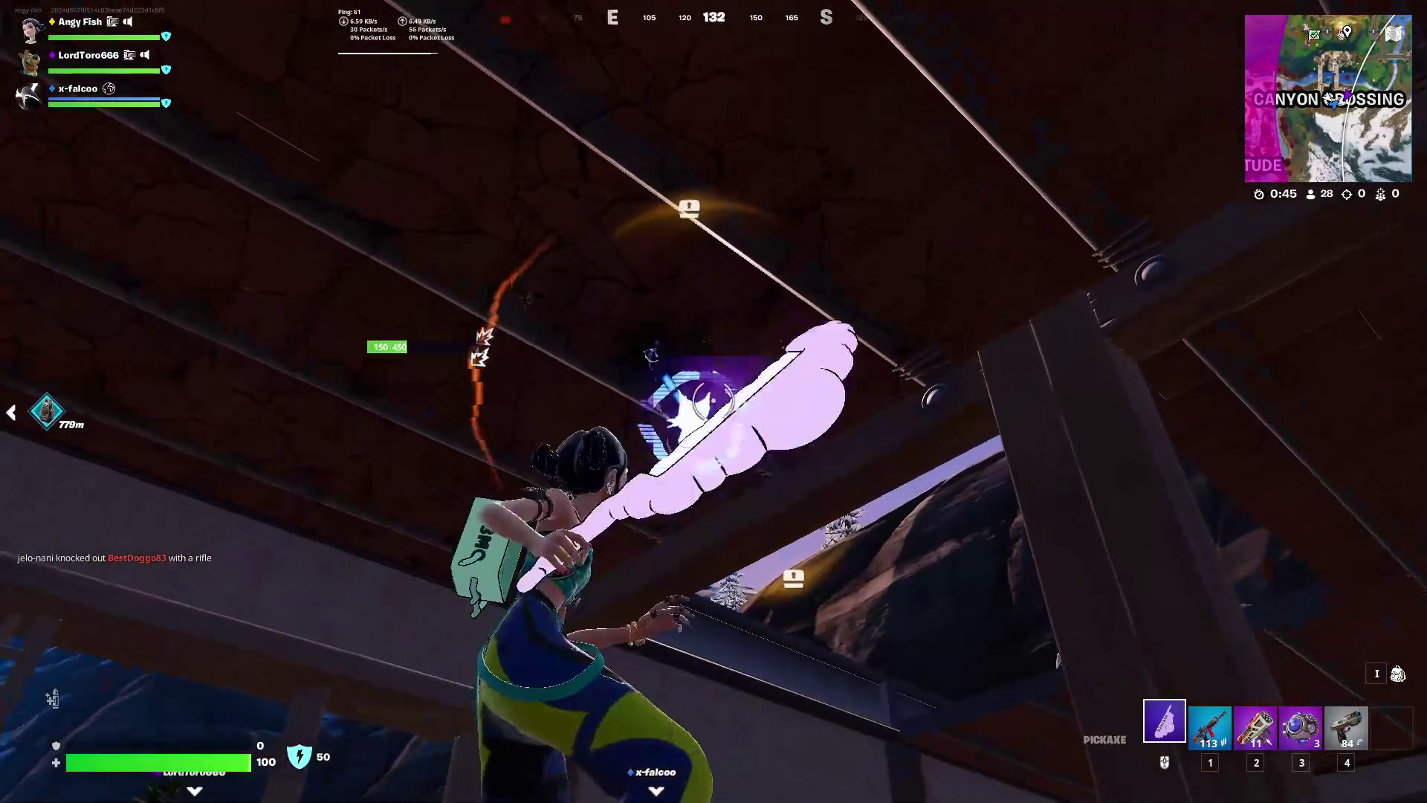
key(w)
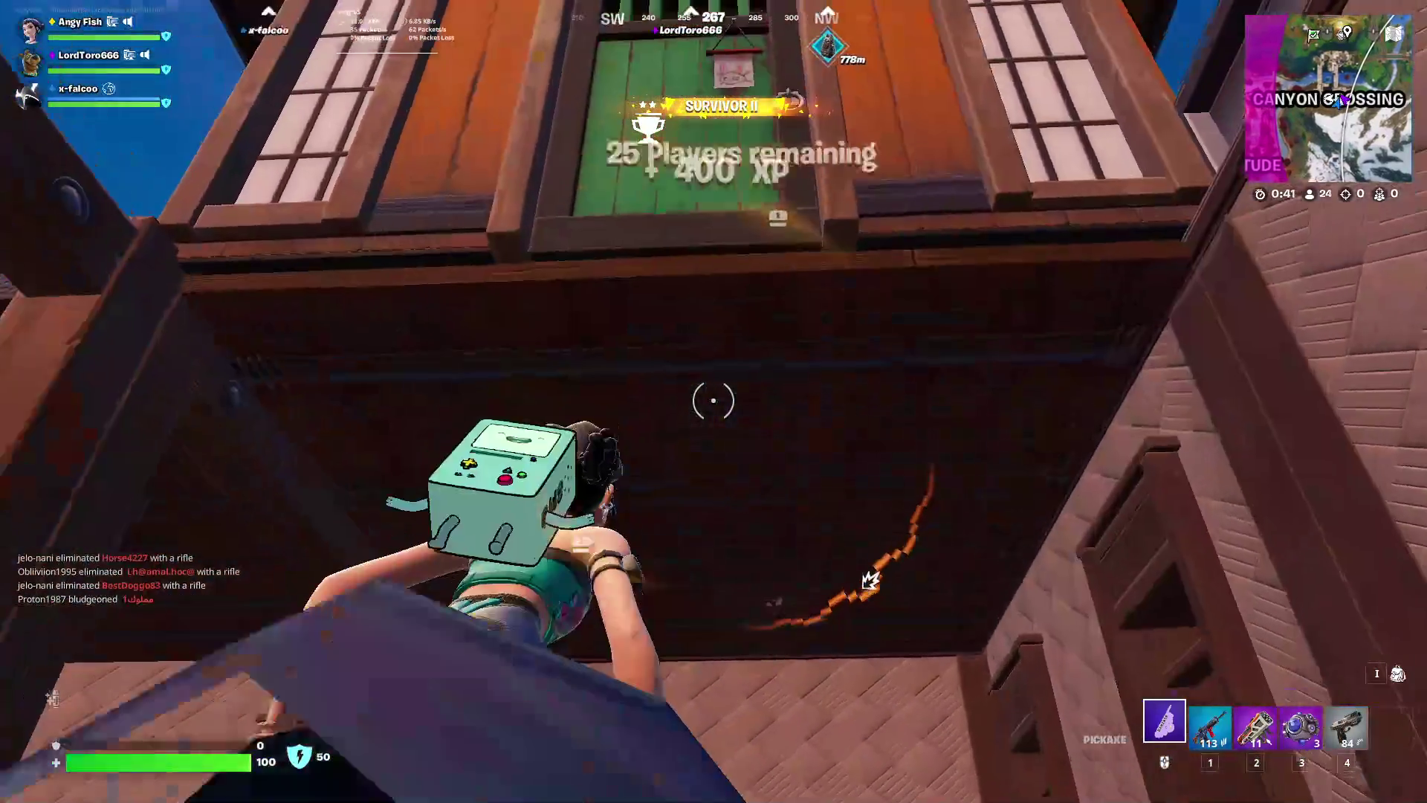
Break through the wooden wall with the pickaxe and step into the loot room behind it
click(713, 400)
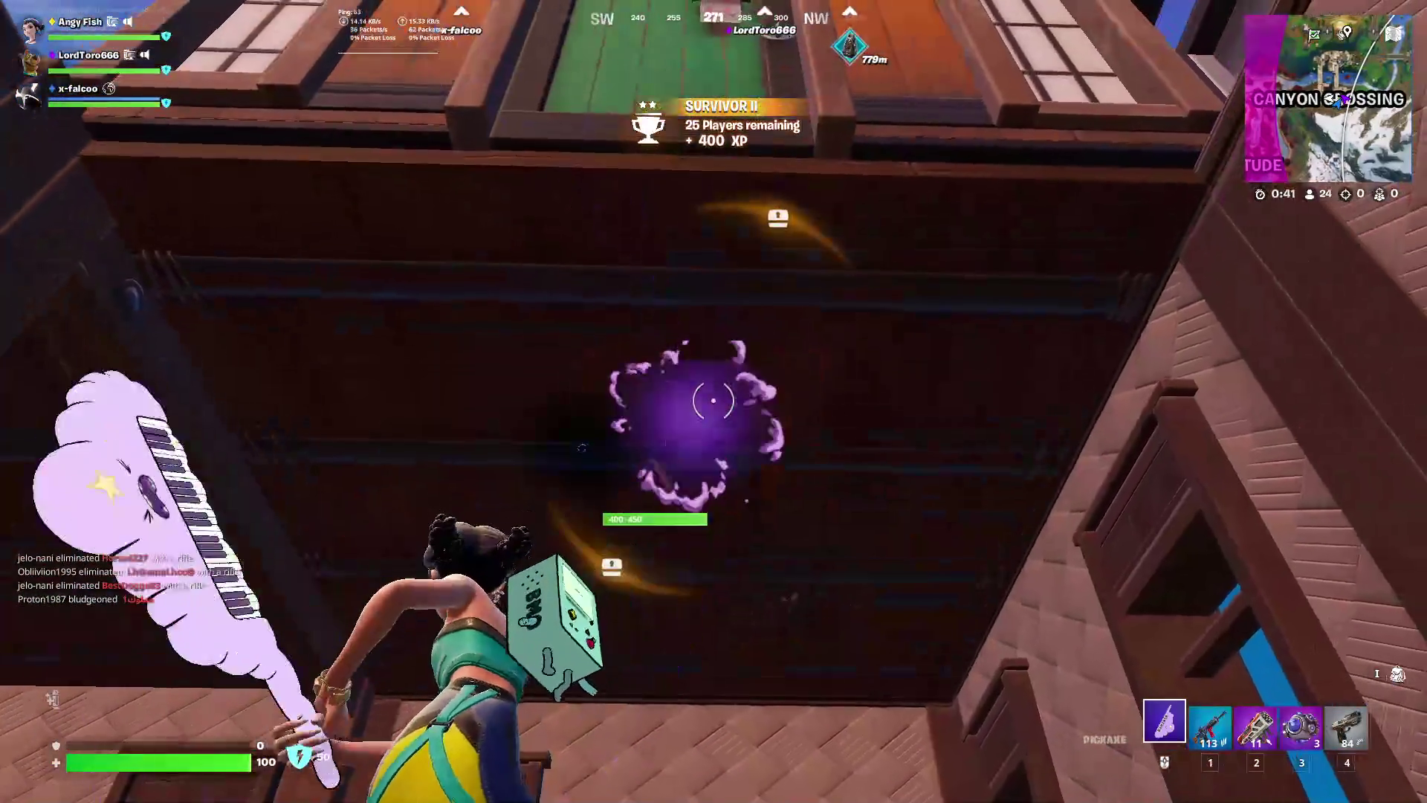
click(713, 400)
click(713, 401)
click(713, 401)
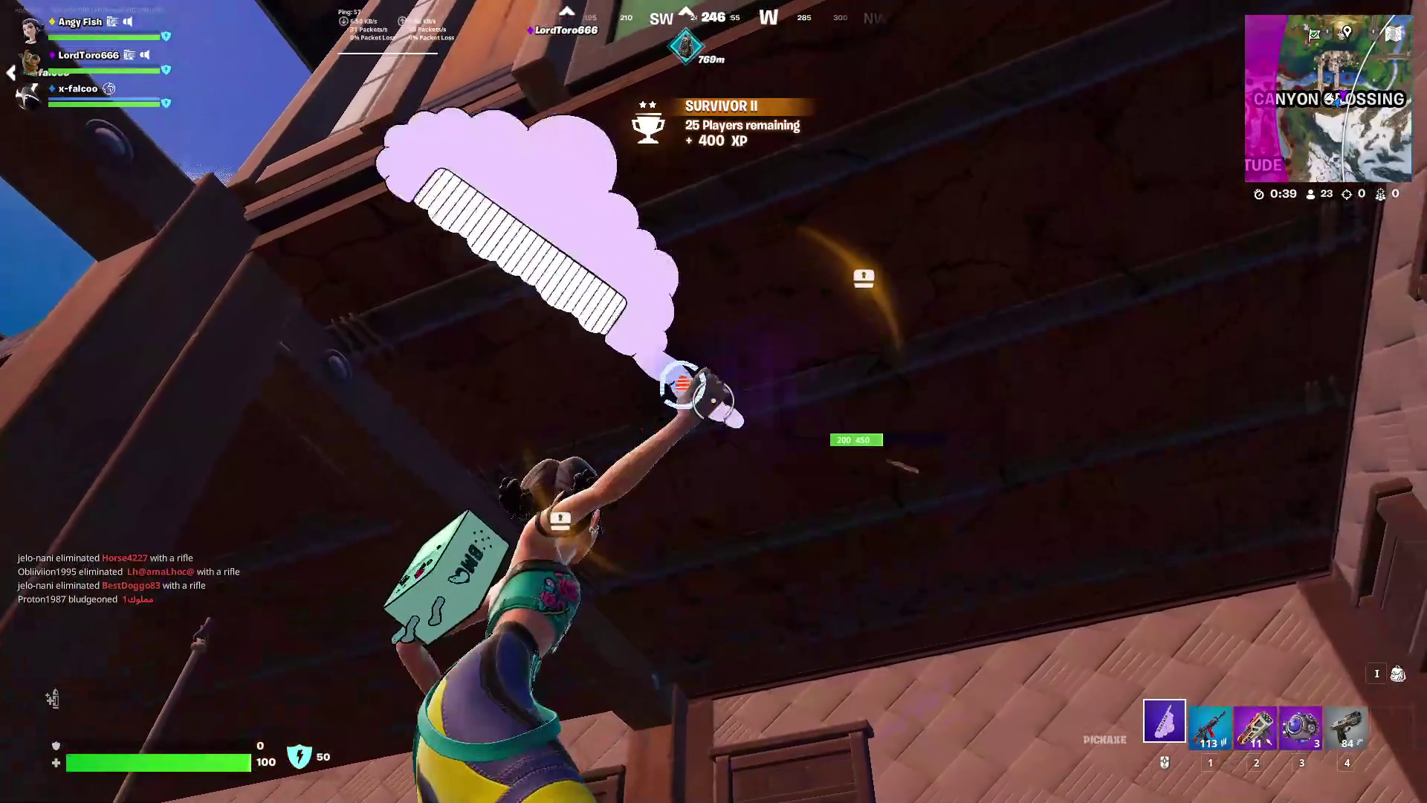
click(713, 400)
key(w)
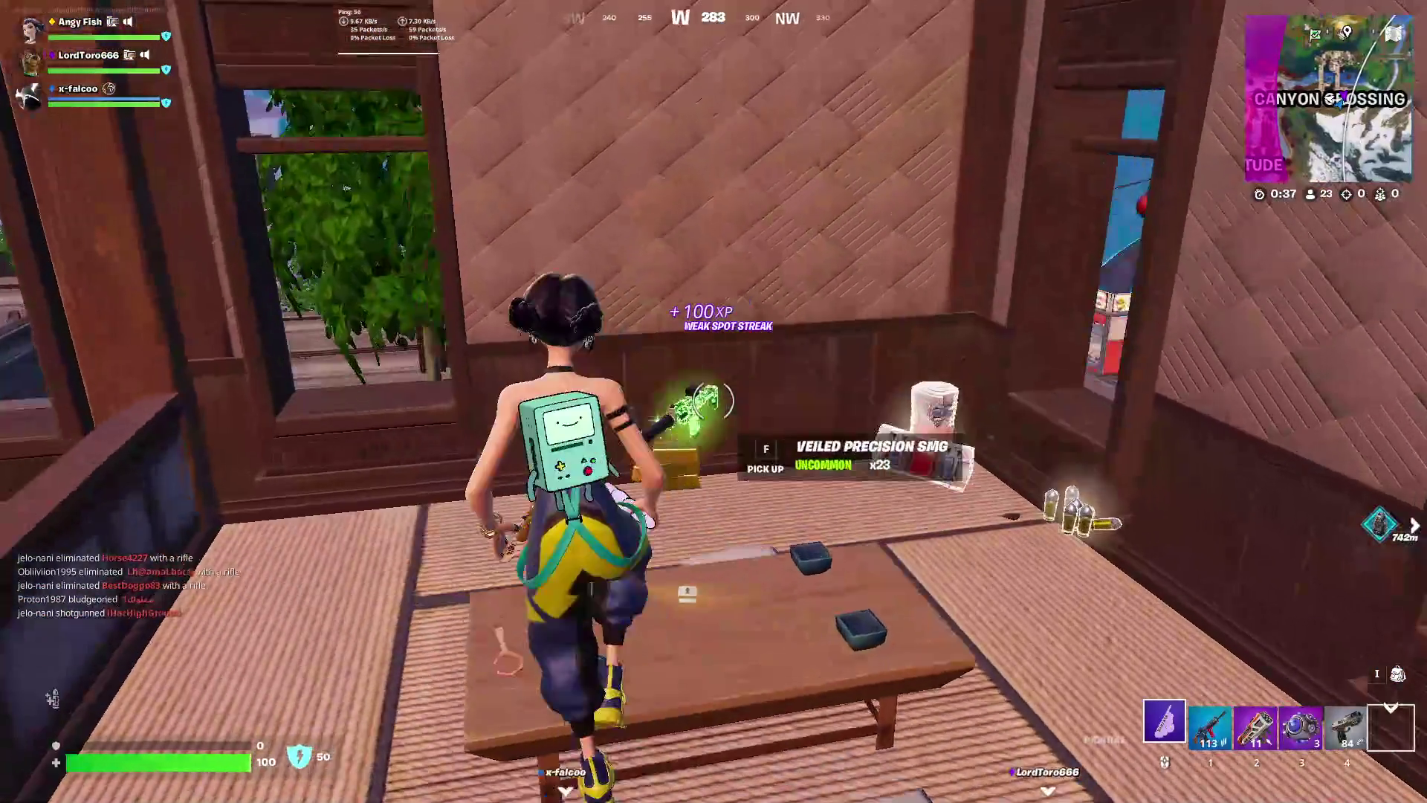
key(Tab)
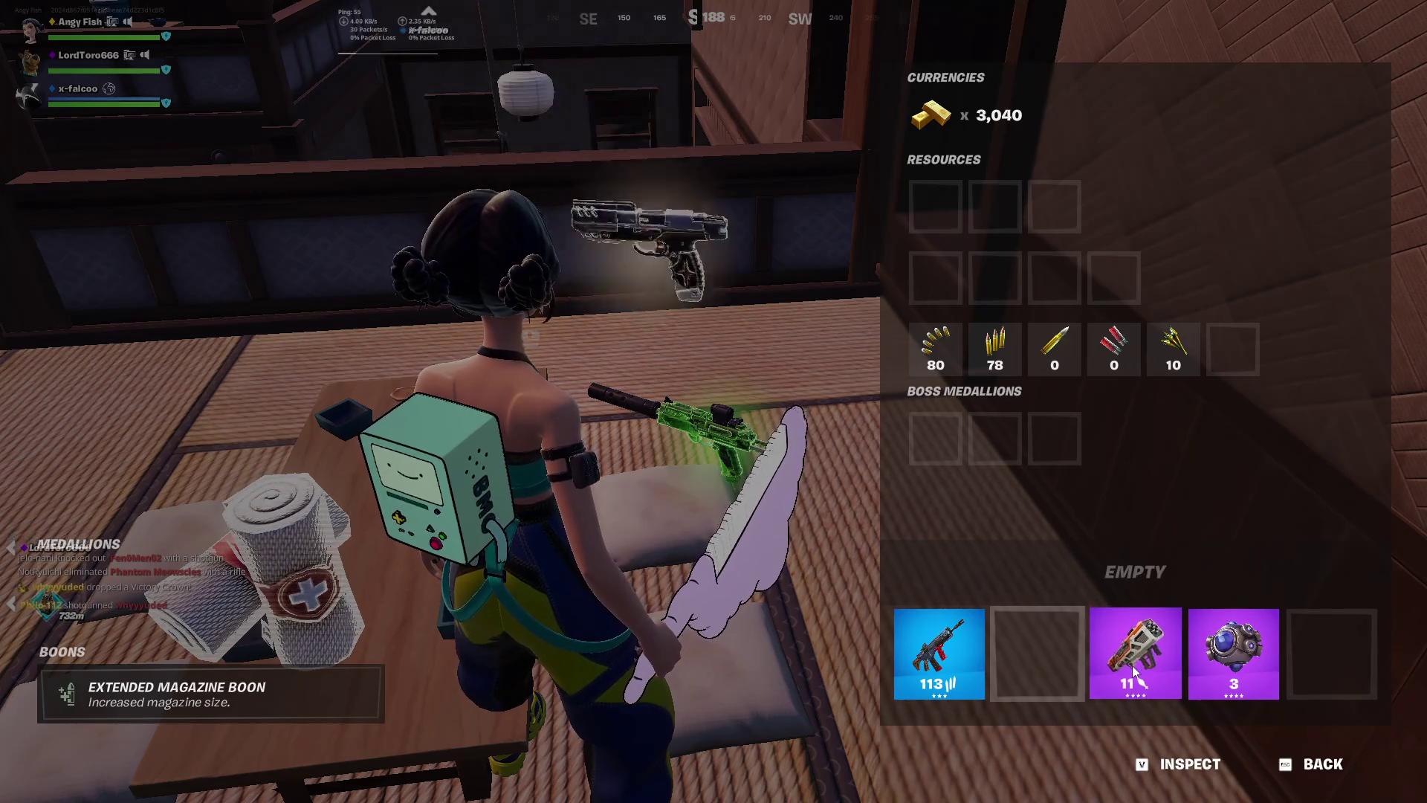
Pickaxe a way through the room and wall onto the balcony with the chest
key(Escape)
key(w)
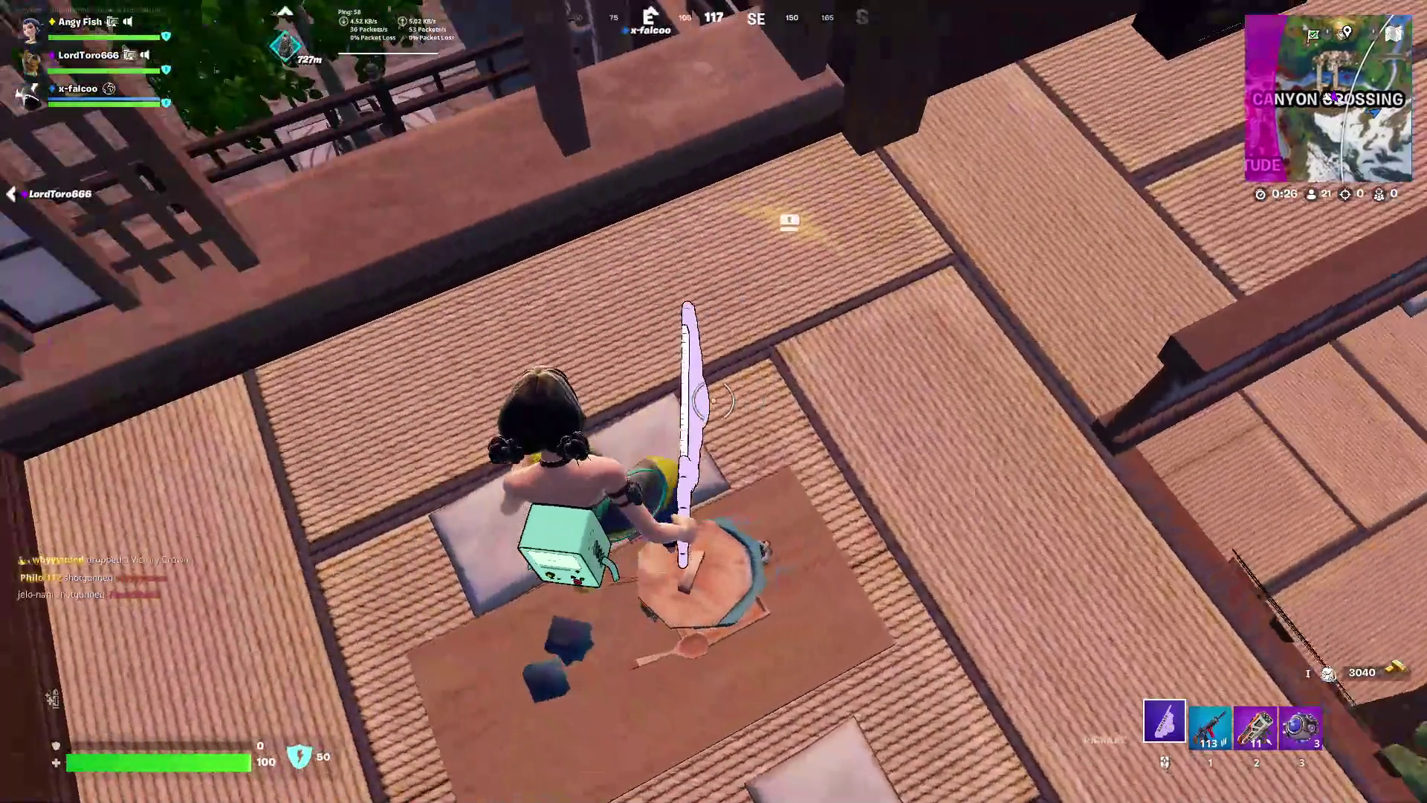
click(713, 401)
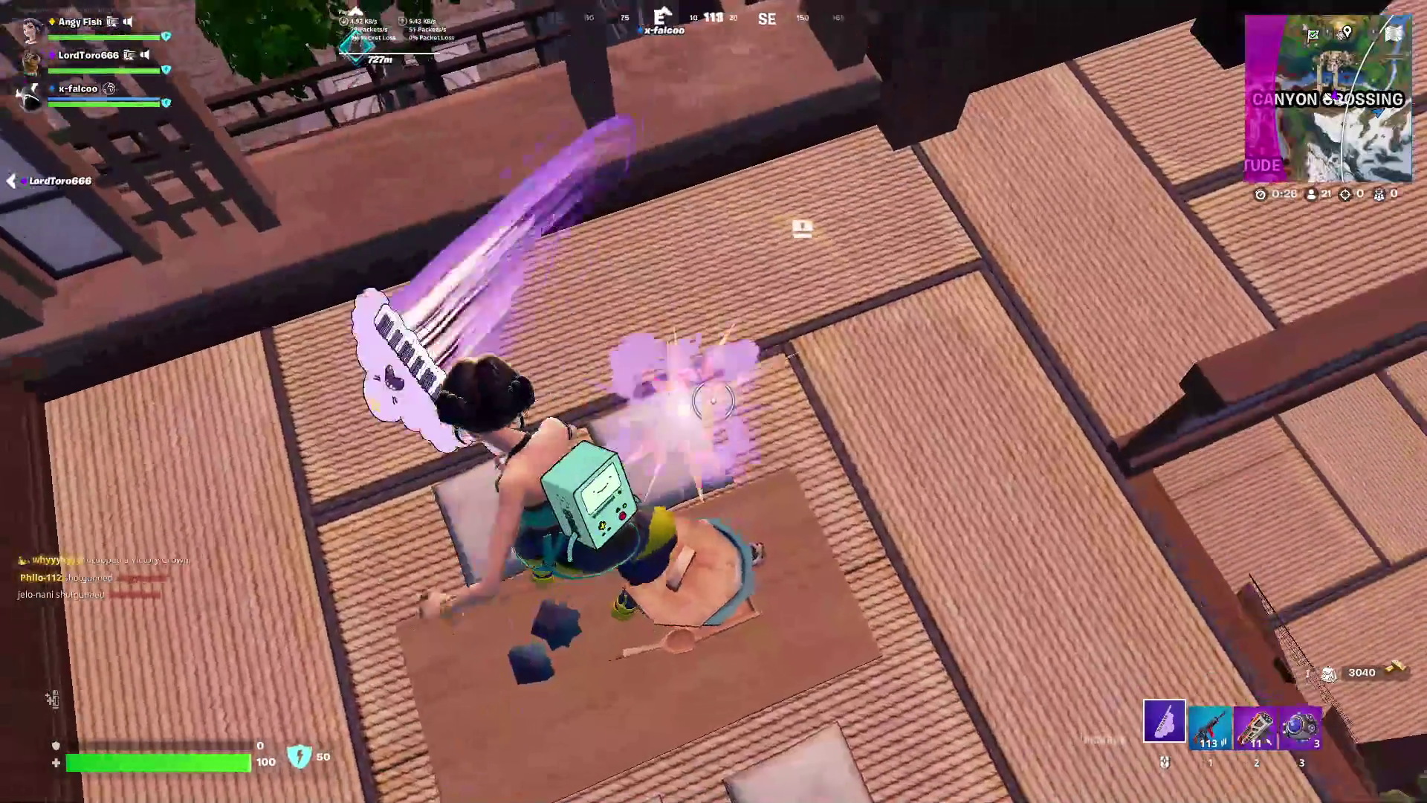
key(w)
click(713, 400)
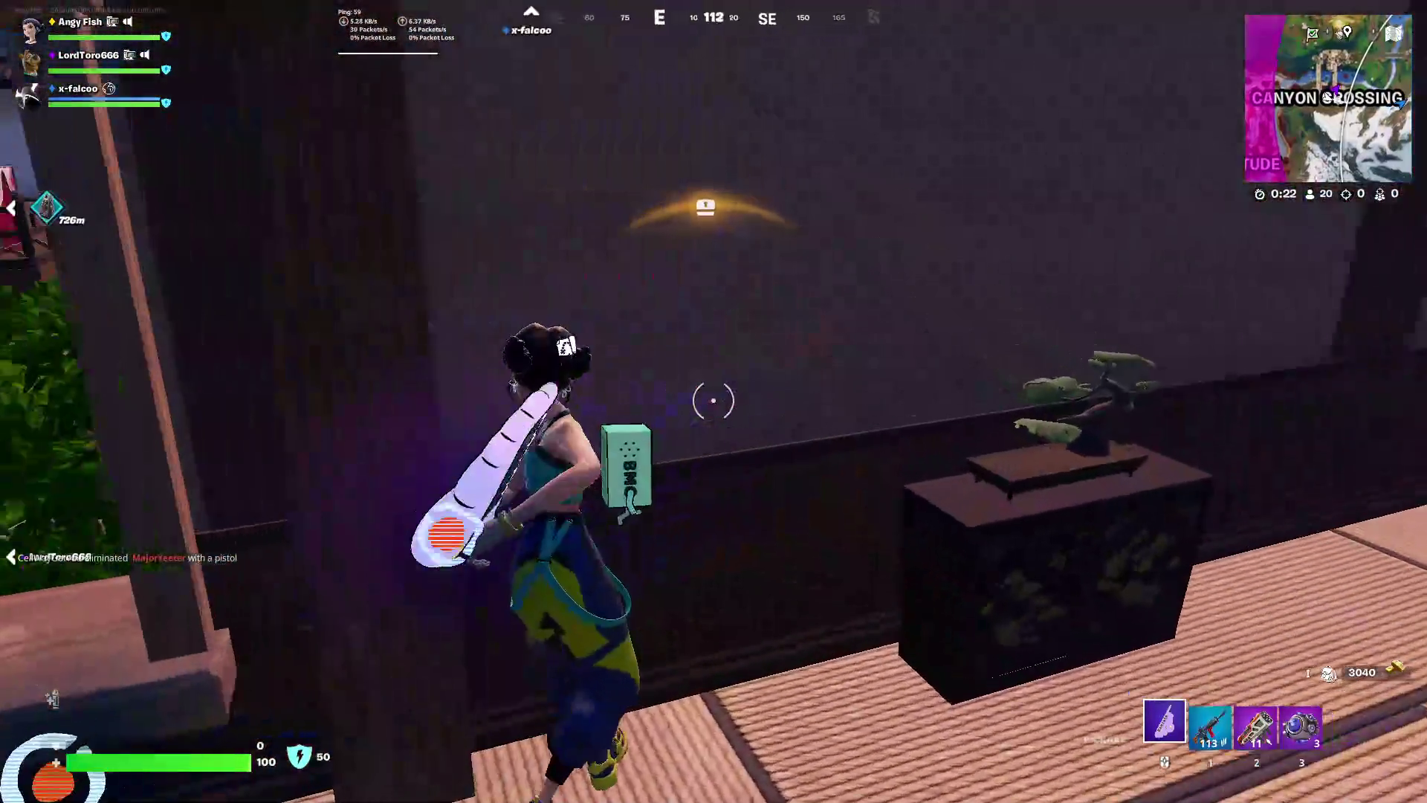
click(713, 400)
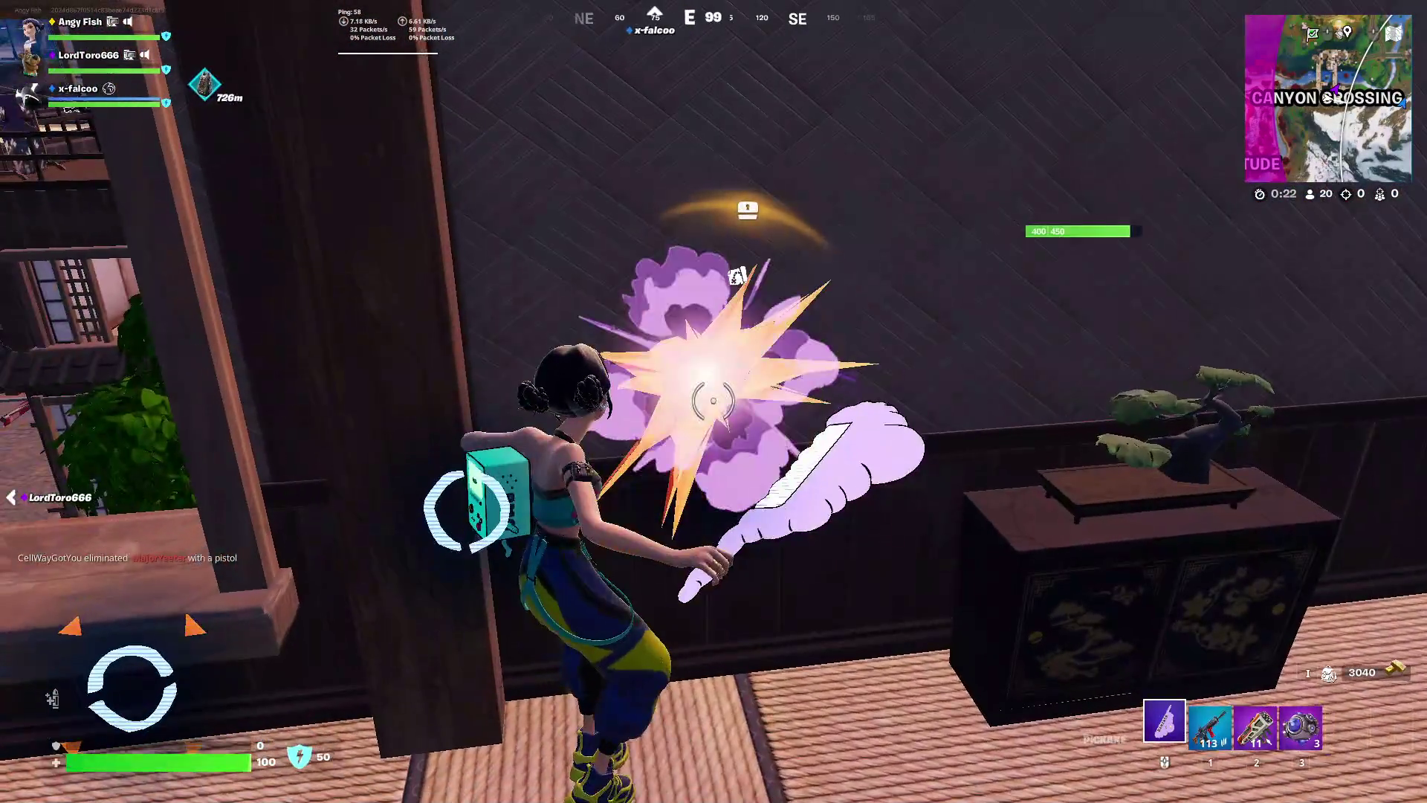
click(713, 400)
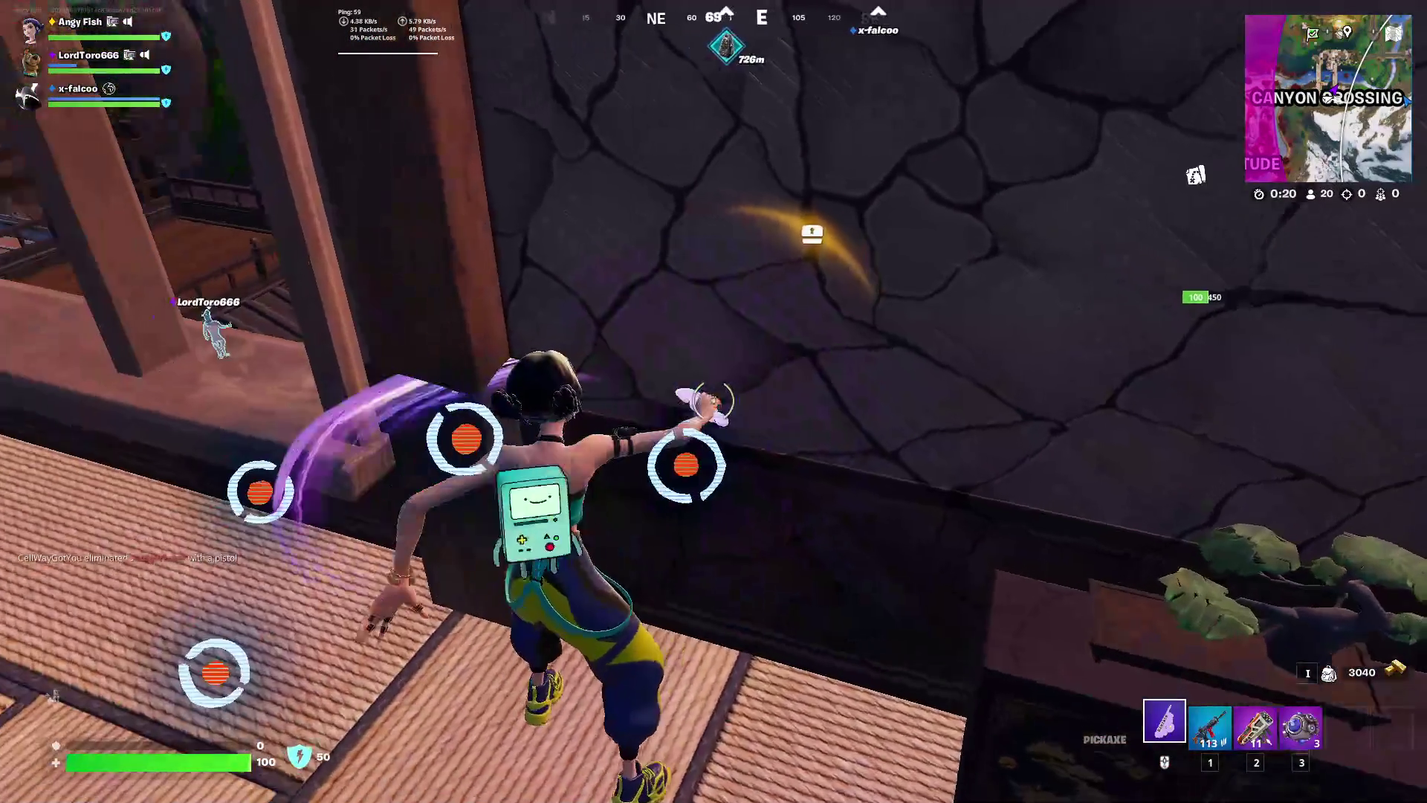
click(713, 401)
Open the balcony chest, take the Sweeper Shotgun and shield potions, and check them in the inventory
key(f)
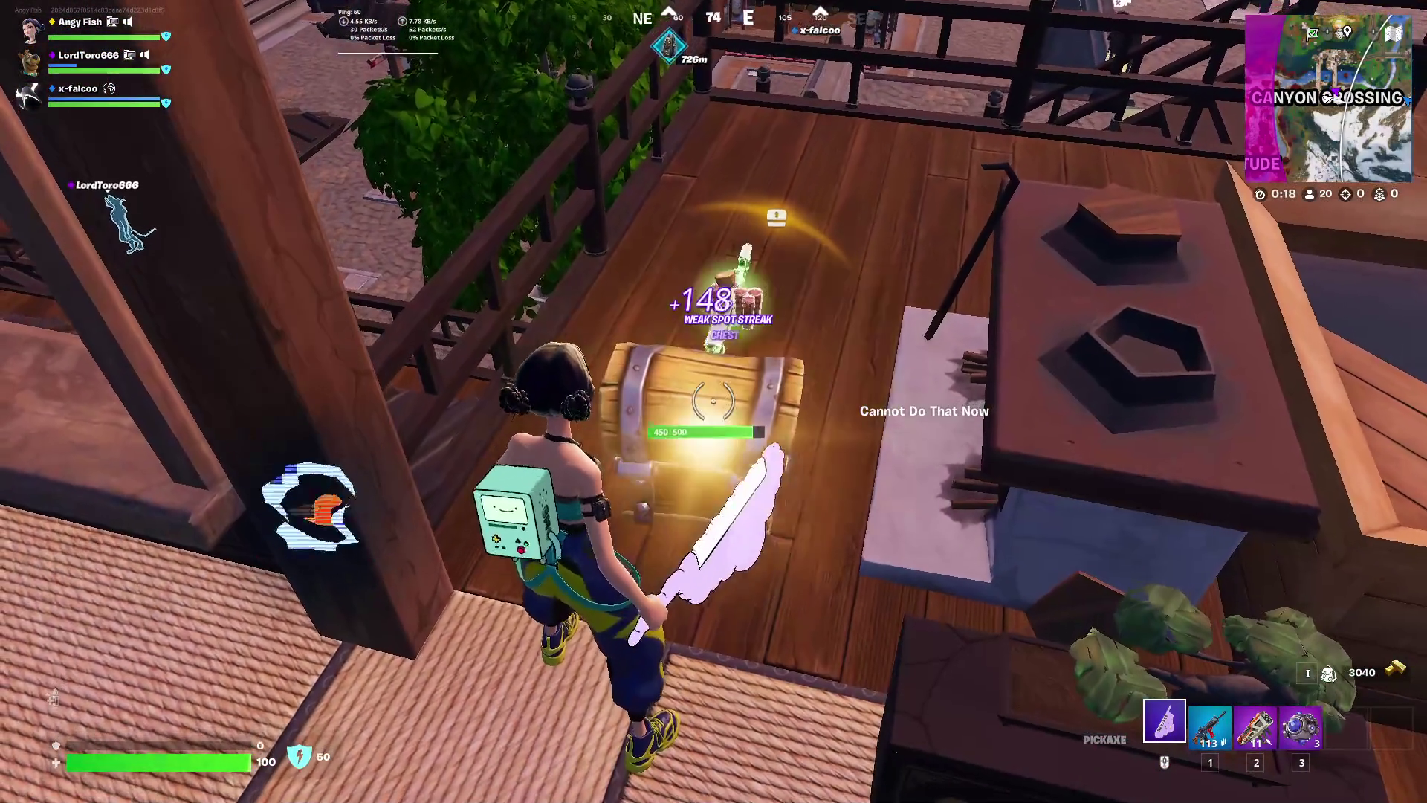
key(f)
key(i)
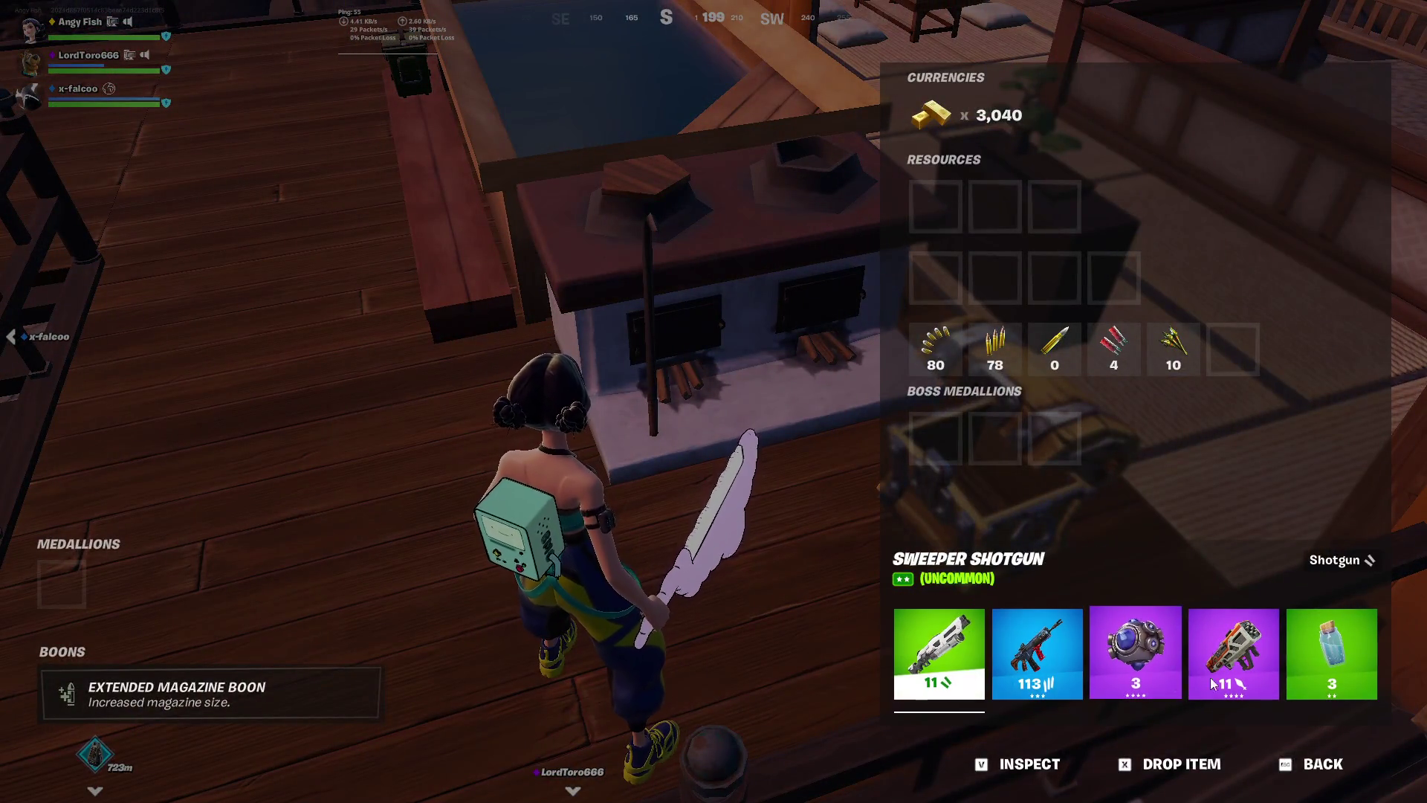
key(Escape)
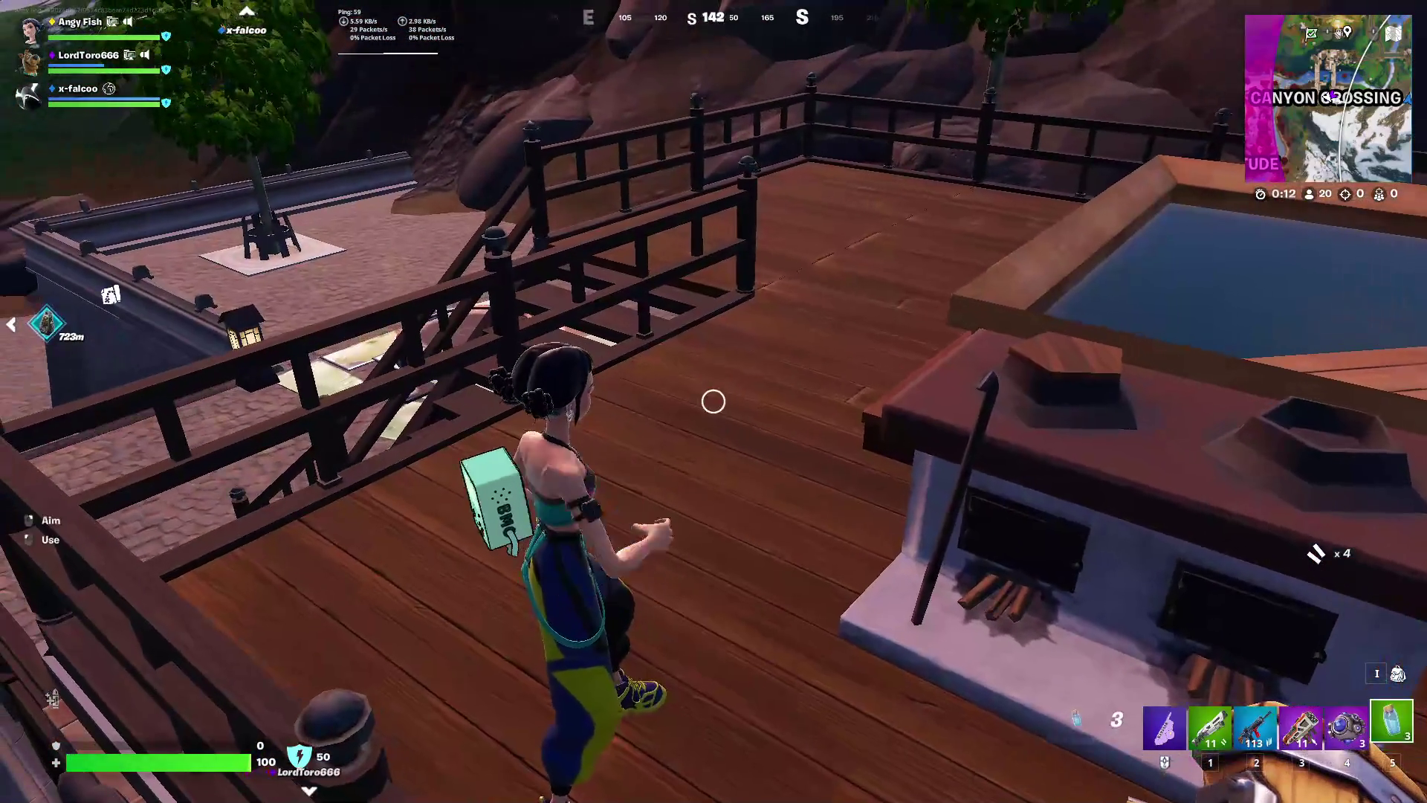